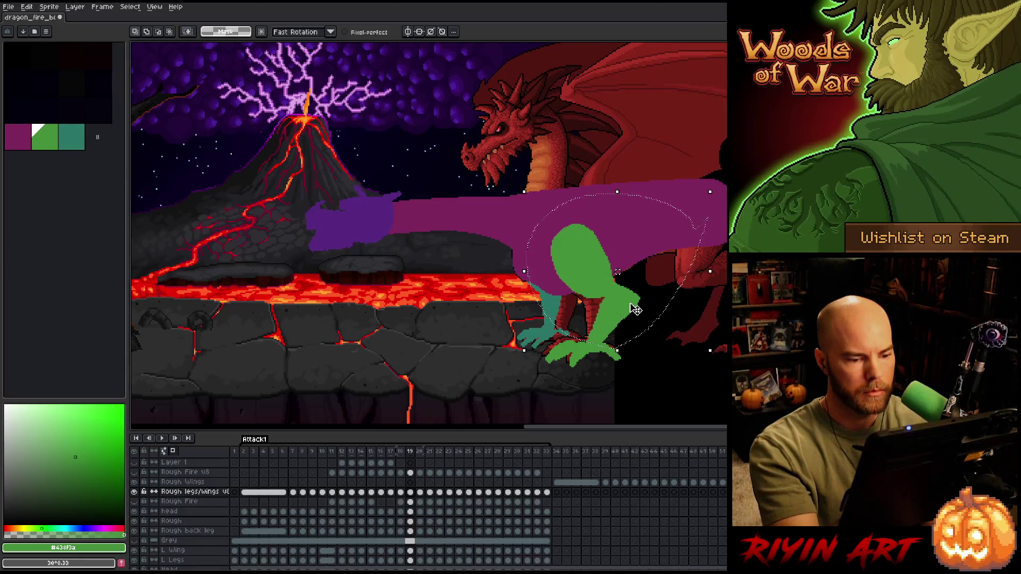
- On frame 20, move the lassoed green leg about 30 px left, then play from frame 2
{"action": "key", "text": "ctrl+d"}
{"action": "key", "text": "Right"}
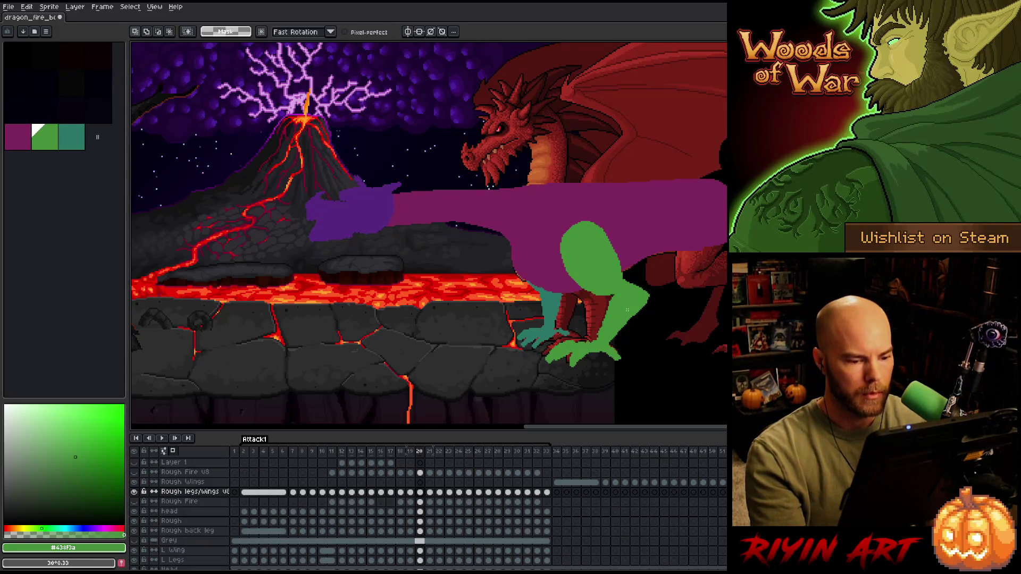
{"action": "mouse_move", "coordinate": [667, 213]}
{"action": "left_mouse_down"}
{"action": "mouse_move", "coordinate": [627, 346]}
{"action": "mouse_move", "coordinate": [574, 325]}
{"action": "mouse_move", "coordinate": [646, 207]}
{"action": "left_mouse_up"}
{"action": "left_click_drag", "start_coordinate": [634, 317], "coordinate": [611, 315]}
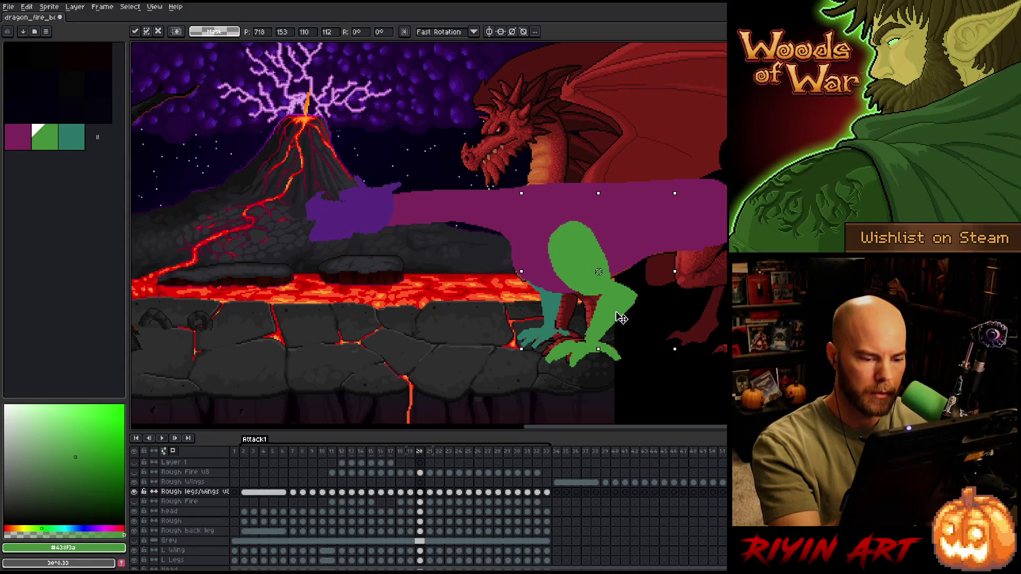
{"action": "key", "text": "Return"}
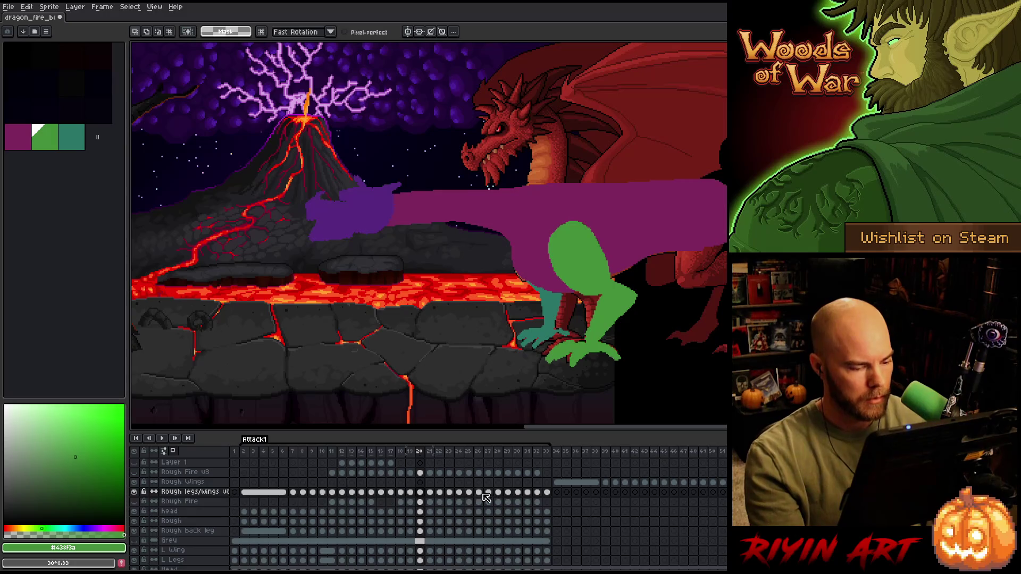
{"action": "left_click", "coordinate": [247, 454]}
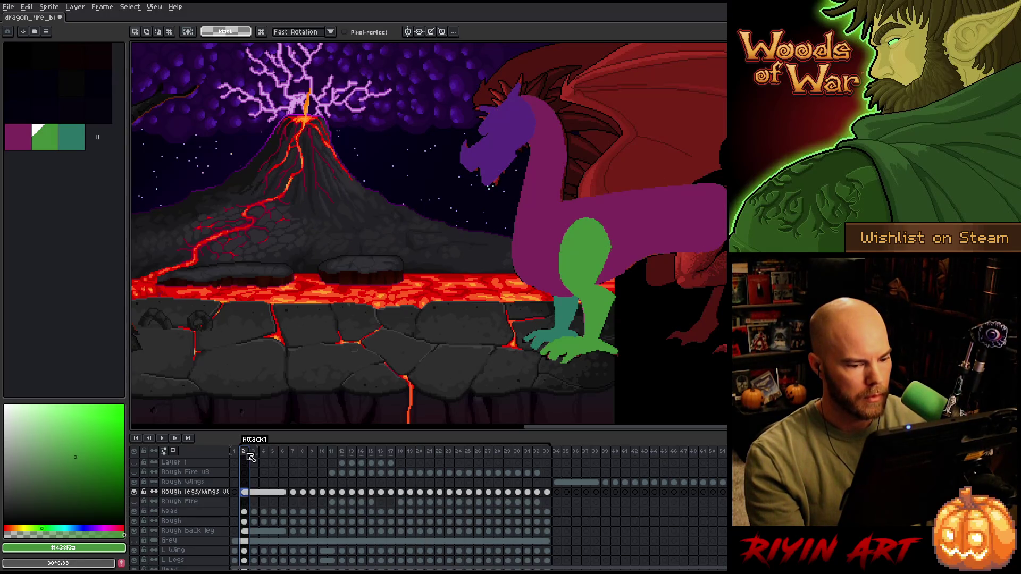
{"action": "key", "text": "Return"}
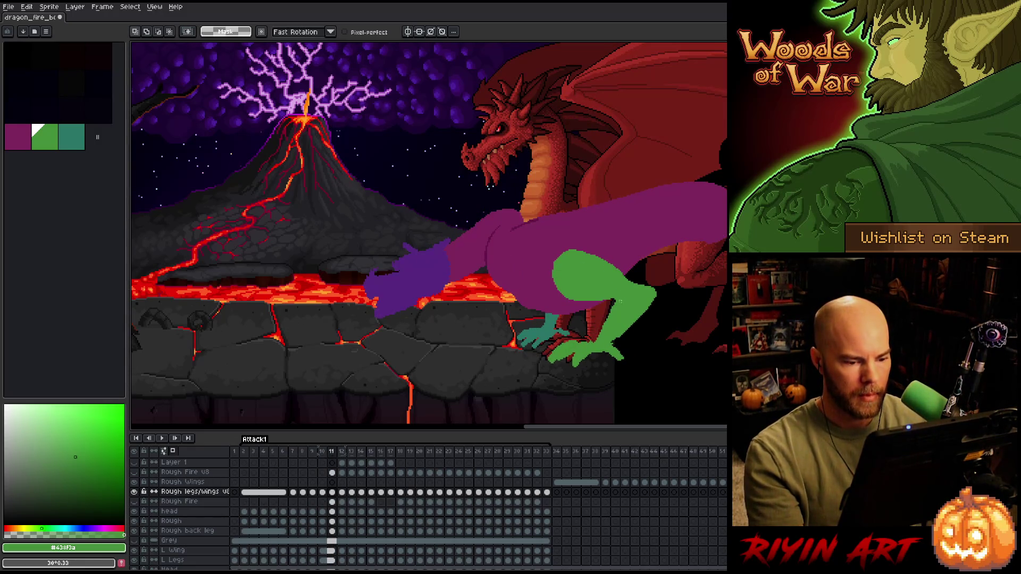
- Box-select the green leg area and flip through frames 10–13 to compare its position
{"action": "key", "text": "m"}
{"action": "left_click_drag", "start_coordinate": [734, 224], "coordinate": [488, 342]}
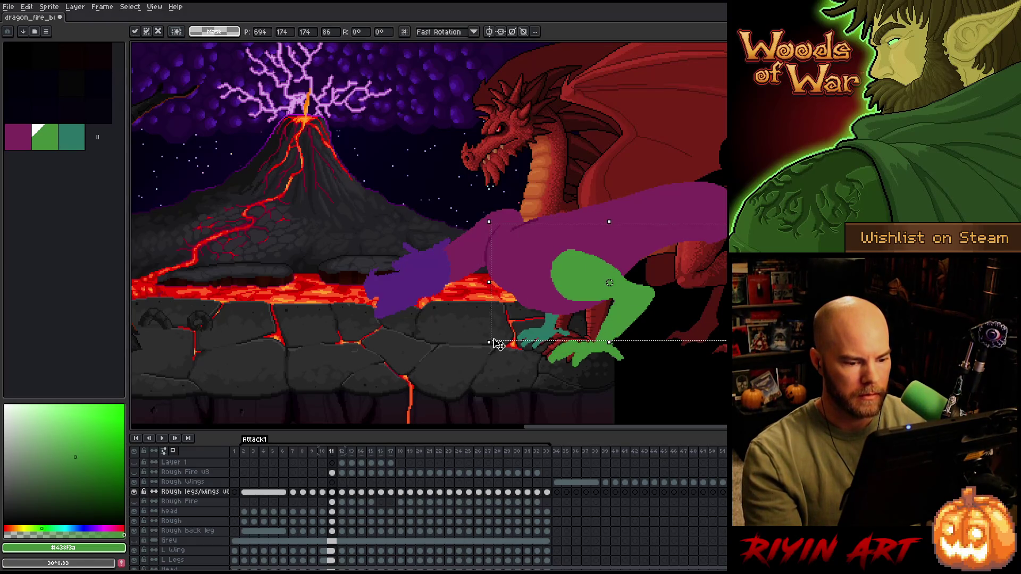
{"action": "key", "text": "period"}
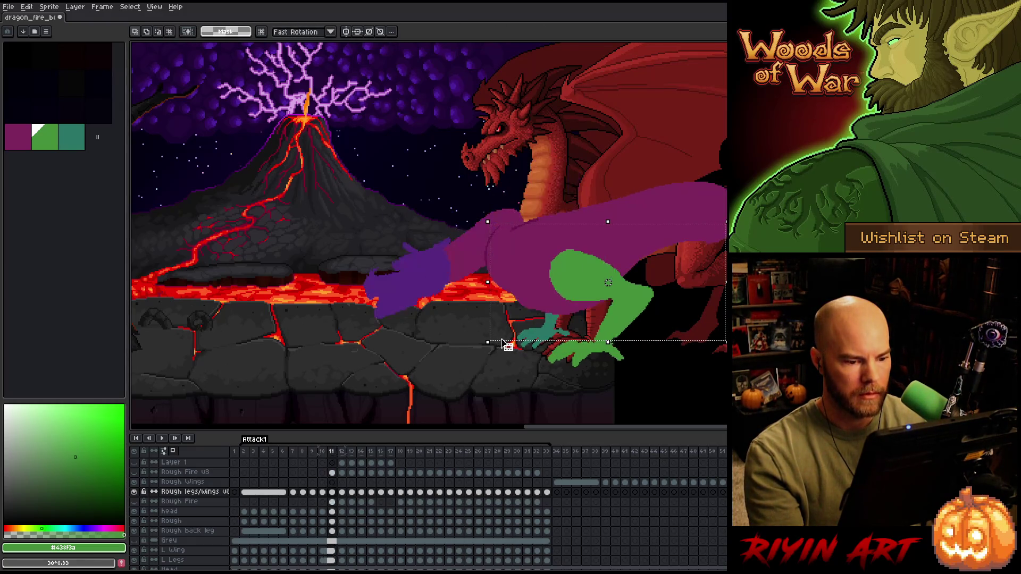
{"action": "key", "text": "comma"}
{"action": "key", "text": "period"}
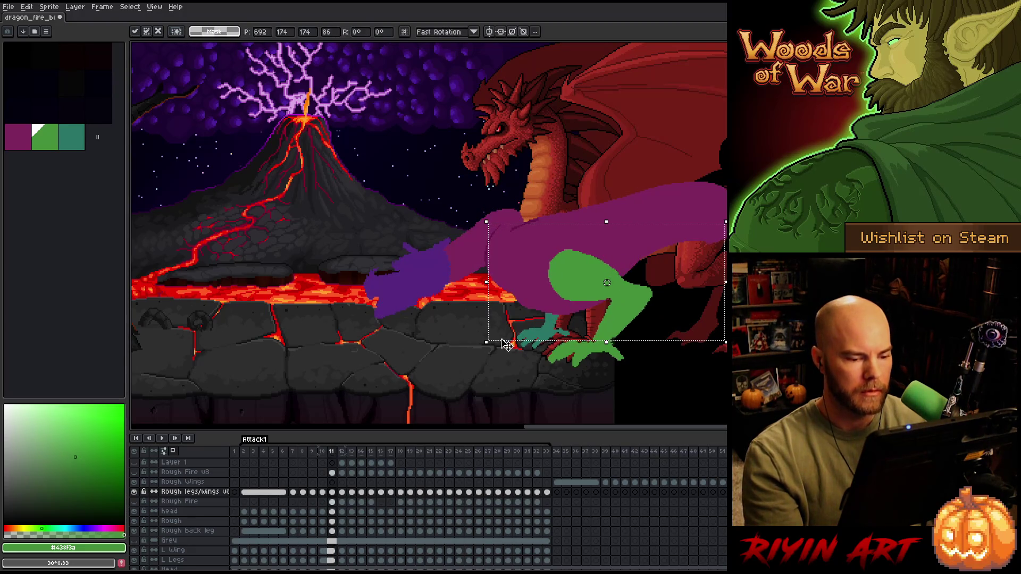
{"action": "key", "text": "comma"}
{"action": "key", "text": "period"}
{"action": "key", "text": "comma"}
{"action": "key", "text": "period"}
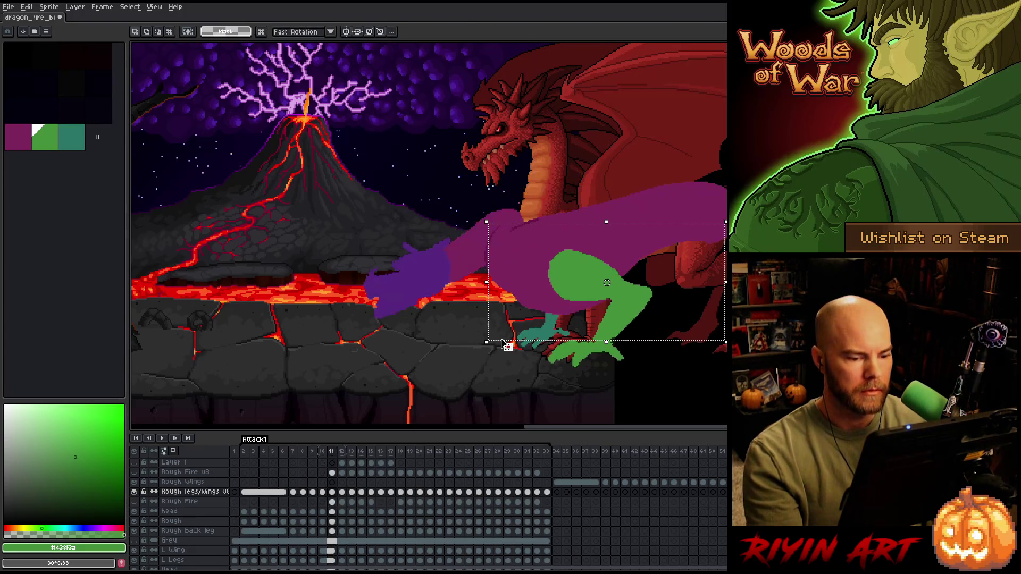
{"action": "key", "text": "period"}
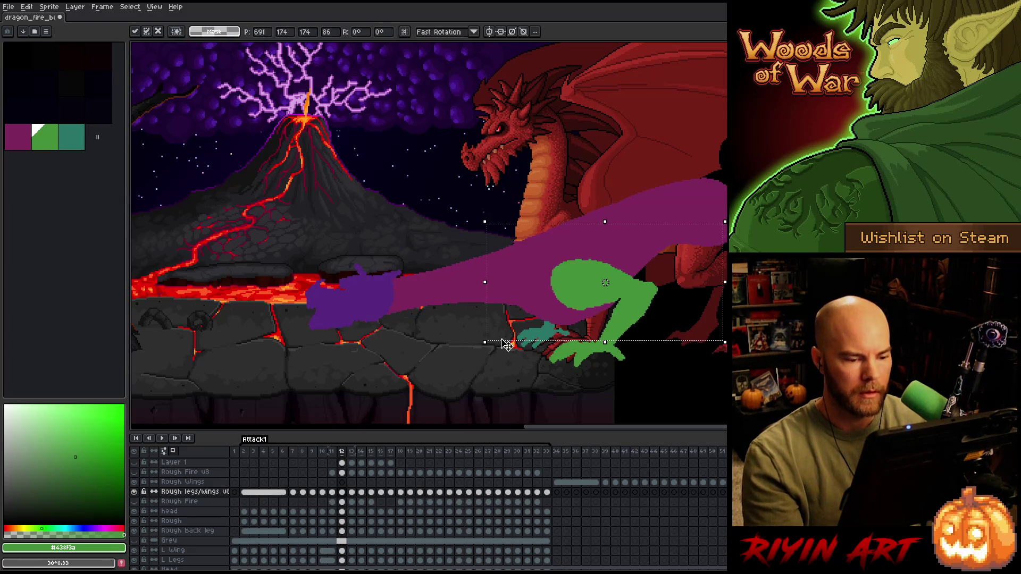
{"action": "key", "text": "comma"}
{"action": "key", "text": "period"}
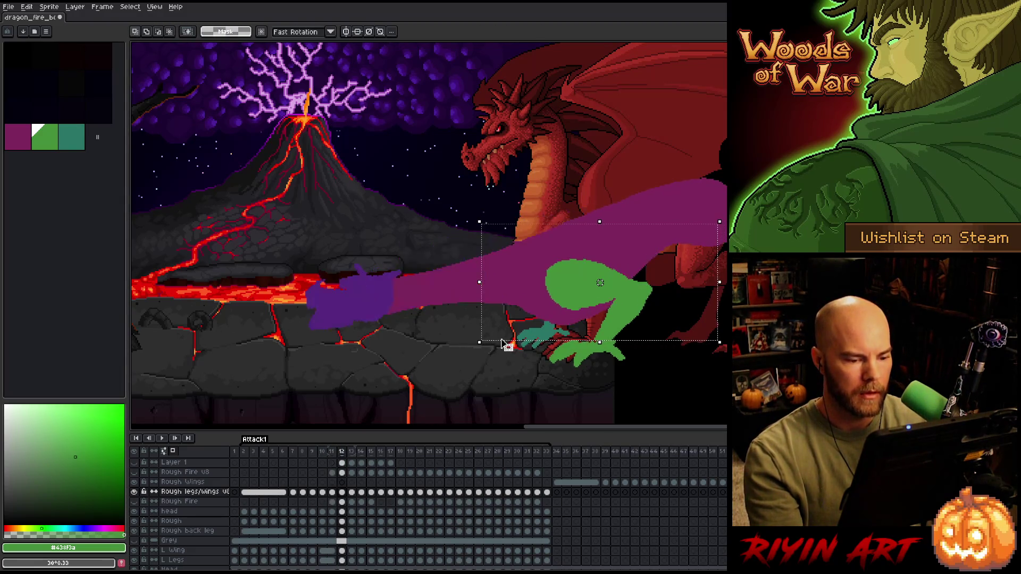
{"action": "key", "text": "comma"}
{"action": "key", "text": "period"}
{"action": "key", "text": "period"}
- Nudge the green leg left on frames 13 and 14, comparing against the previous frame
{"action": "key", "text": "Left"}
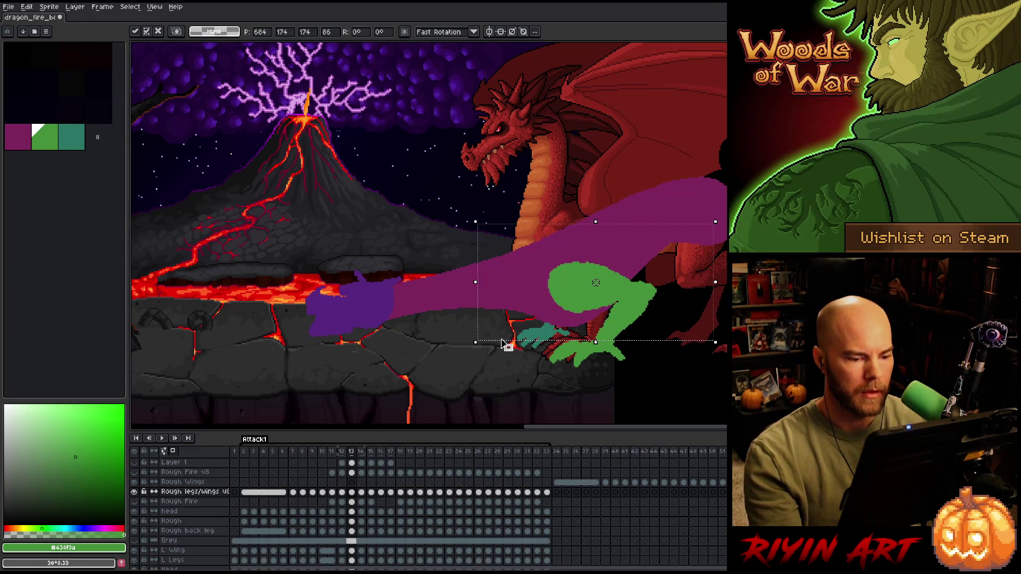
{"action": "key", "text": "Return"}
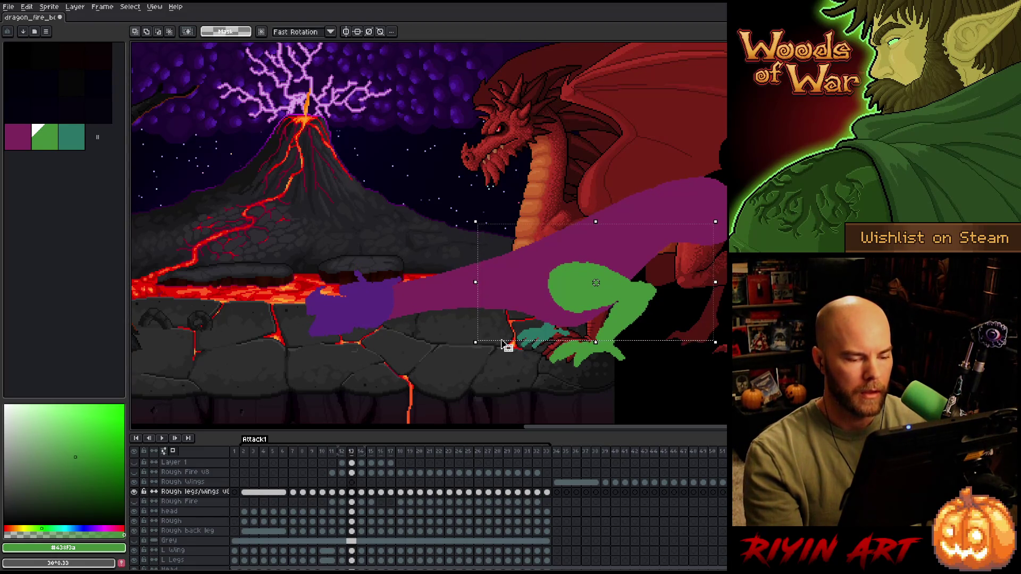
{"action": "key", "text": "period"}
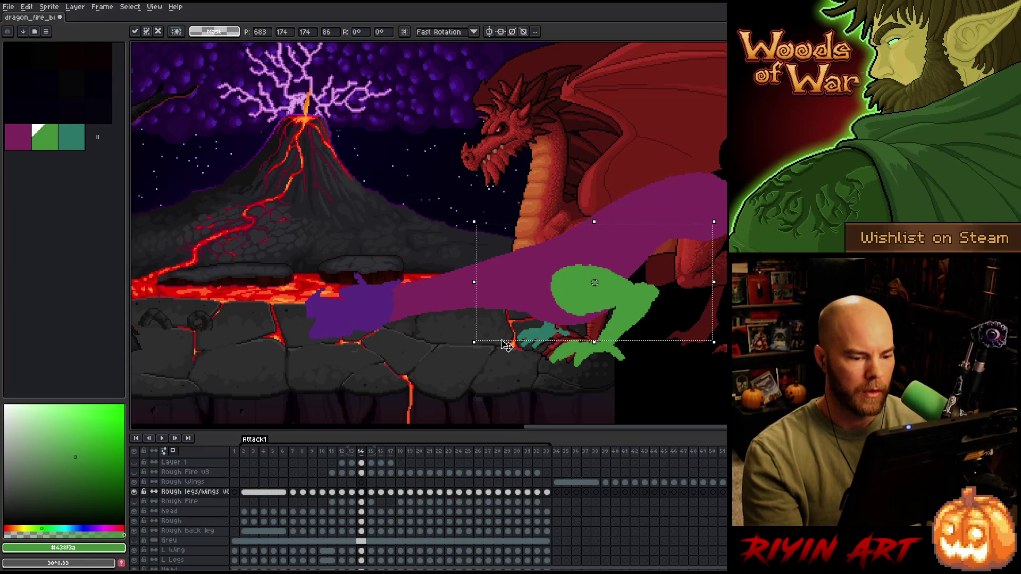
{"action": "key", "text": "Left"}
{"action": "key", "text": "Left"}
{"action": "key", "text": "comma"}
{"action": "key", "text": "period"}
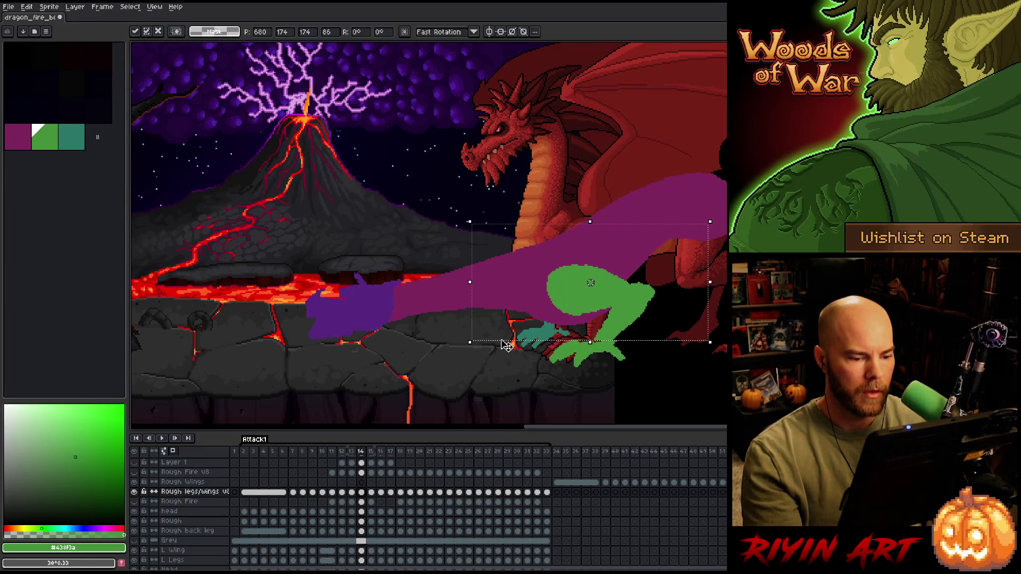
{"action": "key", "text": "comma"}
{"action": "key", "text": "period"}
{"action": "key", "text": "comma"}
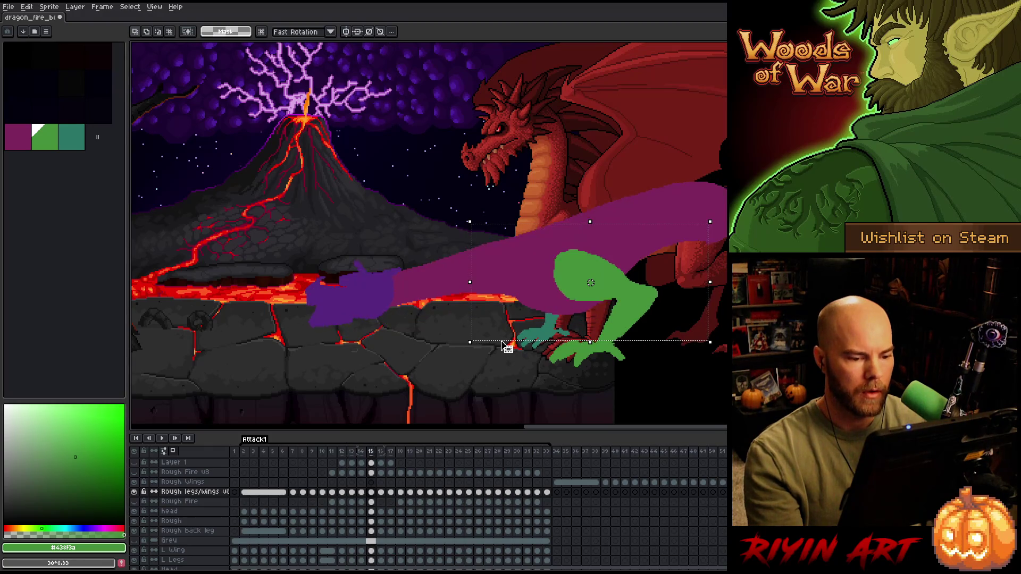
{"action": "key", "text": "Left"}
{"action": "key", "text": "Left"}
{"action": "key", "text": "period"}
- Step through frames 15–17, nudging the green leg about 3 px right
{"action": "key", "text": "period"}
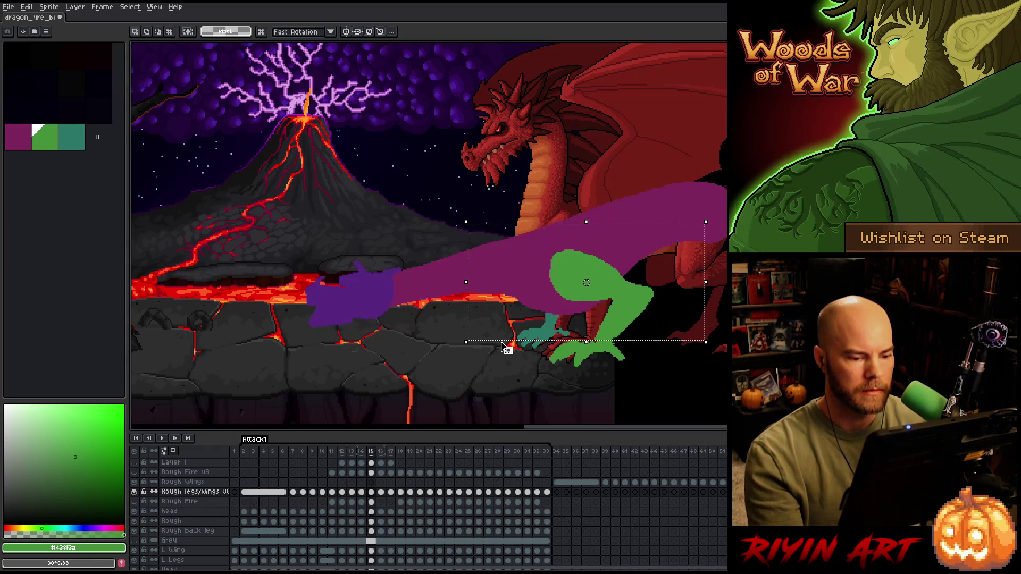
{"action": "key", "text": "period"}
{"action": "key", "text": "comma"}
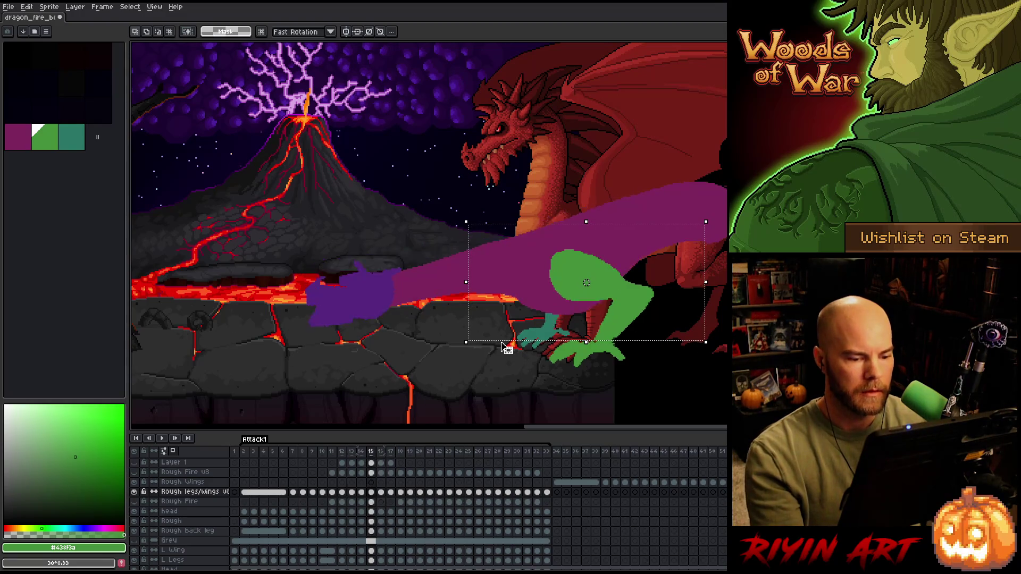
{"action": "key", "text": "period"}
{"action": "key", "text": "period"}
{"action": "key", "text": "Right"}
- Nudge the green leg about 3 px right while stepping from frame 17 to 19
{"action": "key", "text": "Right"}
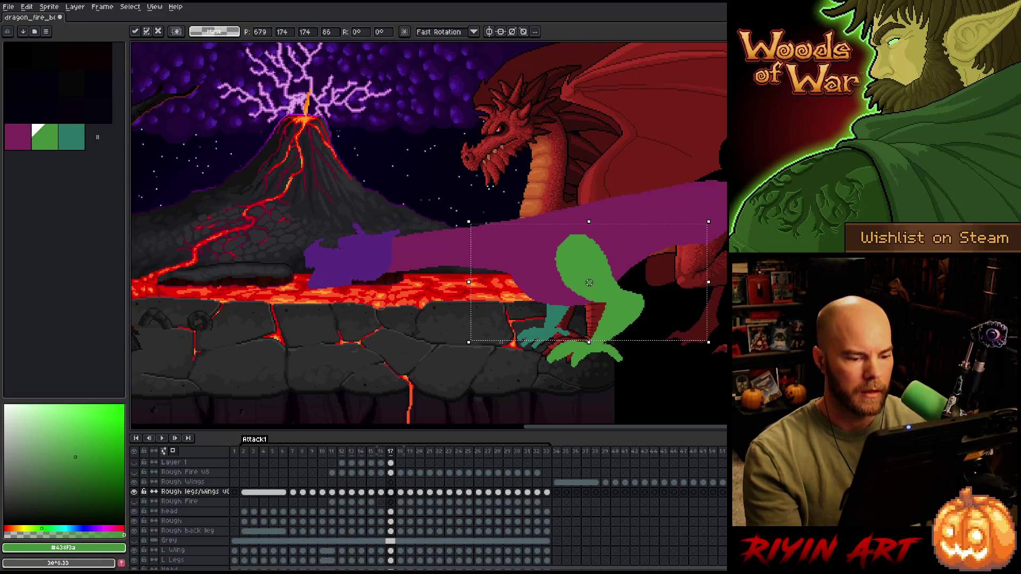
{"action": "key", "text": "period"}
{"action": "key", "text": "comma"}
{"action": "key", "text": "period"}
{"action": "key", "text": "Right"}
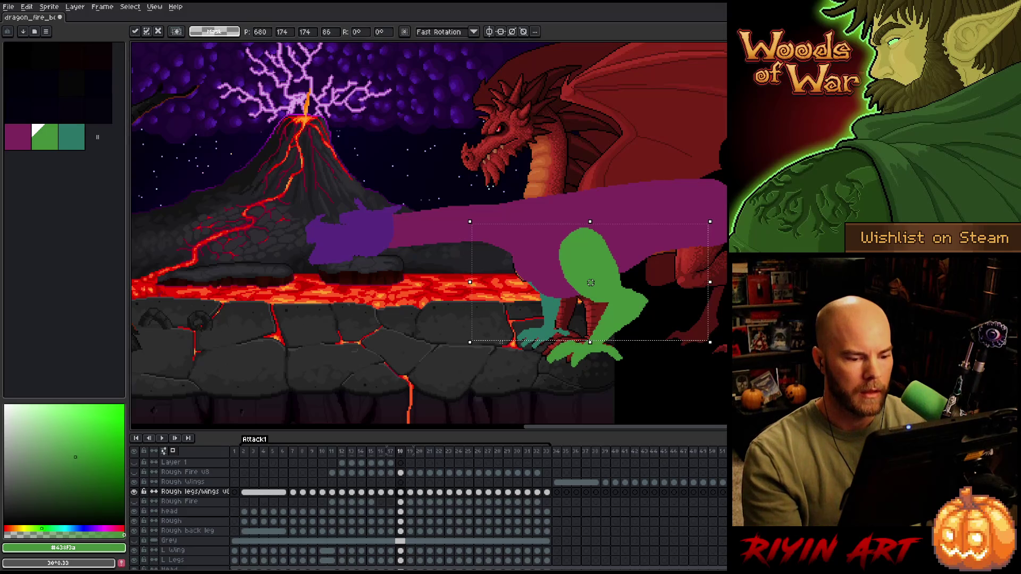
{"action": "key", "text": "comma"}
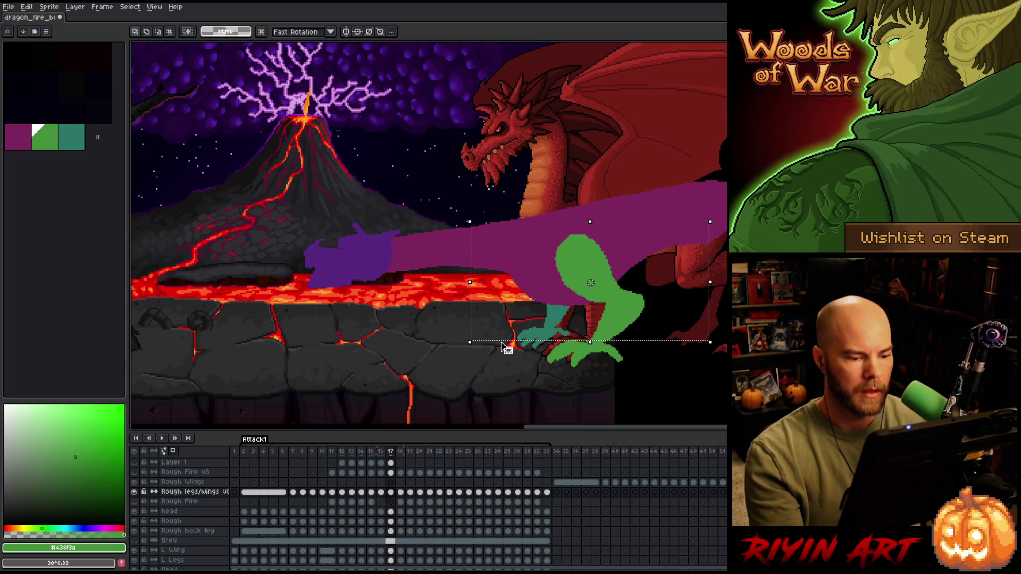
{"action": "key", "text": "period"}
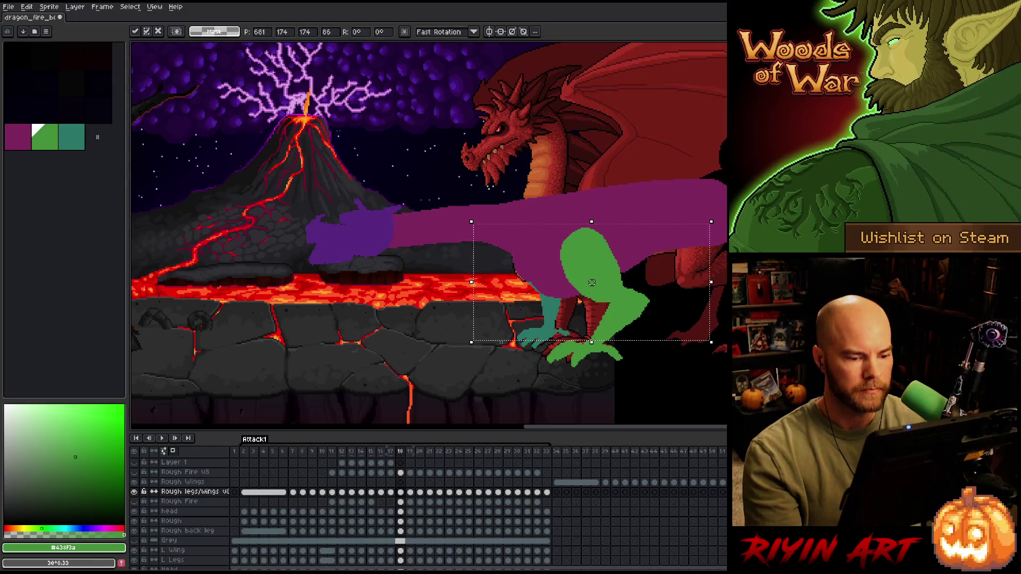
{"action": "key", "text": "Right"}
{"action": "key", "text": "period"}
{"action": "key", "text": "comma"}
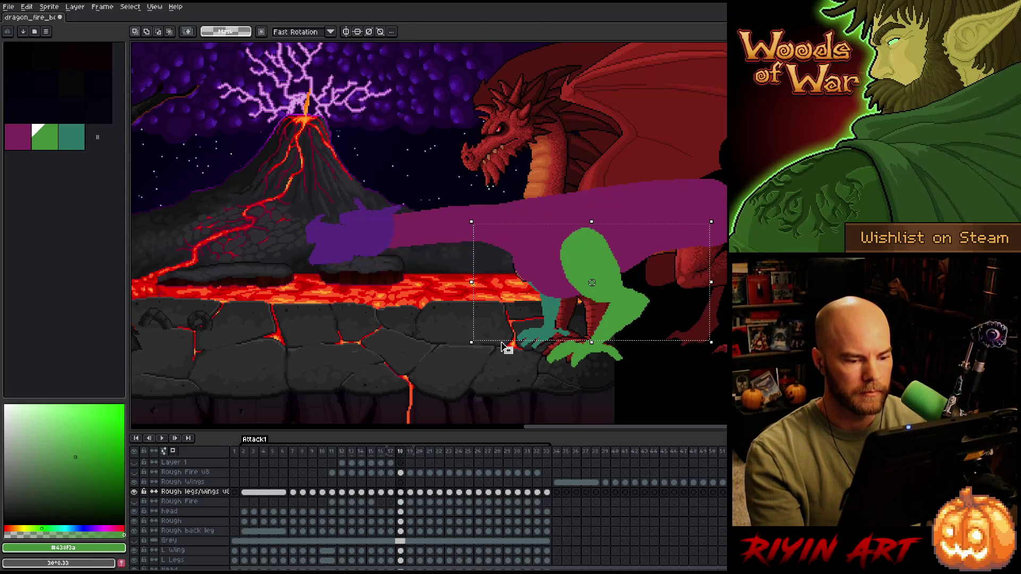
{"action": "key", "text": "period"}
{"action": "key", "text": "Right"}
- Flip back and forth between frames 17, 18 and 19 to check the leg's continuity
{"action": "key", "text": "comma"}
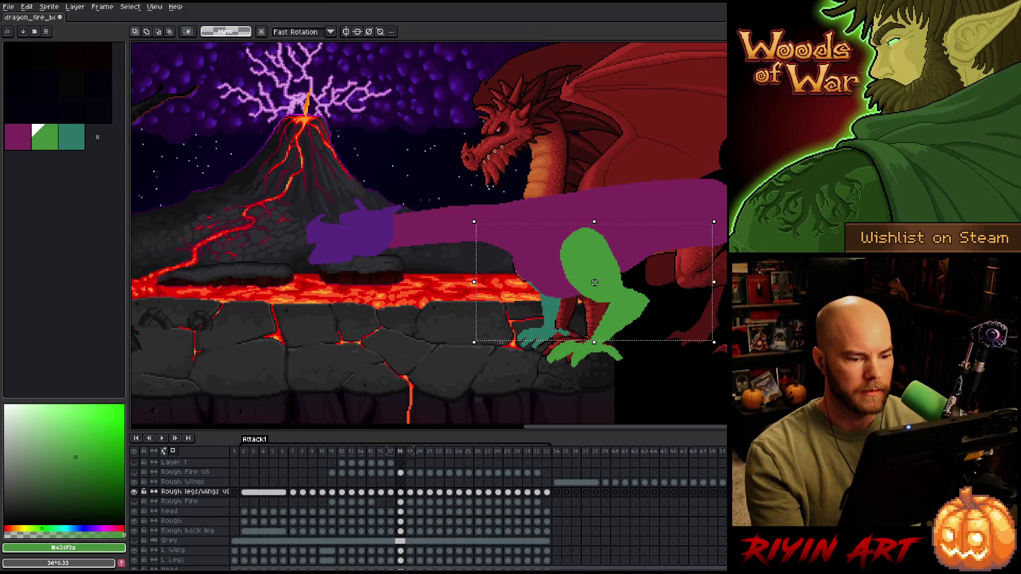
{"action": "key", "text": "period"}
{"action": "key", "text": "comma"}
{"action": "key", "text": "comma"}
{"action": "key", "text": "comma"}
{"action": "key", "text": "period"}
{"action": "key", "text": "period"}
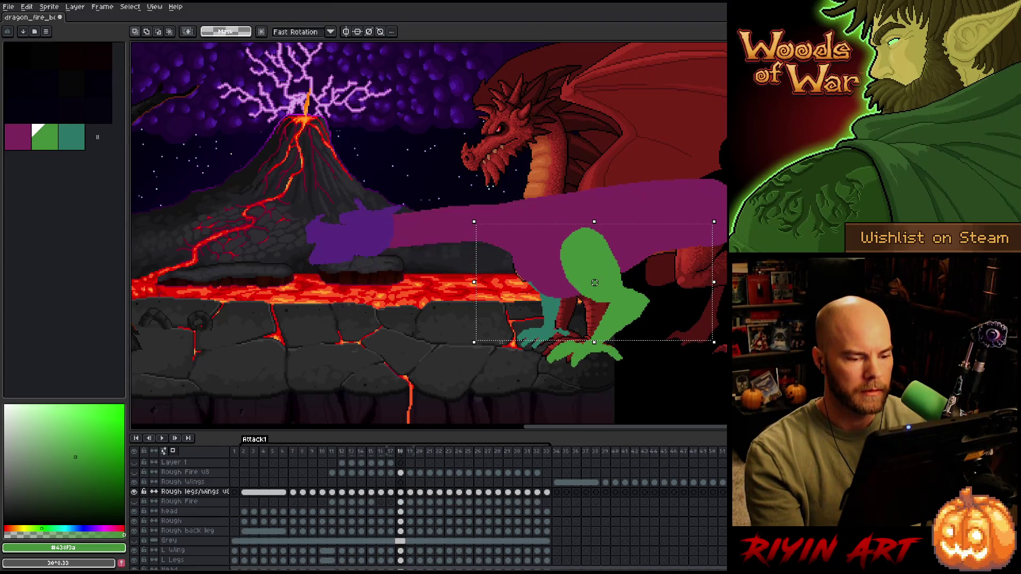
{"action": "key", "text": "period"}
{"action": "key", "text": "comma"}
{"action": "key", "text": "period"}
{"action": "key", "text": "comma"}
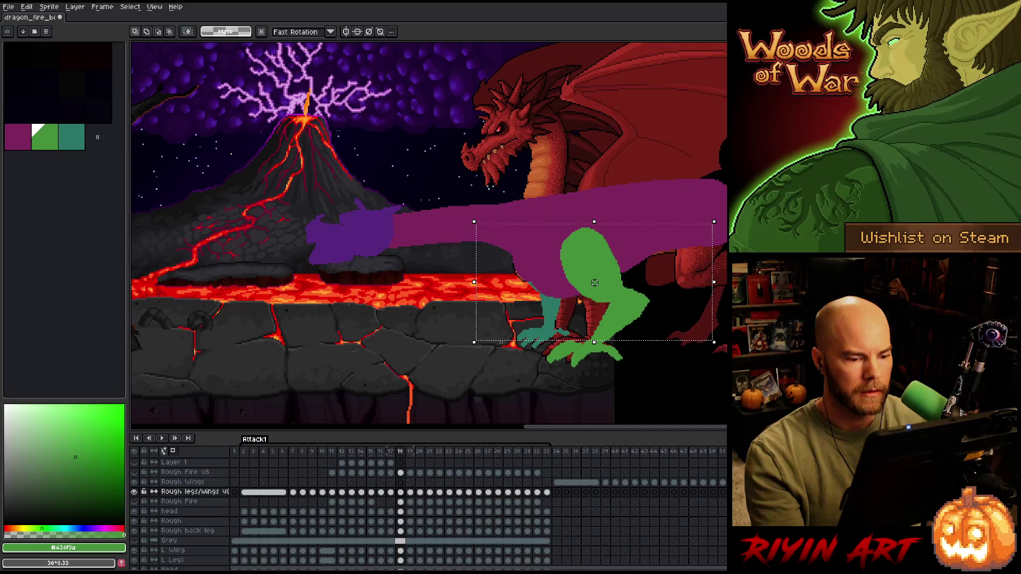
{"action": "key", "text": "period"}
{"action": "key", "text": "comma"}
{"action": "key", "text": "comma"}
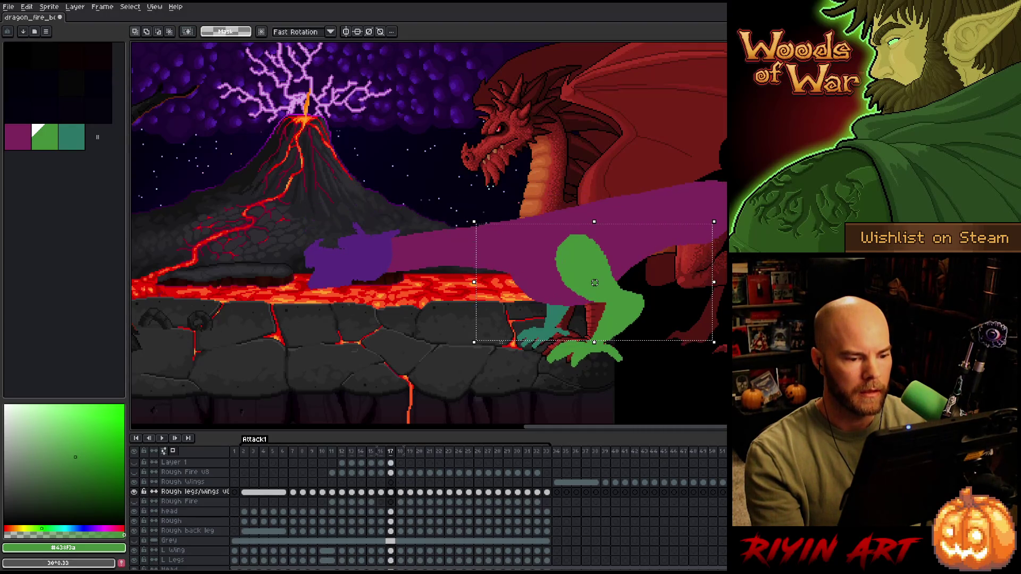
{"action": "key", "text": "period"}
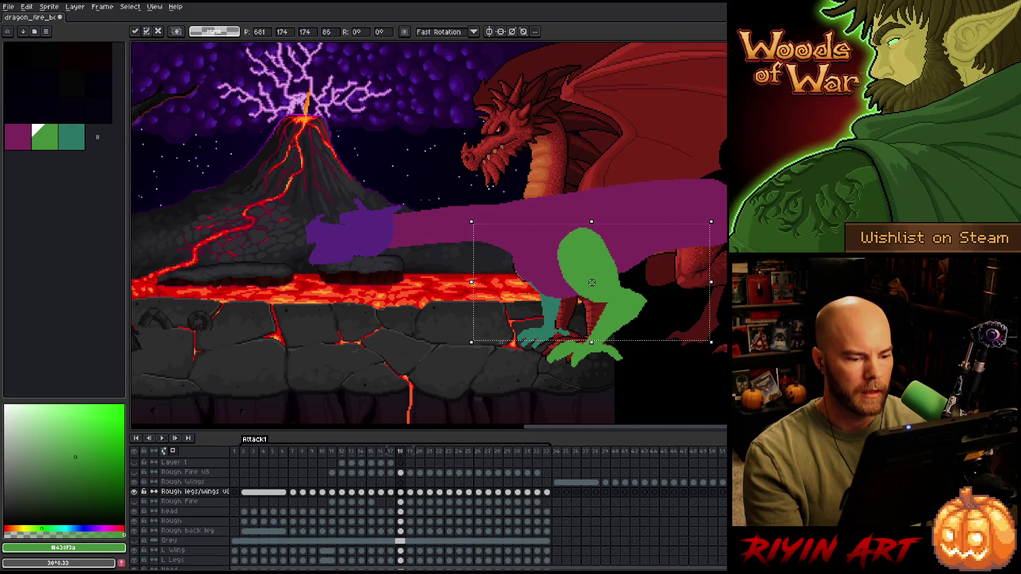
{"action": "key", "text": "comma"}
{"action": "key", "text": "period"}
{"action": "key", "text": "period"}
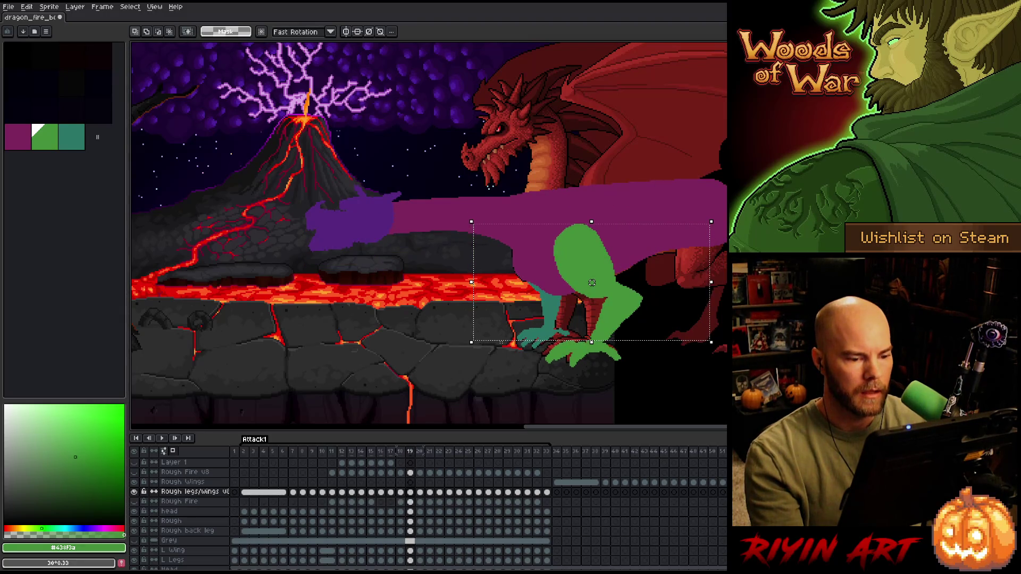
{"action": "key", "text": "comma"}
{"action": "key", "text": "comma"}
{"action": "key", "text": "period"}
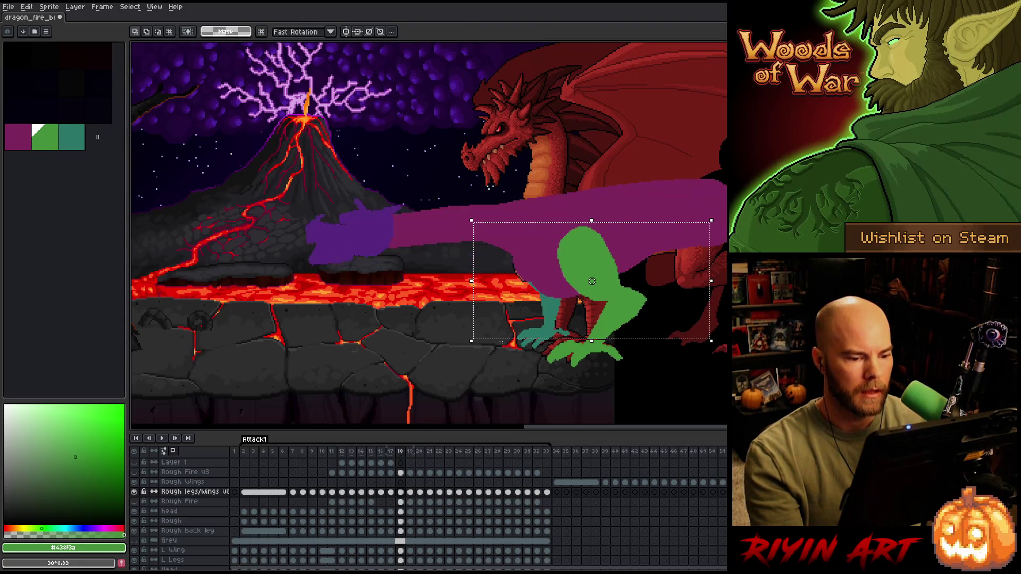
{"action": "key", "text": "period"}
{"action": "key", "text": "comma"}
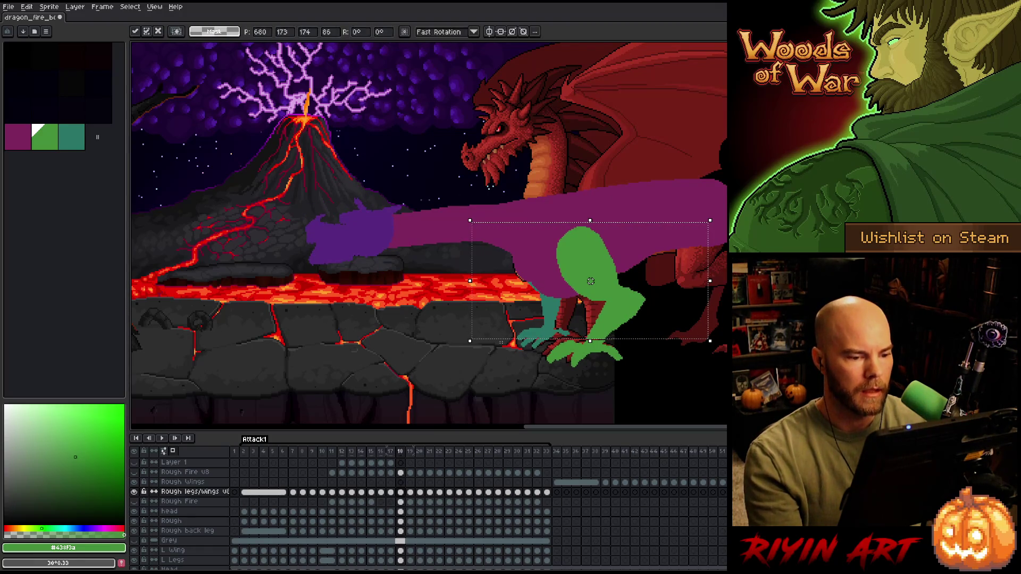
{"action": "key", "text": "comma"}
{"action": "key", "text": "period"}
{"action": "key", "text": "period"}
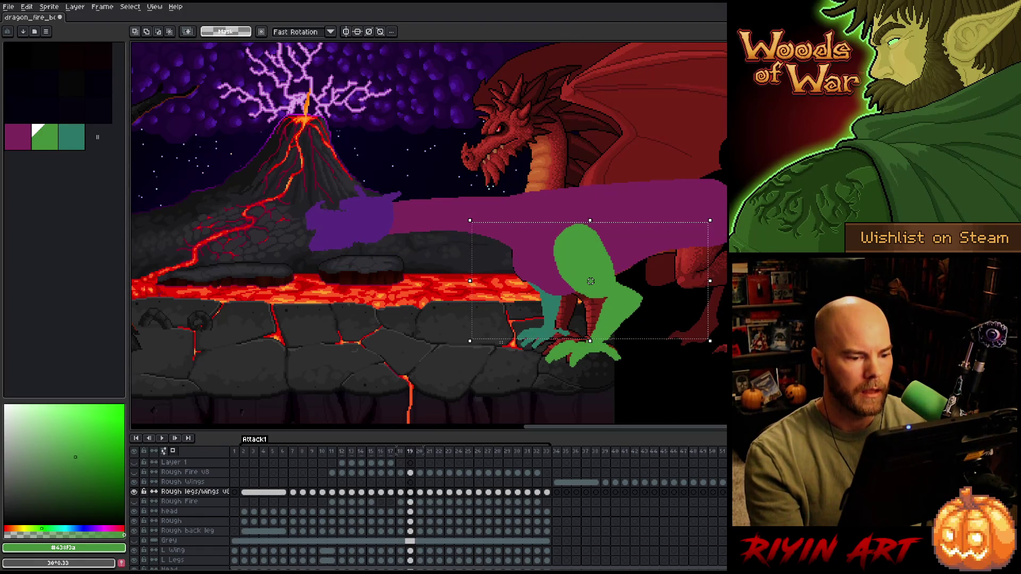
- Shift the green leg about 3 px right on frame 18, checking against neighbouring frames
{"action": "left_click_drag", "start_coordinate": [590, 281], "coordinate": [592, 282]}
{"action": "key", "text": "comma"}
{"action": "key", "text": "period"}
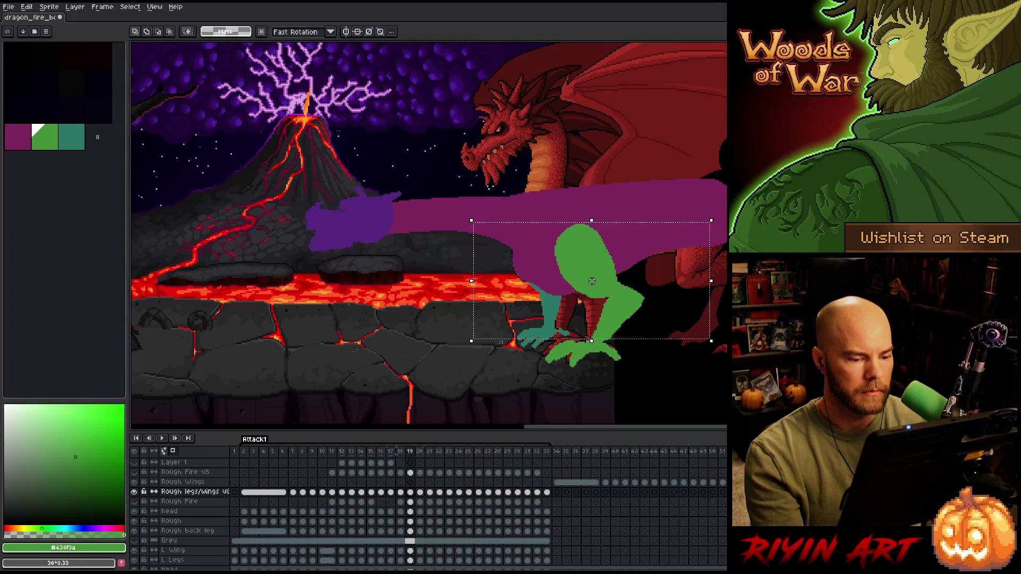
{"action": "key", "text": "comma"}
{"action": "key", "text": "period"}
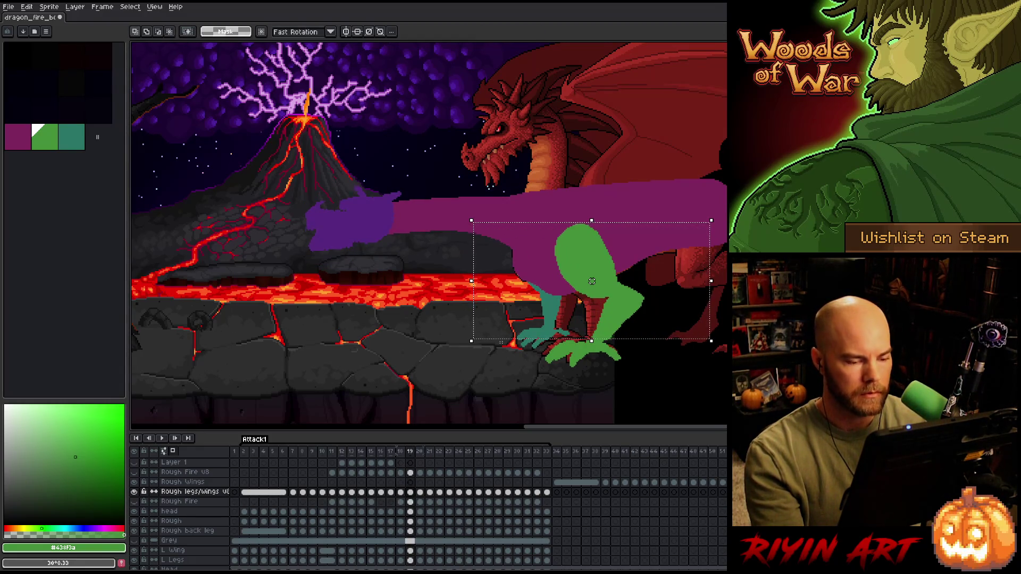
{"action": "key", "text": "comma"}
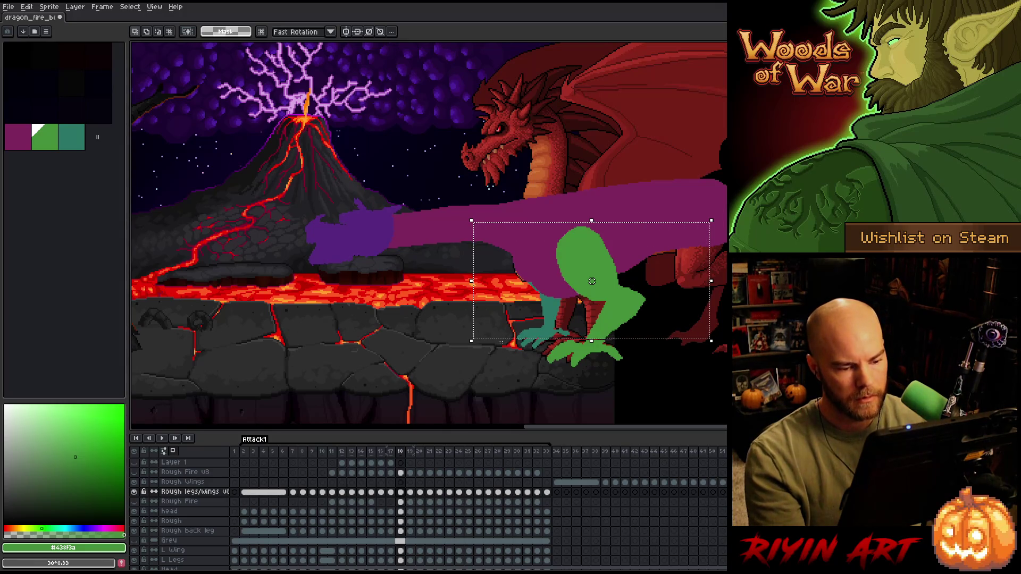
{"action": "left_click_drag", "start_coordinate": [592, 281], "coordinate": [594, 281]}
{"action": "key", "text": "period"}
{"action": "key", "text": "comma"}
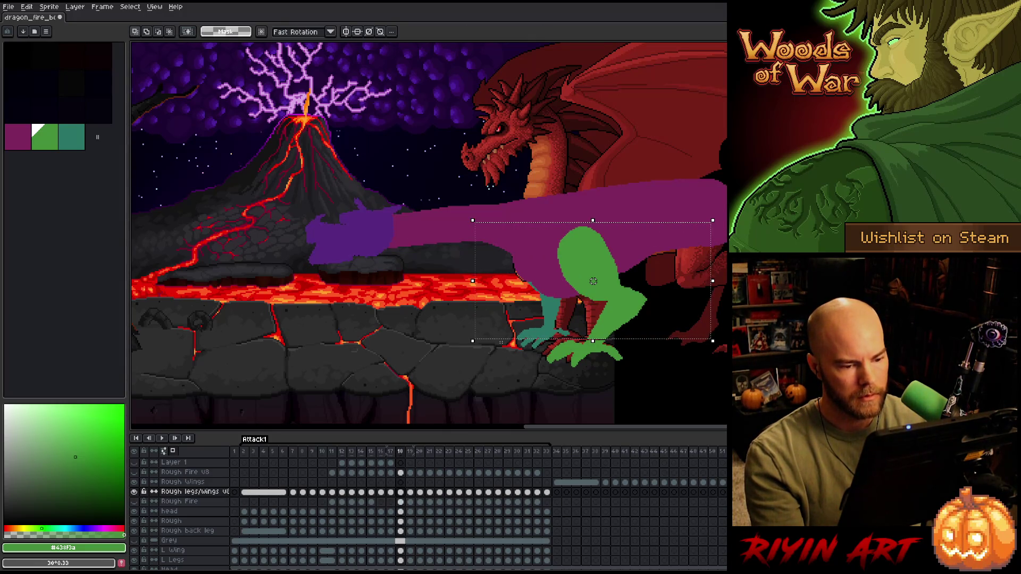
{"action": "key", "text": "period"}
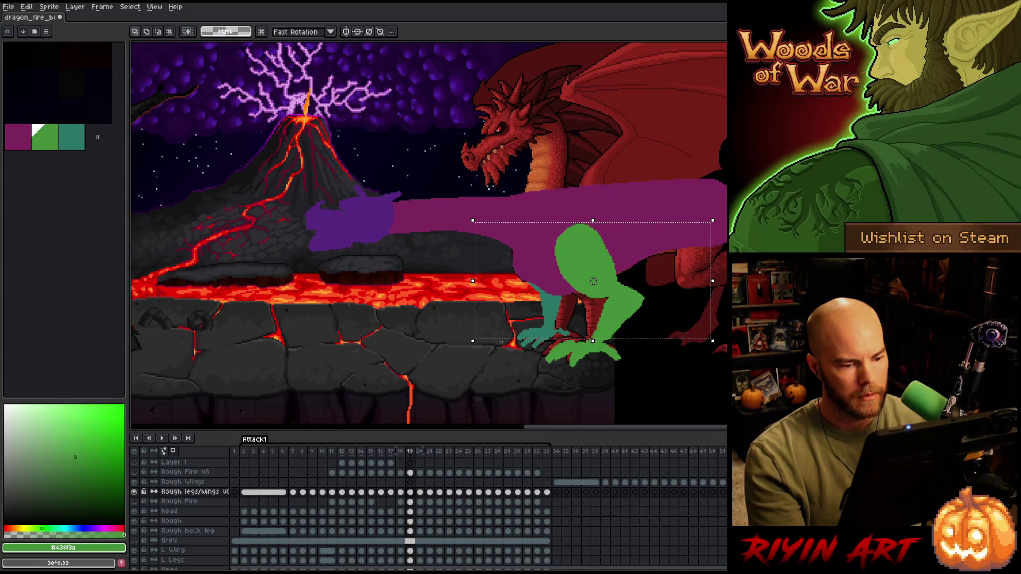
- Fine-tune the green leg 2–3 px left and right on frame 19, comparing with frame 18
{"action": "left_click_drag", "start_coordinate": [594, 282], "coordinate": [595, 281]}
{"action": "key", "text": "comma"}
{"action": "key", "text": "period"}
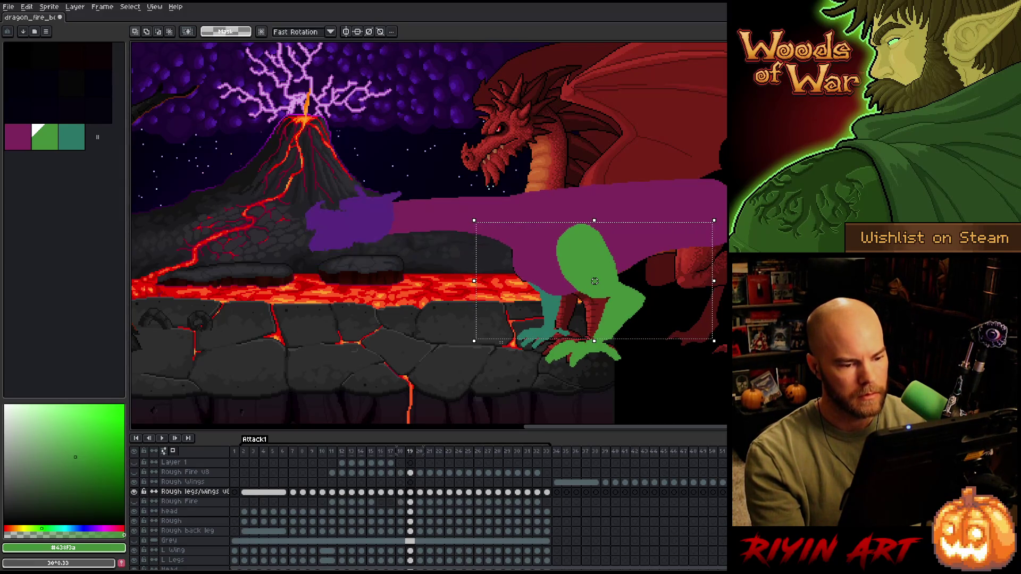
{"action": "key", "text": "comma"}
{"action": "key", "text": "period"}
{"action": "left_click_drag", "start_coordinate": [595, 282], "coordinate": [594, 282]}
{"action": "key", "text": "comma"}
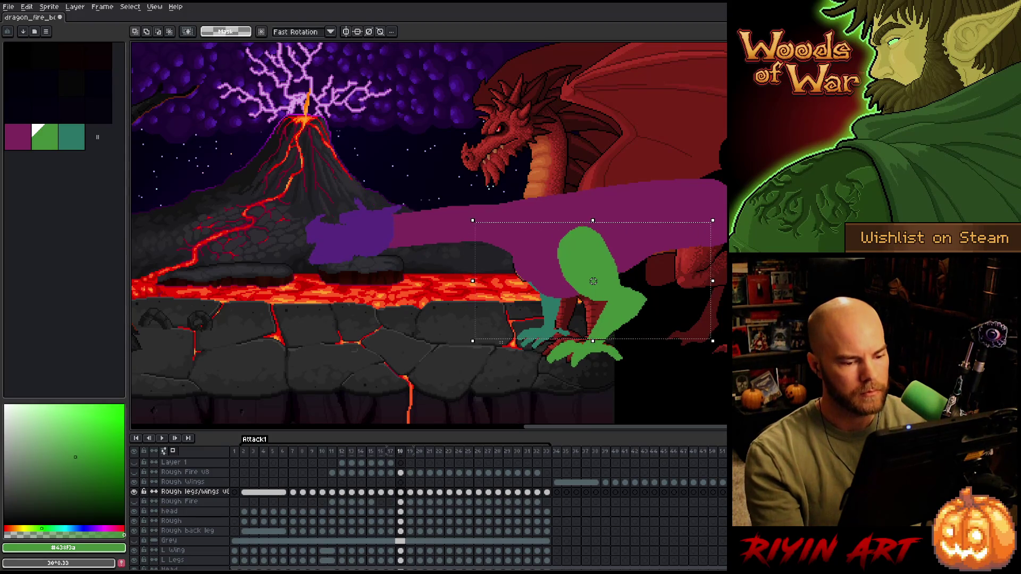
{"action": "key", "text": "period"}
{"action": "key", "text": "comma"}
{"action": "key", "text": "period"}
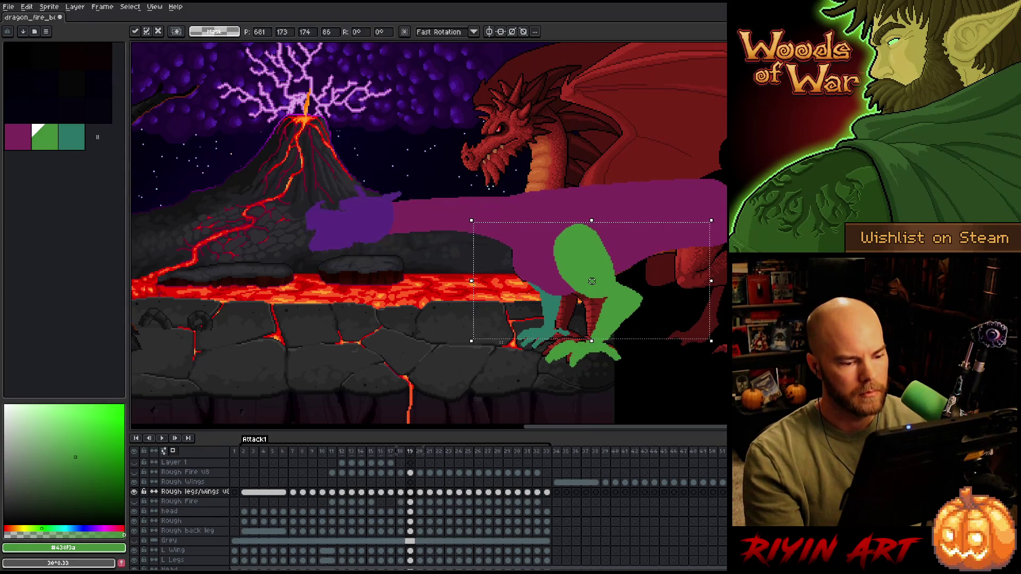
{"action": "key", "text": "comma"}
{"action": "left_click_drag", "start_coordinate": [594, 281], "coordinate": [595, 282]}
{"action": "key", "text": "period"}
{"action": "key", "text": "period"}
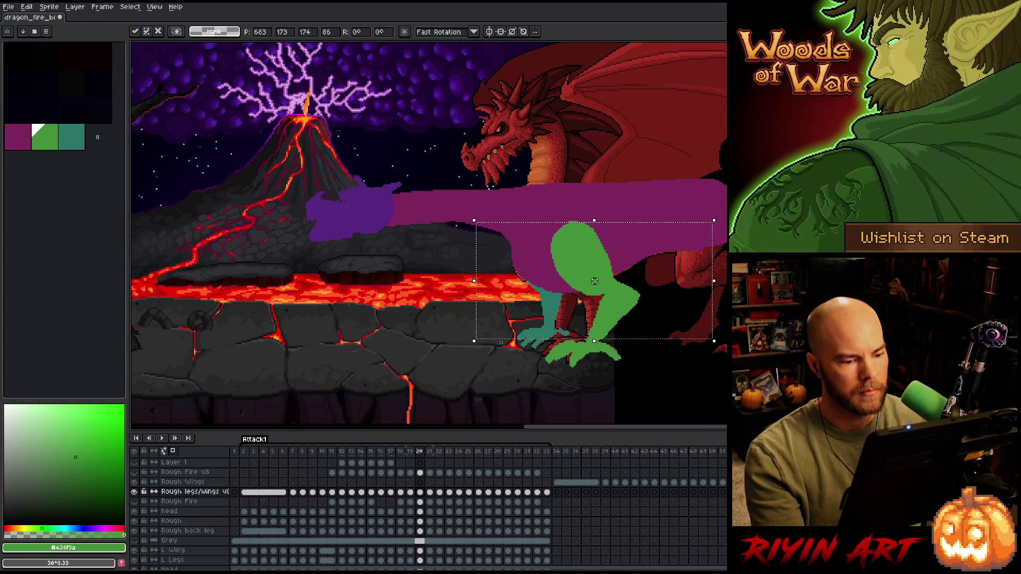
{"action": "key", "text": "comma"}
{"action": "key", "text": "period"}
- Shift the green leg about 6 px right and step through frames 20–22
{"action": "left_click_drag", "start_coordinate": [595, 281], "coordinate": [598, 282]}
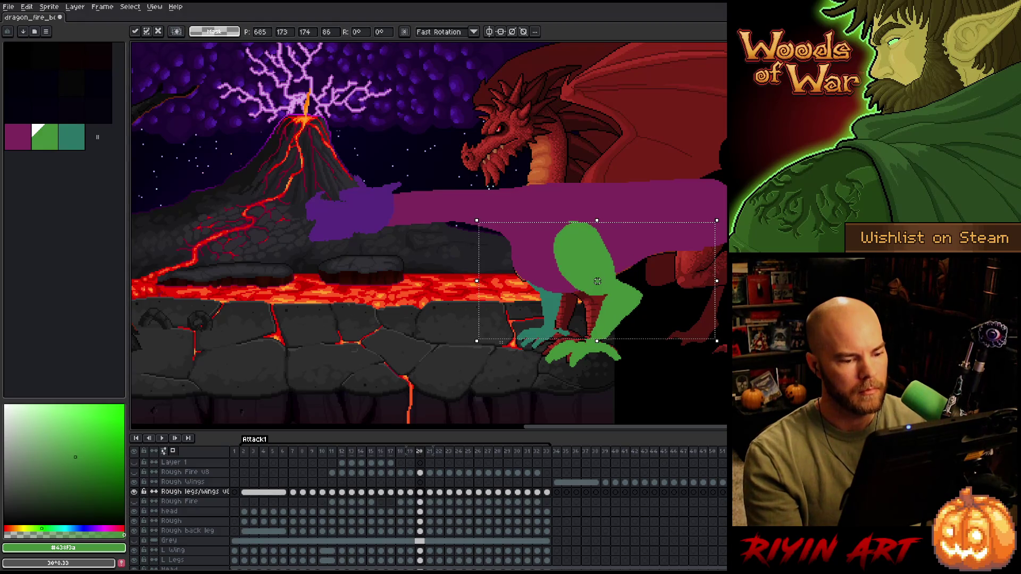
{"action": "key", "text": "comma"}
{"action": "key", "text": "period"}
{"action": "key", "text": "period"}
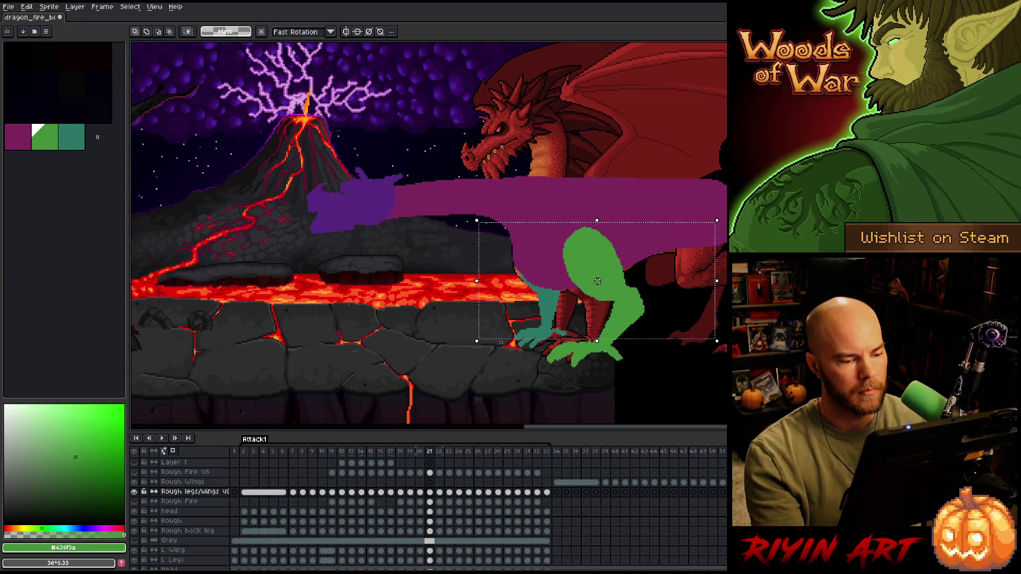
{"action": "key", "text": "comma"}
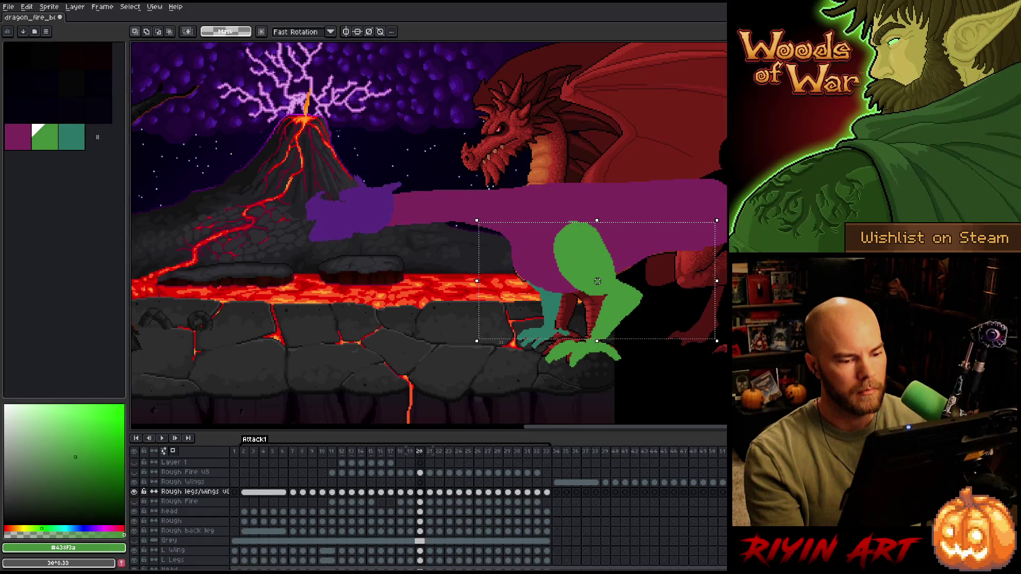
{"action": "key", "text": "comma"}
{"action": "key", "text": "period"}
{"action": "key", "text": "period"}
{"action": "key", "text": "period"}
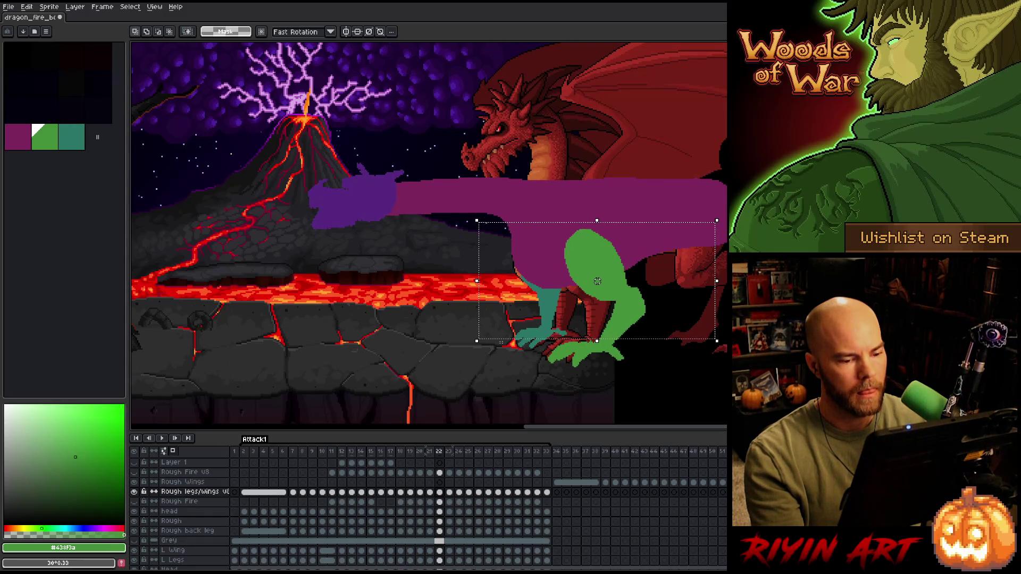
{"action": "key", "text": "comma"}
{"action": "key", "text": "comma"}
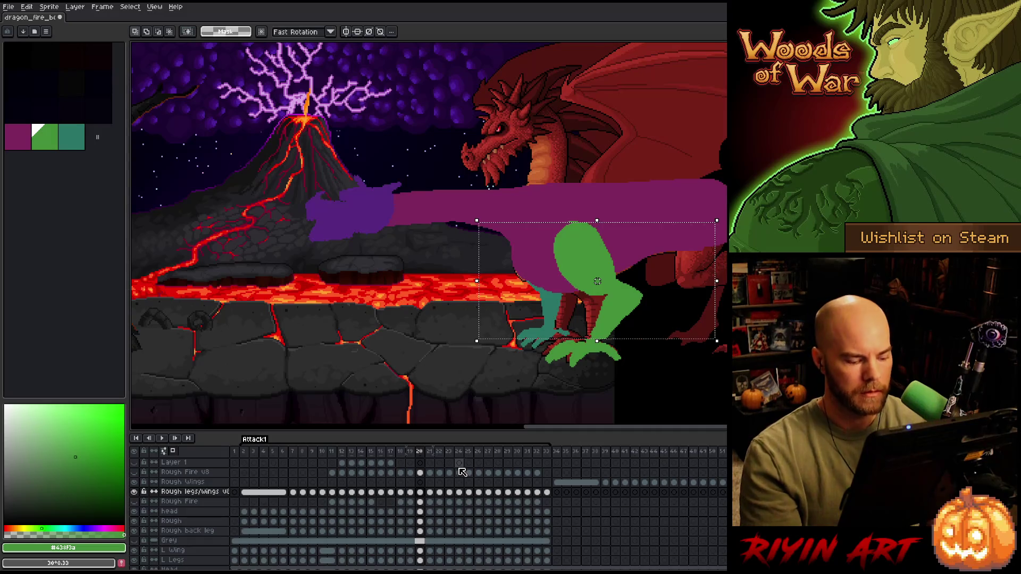
- Magic Wand-select the green leg and preview it across frames 20 and 21
{"action": "key", "text": "w"}
{"action": "left_click", "coordinate": [583, 255]}
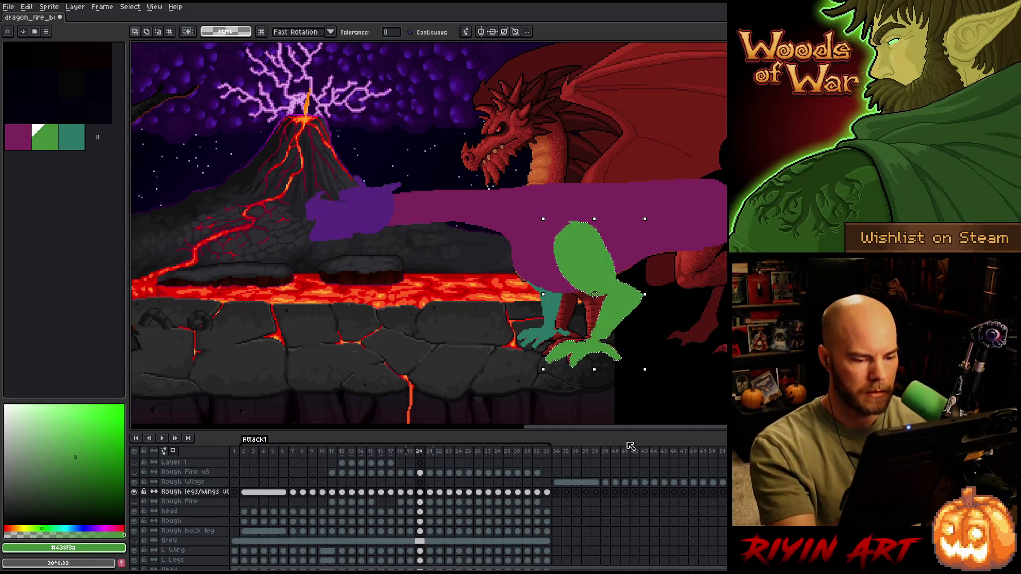
{"action": "key", "text": "period"}
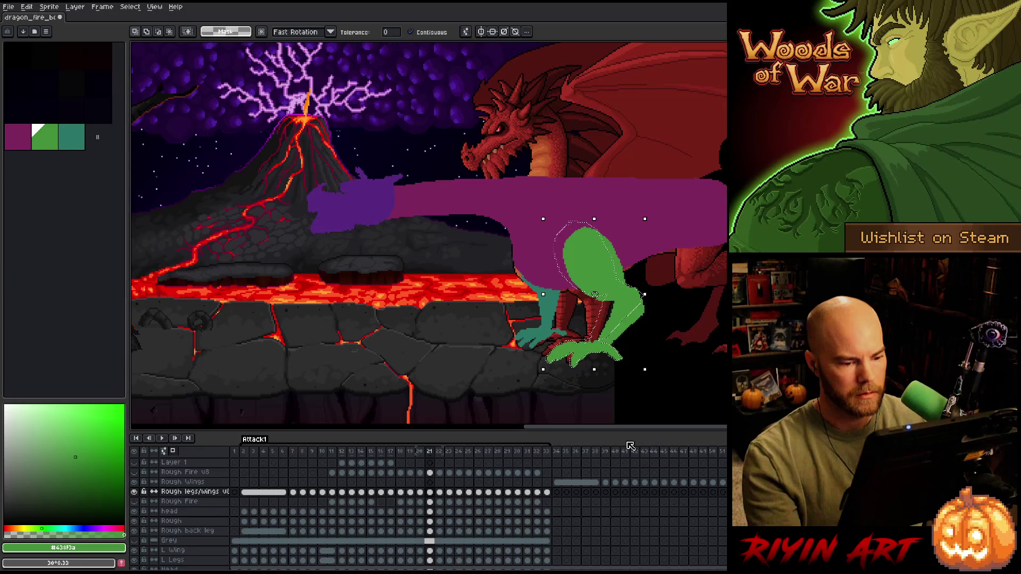
{"action": "key", "text": "comma"}
{"action": "key", "text": "comma"}
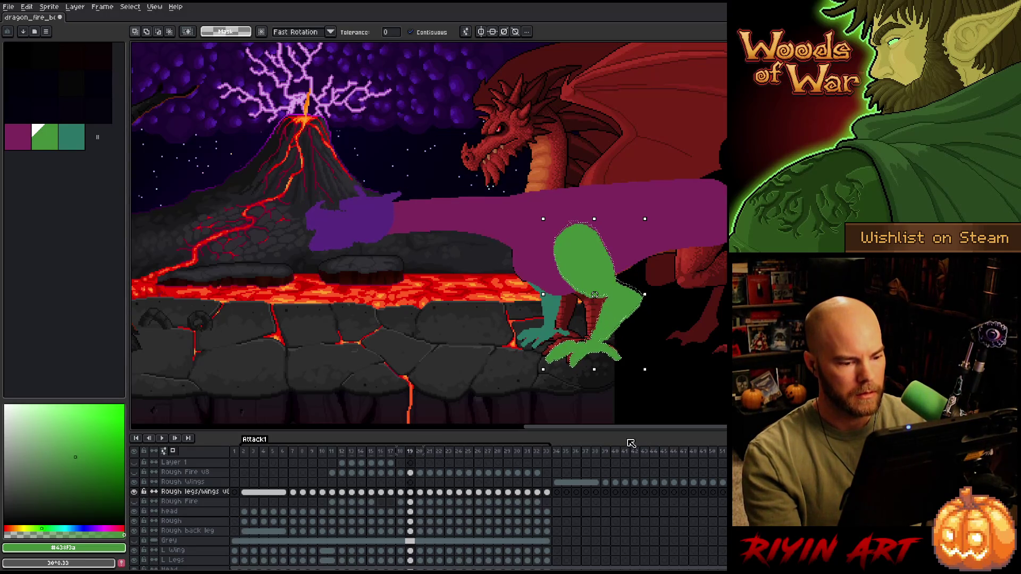
{"action": "key", "text": "period"}
{"action": "key", "text": "period"}
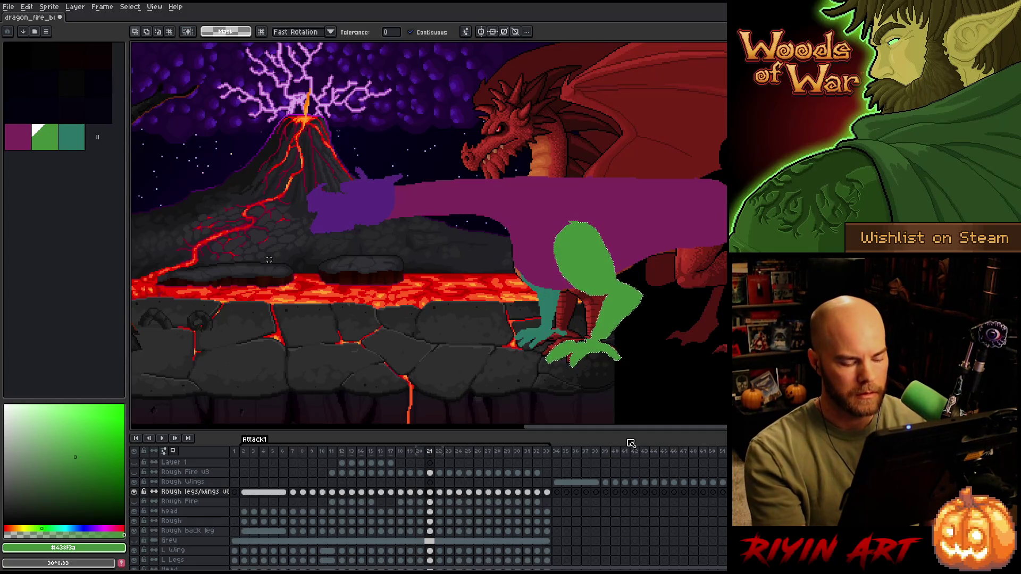
{"action": "key", "text": "comma"}
{"action": "key", "text": "period"}
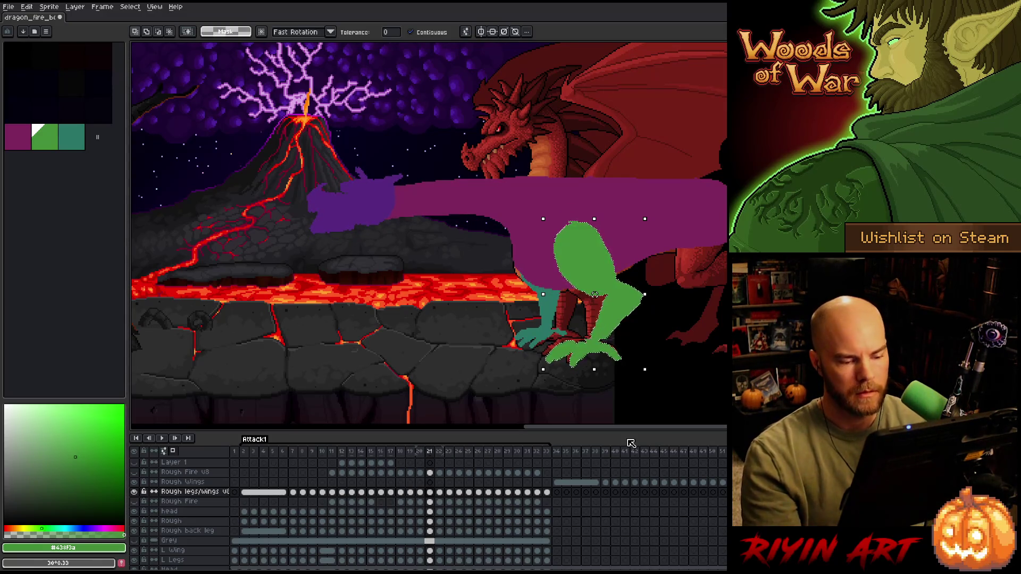
- On frame 21, lasso the purple body and green leg, move them 2 px up-left, and deselect
{"action": "key", "text": "m"}
{"action": "mouse_move", "coordinate": [518, 195]}
{"action": "left_mouse_down"}
{"action": "mouse_move", "coordinate": [676, 335]}
{"action": "mouse_move", "coordinate": [674, 294]}
{"action": "mouse_move", "coordinate": [698, 330]}
{"action": "left_mouse_up"}
{"action": "key", "text": "q"}
{"action": "mouse_move", "coordinate": [646, 287]}
{"action": "left_mouse_down"}
{"action": "mouse_move", "coordinate": [673, 312]}
{"action": "mouse_move", "coordinate": [564, 352]}
{"action": "left_mouse_up"}
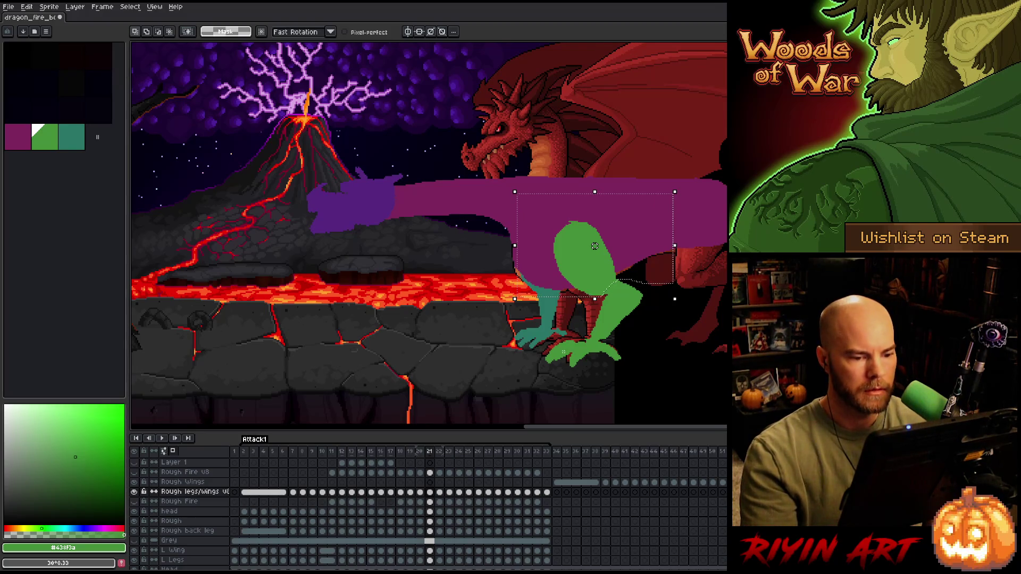
{"action": "left_click_drag", "start_coordinate": [594, 246], "coordinate": [594, 245]}
{"action": "key", "text": "Return"}
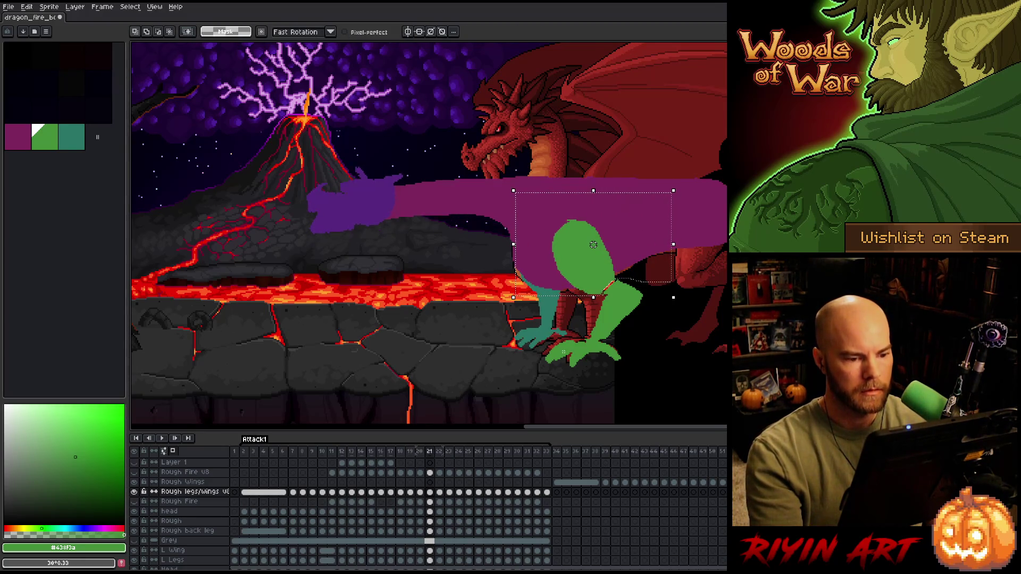
{"action": "key", "text": "period"}
{"action": "key", "text": "comma"}
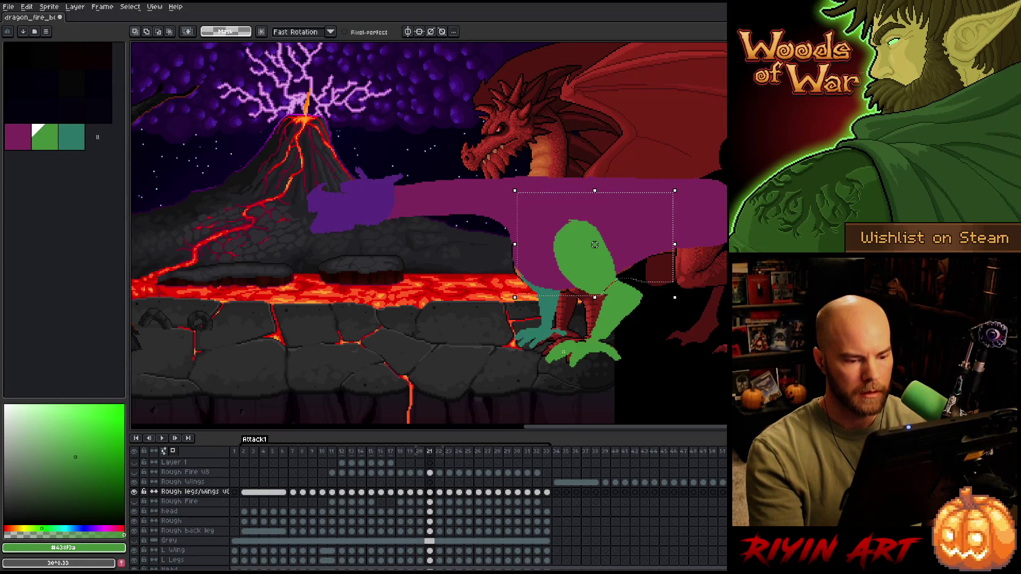
{"action": "key", "text": "comma"}
{"action": "key", "text": "period"}
{"action": "key", "text": "ctrl+d"}
{"action": "key", "text": "b"}
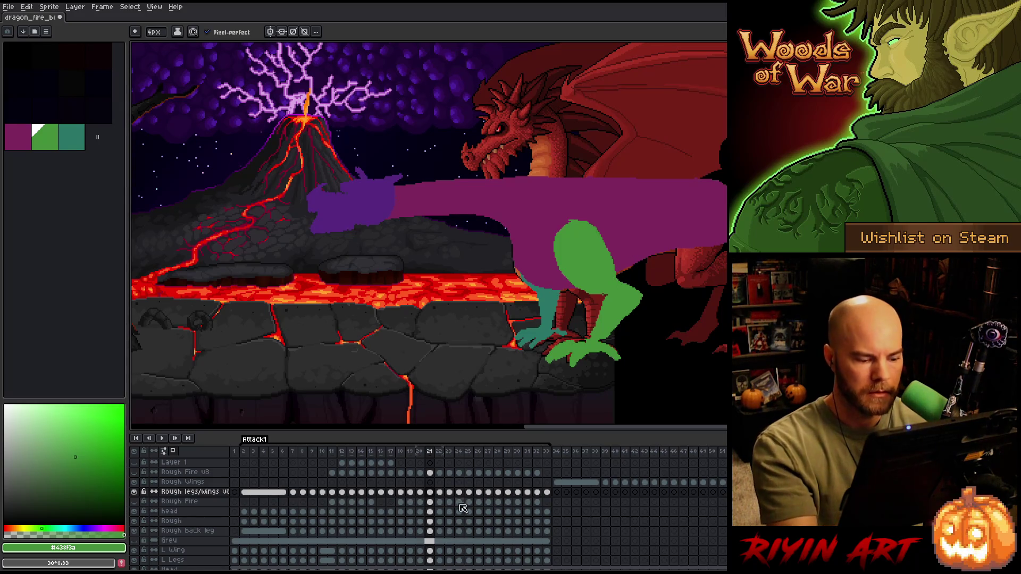
- Flip between frames 21–24 of the legs layer to compare the leg poses
{"action": "left_click", "coordinate": [430, 492]}
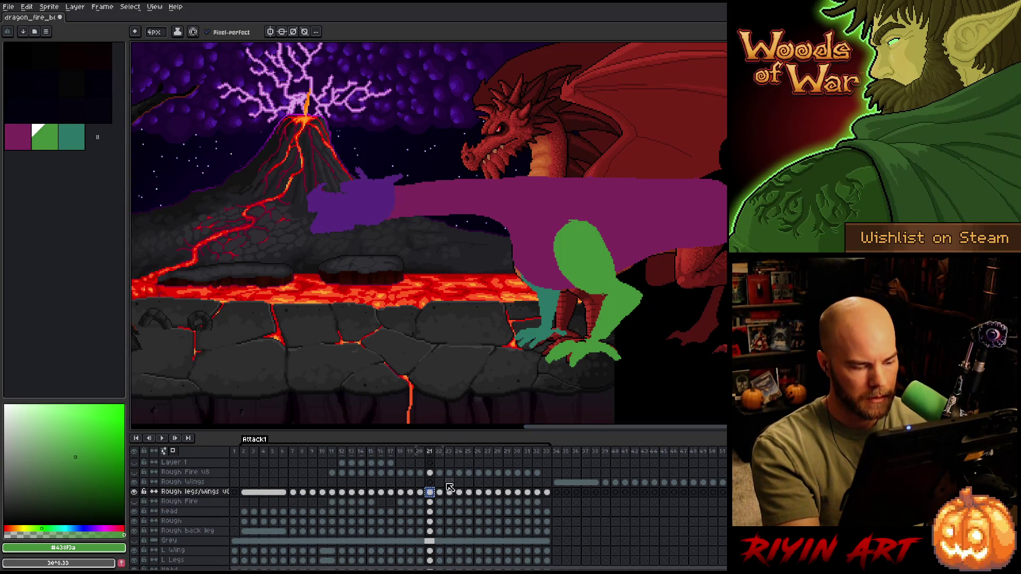
{"action": "left_click", "coordinate": [440, 492]}
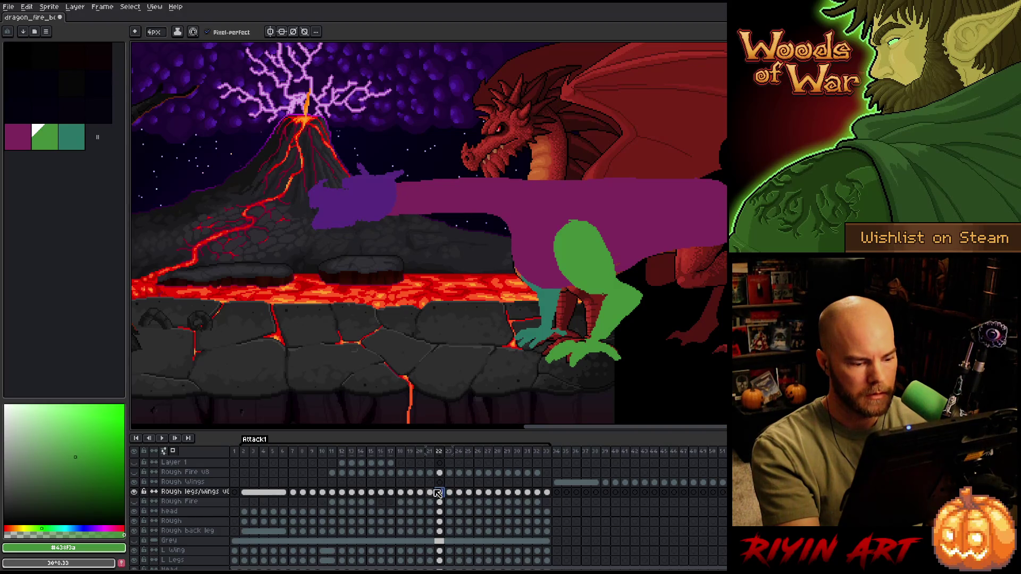
{"action": "left_click", "coordinate": [430, 492]}
{"action": "left_click", "coordinate": [440, 492]}
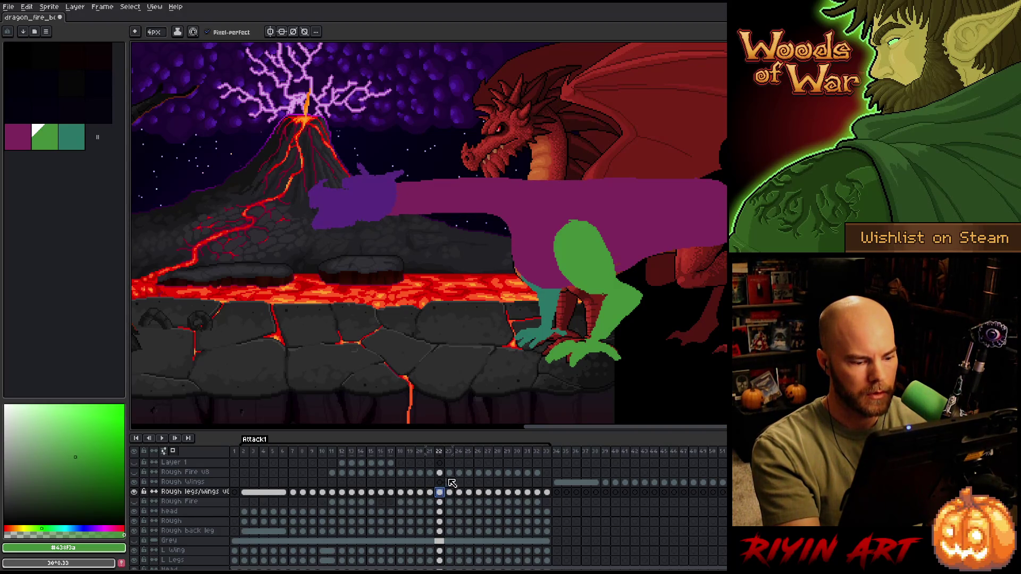
{"action": "left_click", "coordinate": [458, 492]}
{"action": "left_click", "coordinate": [450, 492]}
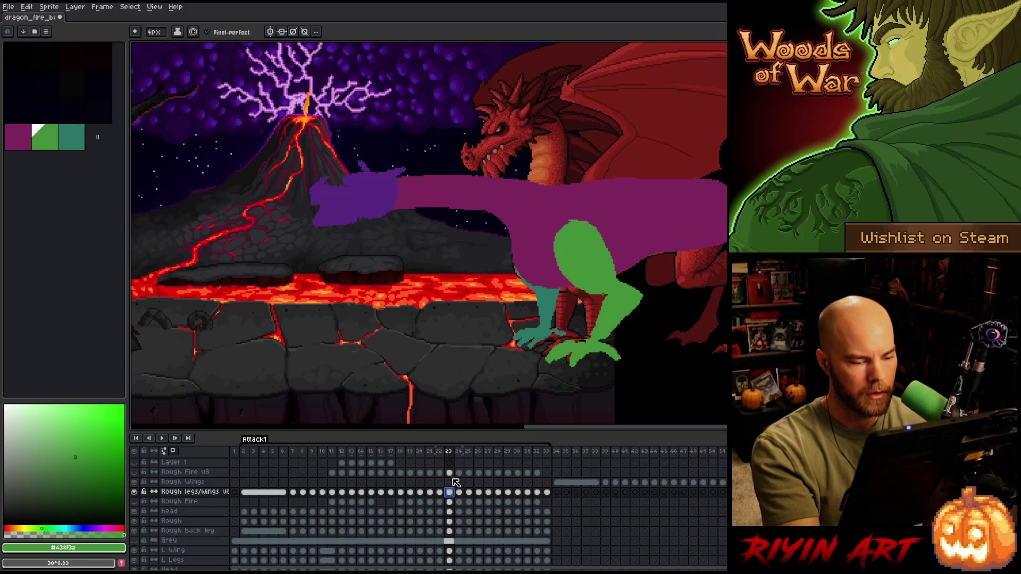
{"action": "left_click", "coordinate": [459, 492]}
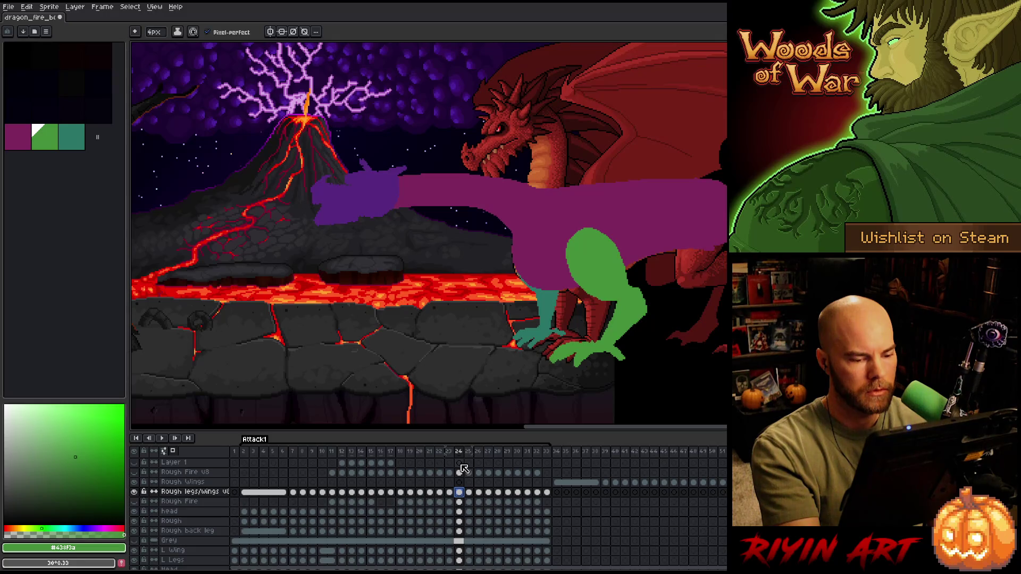
- Review frames 25–27 of the attack, undoing recent leg changes along the way
{"action": "key", "text": "ctrl+z"}
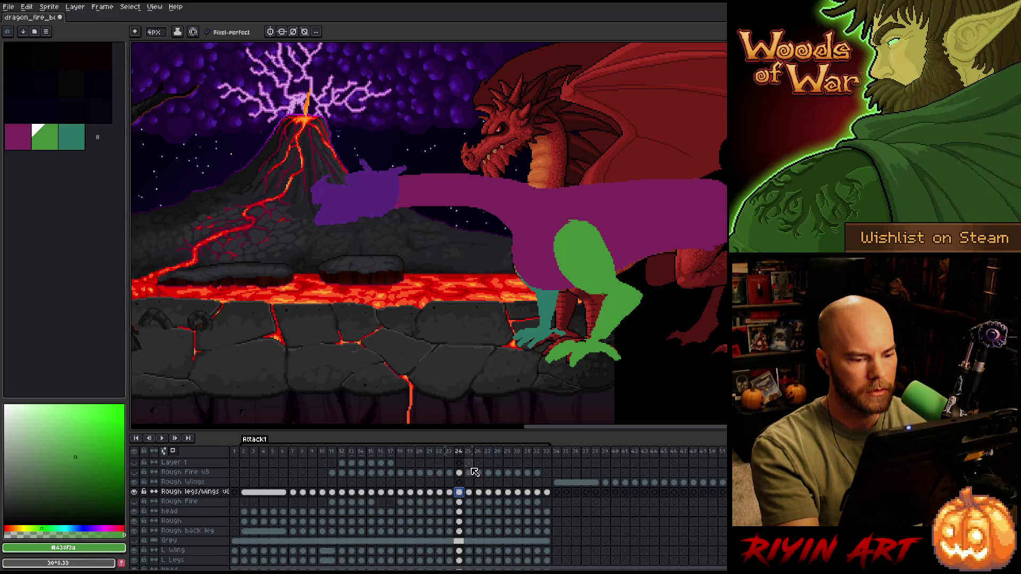
{"action": "left_click", "coordinate": [468, 492]}
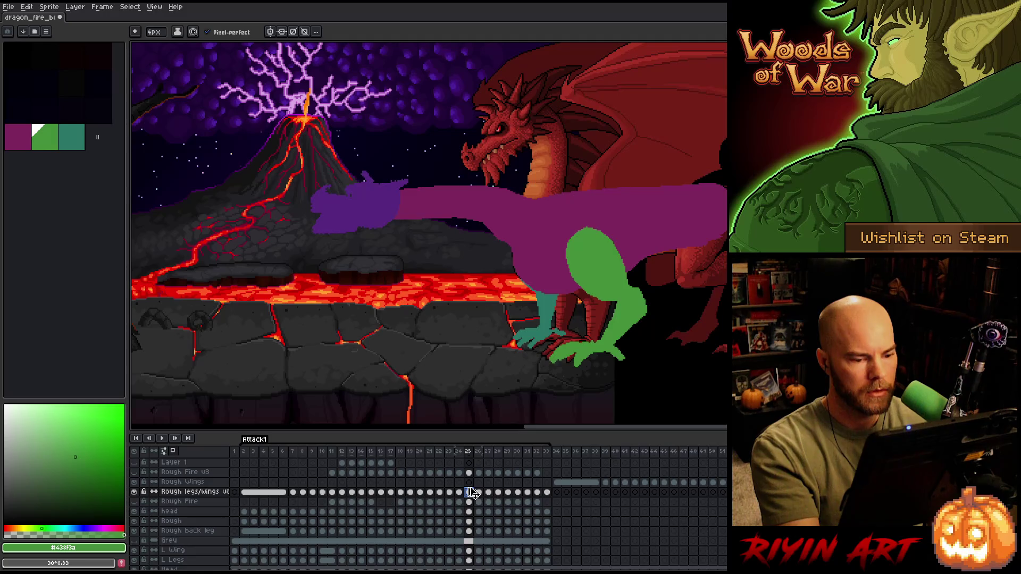
{"action": "key", "text": "ctrl+z"}
{"action": "left_click", "coordinate": [479, 492]}
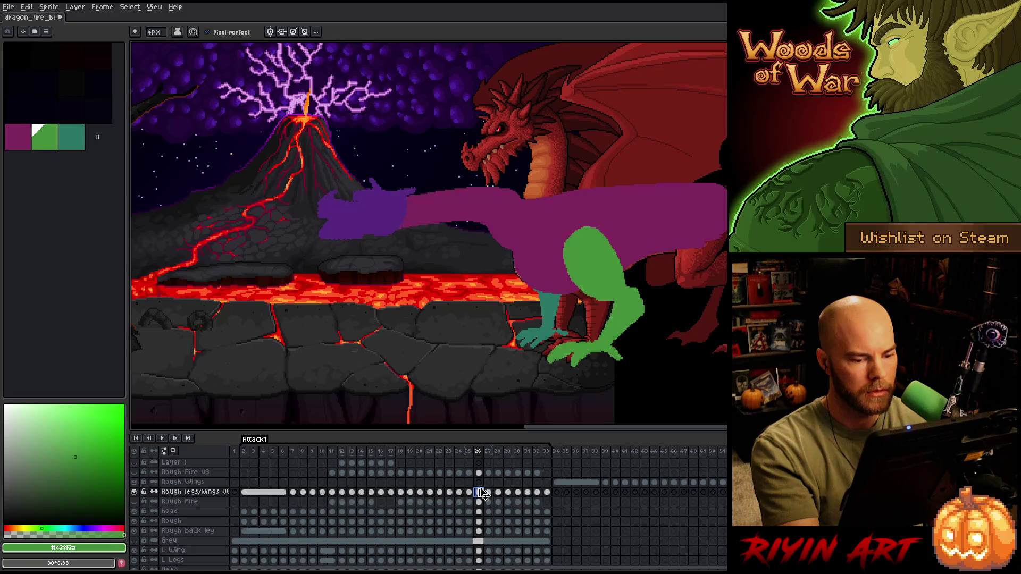
{"action": "left_click", "coordinate": [488, 492]}
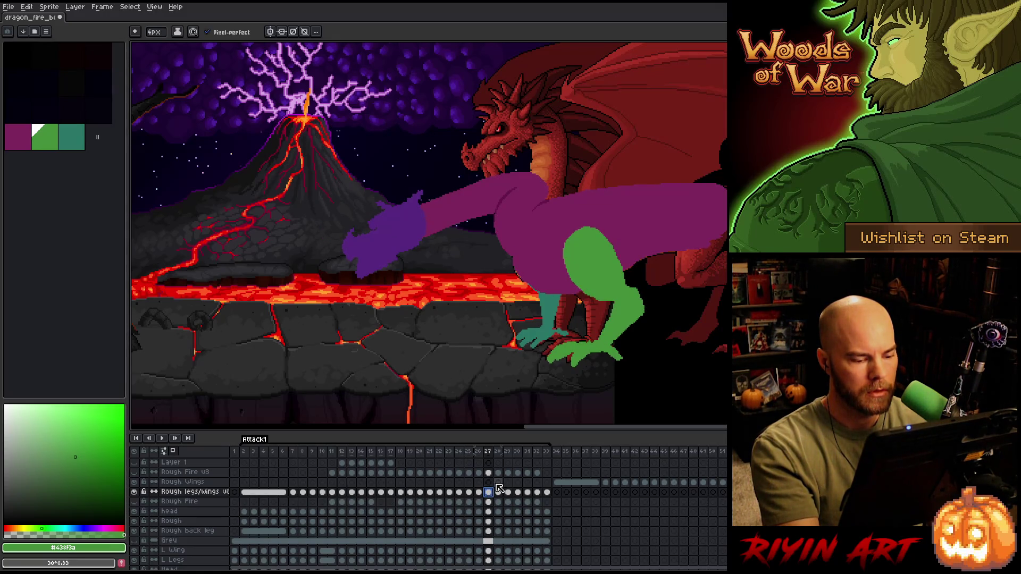
- Shift frame 27's green legs slightly left and compare them against frames 25 and 26
{"action": "key", "text": "ctrl+a"}
{"action": "left_click_drag", "start_coordinate": [595, 299], "coordinate": [591, 298]}
{"action": "key", "text": "comma"}
{"action": "key", "text": "period"}
{"action": "key", "text": "comma"}
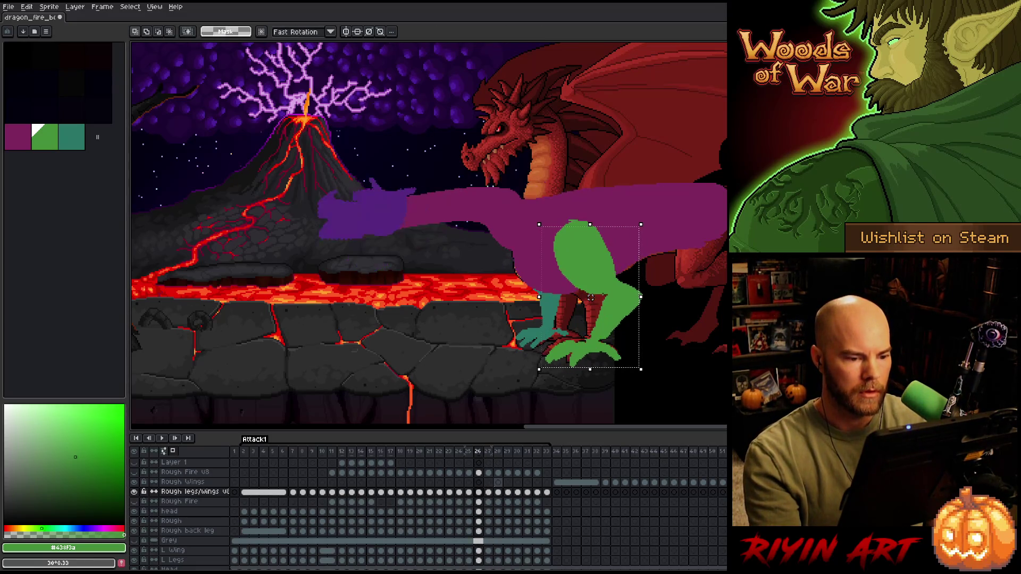
{"action": "key", "text": "comma"}
{"action": "key", "text": "period"}
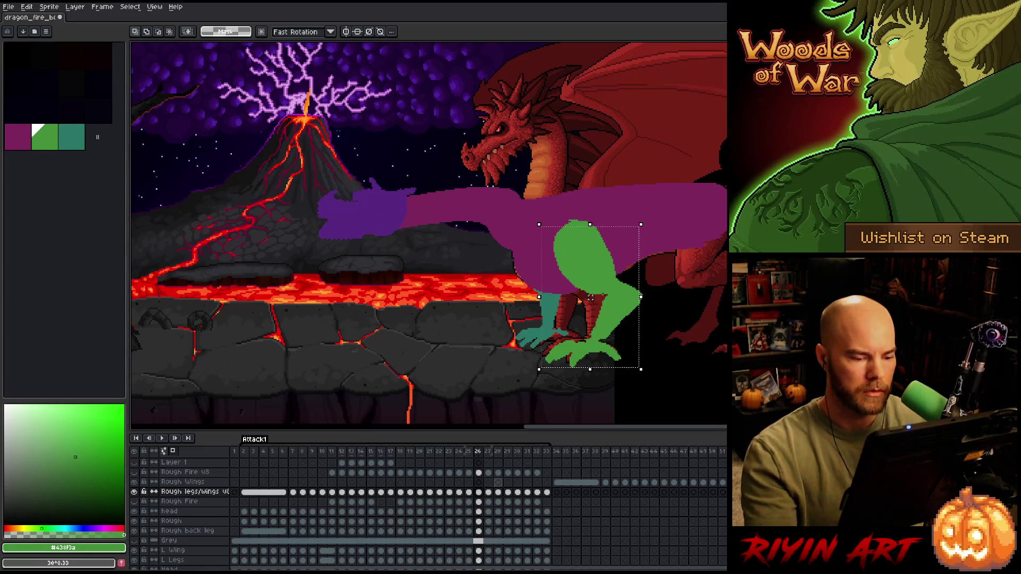
- Lasso-select the green legs and apply a transform to them
{"action": "key", "text": "q"}
{"action": "mouse_move", "coordinate": [698, 211]}
{"action": "left_mouse_down"}
{"action": "mouse_move", "coordinate": [611, 340]}
{"action": "mouse_move", "coordinate": [523, 227]}
{"action": "mouse_move", "coordinate": [694, 208]}
{"action": "left_mouse_up"}
{"action": "key", "text": "ctrl+t"}
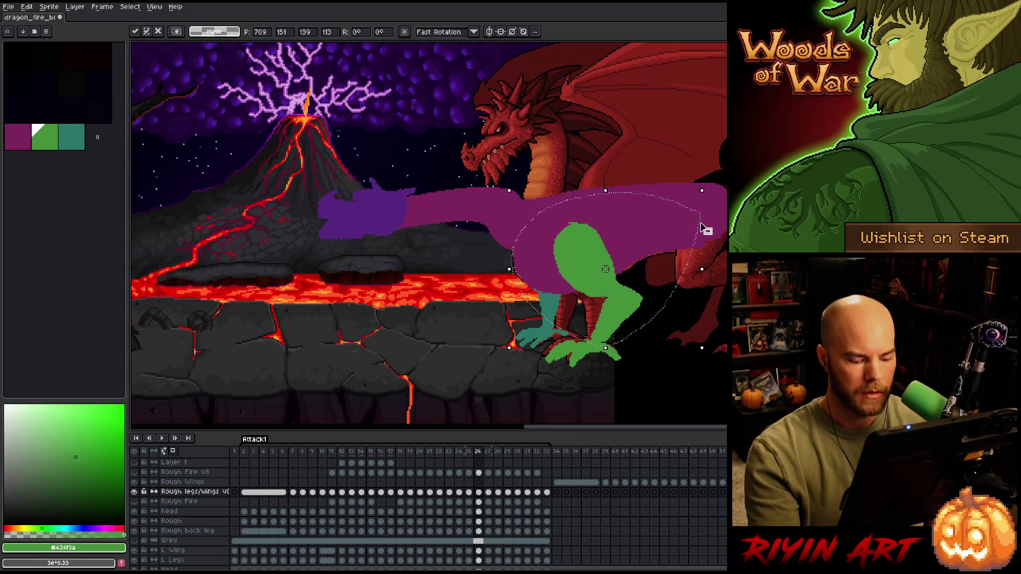
{"action": "key", "text": "Return"}
- Compare frames 26 and 27, commit the legs in place, deselect, and switch to the Eraser
{"action": "key", "text": "period"}
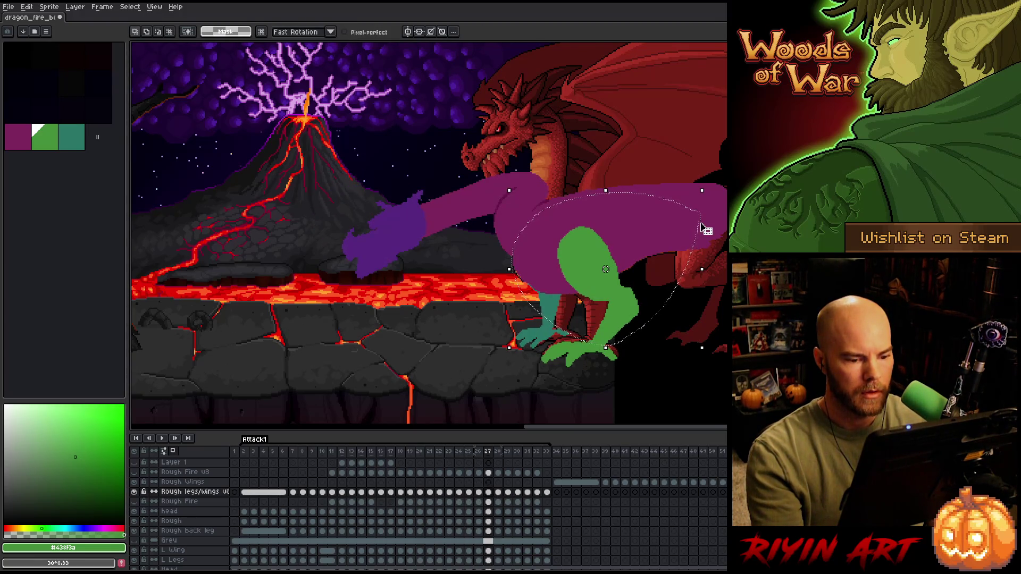
{"action": "key", "text": "comma"}
{"action": "key", "text": "period"}
{"action": "key", "text": "comma"}
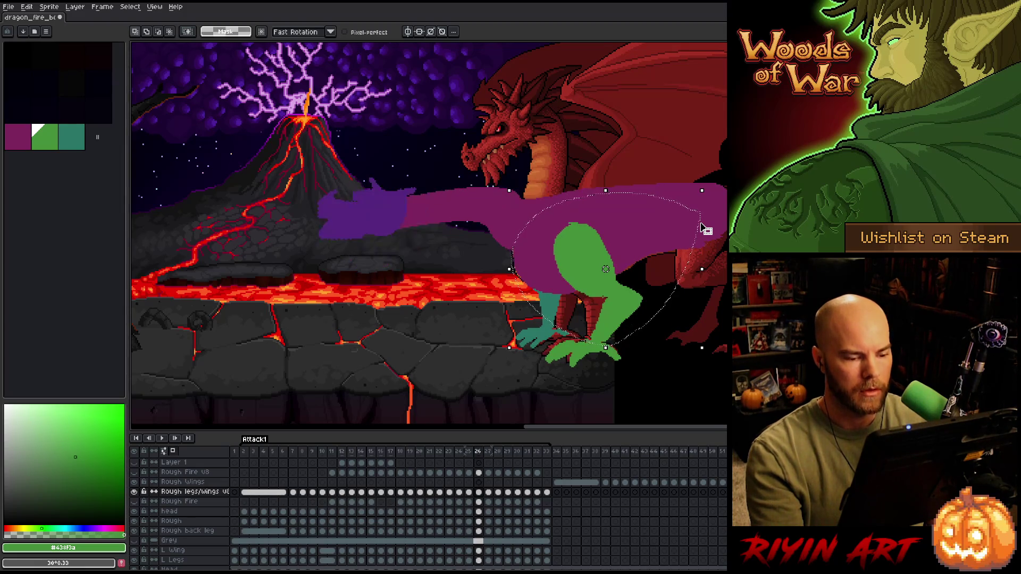
{"action": "key", "text": "Return"}
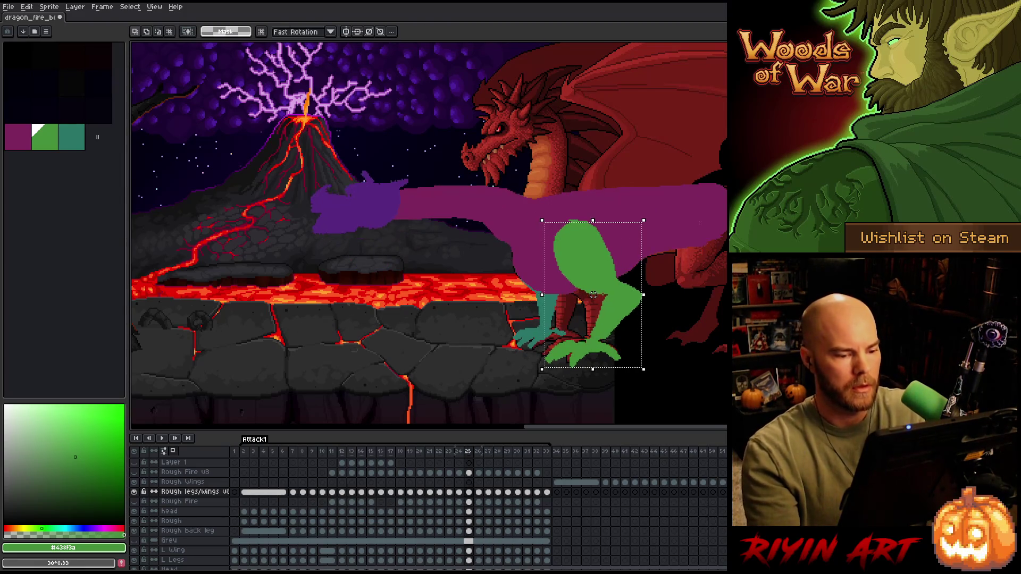
{"action": "key", "text": "period"}
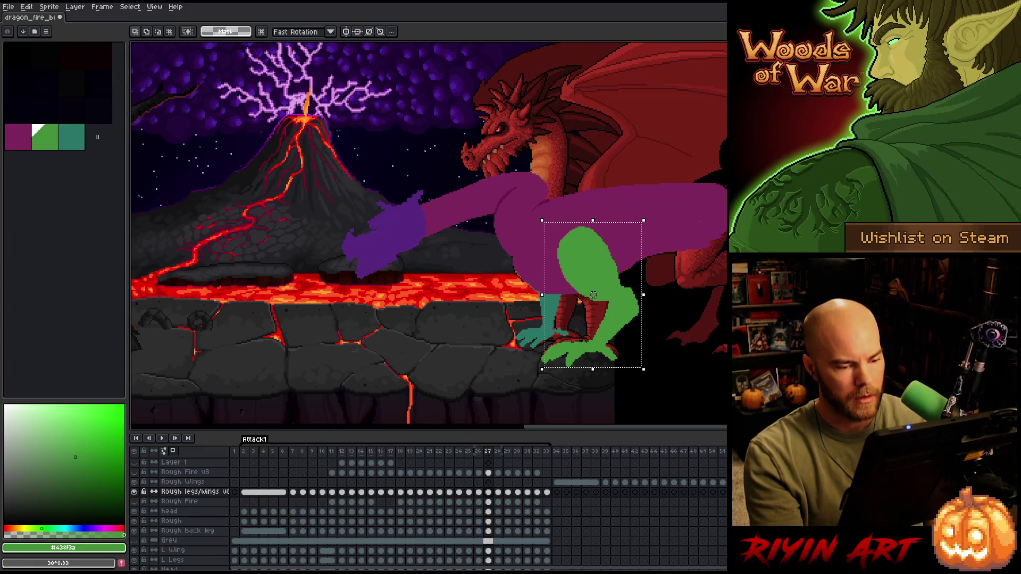
{"action": "key", "text": "ctrl+d"}
{"action": "key", "text": "b"}
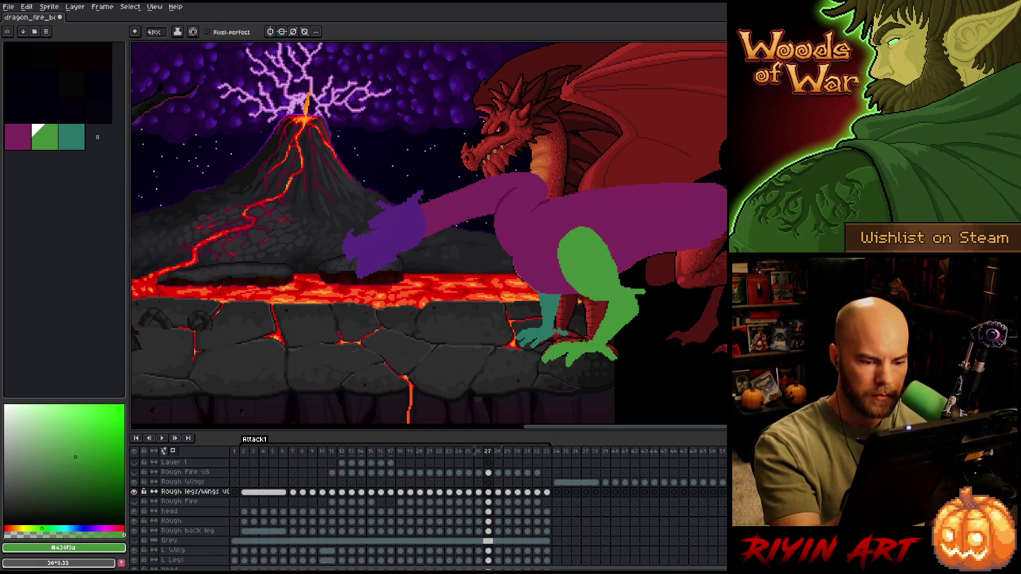
{"action": "key", "text": "e"}
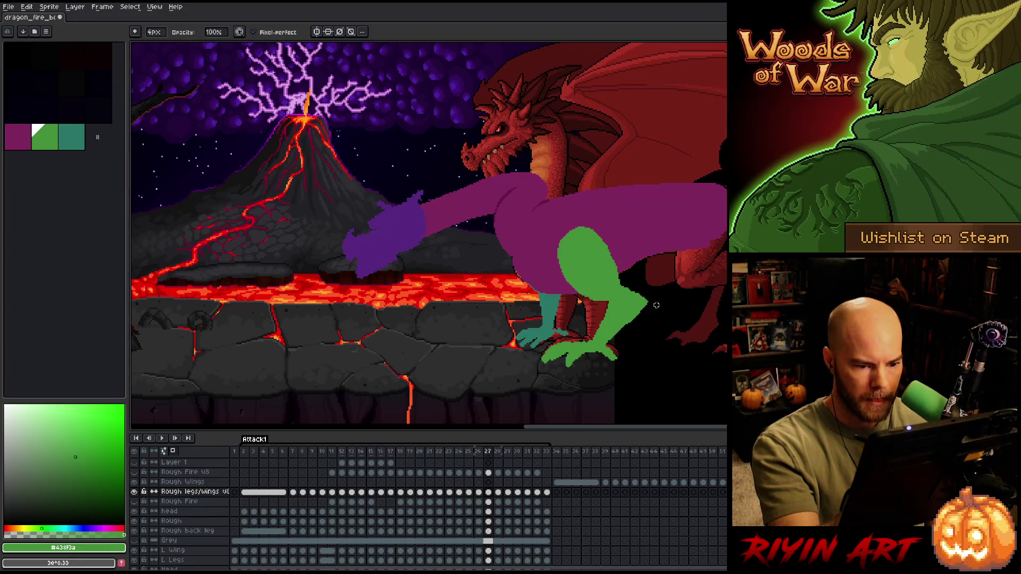
- Compare the legs on frames 27 and 28, then save the animation
{"action": "key", "text": "period"}
{"action": "key", "text": "comma"}
{"action": "key", "text": "period"}
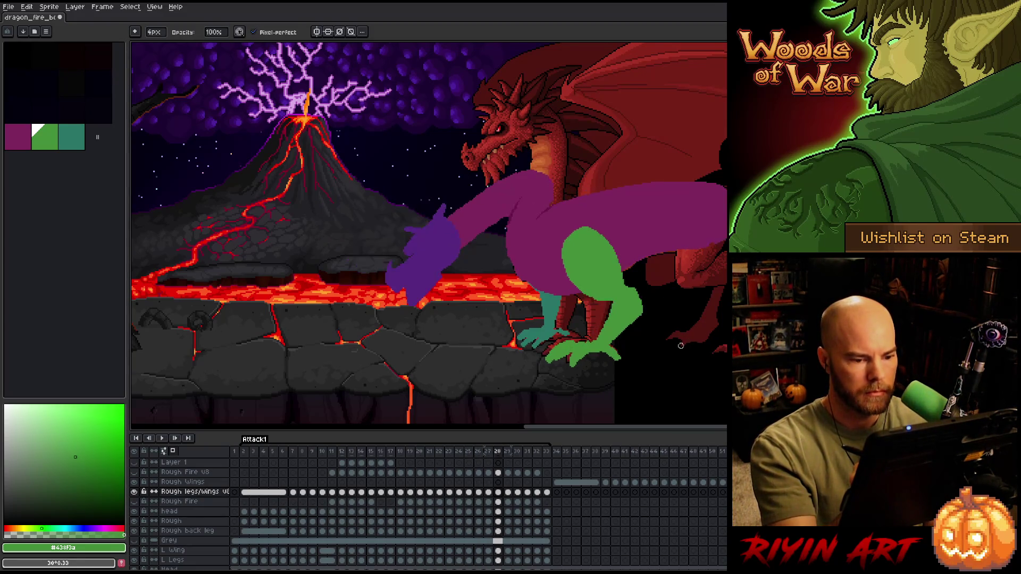
{"action": "key", "text": "comma"}
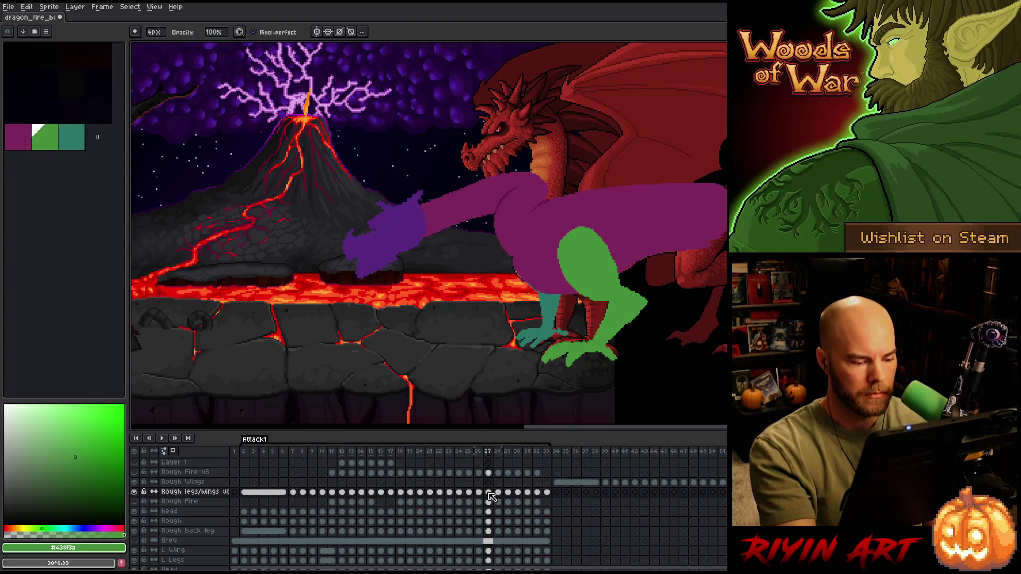
{"action": "left_click", "coordinate": [488, 492]}
{"action": "key", "text": "ctrl+s"}
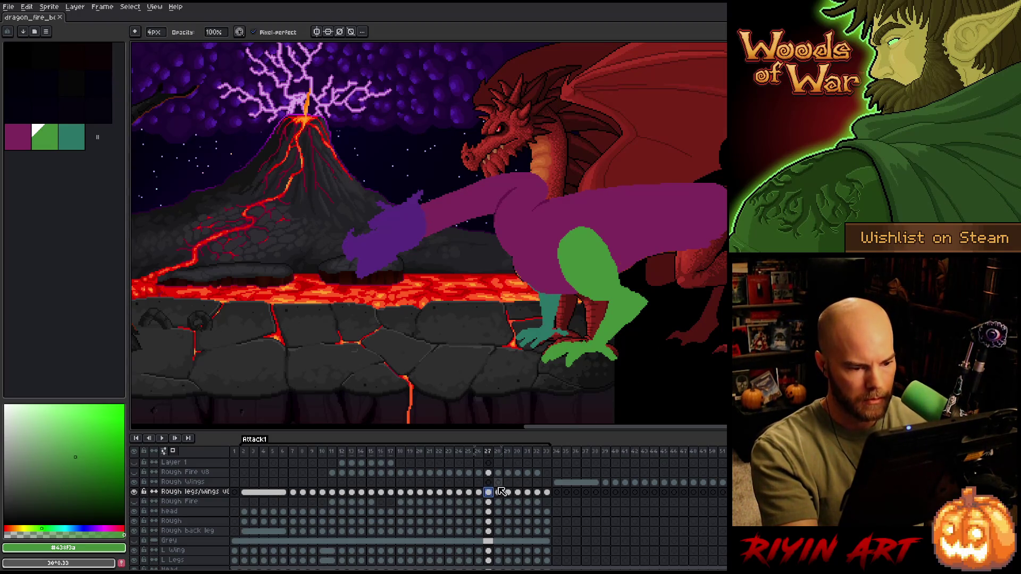
- Select frame 28's green legs with the Rectangular Marquee and compare them with neighbouring frames
{"action": "left_click", "coordinate": [499, 492]}
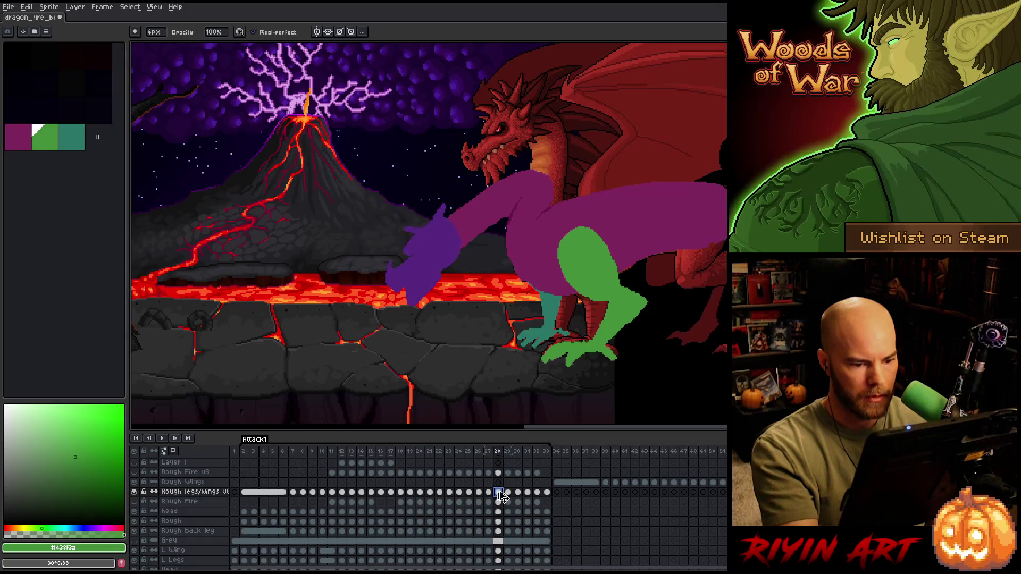
{"action": "key", "text": "m"}
{"action": "key", "text": "ctrl+shift+d"}
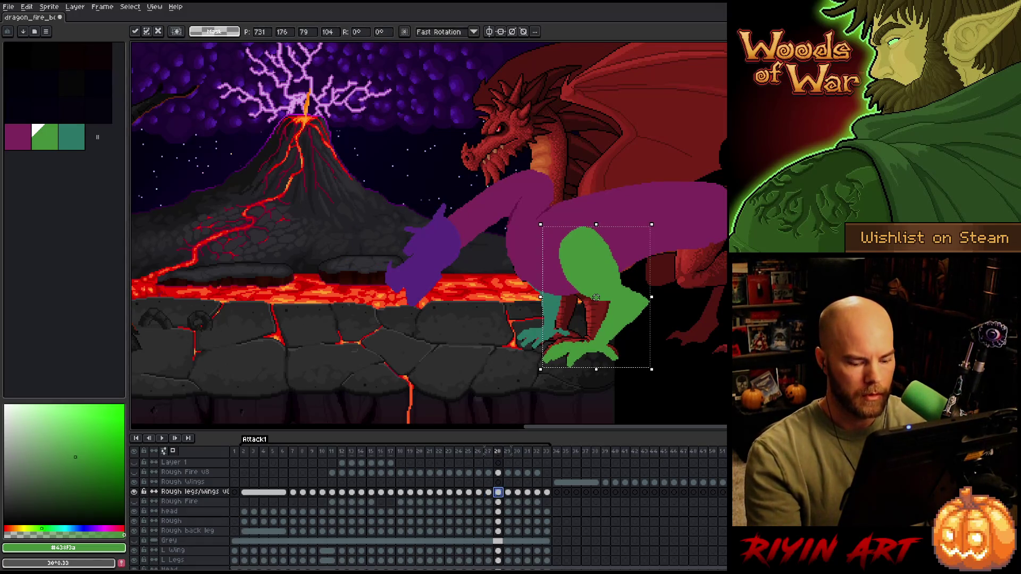
{"action": "key", "text": "comma"}
{"action": "key", "text": "comma"}
{"action": "key", "text": "comma"}
{"action": "key", "text": "period"}
{"action": "key", "text": "period"}
{"action": "key", "text": "period"}
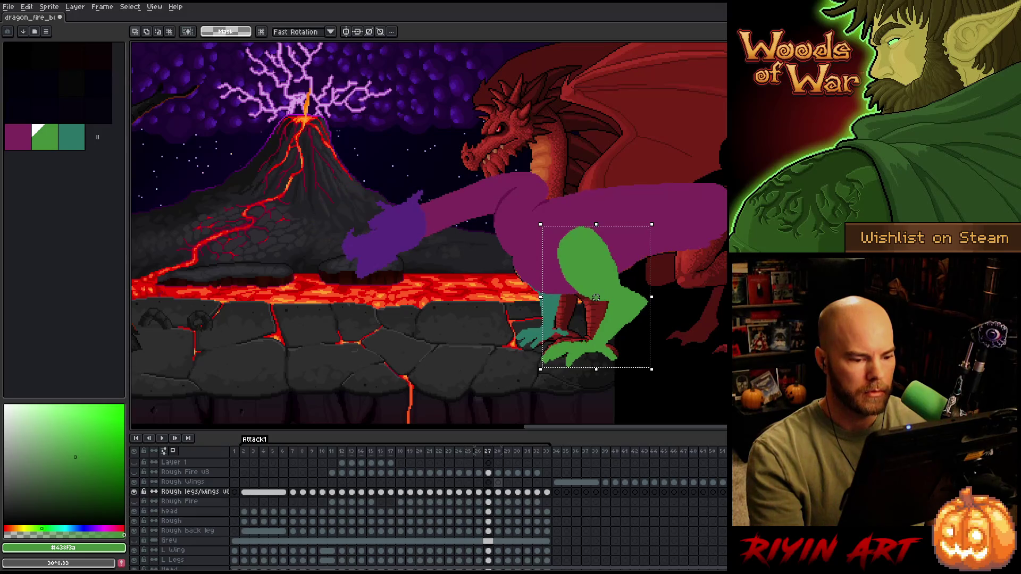
{"action": "key", "text": "comma"}
{"action": "key", "text": "period"}
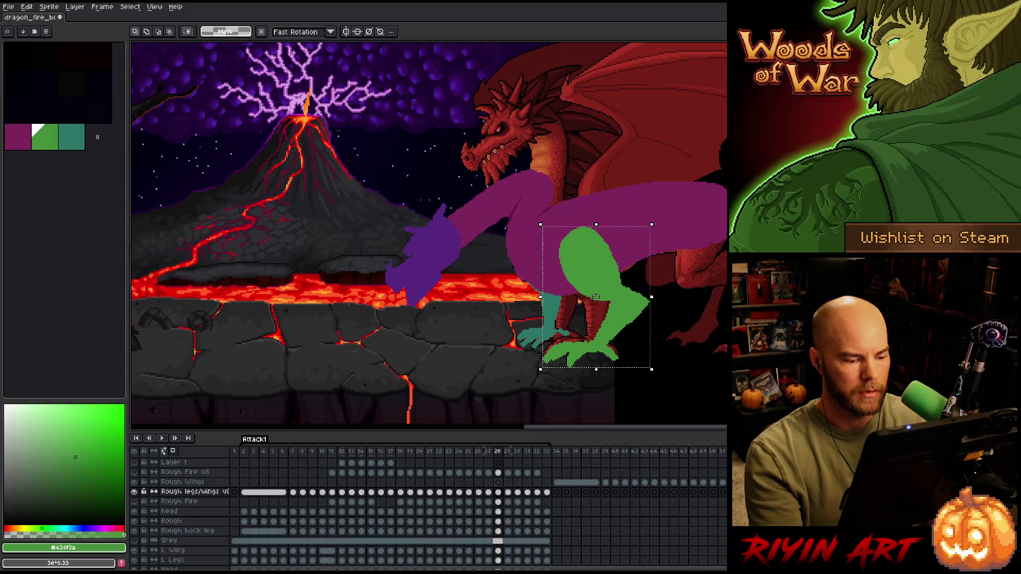
{"action": "key", "text": "period"}
{"action": "key", "text": "comma"}
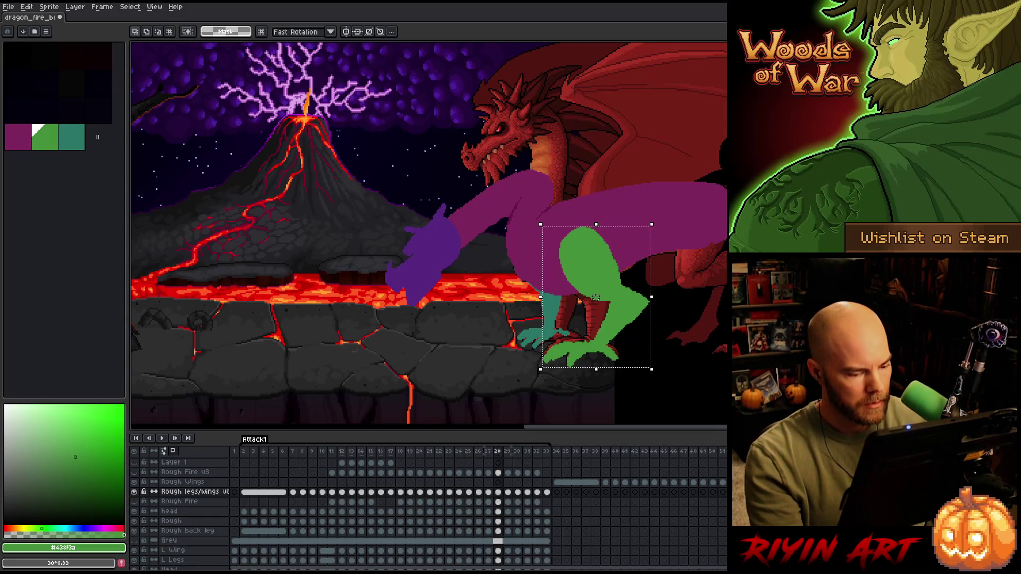
{"action": "key", "text": "period"}
{"action": "key", "text": "comma"}
- Nudge the selected legs one pixel right, checking the match across frames 27 to 30
{"action": "key", "text": "comma"}
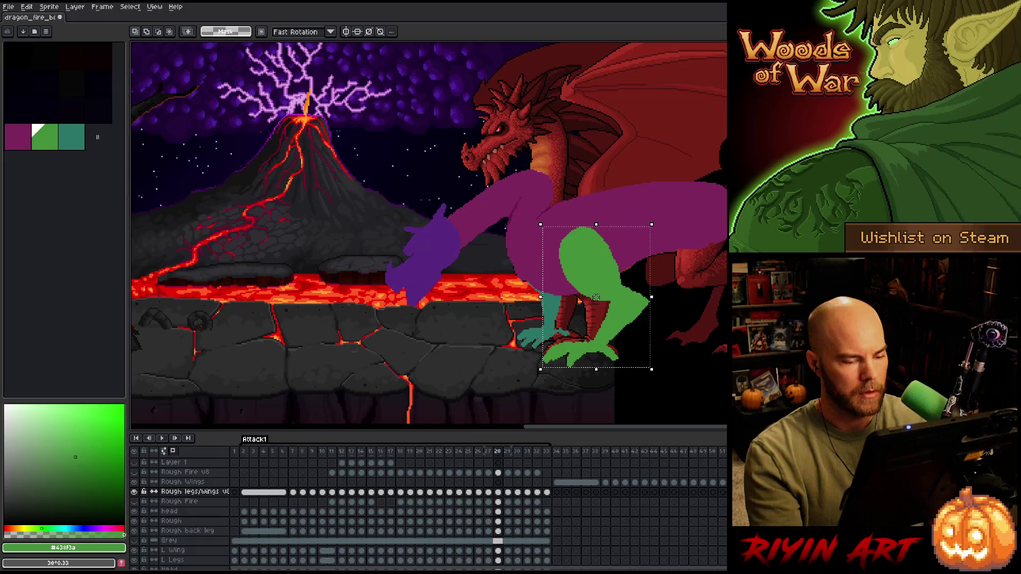
{"action": "key", "text": "period"}
{"action": "key", "text": "comma"}
{"action": "key", "text": "period"}
{"action": "key", "text": "comma"}
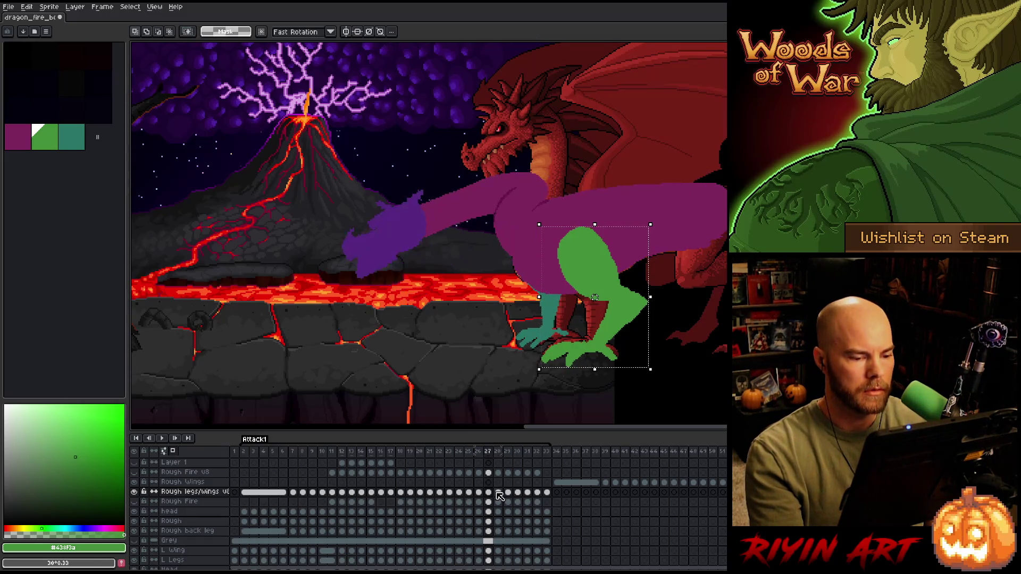
{"action": "key", "text": "period"}
{"action": "key", "text": "Right"}
{"action": "key", "text": "comma"}
{"action": "key", "text": "period"}
{"action": "key", "text": "period"}
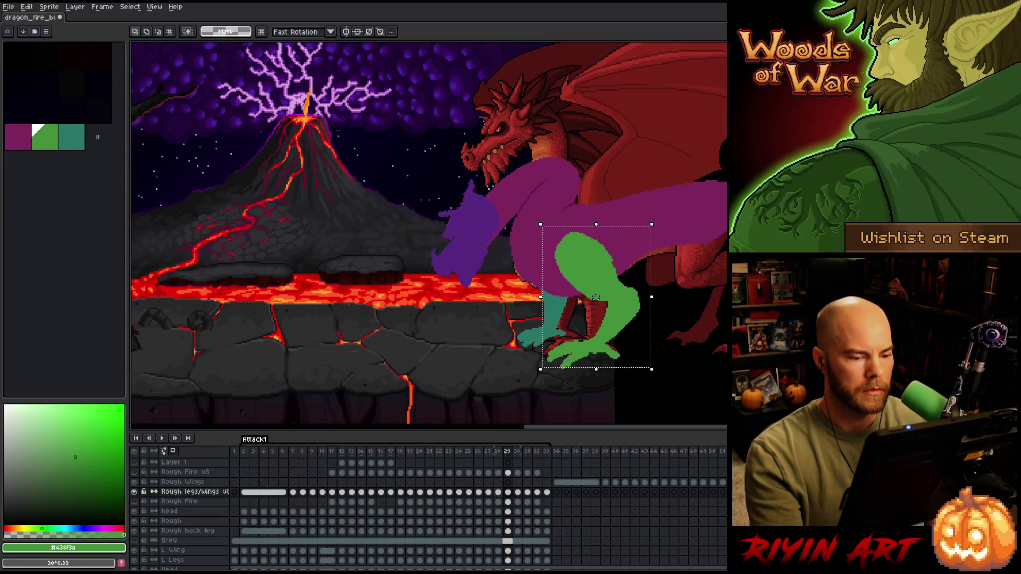
{"action": "key", "text": "comma"}
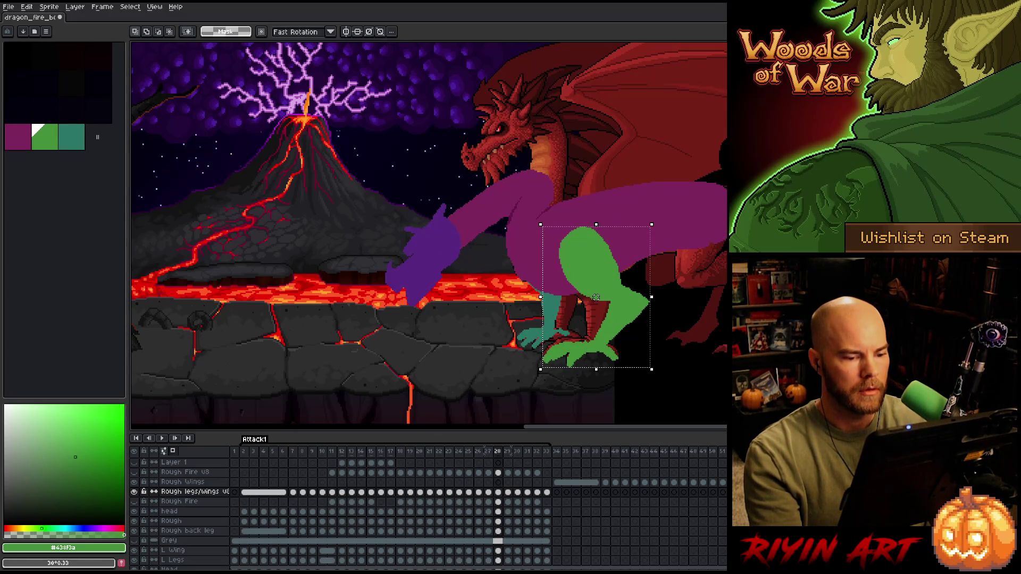
{"action": "key", "text": "period"}
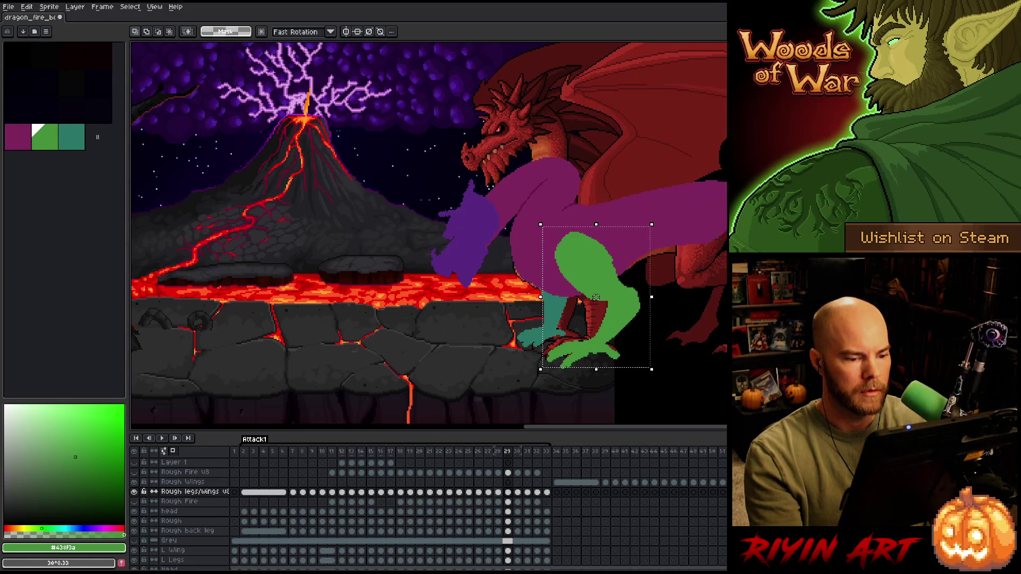
{"action": "key", "text": "period"}
{"action": "key", "text": "comma"}
{"action": "key", "text": "comma"}
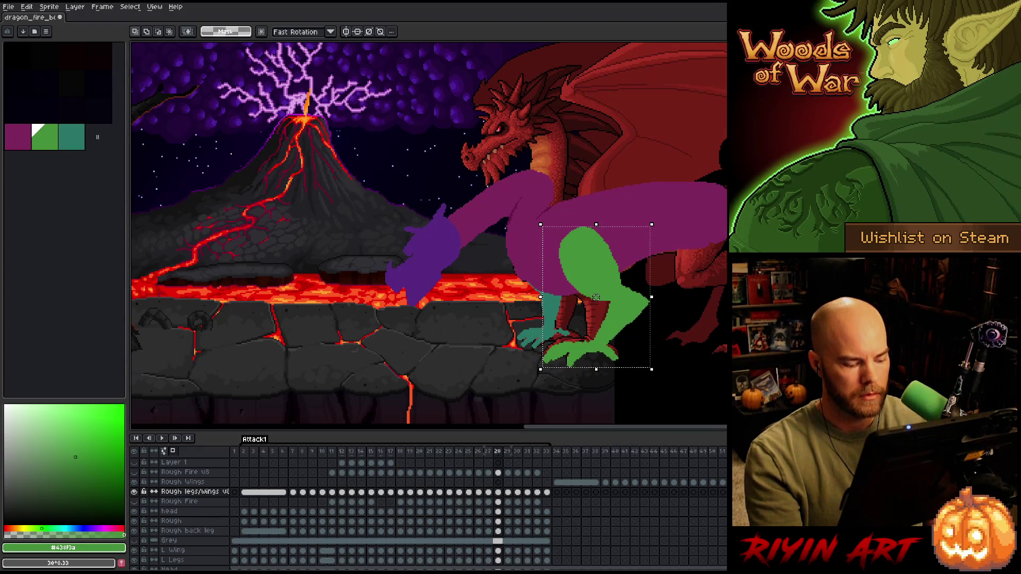
{"action": "key", "text": "period"}
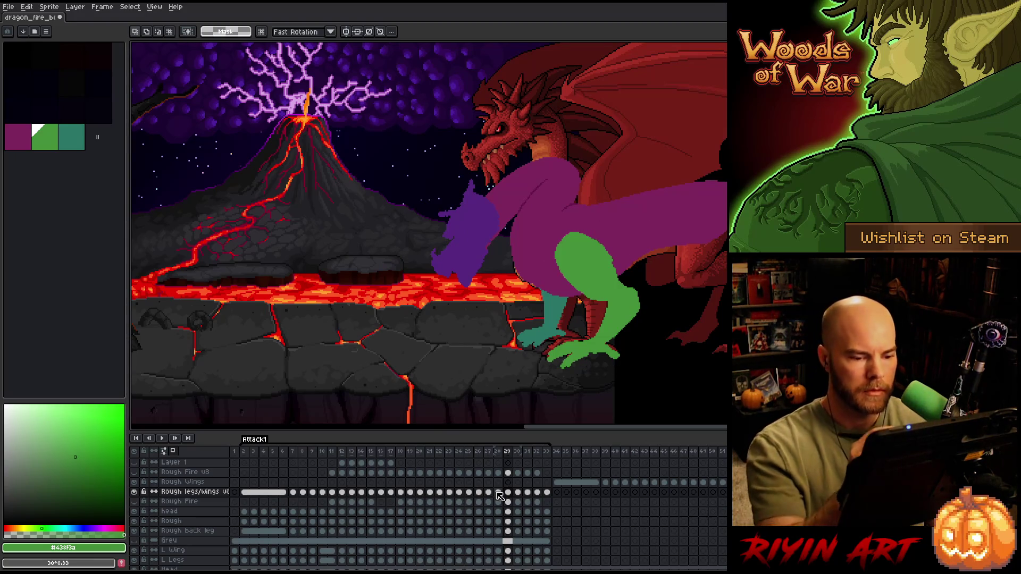
- Step back from frame 28 to frame 19, reviewing the purple arm's reach, then forward to frame 20
{"action": "key", "text": "b"}
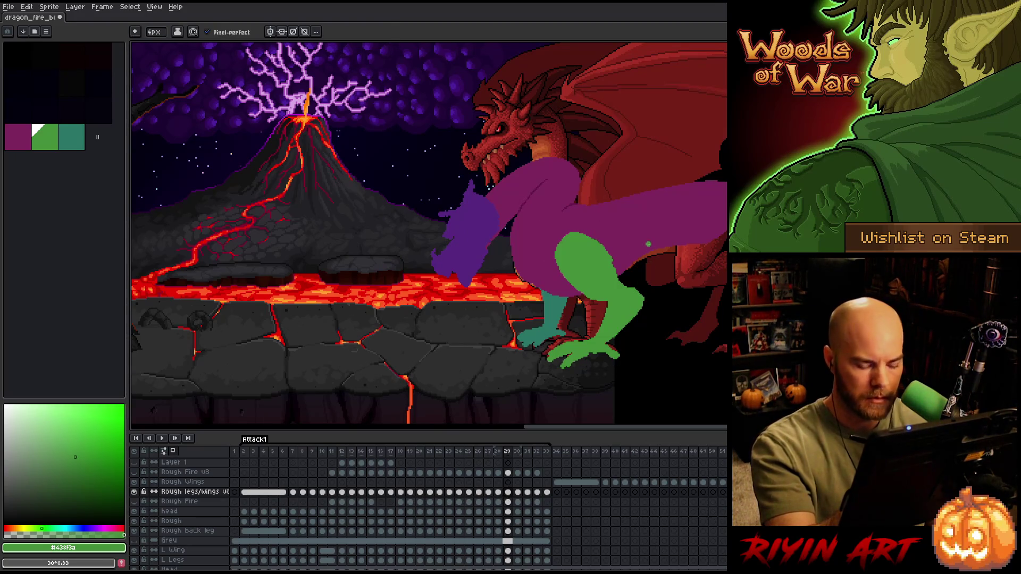
{"action": "key", "text": "comma"}
{"action": "key", "text": "e"}
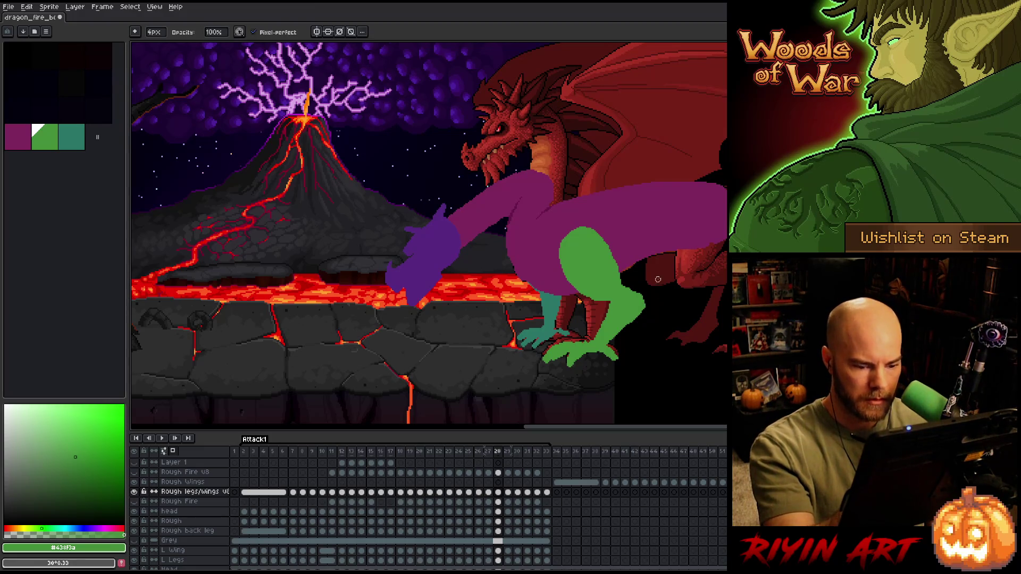
{"action": "key", "text": "comma"}
{"action": "key", "text": "comma"}
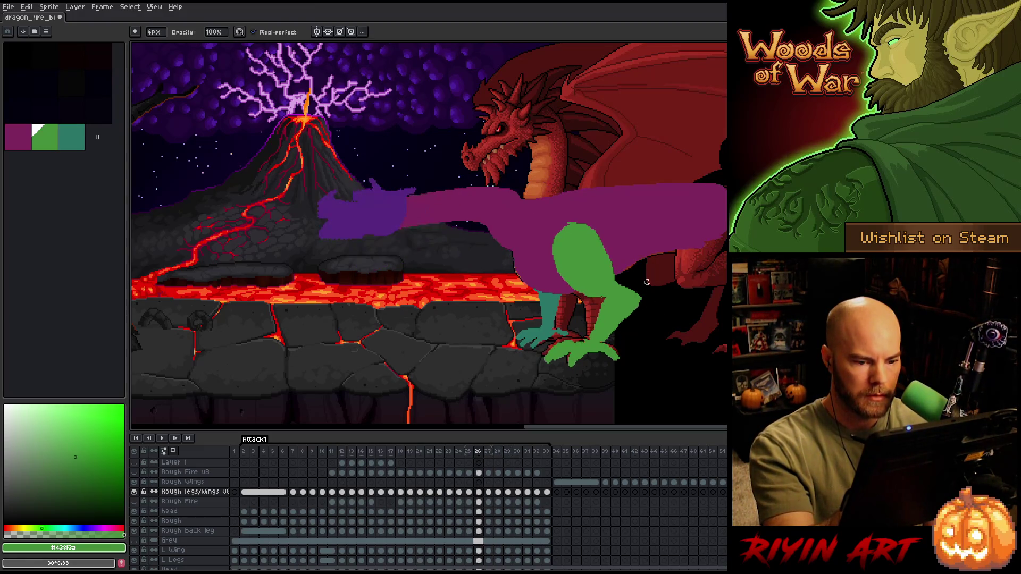
{"action": "key", "text": "comma"}
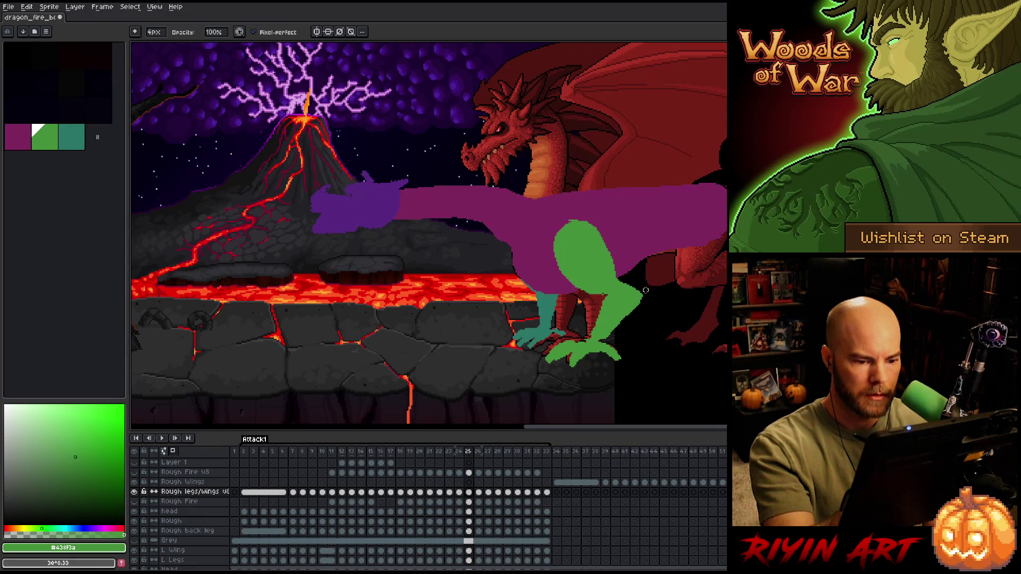
{"action": "key", "text": "comma"}
{"action": "key", "text": "comma"}
{"action": "key", "text": "comma"}
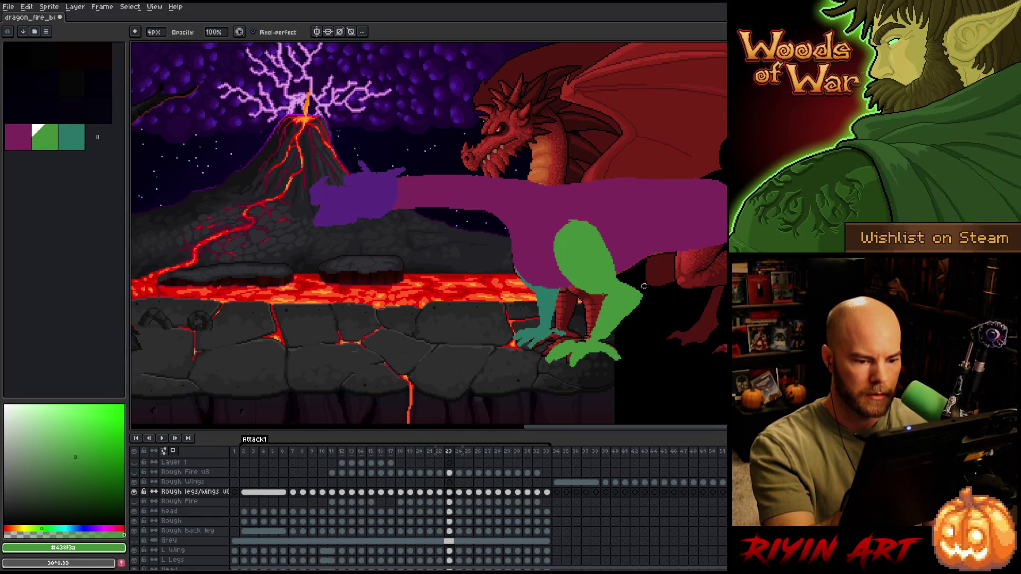
{"action": "key", "text": "comma"}
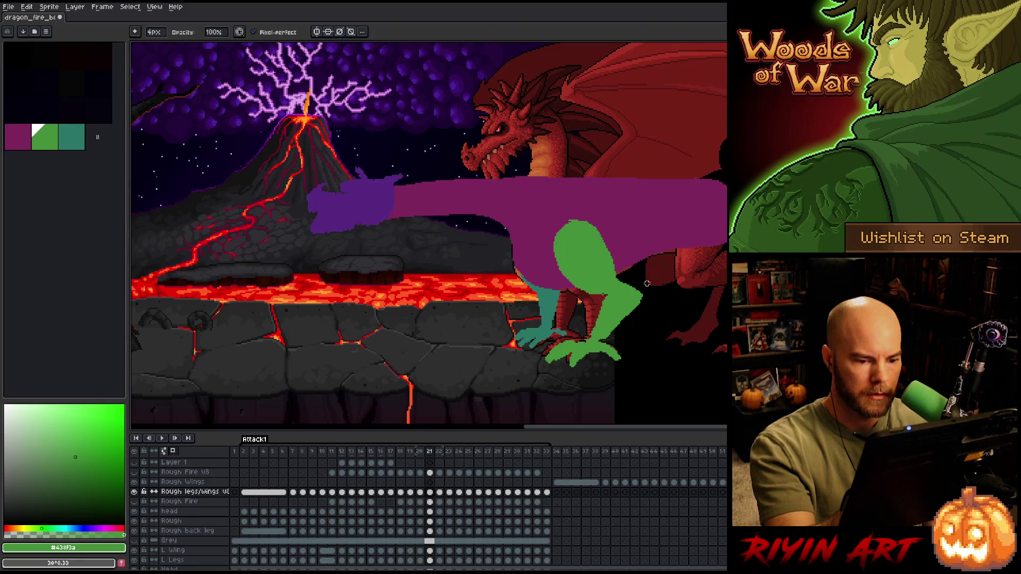
{"action": "key", "text": "comma"}
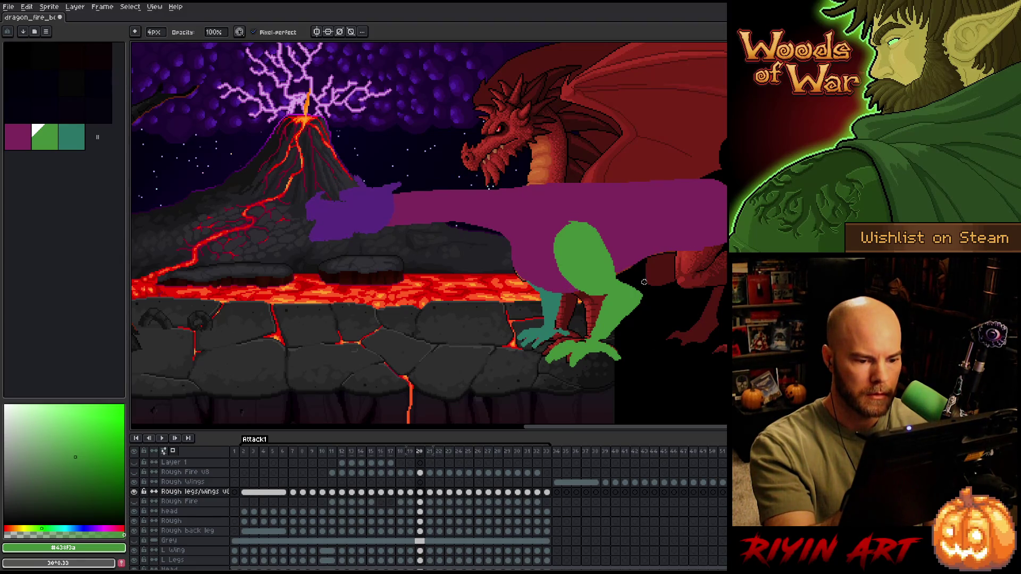
{"action": "key", "text": "comma"}
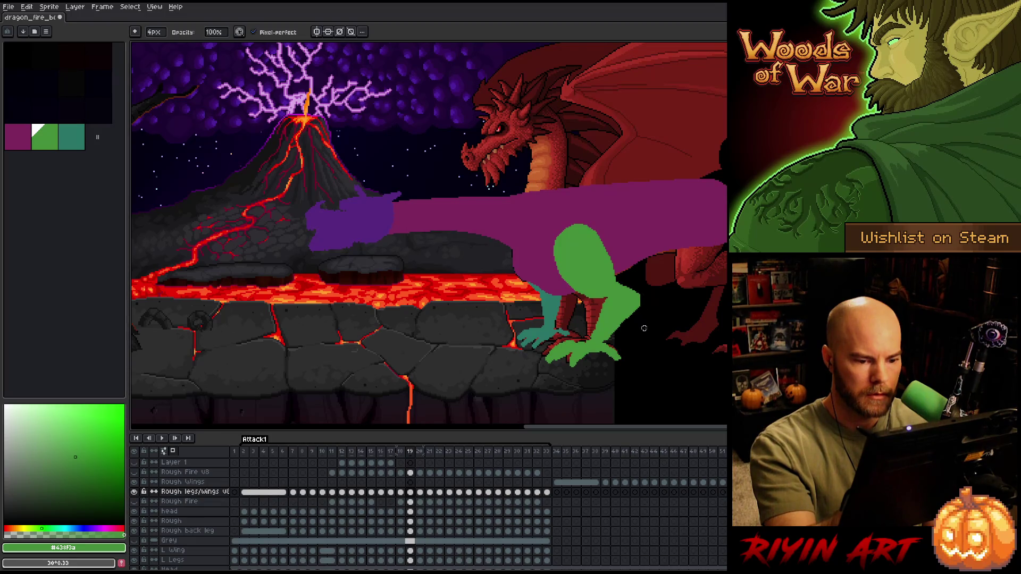
{"action": "key", "text": "comma"}
{"action": "key", "text": "period"}
- With the Eraser active, flip between frames 19 to 21 to compare the arm poses
{"action": "key", "text": "e"}
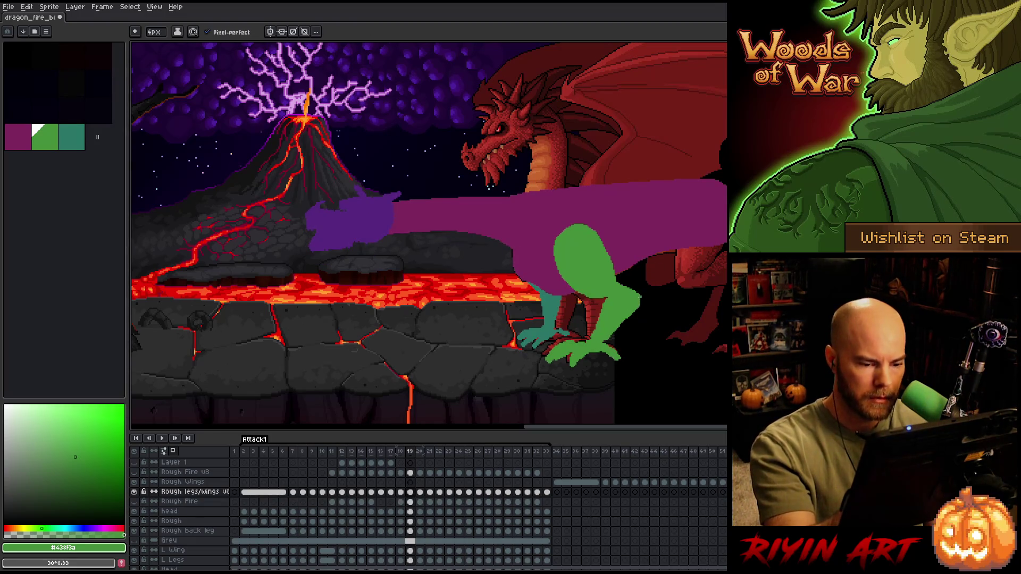
{"action": "key", "text": "period"}
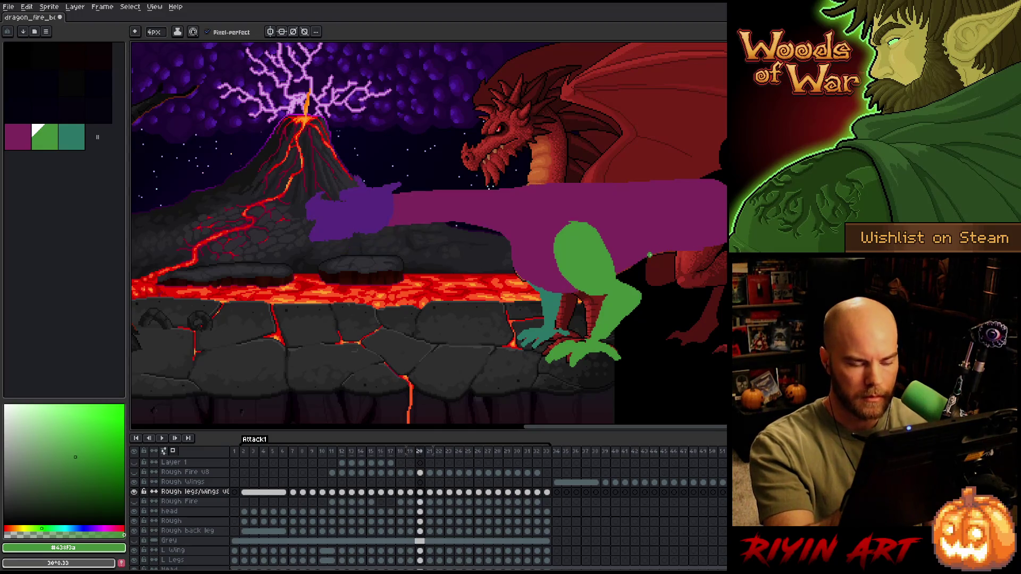
{"action": "key", "text": "comma"}
{"action": "key", "text": "period"}
{"action": "key", "text": "comma"}
{"action": "key", "text": "period"}
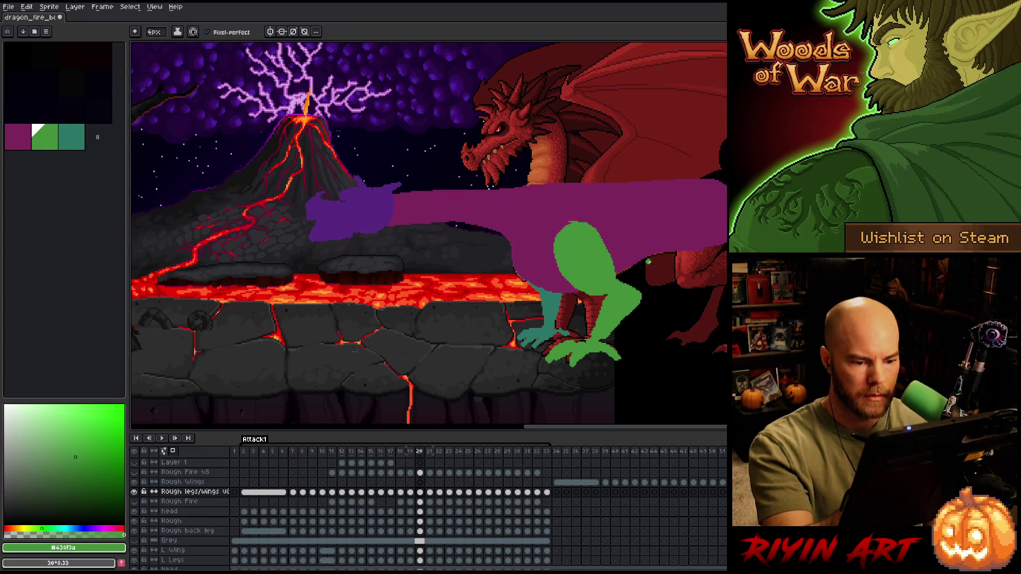
{"action": "key", "text": "period"}
{"action": "key", "text": "comma"}
{"action": "key", "text": "period"}
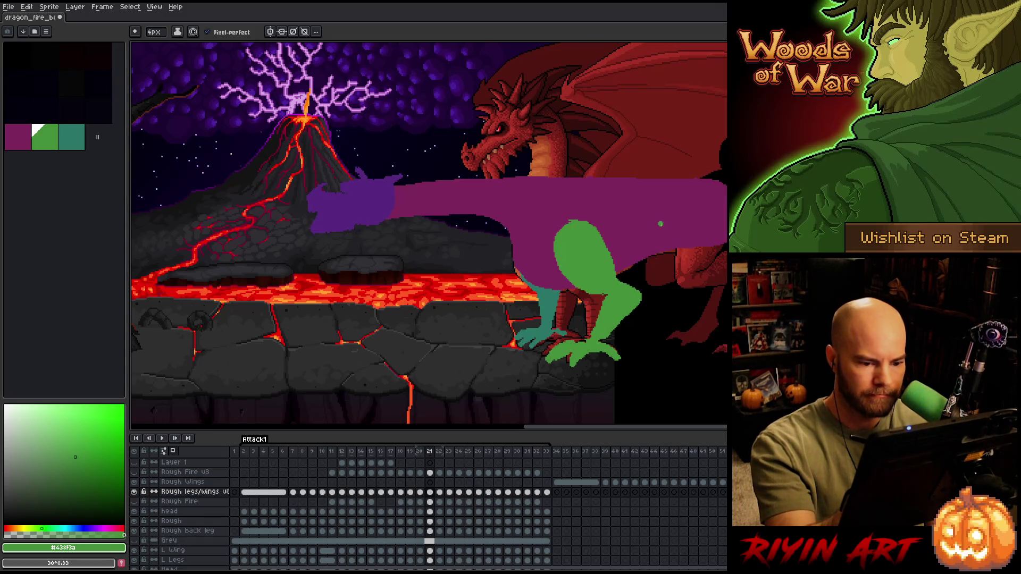
- Advance from frame 22 to frame 30, toggling pencil and eraser and comparing frames 28 and 29
{"action": "key", "text": "period"}
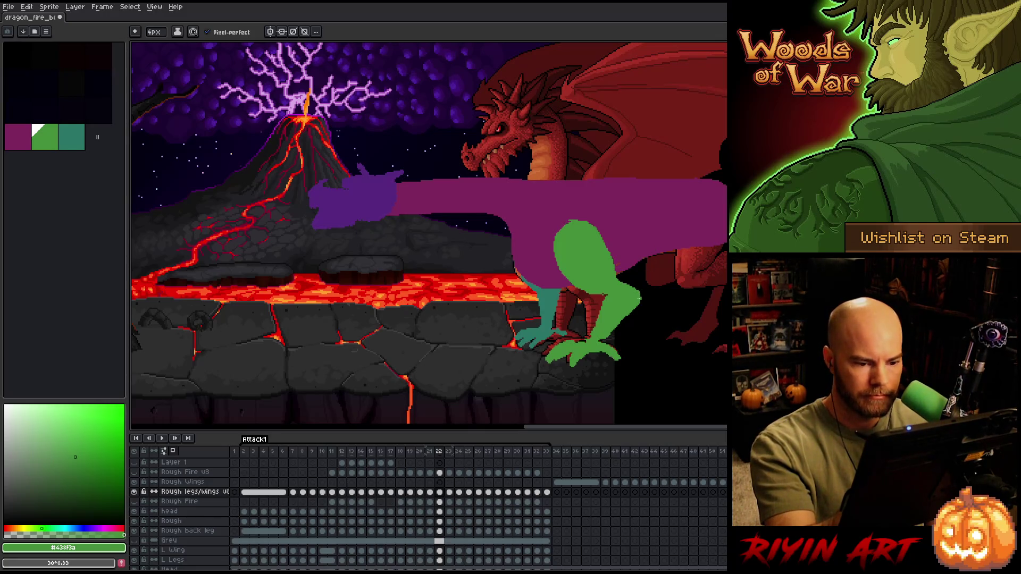
{"action": "key", "text": "period"}
{"action": "key", "text": "period"}
{"action": "key", "text": "period"}
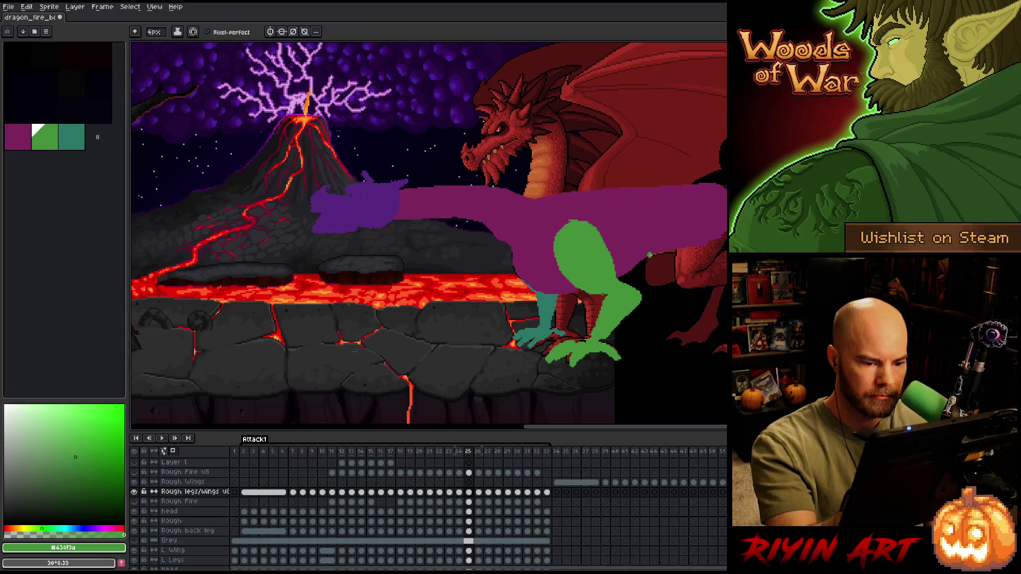
{"action": "key", "text": "period"}
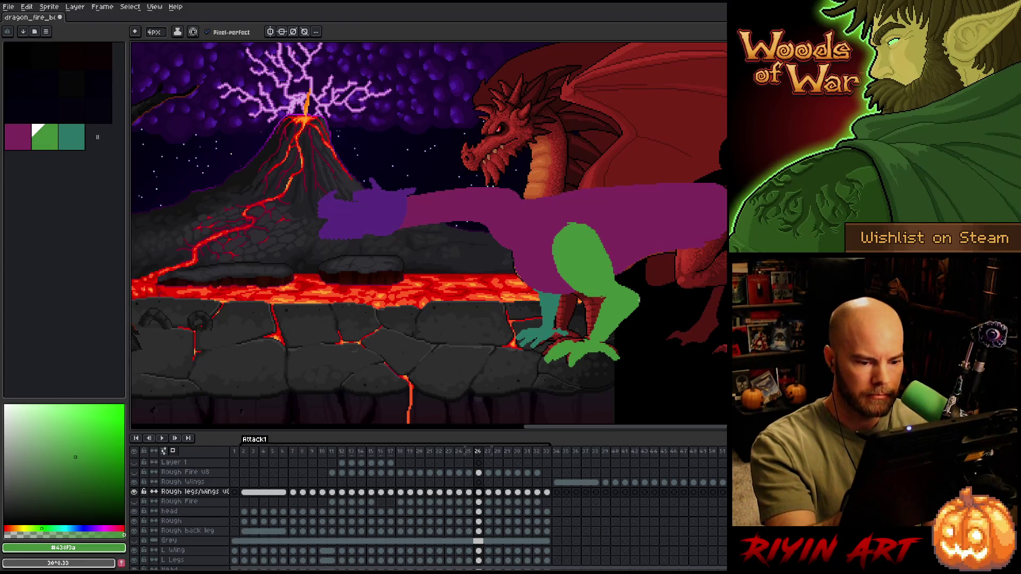
{"action": "key", "text": "period"}
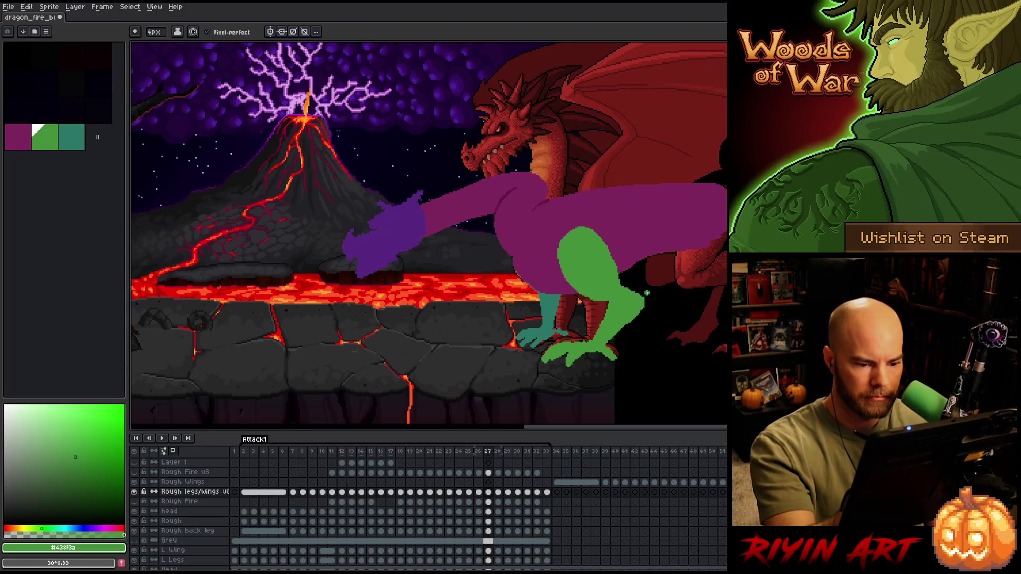
{"action": "key", "text": "b"}
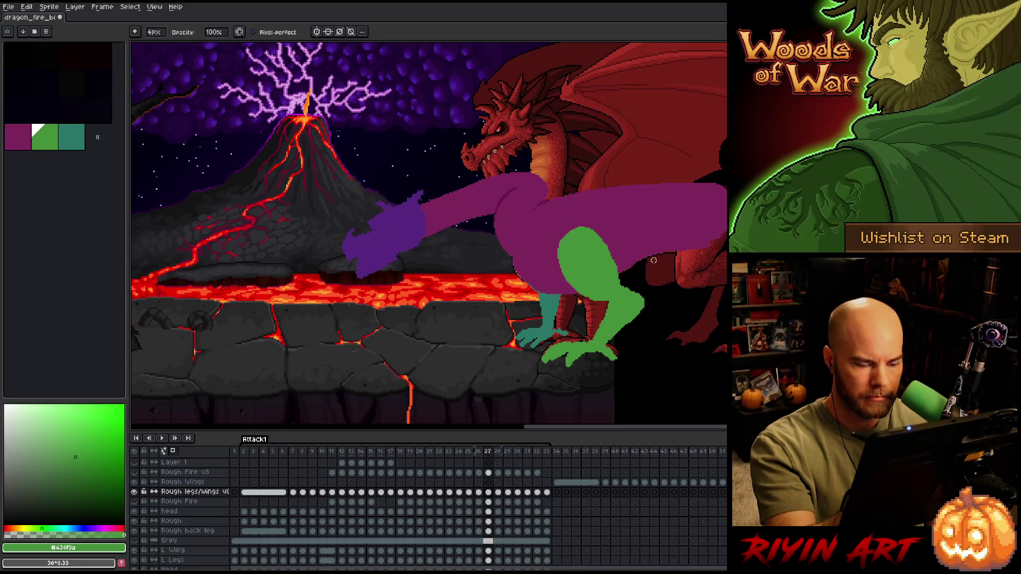
{"action": "key", "text": "period"}
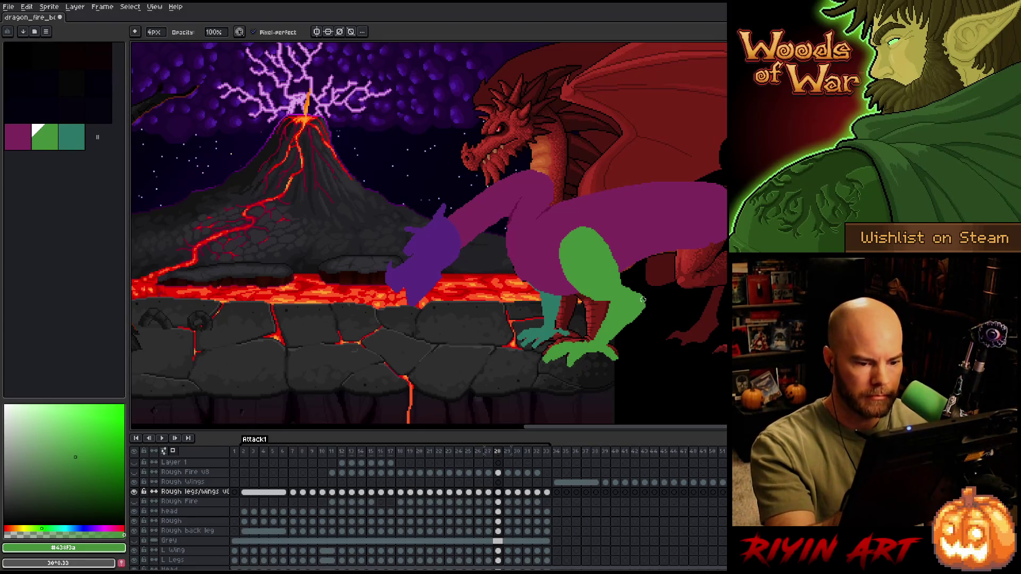
{"action": "key", "text": "e"}
{"action": "key", "text": "period"}
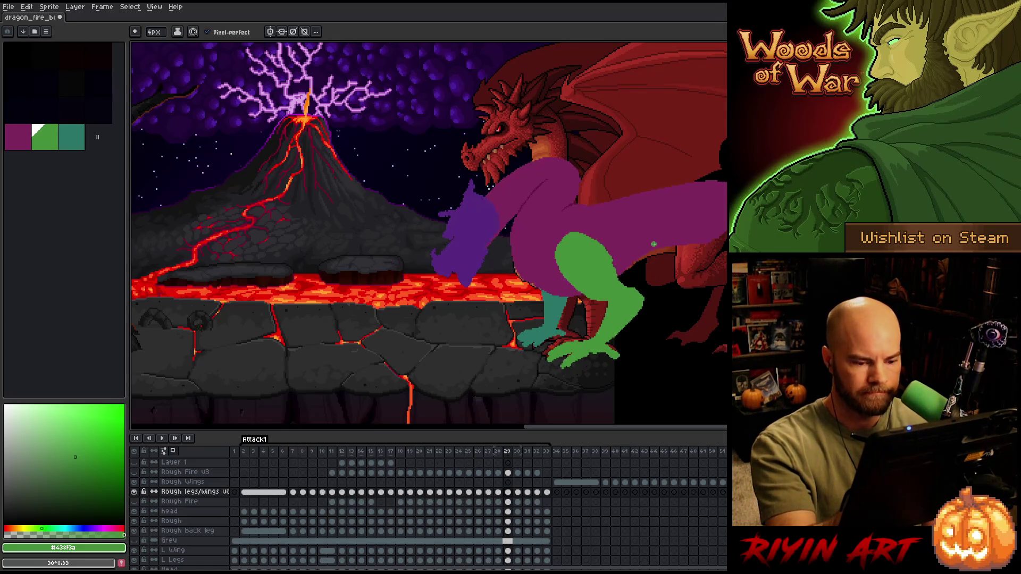
{"action": "key", "text": "comma"}
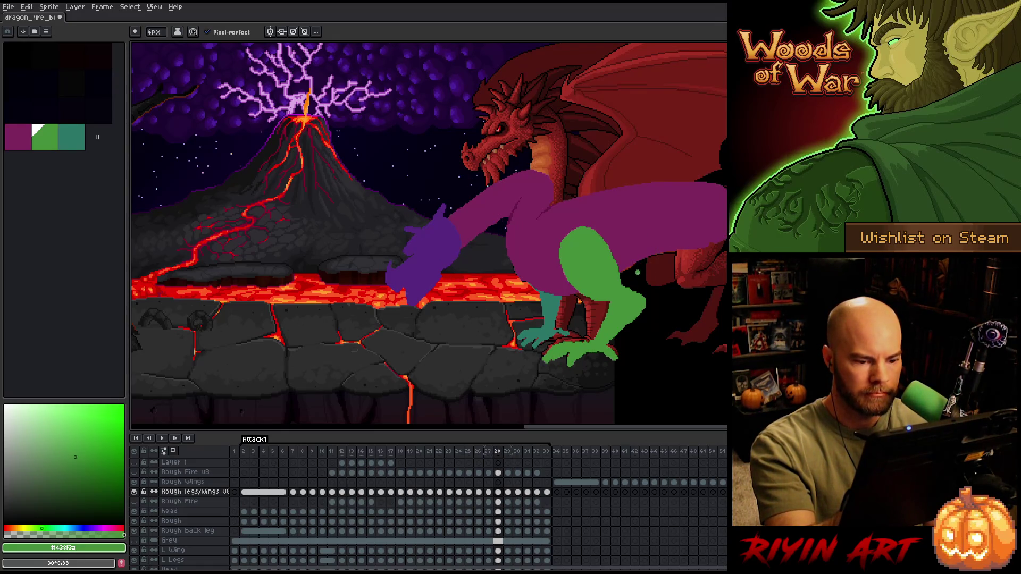
{"action": "key", "text": "period"}
- On frame 30, add a small green touch to the leg's right edge, then compare with frame 31
{"action": "key", "text": "period"}
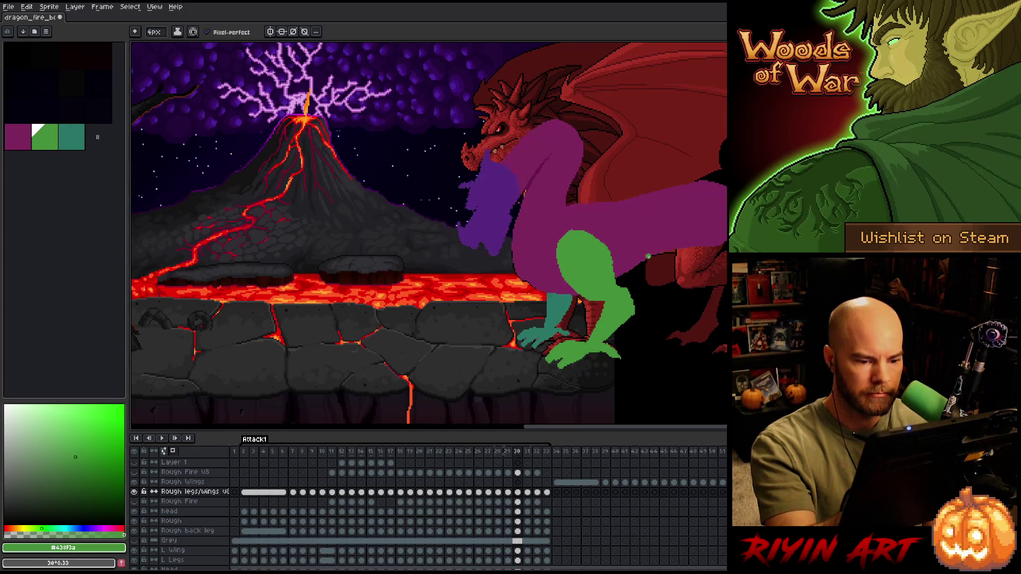
{"action": "key", "text": "comma"}
{"action": "key", "text": "period"}
{"action": "left_click_drag", "start_coordinate": [632, 291], "coordinate": [637, 302]}
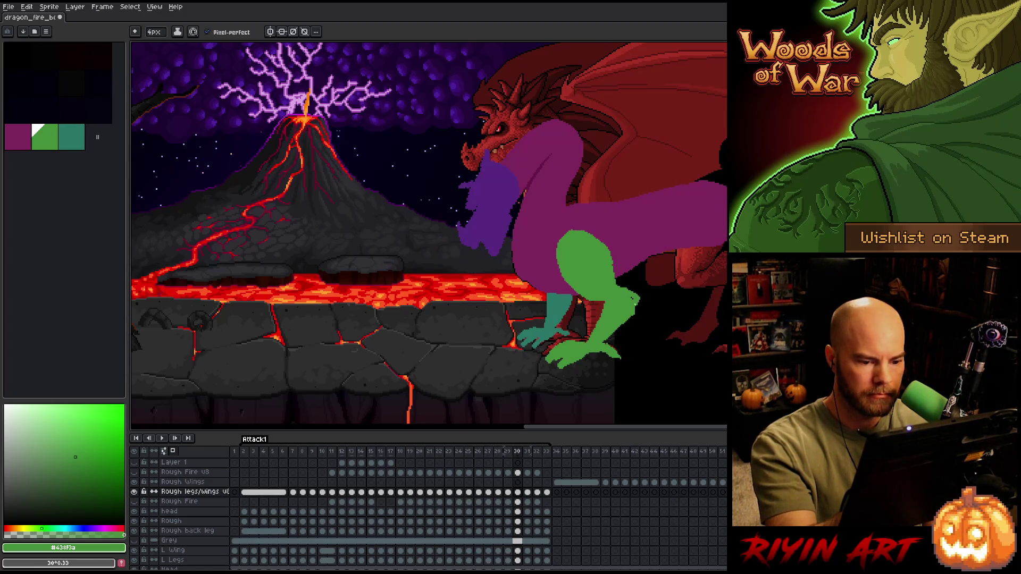
{"action": "key", "text": "period"}
{"action": "key", "text": "comma"}
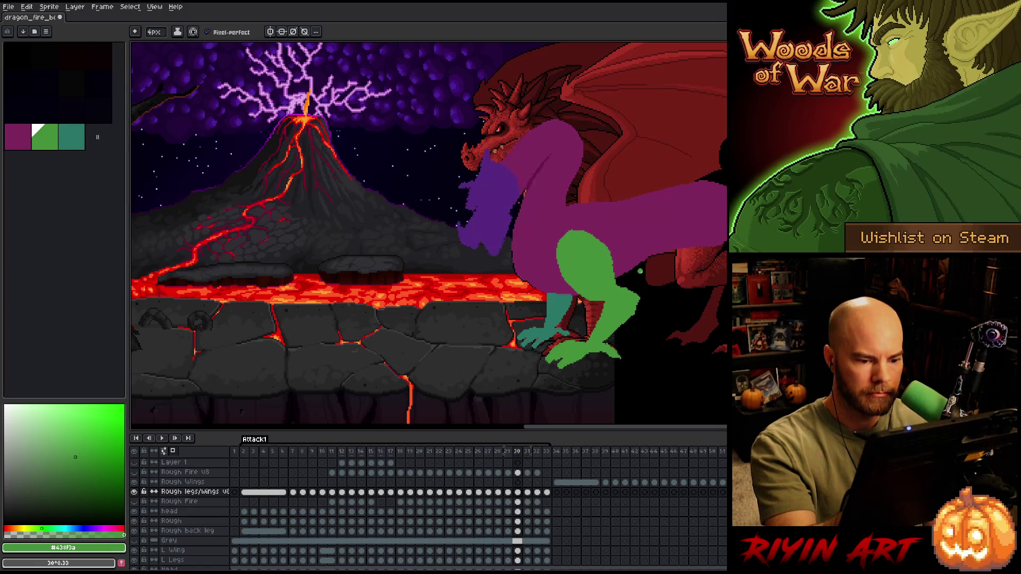
{"action": "key", "text": "period"}
{"action": "key", "text": "comma"}
{"action": "key", "text": "period"}
{"action": "key", "text": "b"}
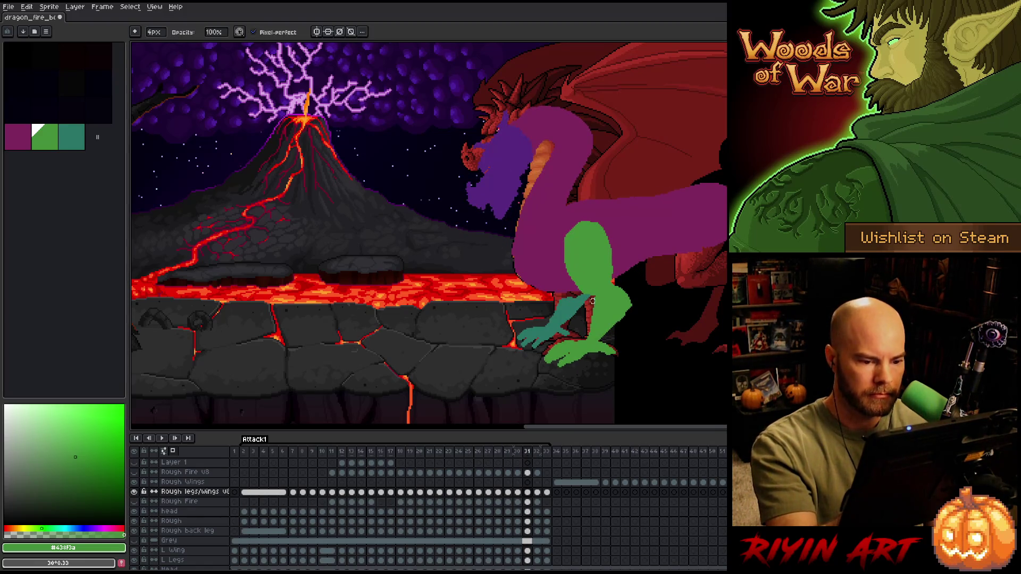
- Flip between frames 31, 32 and 33 to review the dragon's raised-head pose
{"action": "key", "text": "period"}
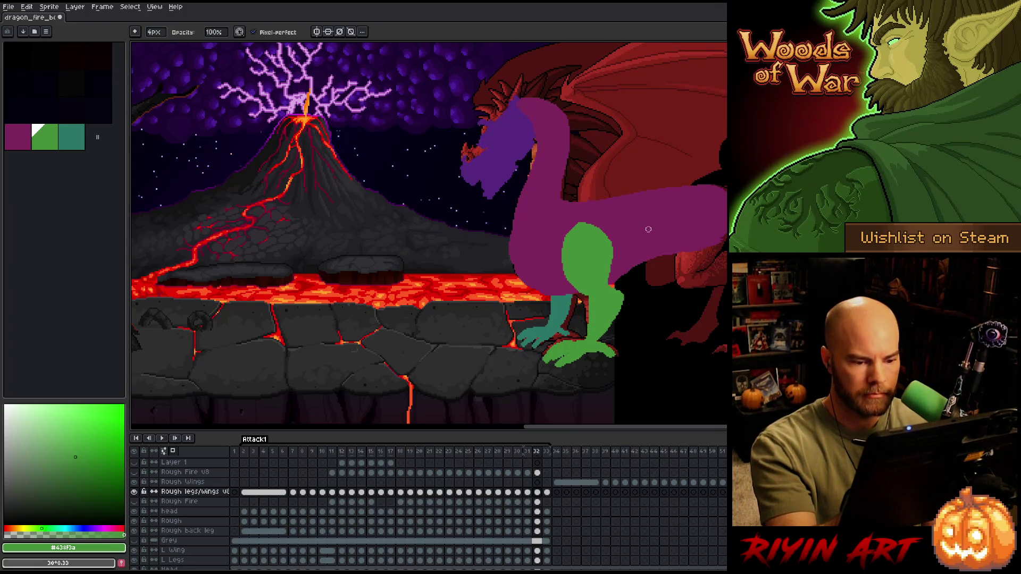
{"action": "key", "text": "comma"}
{"action": "key", "text": "period"}
{"action": "key", "text": "comma"}
{"action": "key", "text": "period"}
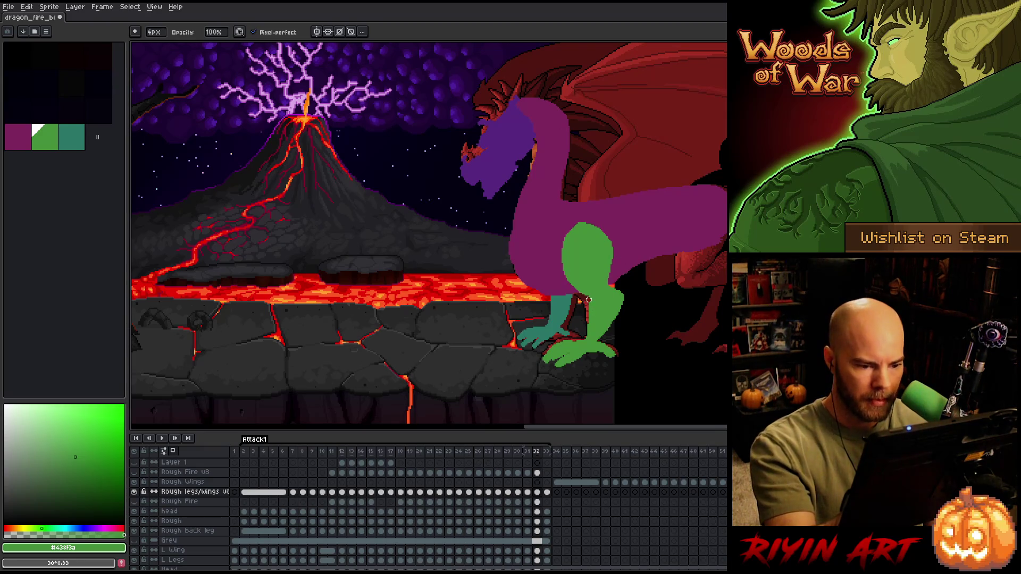
{"action": "key", "text": "comma"}
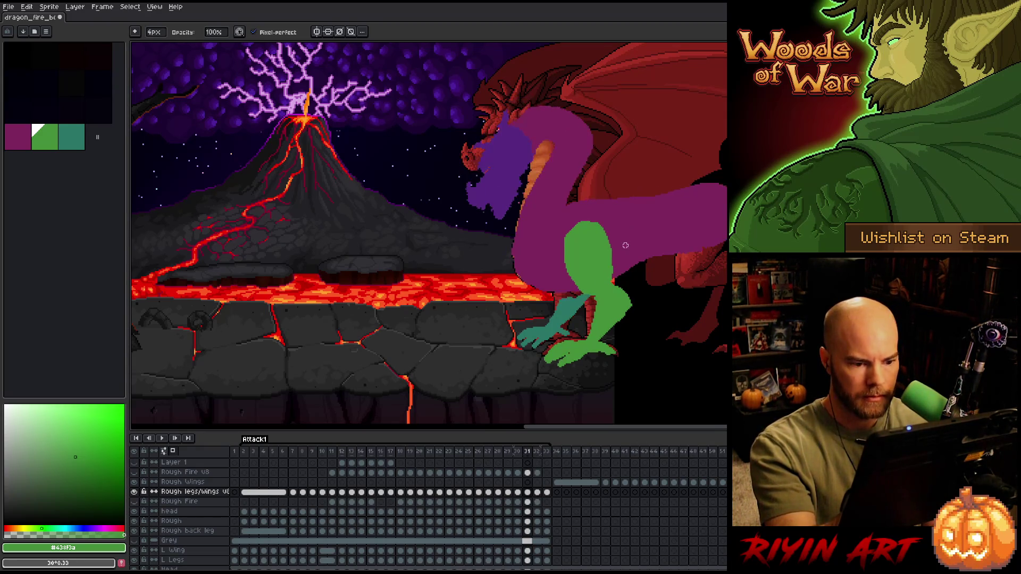
{"action": "key", "text": "period"}
{"action": "key", "text": "comma"}
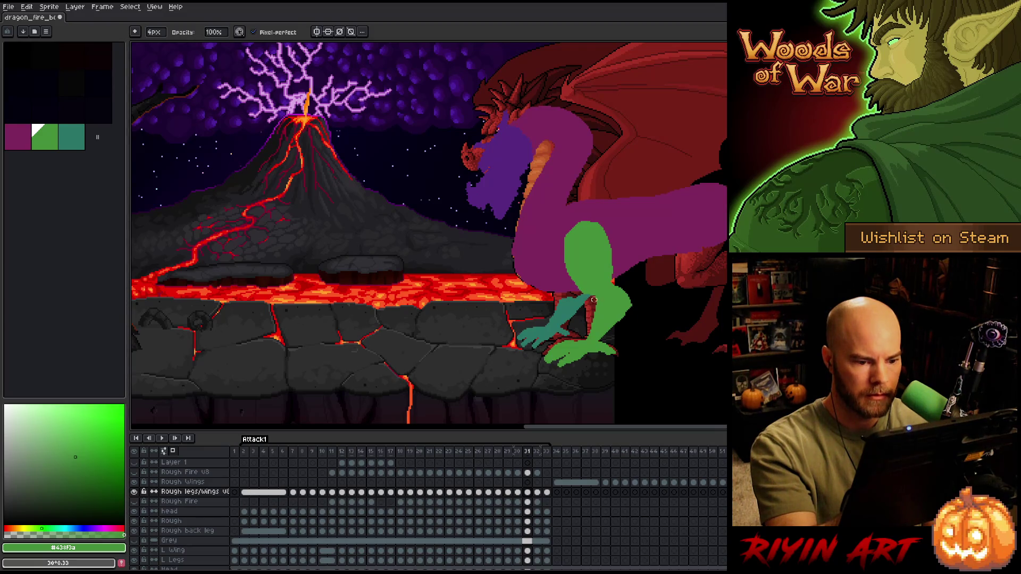
{"action": "key", "text": "period"}
{"action": "key", "text": "period"}
{"action": "key", "text": "comma"}
{"action": "key", "text": "comma"}
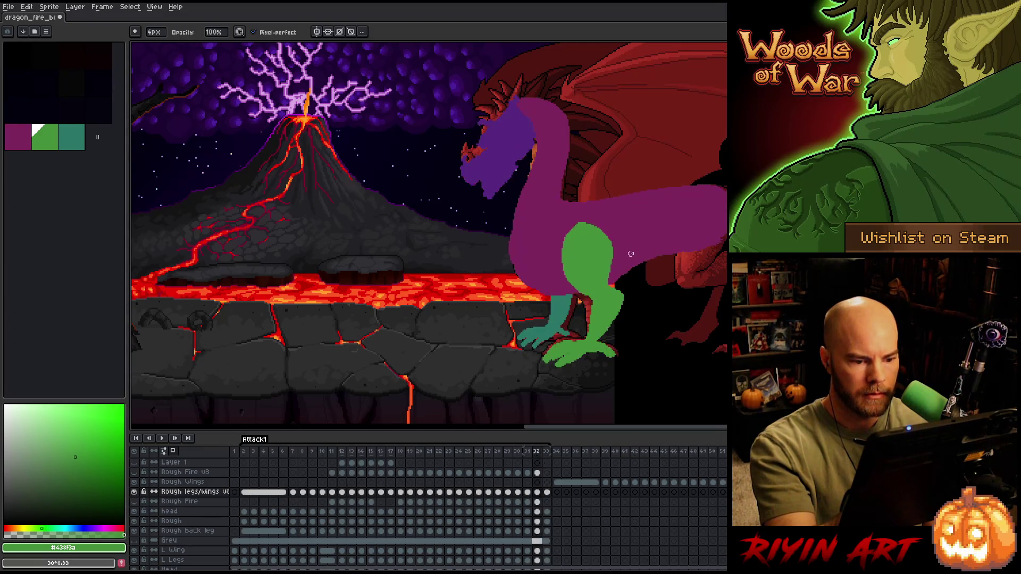
{"action": "key", "text": "period"}
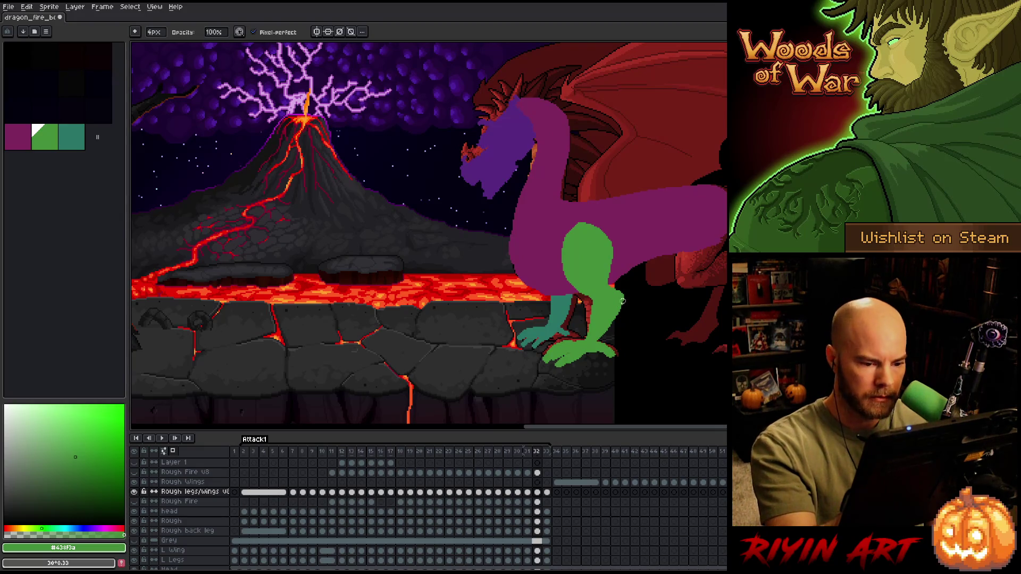
{"action": "key", "text": "comma"}
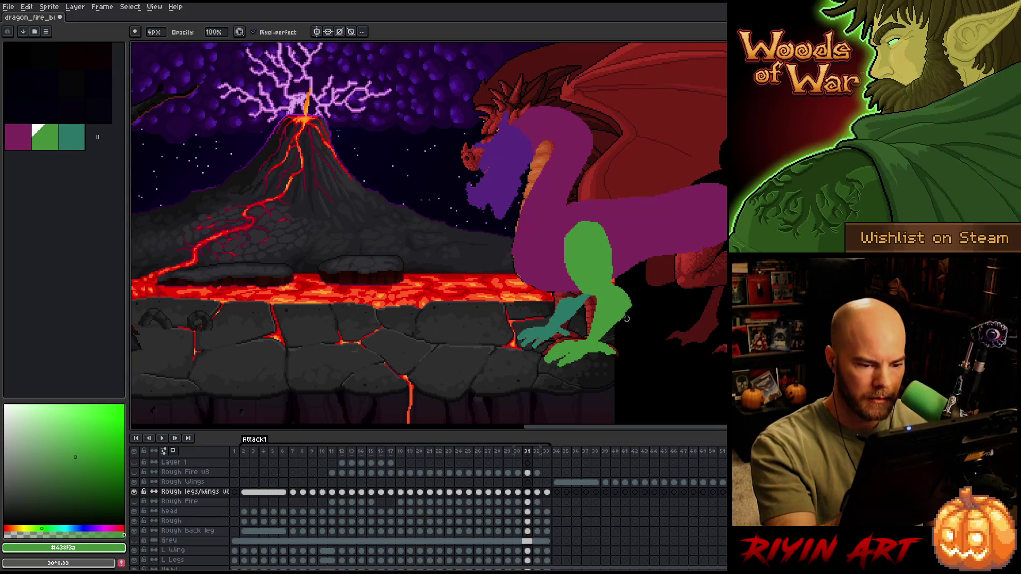
{"action": "key", "text": "comma"}
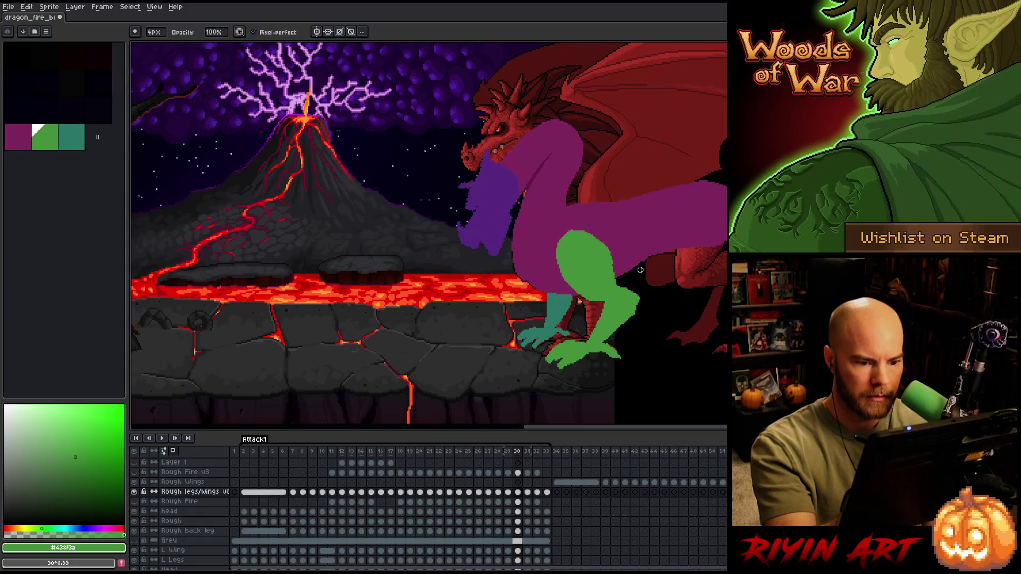
{"action": "key", "text": "period"}
{"action": "key", "text": "period"}
{"action": "key", "text": "period"}
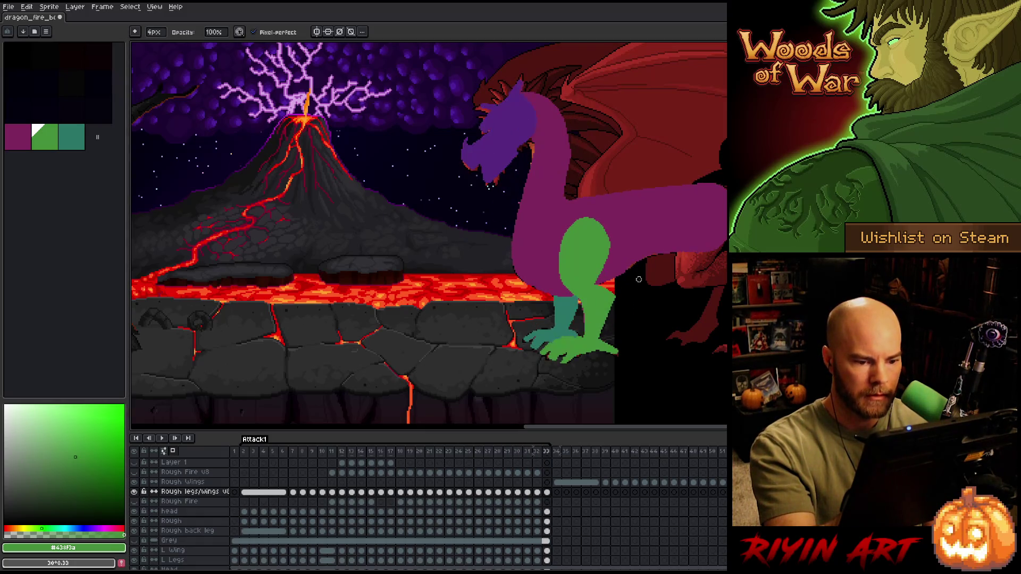
- Step back from frame 32 through the lunge frames, checking the purple arm's pose at each
{"action": "key", "text": "comma"}
{"action": "key", "text": "period"}
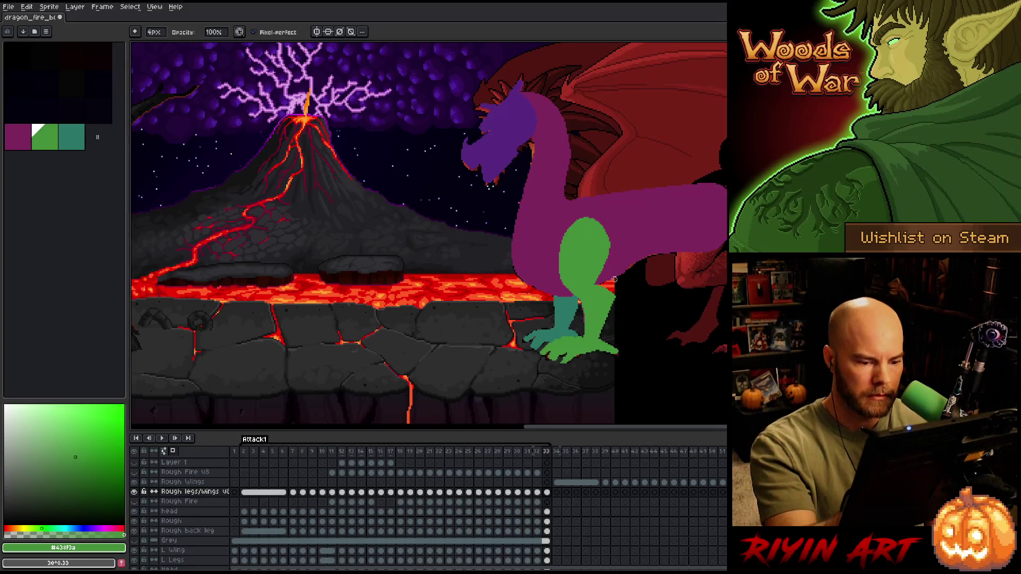
{"action": "key", "text": "comma"}
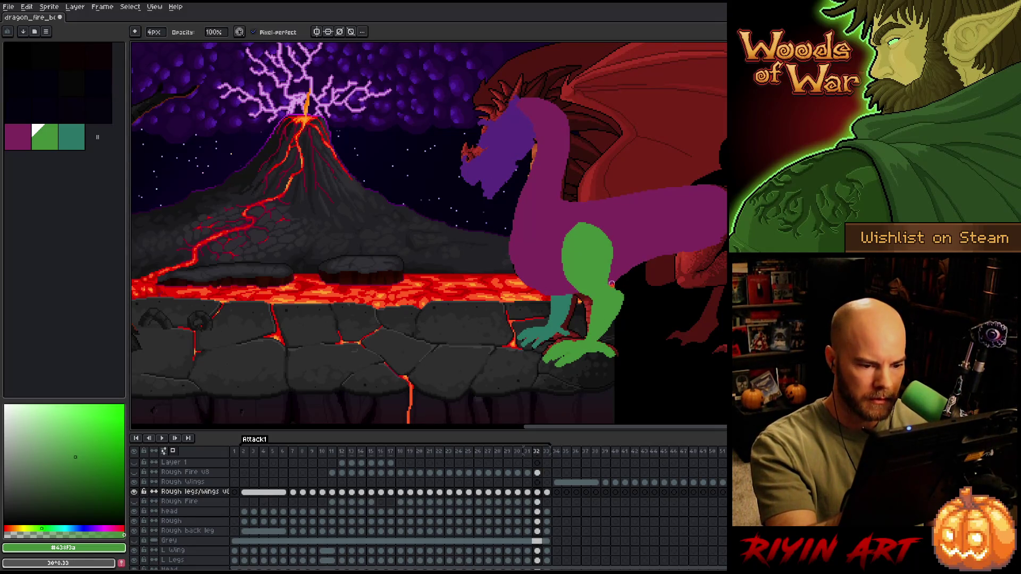
{"action": "key", "text": "comma"}
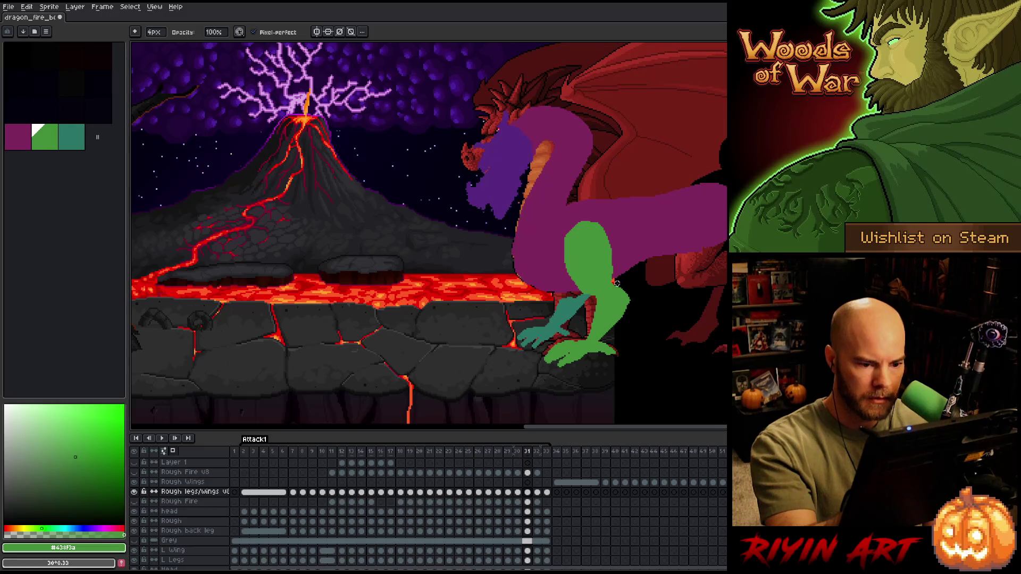
{"action": "key", "text": "comma"}
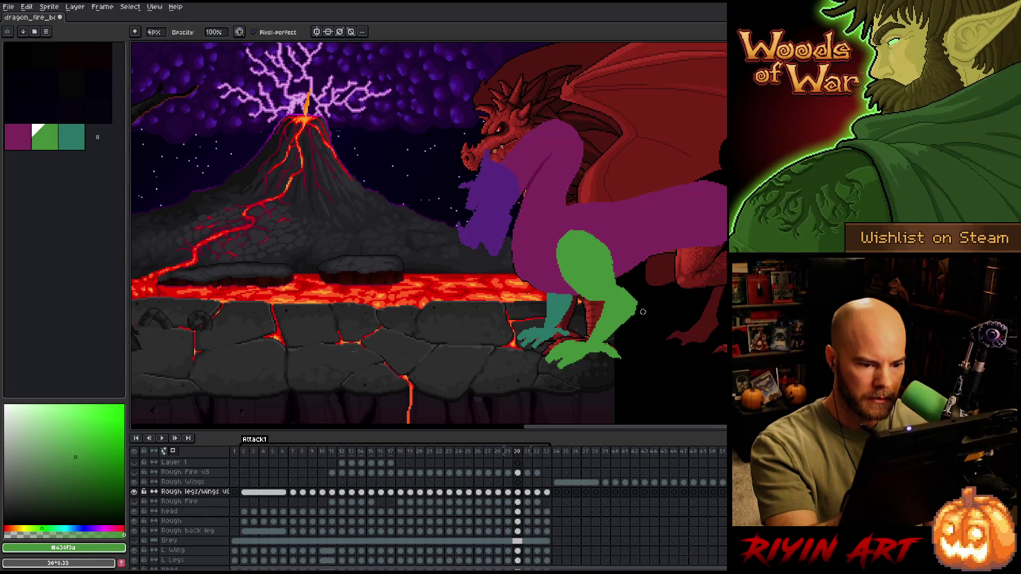
{"action": "key", "text": "e"}
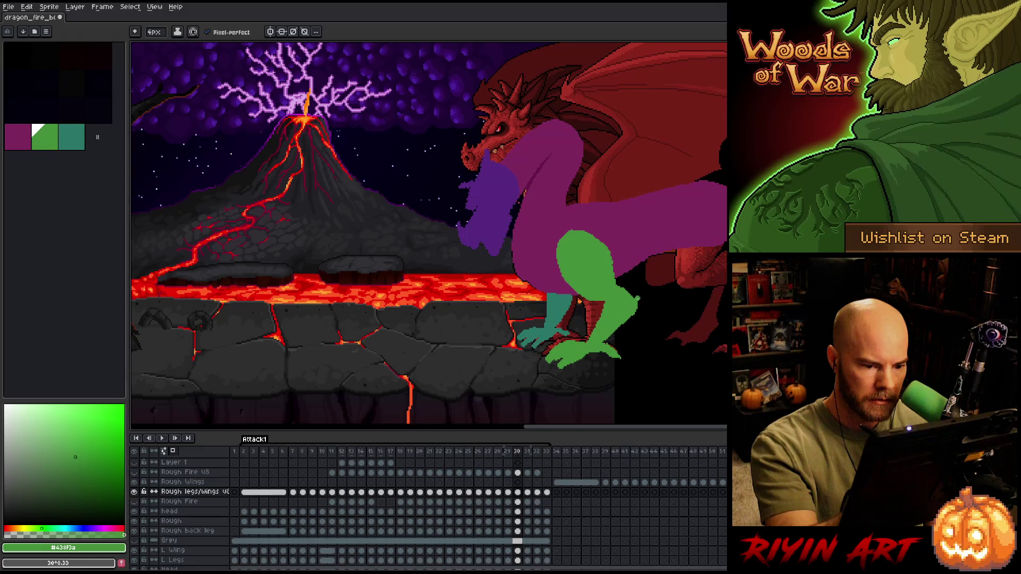
{"action": "key", "text": "comma"}
{"action": "key", "text": "b"}
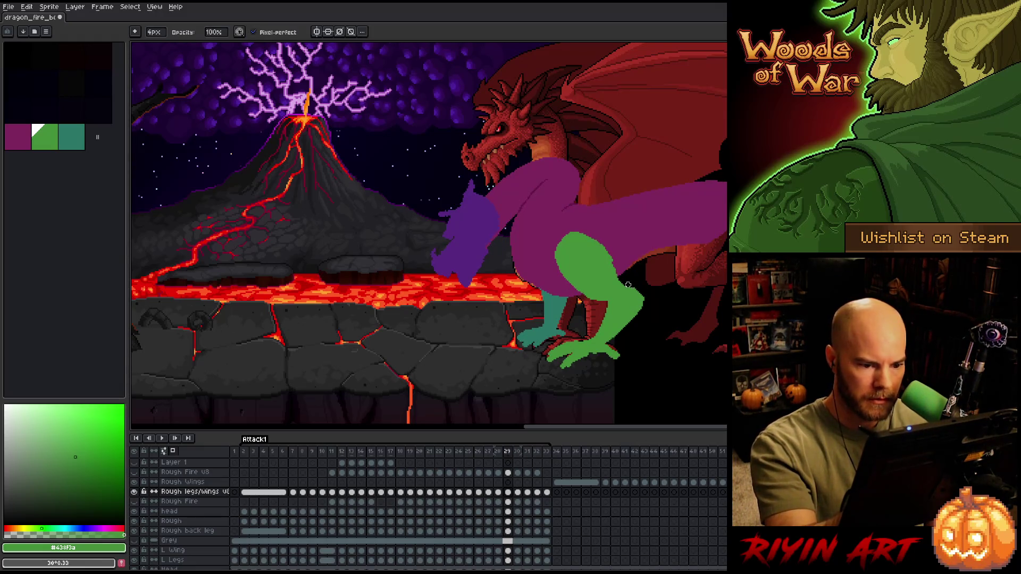
{"action": "key", "text": "comma"}
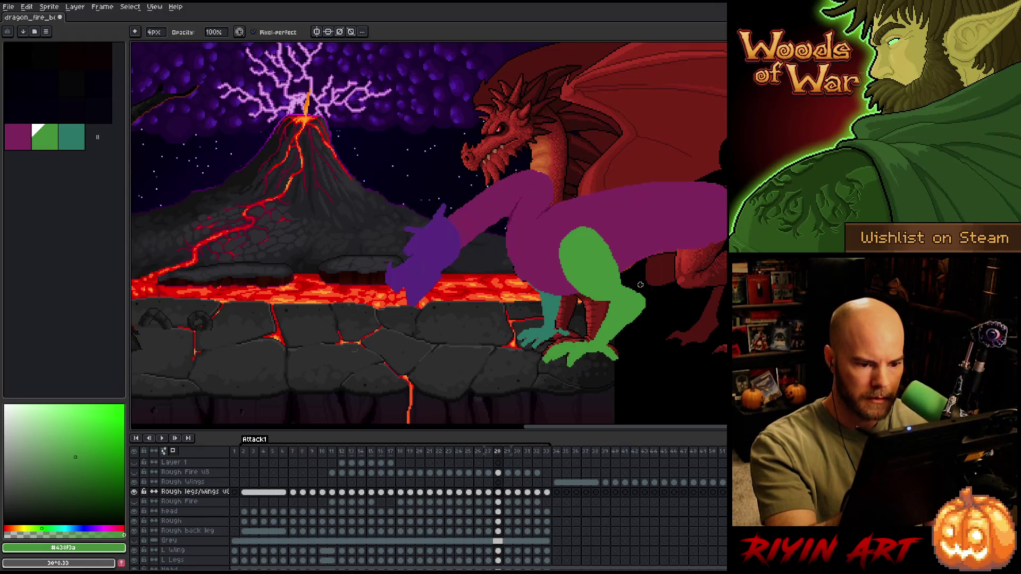
{"action": "key", "text": "comma"}
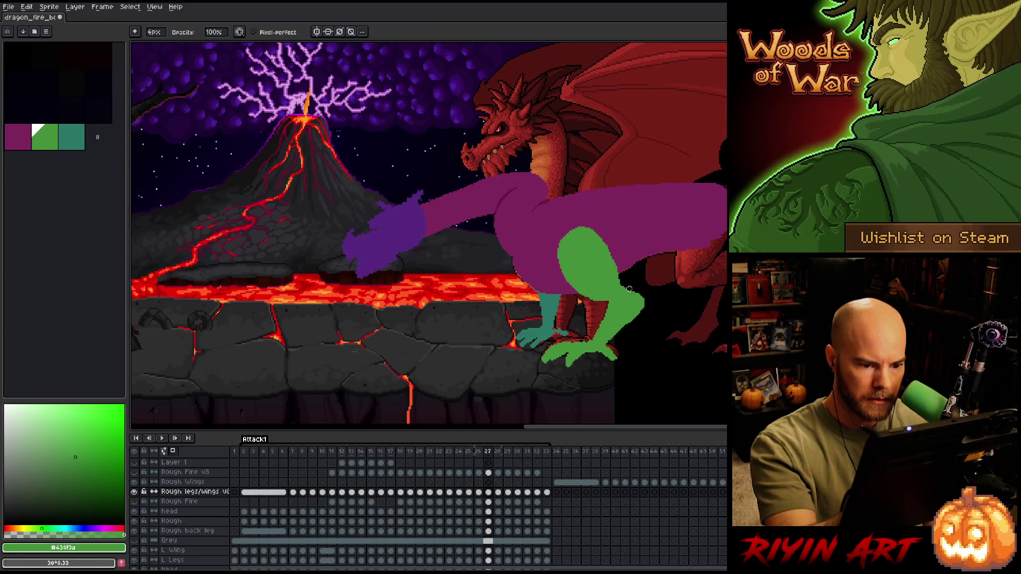
{"action": "key", "text": "comma"}
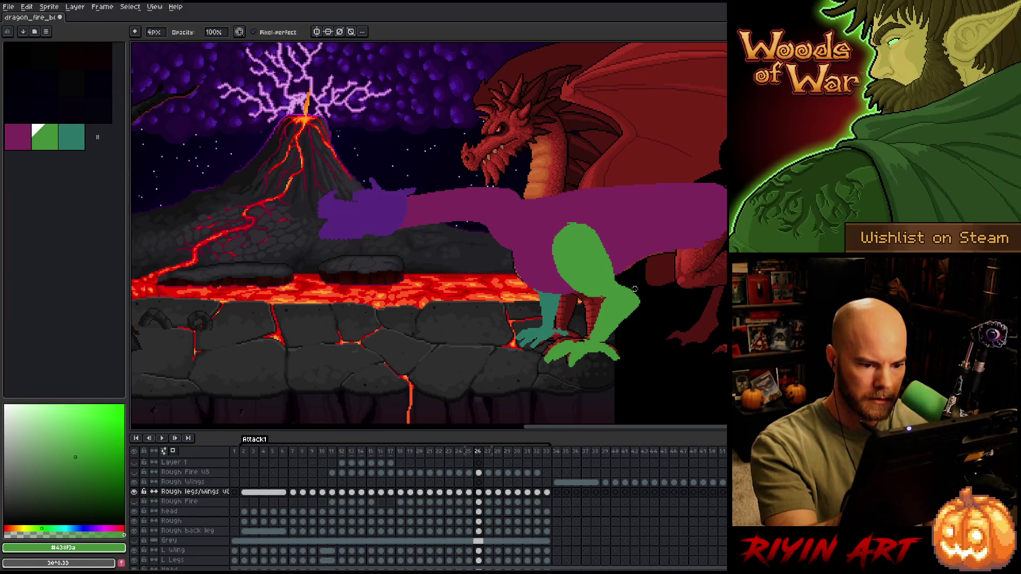
{"action": "key", "text": "comma"}
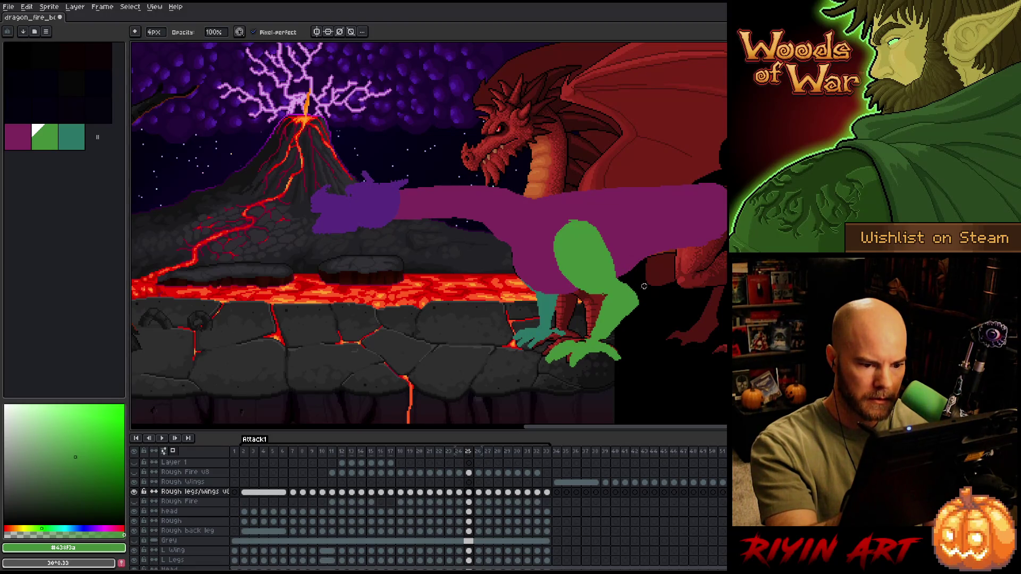
{"action": "key", "text": "comma"}
{"action": "key", "text": "comma"}
{"action": "key", "text": "comma"}
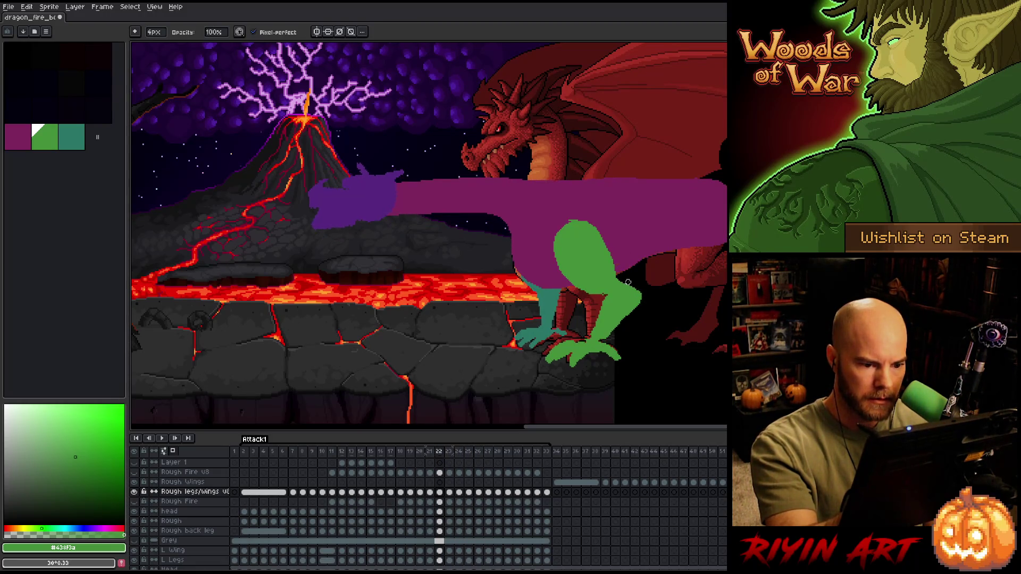
{"action": "key", "text": "comma"}
{"action": "key", "text": "comma"}
{"action": "key", "text": "comma"}
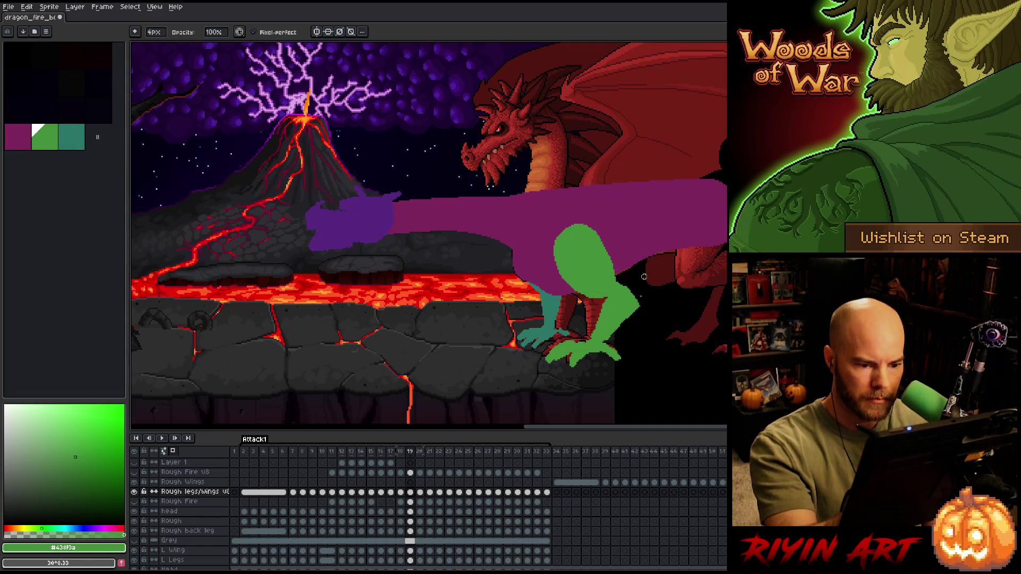
- Keep stepping back through the reach until frame 9
{"action": "key", "text": "ctrl"}
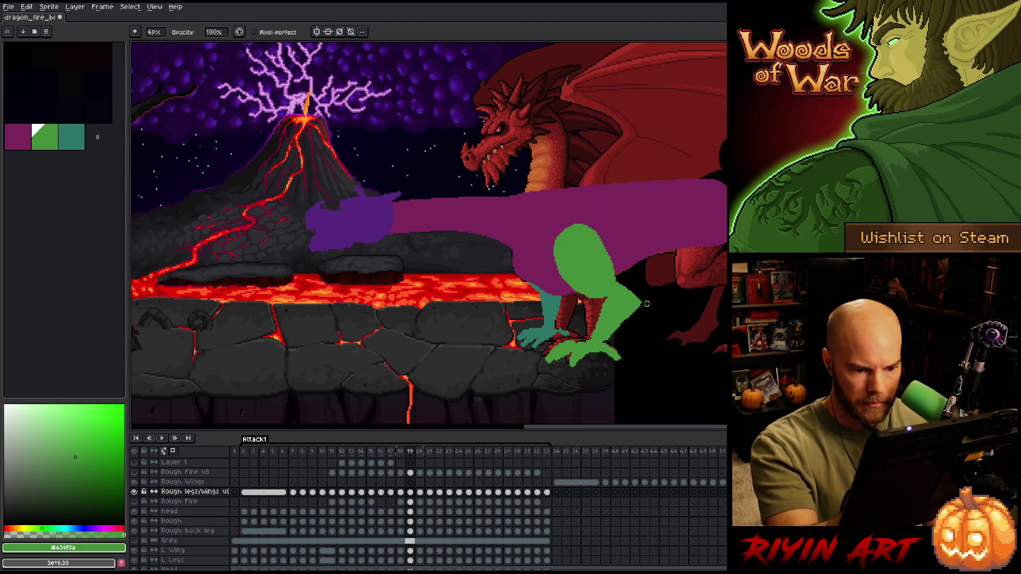
{"action": "key", "text": "comma"}
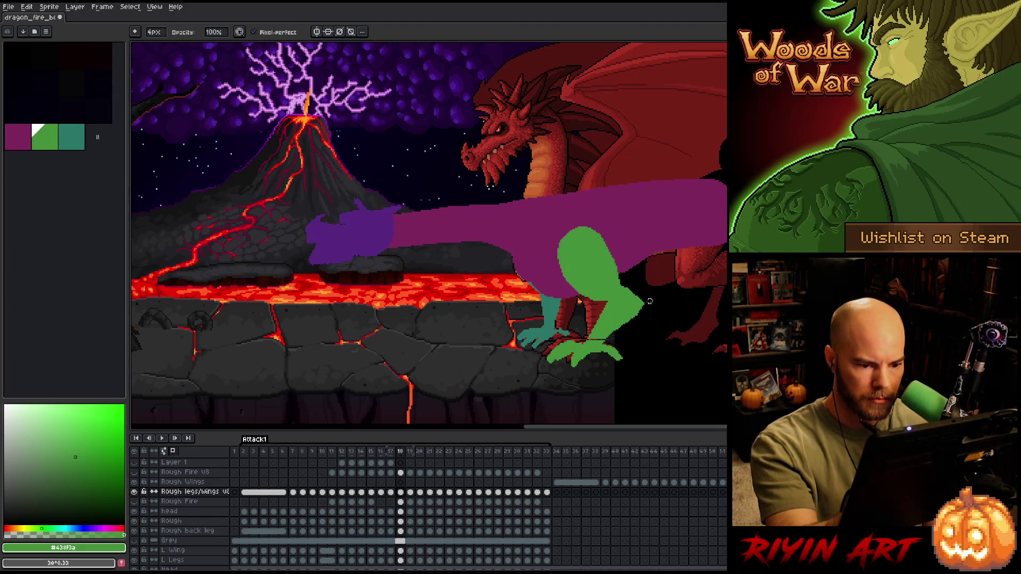
{"action": "key", "text": "comma"}
{"action": "key", "text": "comma"}
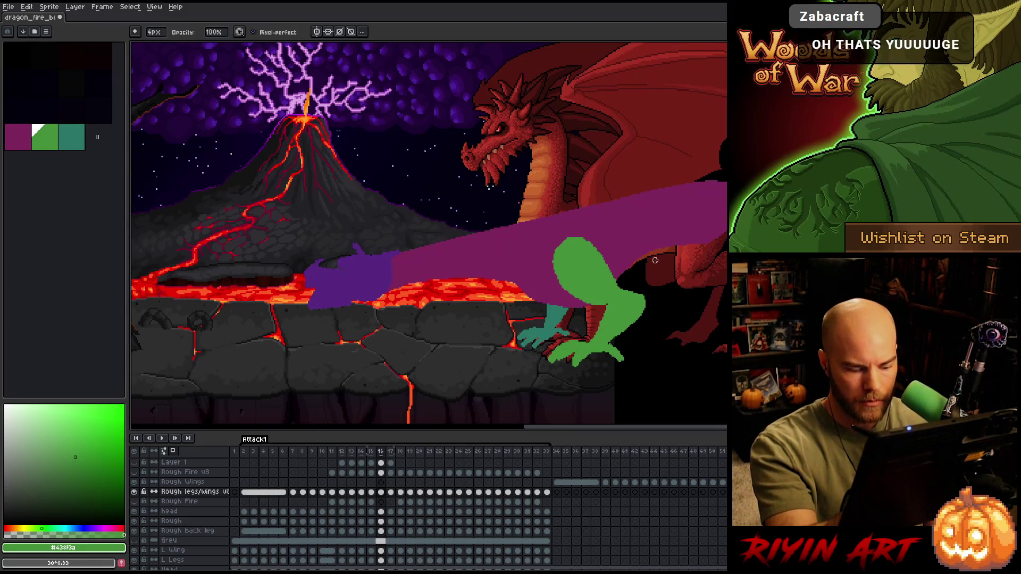
{"action": "key", "text": "comma"}
{"action": "key", "text": "comma"}
{"action": "key", "text": "period"}
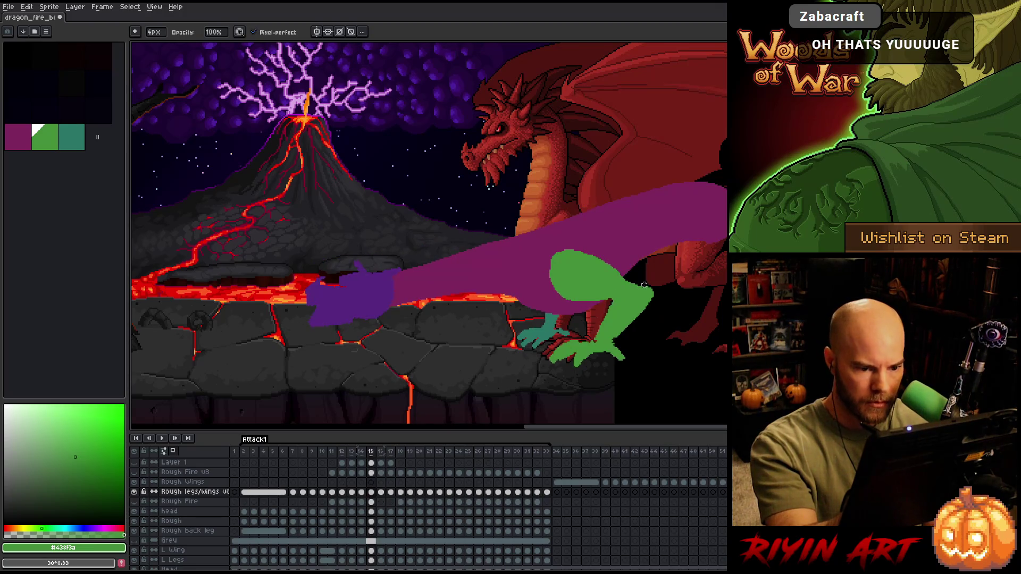
{"action": "key", "text": "comma"}
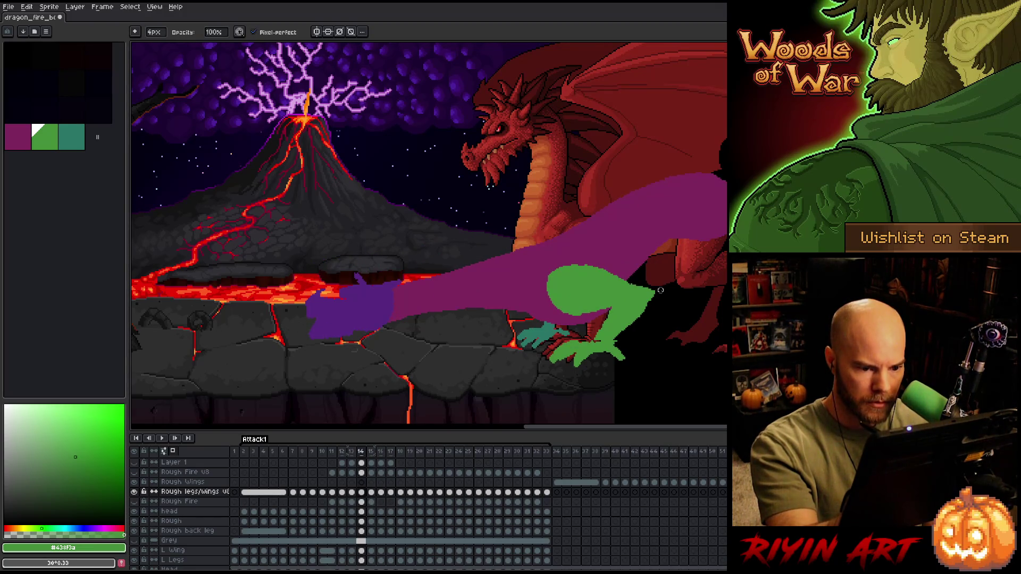
{"action": "key", "text": "comma"}
{"action": "key", "text": "comma"}
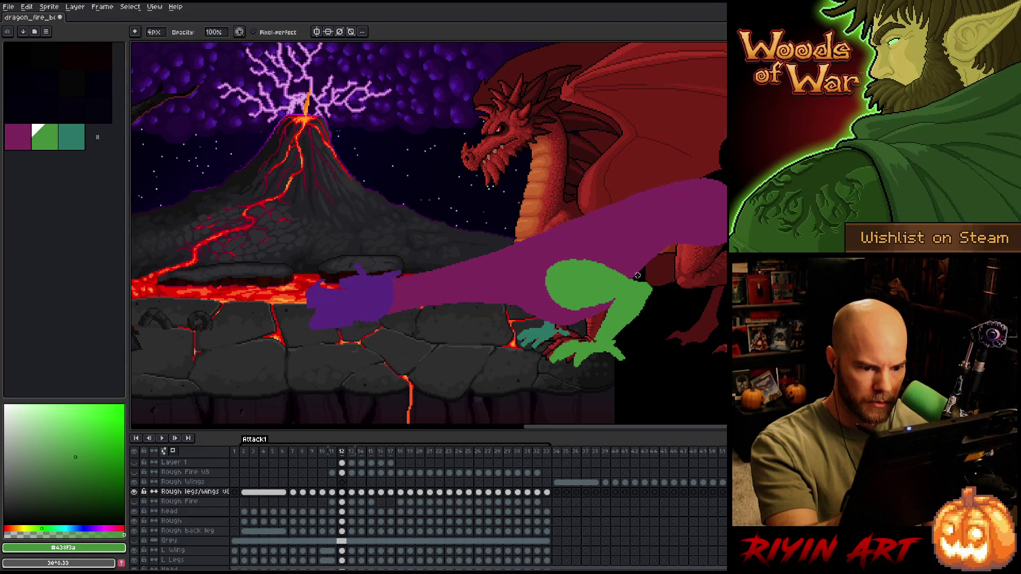
{"action": "key", "text": "comma"}
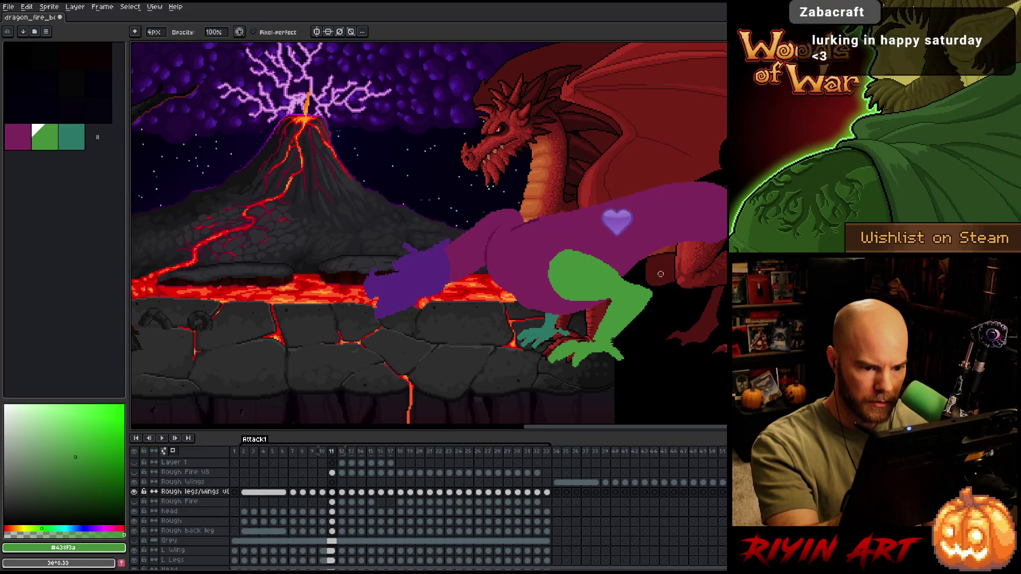
{"action": "key", "text": "comma"}
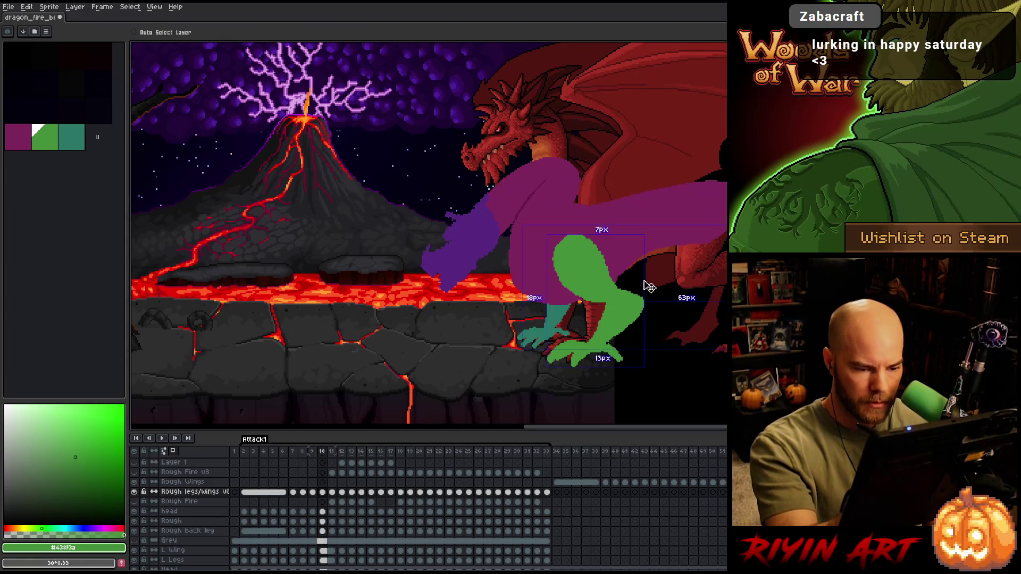
{"action": "key", "text": "comma"}
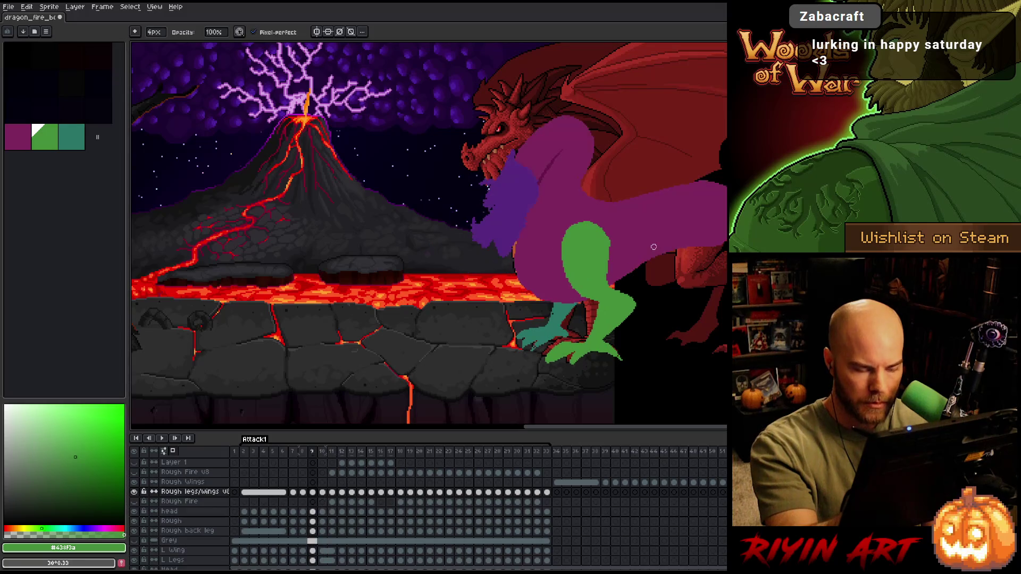
- Compare frames 18, 24, 27 and 29, then start a transform on frame 26's green leg
{"action": "key", "text": "period"}
{"action": "key", "text": "period"}
{"action": "key", "text": "period"}
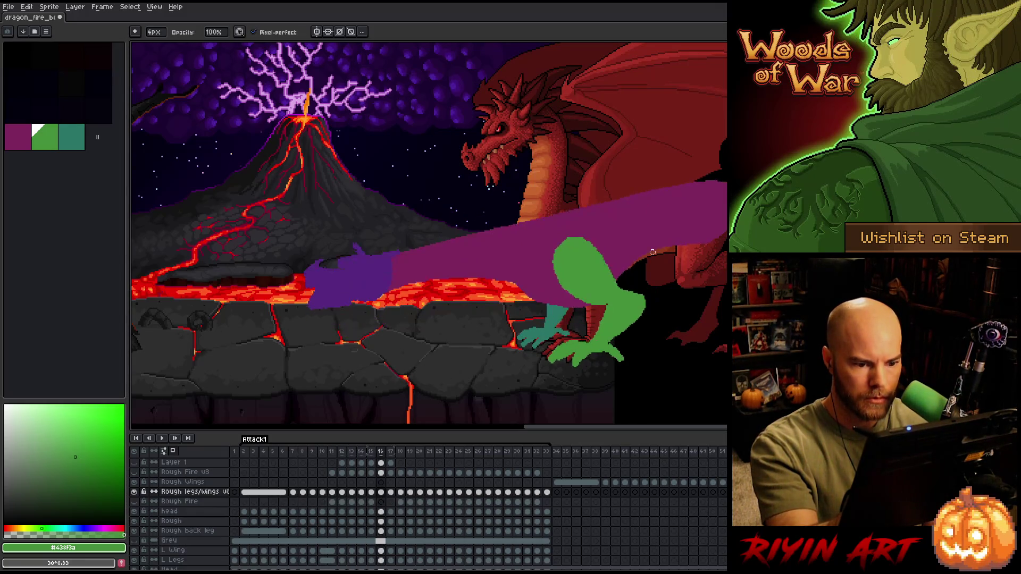
{"action": "key", "text": "period"}
{"action": "key", "text": "period"}
{"action": "key", "text": "period"}
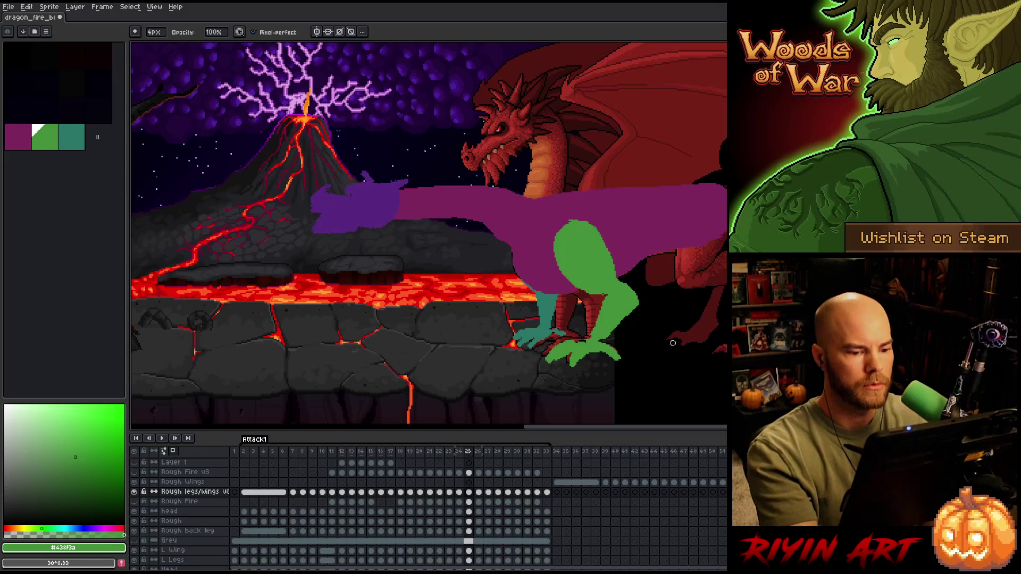
{"action": "key", "text": "comma"}
{"action": "key", "text": "comma"}
{"action": "key", "text": "comma"}
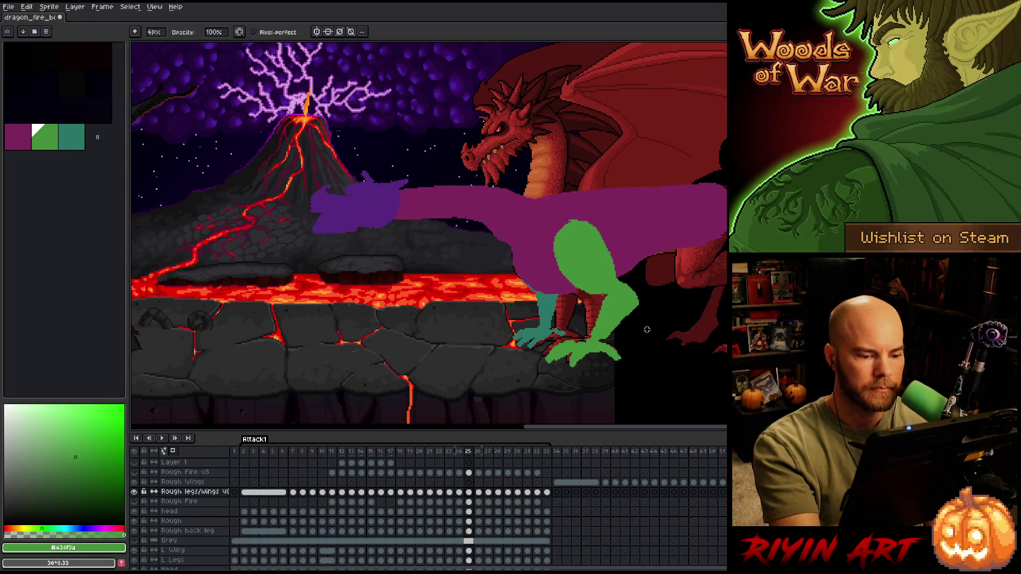
{"action": "key", "text": "period"}
{"action": "key", "text": "period"}
{"action": "key", "text": "period"}
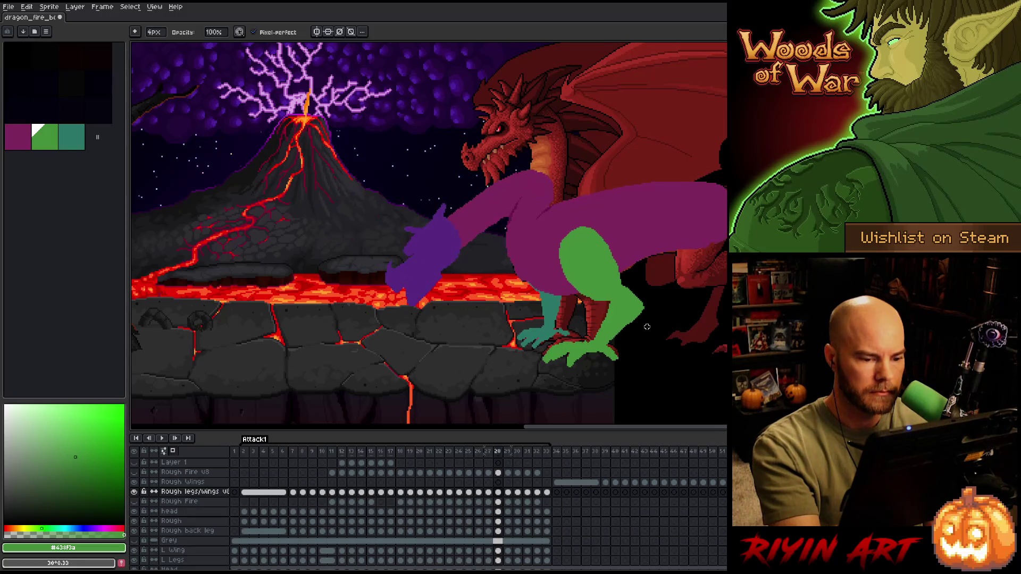
{"action": "key", "text": "comma"}
{"action": "key", "text": "comma"}
{"action": "key", "text": "comma"}
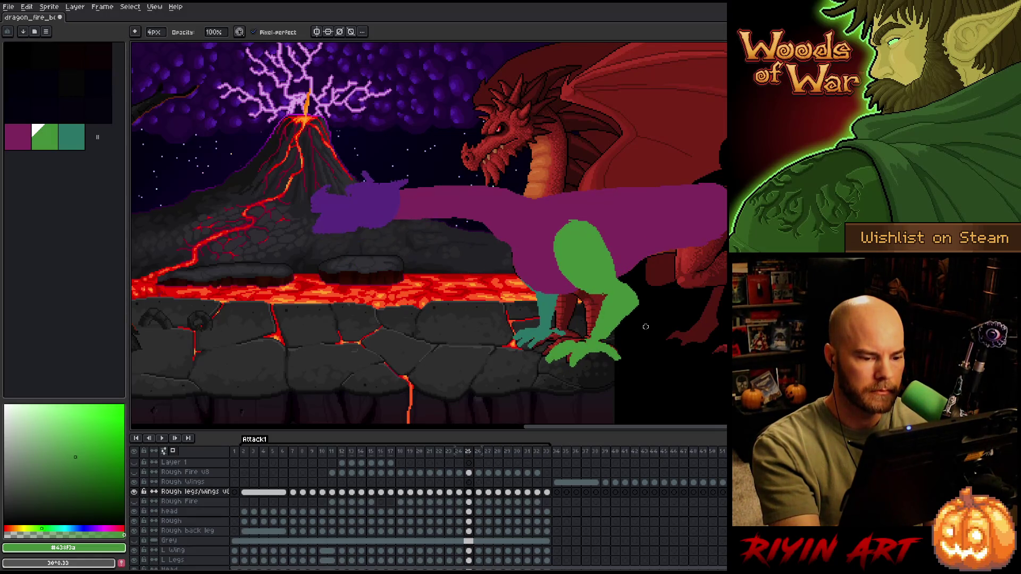
{"action": "key", "text": "period"}
{"action": "key", "text": "period"}
{"action": "key", "text": "comma"}
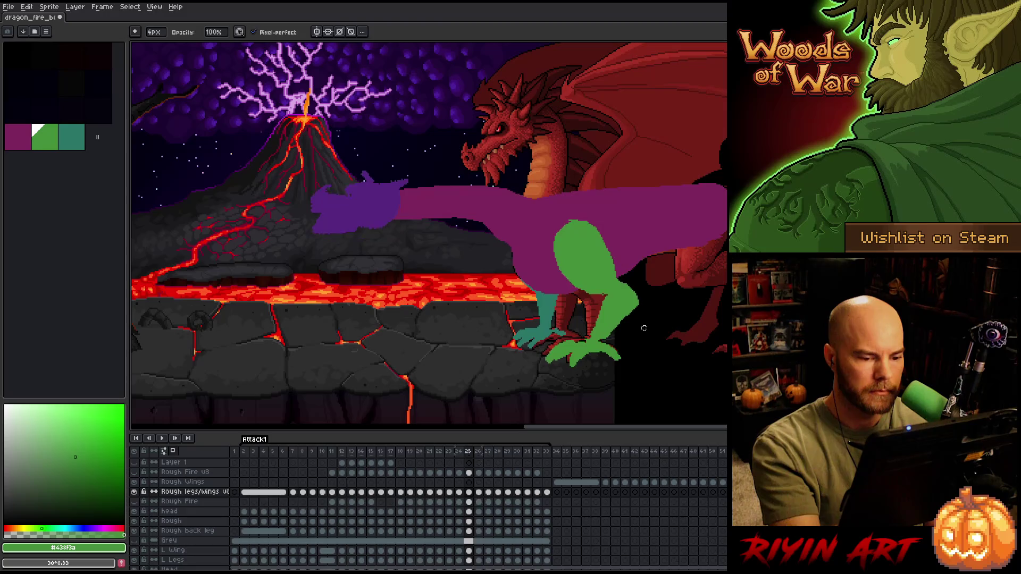
{"action": "key", "text": "period"}
{"action": "key", "text": "ctrl+t"}
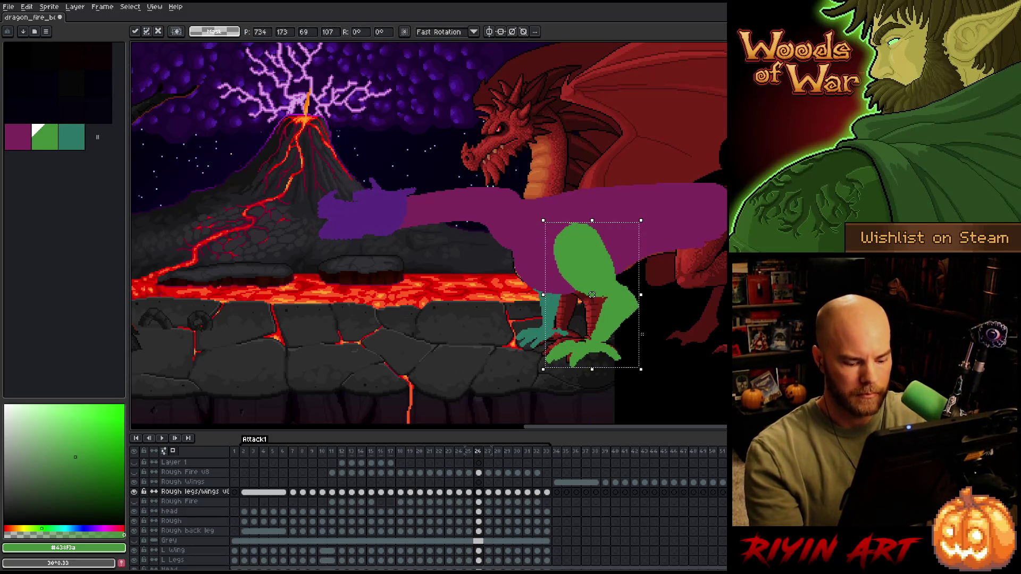
- Compare frame 27 with its neighbouring frames and trial a selection around the green foot
{"action": "key", "text": "comma"}
{"action": "key", "text": "period"}
{"action": "key", "text": "period"}
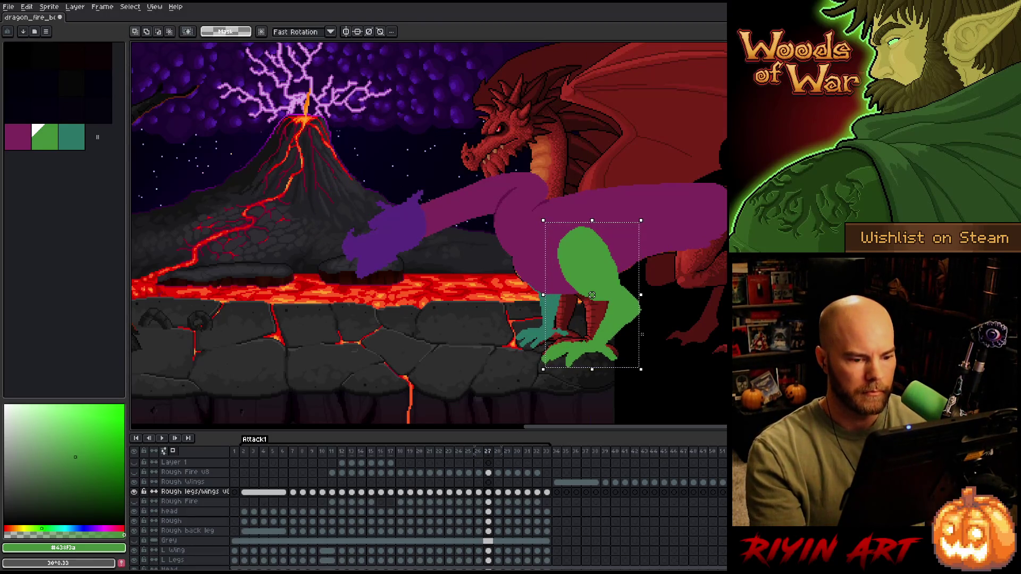
{"action": "key", "text": "comma"}
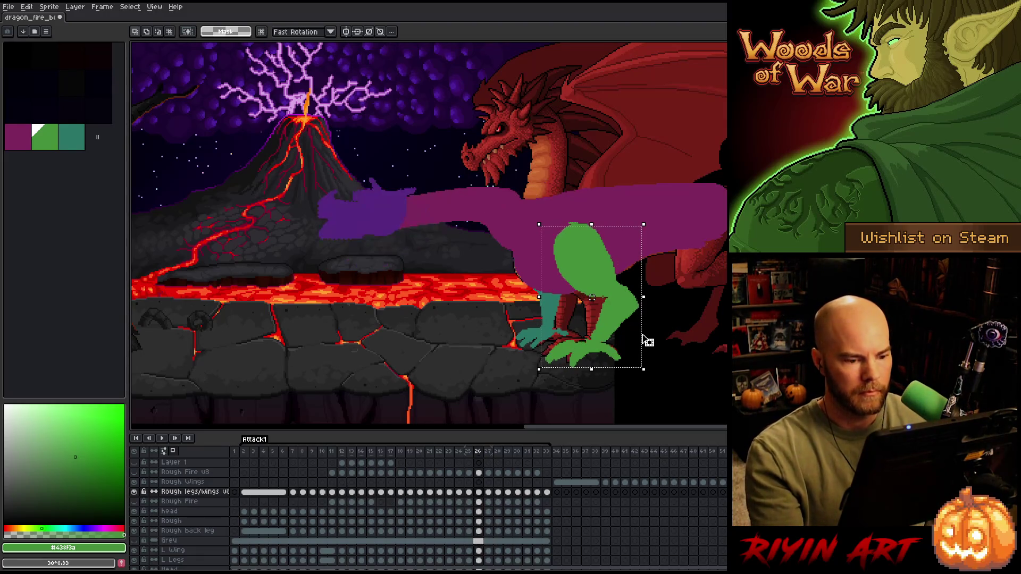
{"action": "key", "text": "period"}
{"action": "mouse_move", "coordinate": [703, 404]}
{"action": "left_mouse_down"}
{"action": "mouse_move", "coordinate": [495, 376]}
{"action": "mouse_move", "coordinate": [541, 342]}
{"action": "mouse_move", "coordinate": [521, 341]}
{"action": "left_mouse_up"}
{"action": "key", "text": "ctrl+d"}
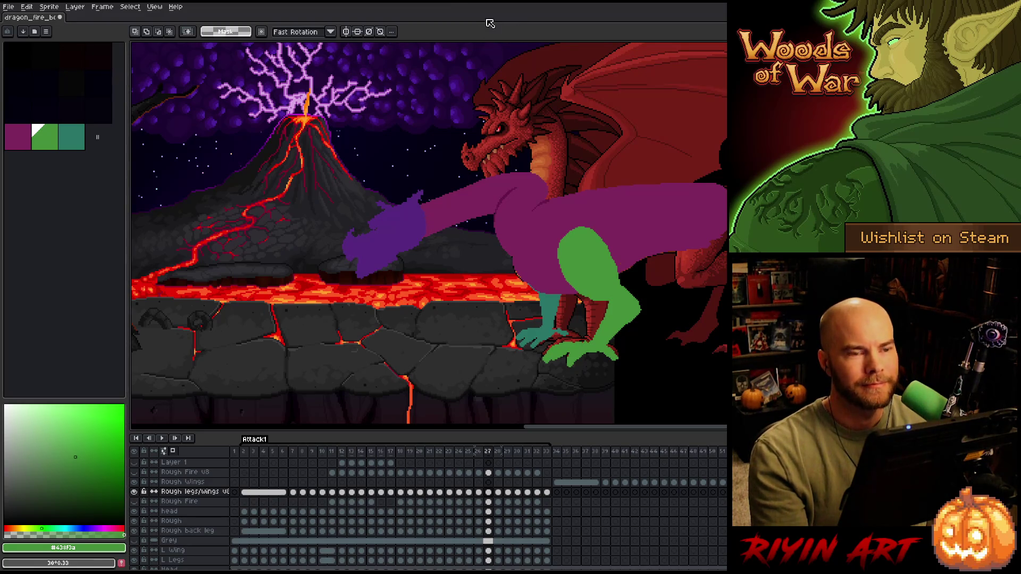
{"action": "key", "text": "Right"}
{"action": "key", "text": "Left"}
{"action": "key", "text": "Right"}
{"action": "key", "text": "Left"}
{"action": "key", "text": "Right"}
{"action": "key", "text": "Left"}
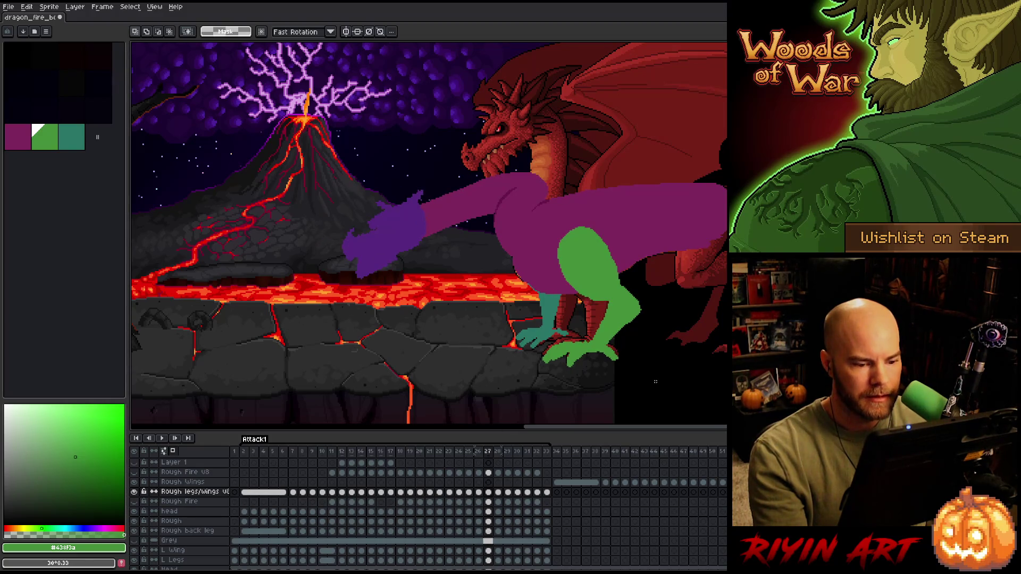
- Select the green foot on frame 27 and shift it slightly right
{"action": "left_click_drag", "start_coordinate": [650, 383], "coordinate": [503, 337]}
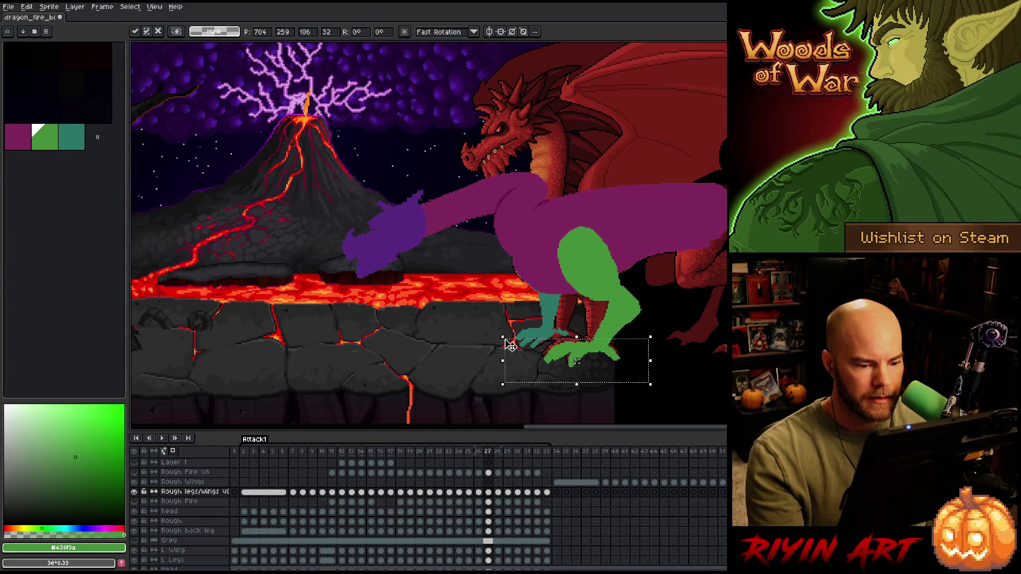
{"action": "key", "text": "Right"}
{"action": "key", "text": "Left"}
- Compare frames 27 and 28 while reselecting the foot area on each
{"action": "key", "text": "Right"}
{"action": "key", "text": "Left"}
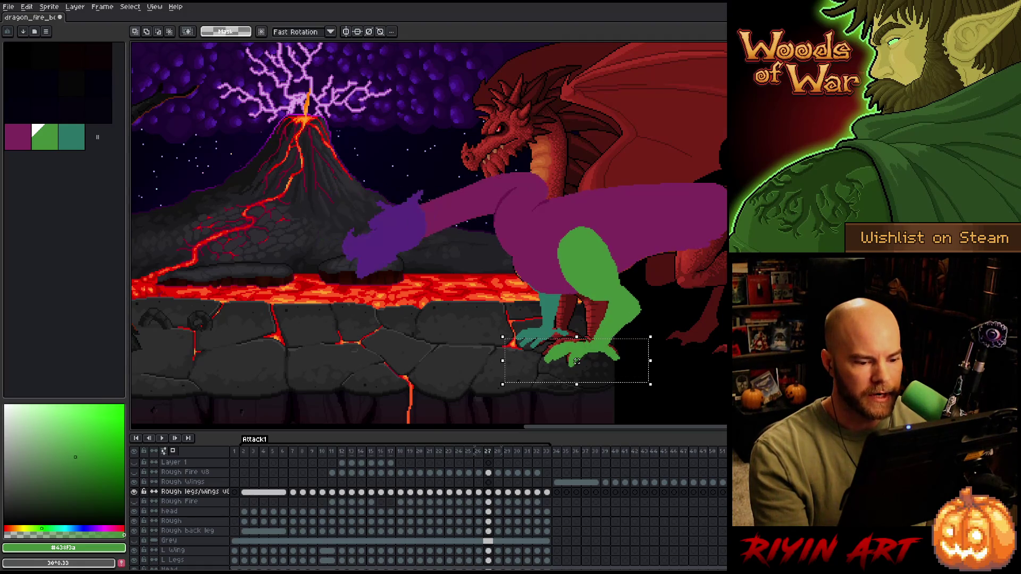
{"action": "left_click_drag", "start_coordinate": [577, 362], "coordinate": [578, 362]}
{"action": "key", "text": "Return"}
{"action": "key", "text": "Right"}
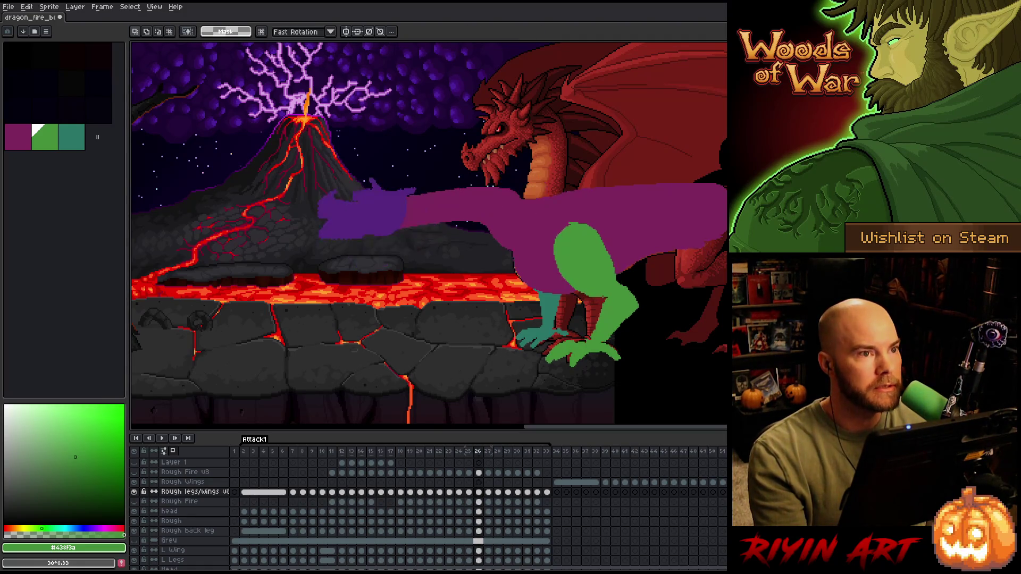
{"action": "key", "text": "Left"}
{"action": "key", "text": "Right"}
{"action": "mouse_move", "coordinate": [690, 406]}
{"action": "left_mouse_down"}
{"action": "mouse_move", "coordinate": [569, 381]}
{"action": "mouse_move", "coordinate": [488, 345]}
{"action": "left_mouse_up"}
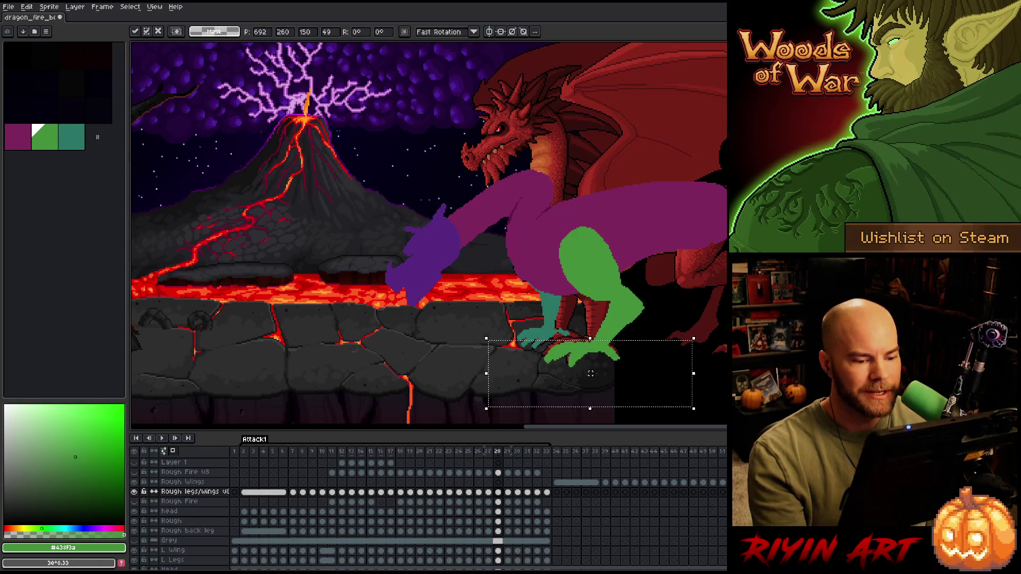
{"action": "key", "text": "ctrl+d"}
{"action": "key", "text": "Right"}
{"action": "key", "text": "Left"}
{"action": "key", "text": "Left"}
{"action": "key", "text": "Right"}
{"action": "left_click_drag", "start_coordinate": [647, 398], "coordinate": [512, 339]}
{"action": "key", "text": "Left"}
{"action": "key", "text": "Left"}
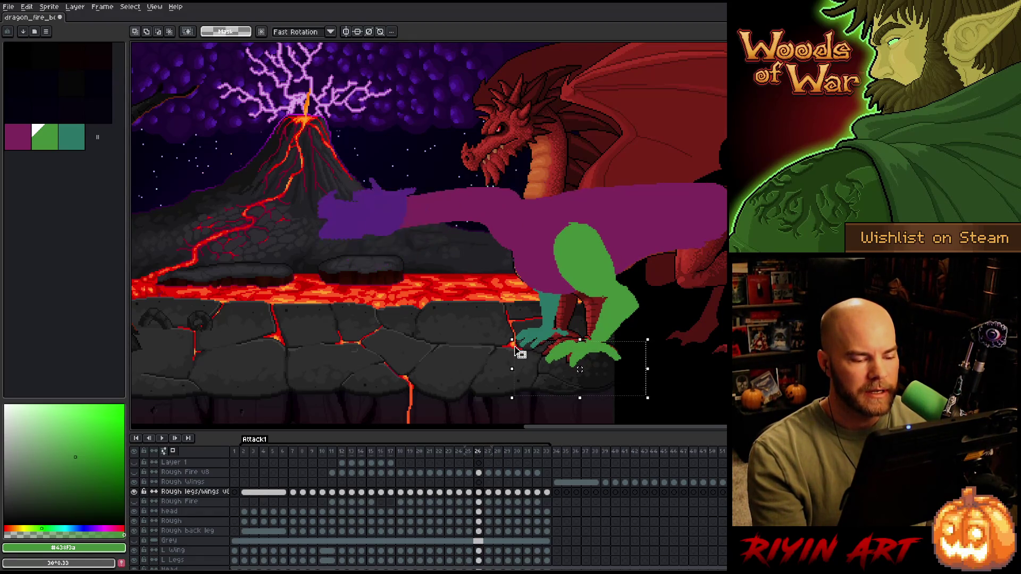
- Step through frames 28–30 to review the dragon's pose
{"action": "key", "text": "Right"}
{"action": "key", "text": "Right"}
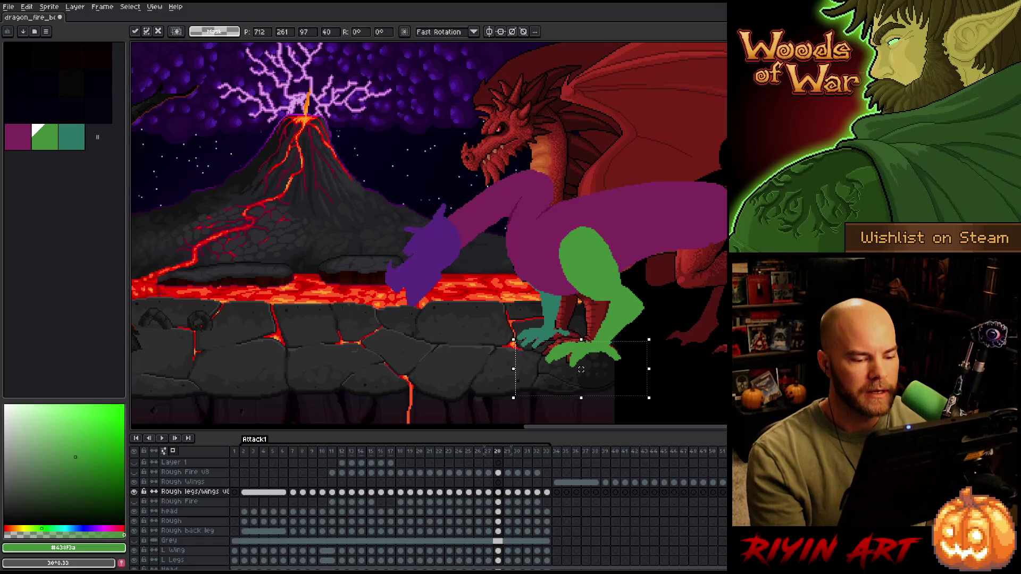
{"action": "key", "text": "Right"}
{"action": "key", "text": "Left"}
{"action": "key", "text": "Right"}
{"action": "key", "text": "Left"}
{"action": "key", "text": "Left"}
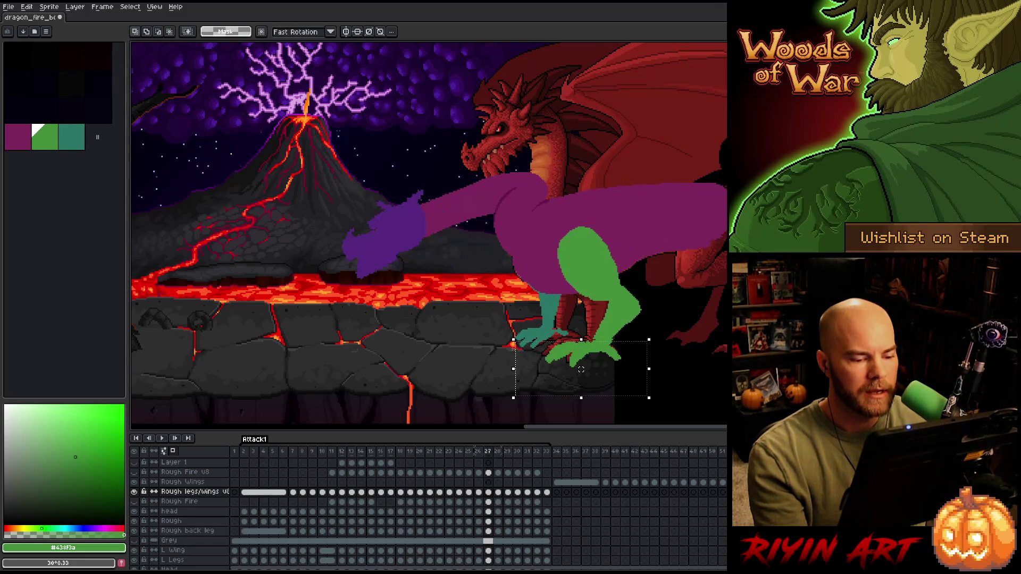
{"action": "key", "text": "Right"}
{"action": "key", "text": "Right"}
{"action": "key", "text": "Right"}
{"action": "key", "text": "Right"}
{"action": "key", "text": "Right"}
{"action": "key", "text": "Right"}
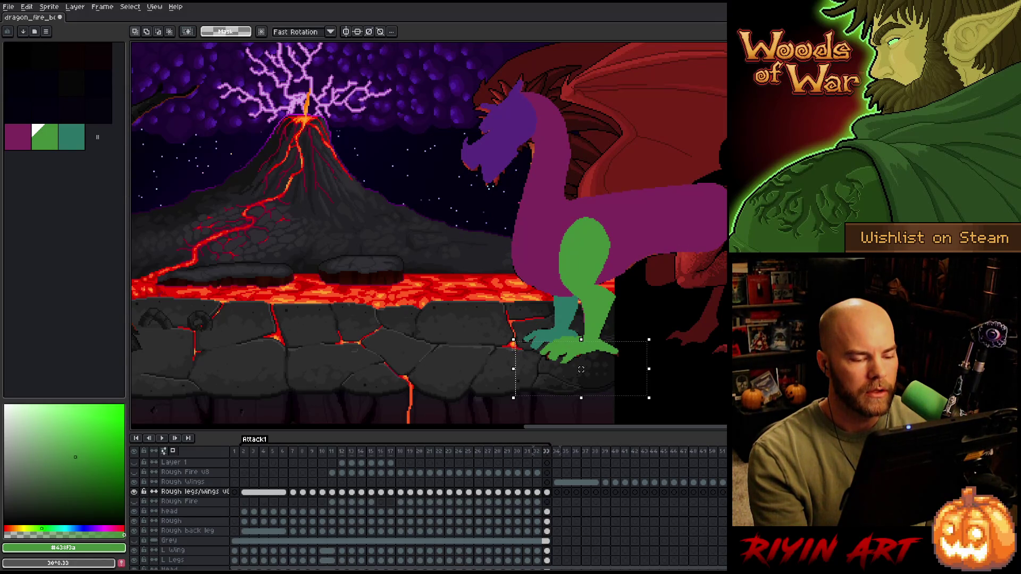
- Add a new empty Layer 3 and magic-wand select the green leg on the legs-and-wings layer
{"action": "key", "text": "ctrl+d"}
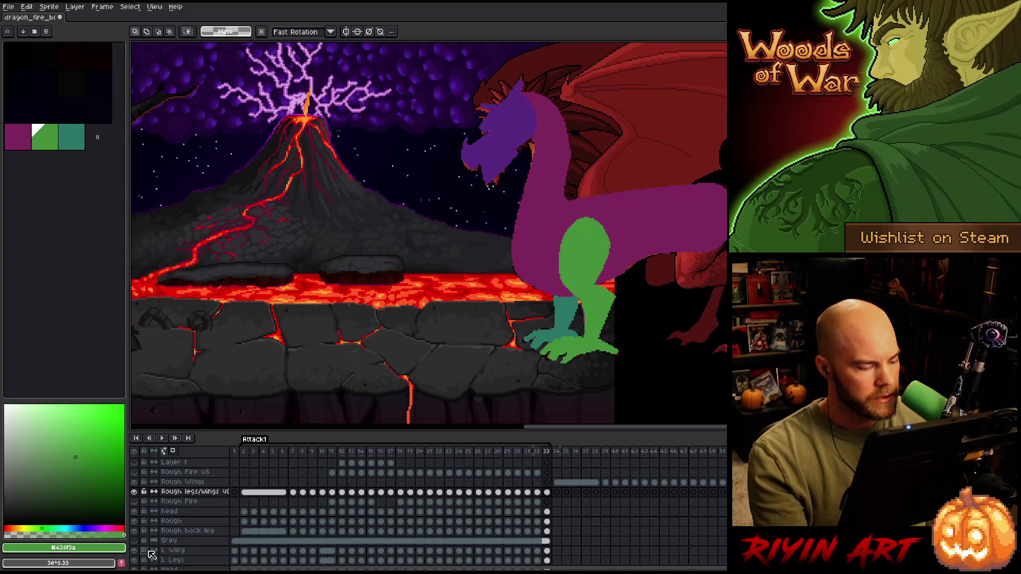
{"action": "key", "text": "shift+n"}
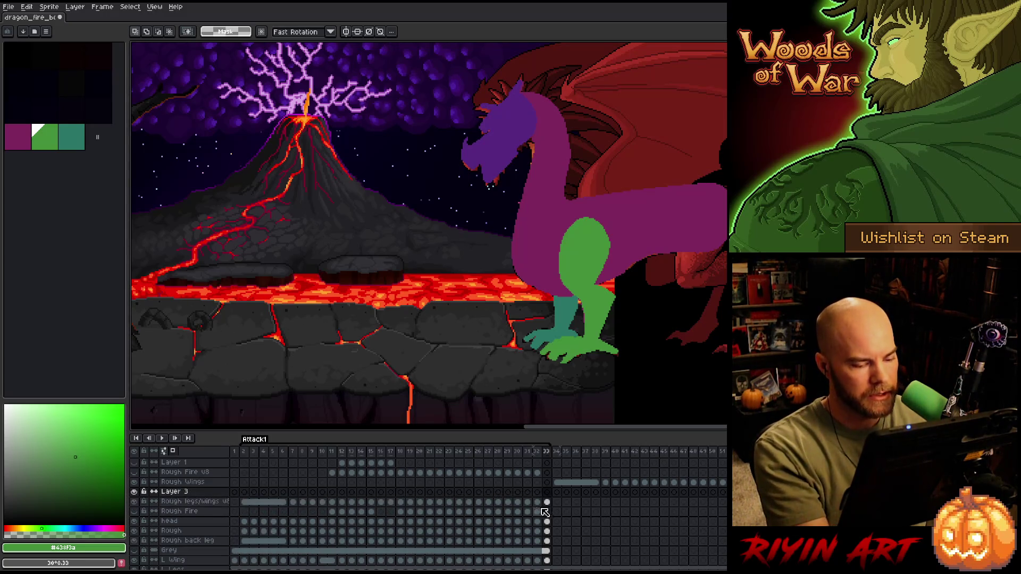
{"action": "key", "text": "w"}
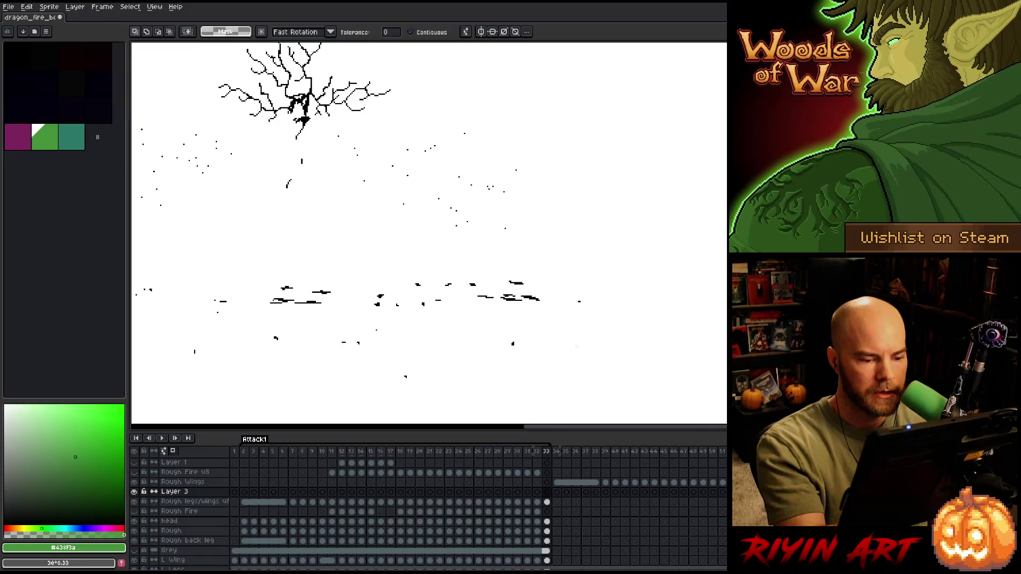
{"action": "left_click", "coordinate": [547, 503]}
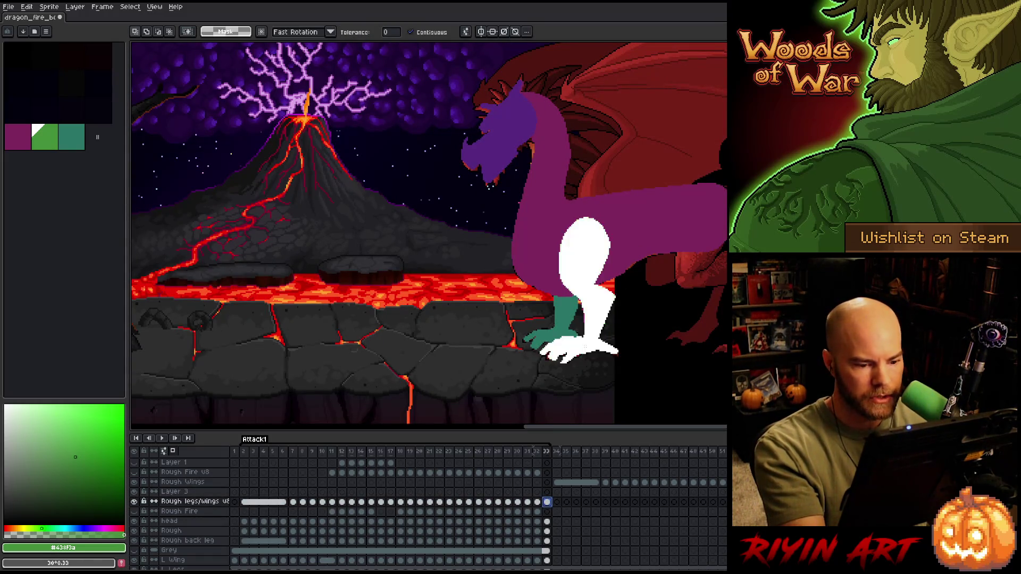
{"action": "left_click", "coordinate": [593, 319]}
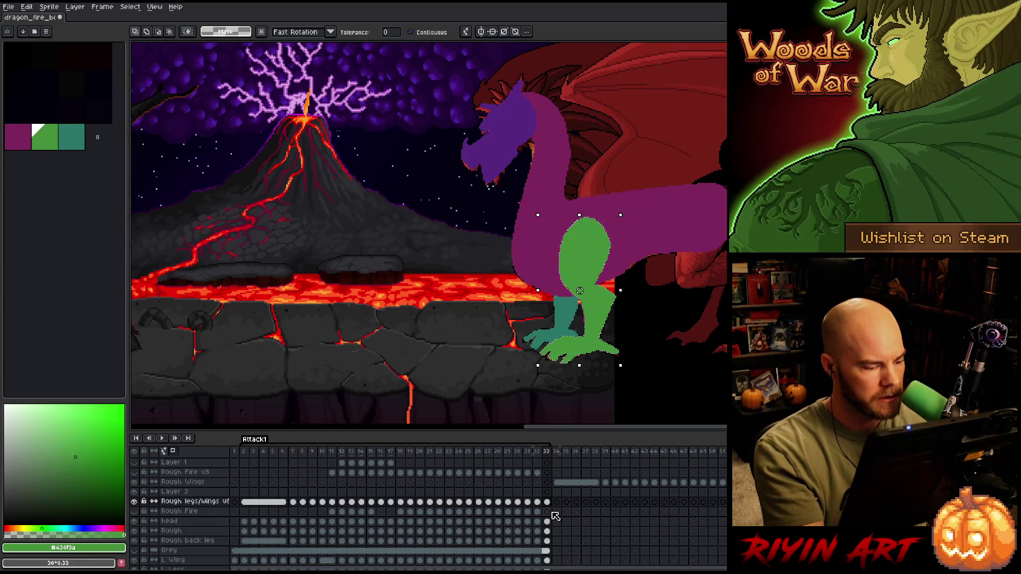
- Make Layer 3 active on frame 8 and pick the pencil with purple
{"action": "left_click", "coordinate": [547, 492]}
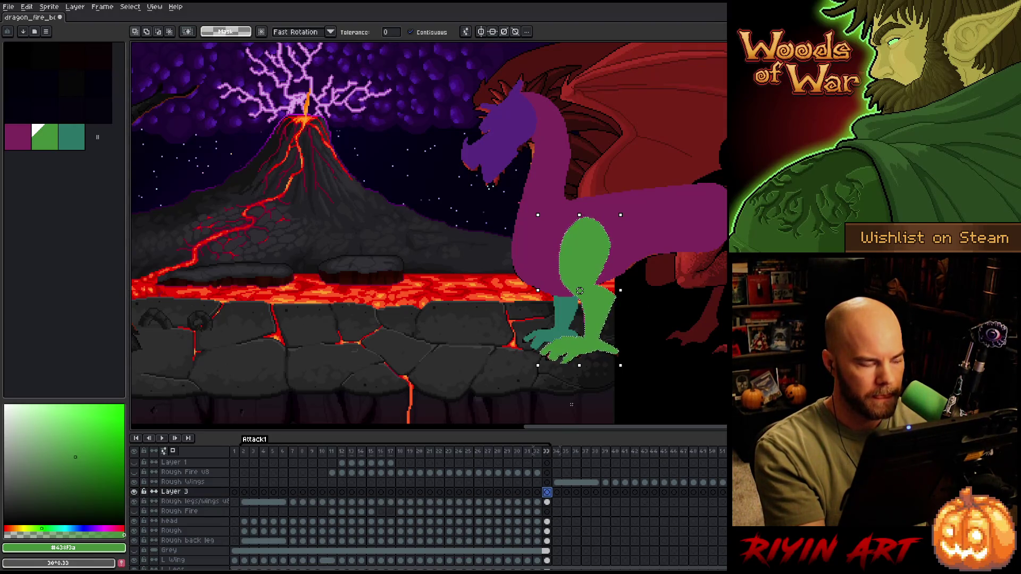
{"action": "left_click", "coordinate": [263, 493]}
{"action": "left_click", "coordinate": [293, 492]}
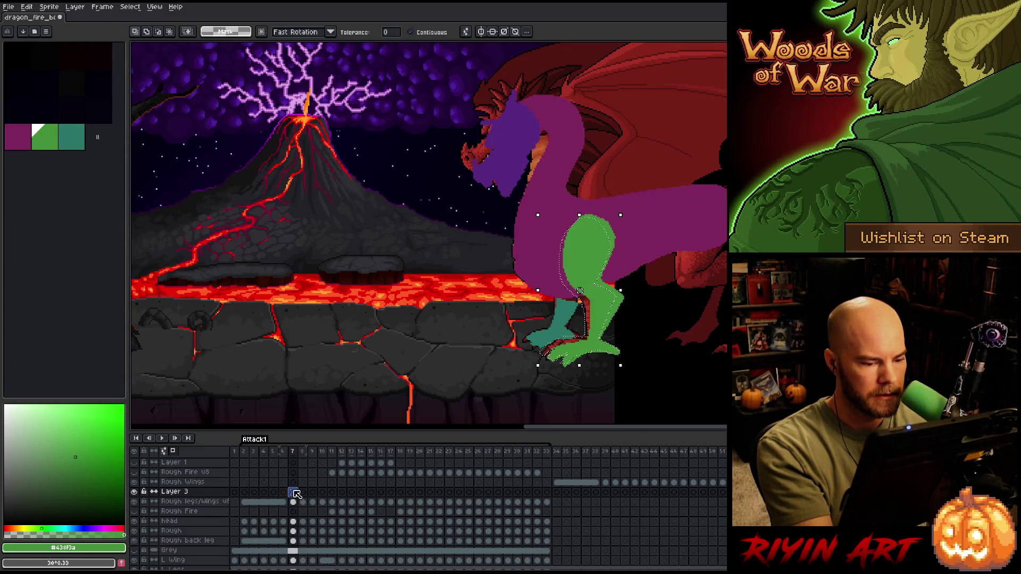
{"action": "left_click", "coordinate": [303, 493]}
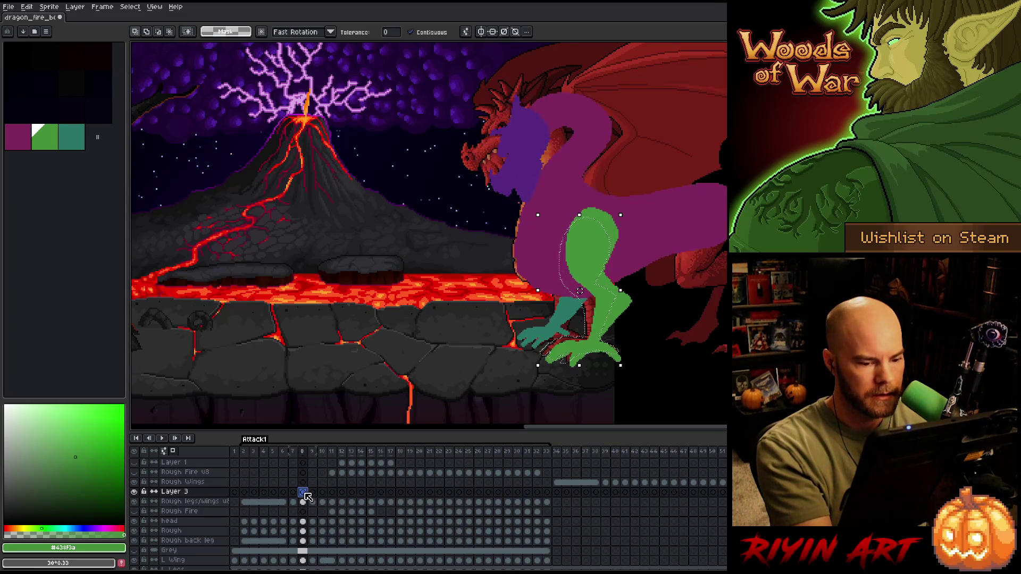
{"action": "key", "text": "b"}
{"action": "left_click", "coordinate": [527, 176], "text": "alt"}
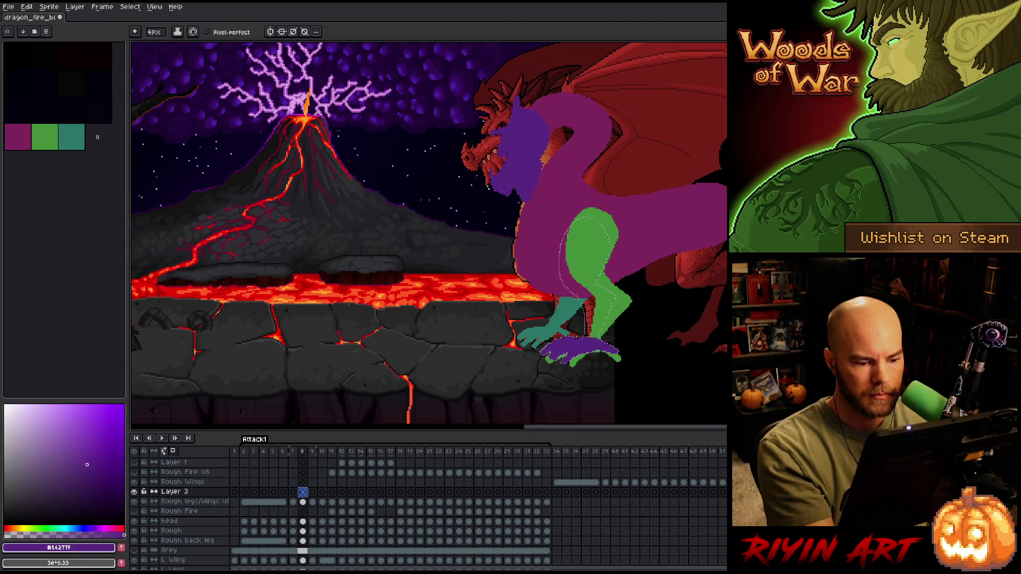
- Link the Layer 3 cels for frames 8–33, then unlink them into separate cels
{"action": "key", "text": "ctrl+d"}
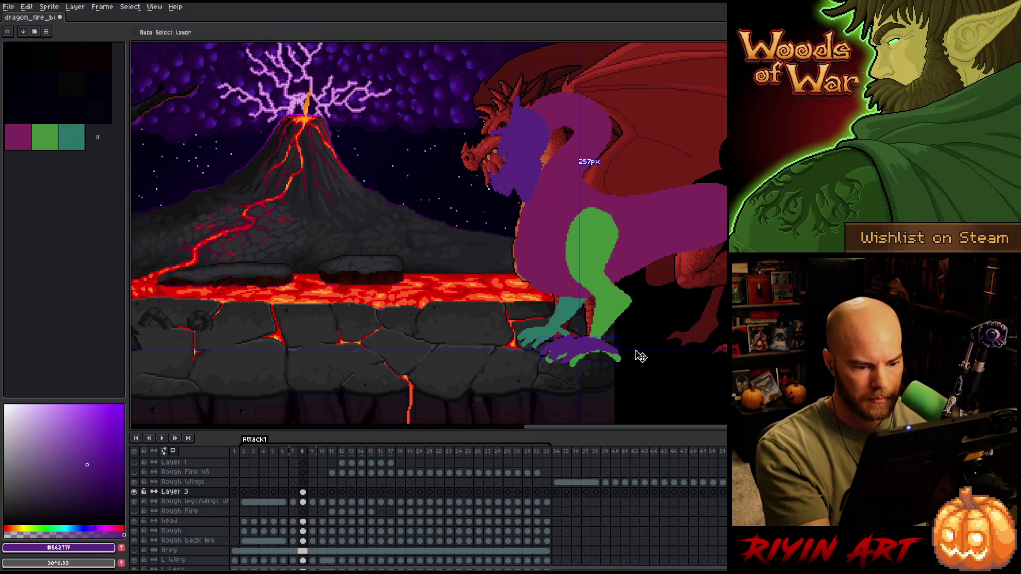
{"action": "key", "text": "ctrl+shift+d"}
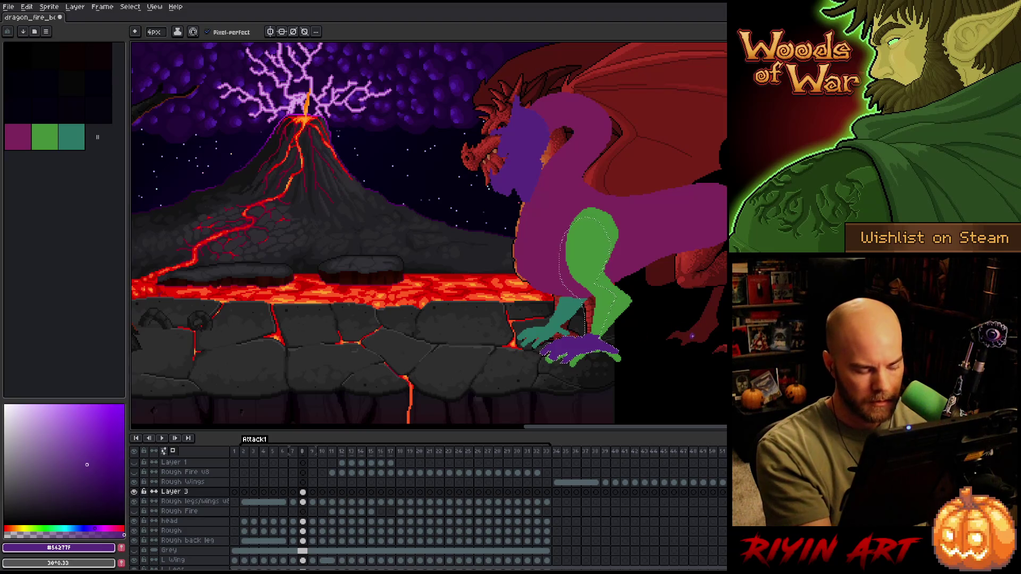
{"action": "key", "text": "ctrl+d"}
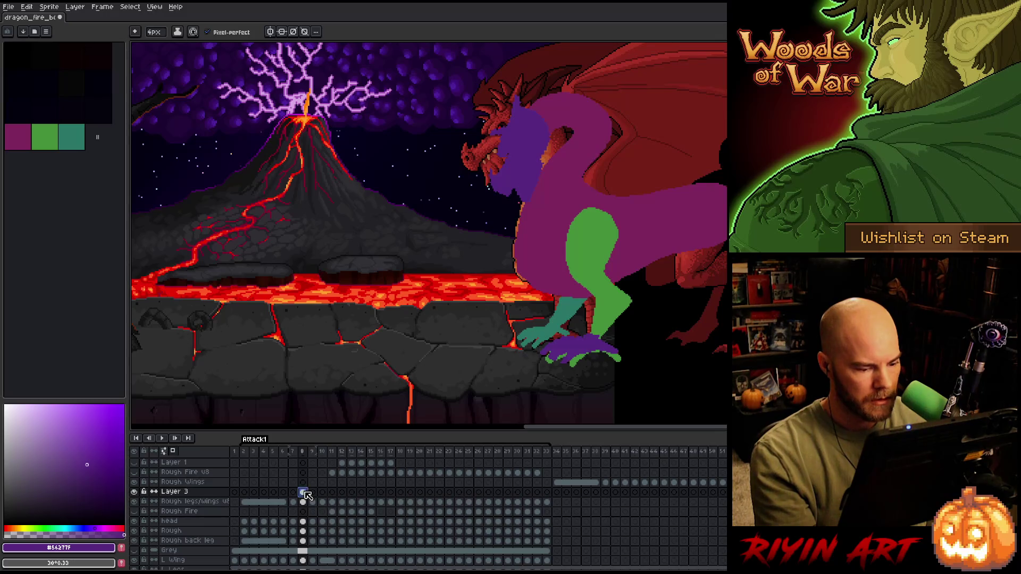
{"action": "left_click_drag", "start_coordinate": [303, 492], "coordinate": [548, 493]}
{"action": "right_click", "coordinate": [556, 496]}
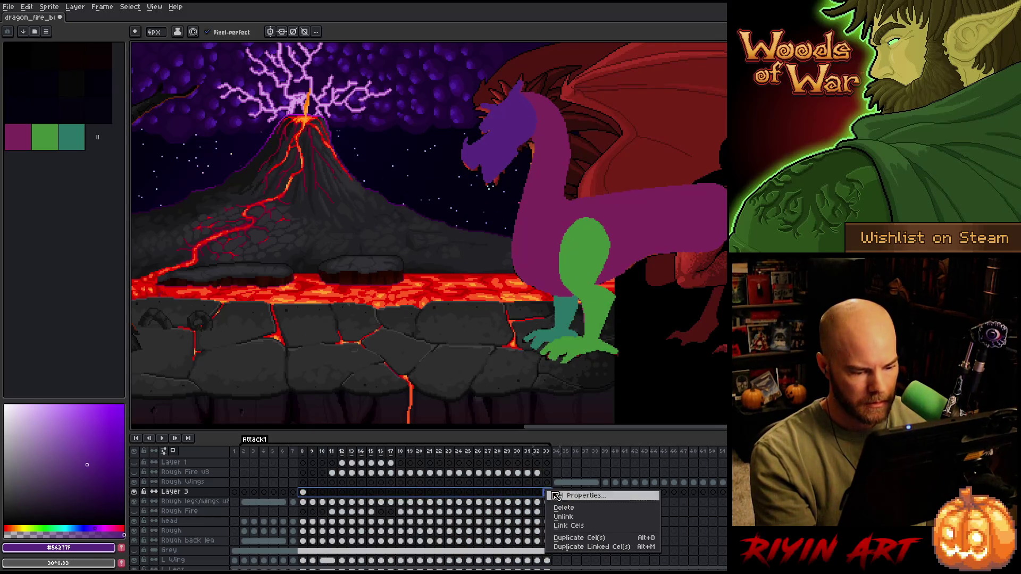
{"action": "left_click", "coordinate": [569, 527]}
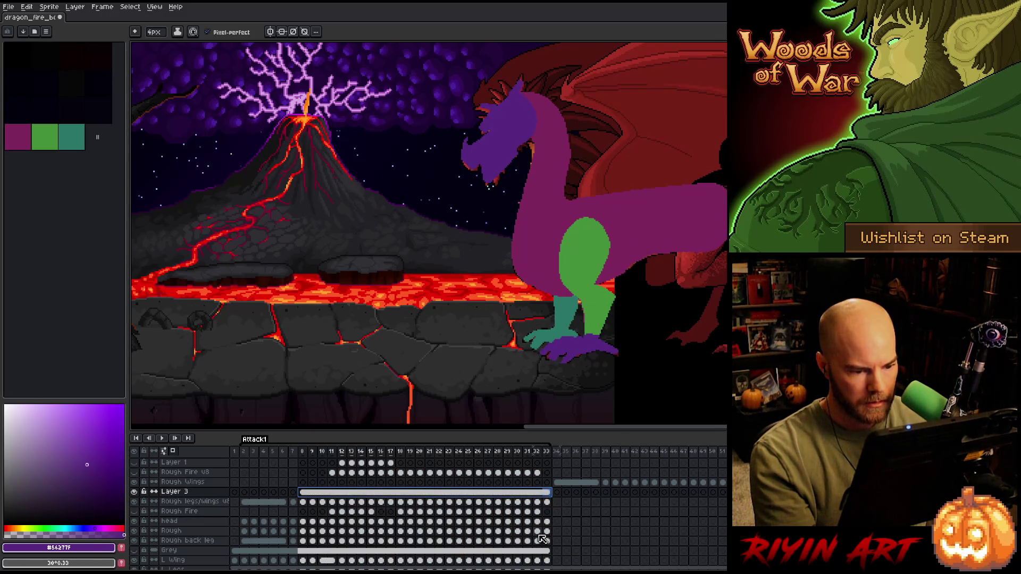
{"action": "right_click", "coordinate": [313, 495]}
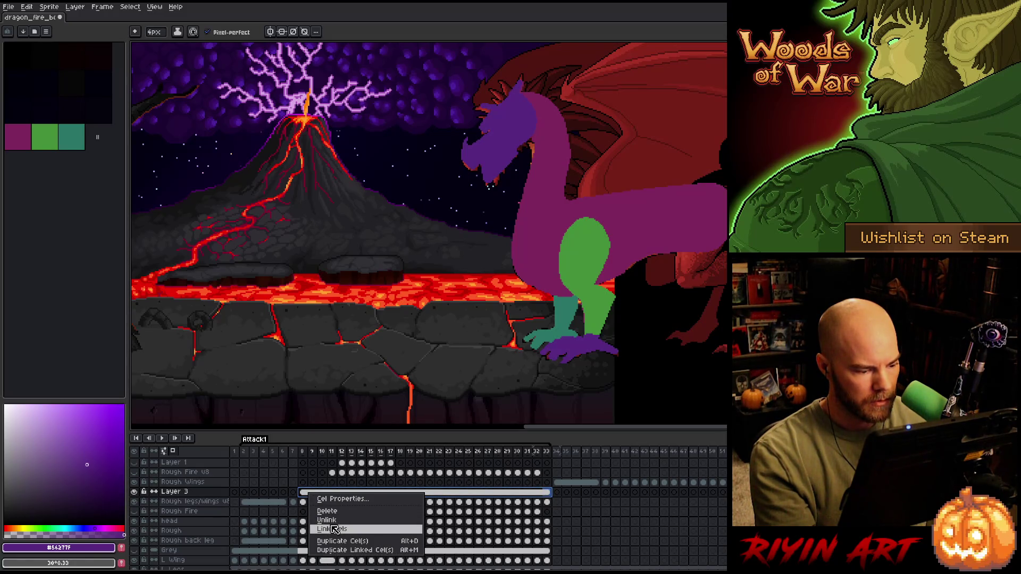
{"action": "left_click", "coordinate": [322, 526]}
- On frame 8, marquee-select the purple foot and nudge it slightly down
{"action": "left_click", "coordinate": [313, 492]}
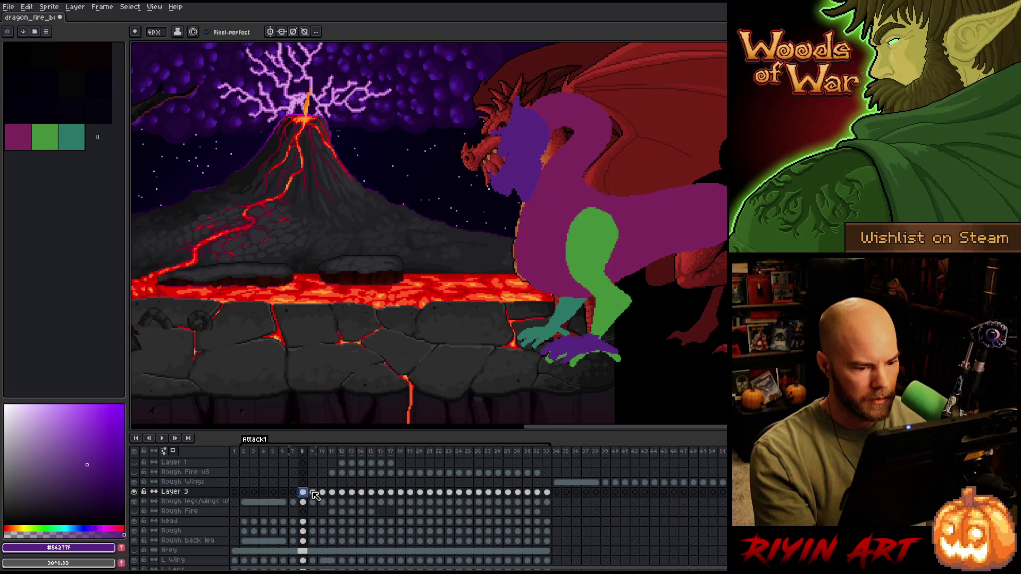
{"action": "left_click", "coordinate": [303, 492]}
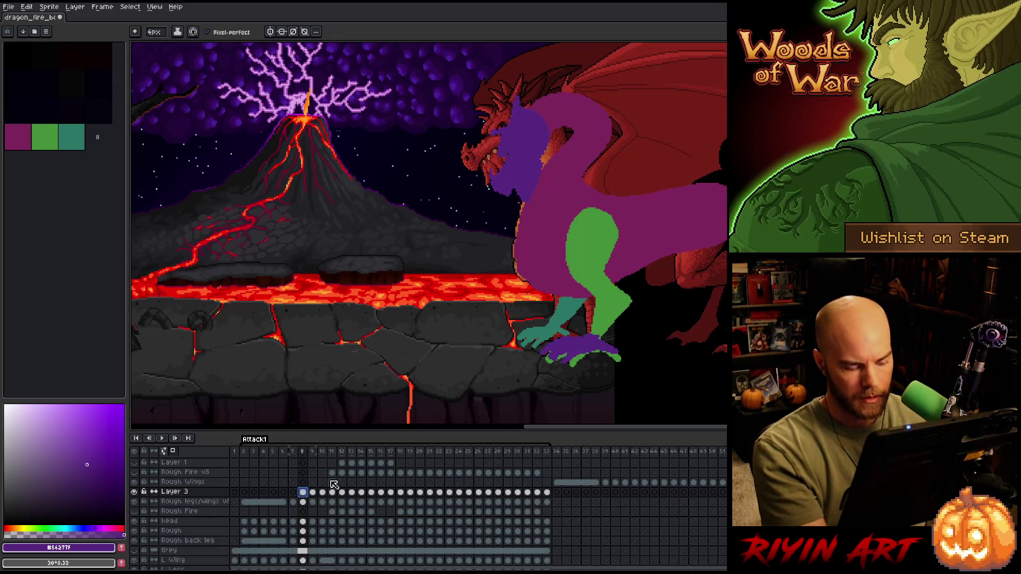
{"action": "key", "text": "m"}
{"action": "mouse_move", "coordinate": [539, 331]}
{"action": "left_mouse_down"}
{"action": "mouse_move", "coordinate": [622, 365]}
{"action": "mouse_move", "coordinate": [581, 350]}
{"action": "left_mouse_up"}
{"action": "left_click", "coordinate": [582, 348]}
{"action": "key", "text": "Return"}
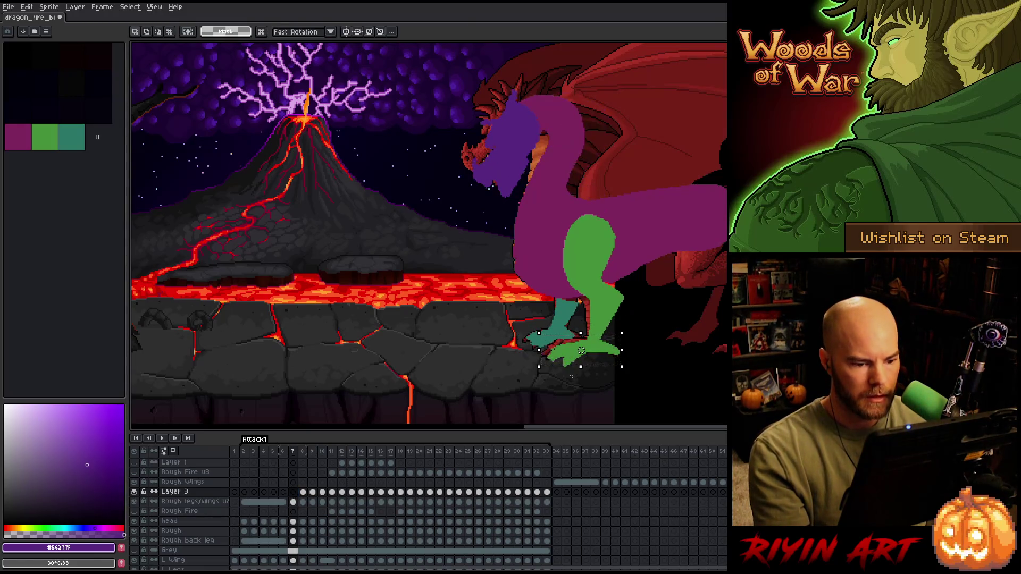
- Compare frames 6–9, then nudge the purple foot on frame 7 slightly right and down
{"action": "key", "text": "comma"}
{"action": "key", "text": "period"}
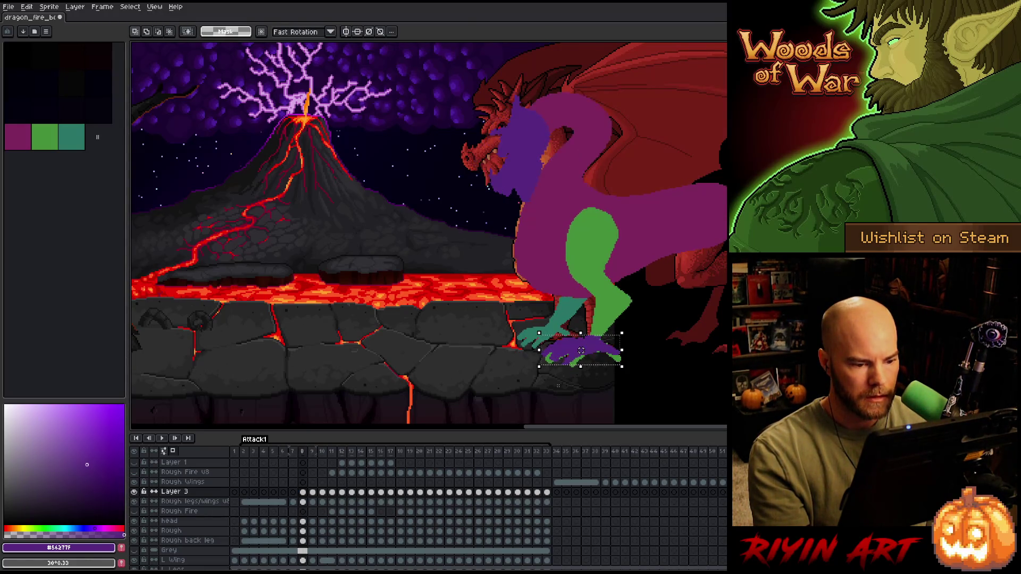
{"action": "key", "text": "comma"}
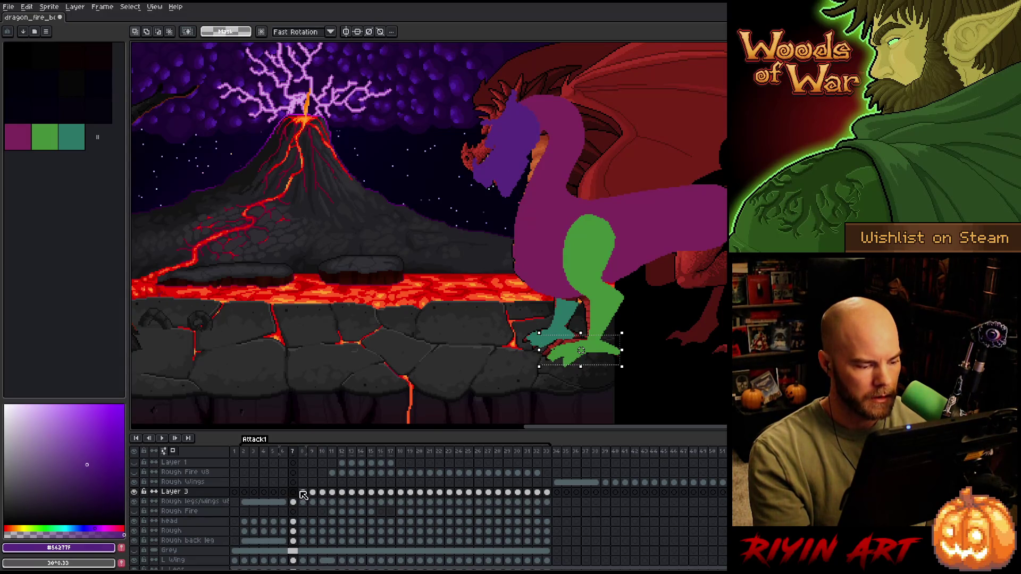
{"action": "left_click", "coordinate": [314, 493]}
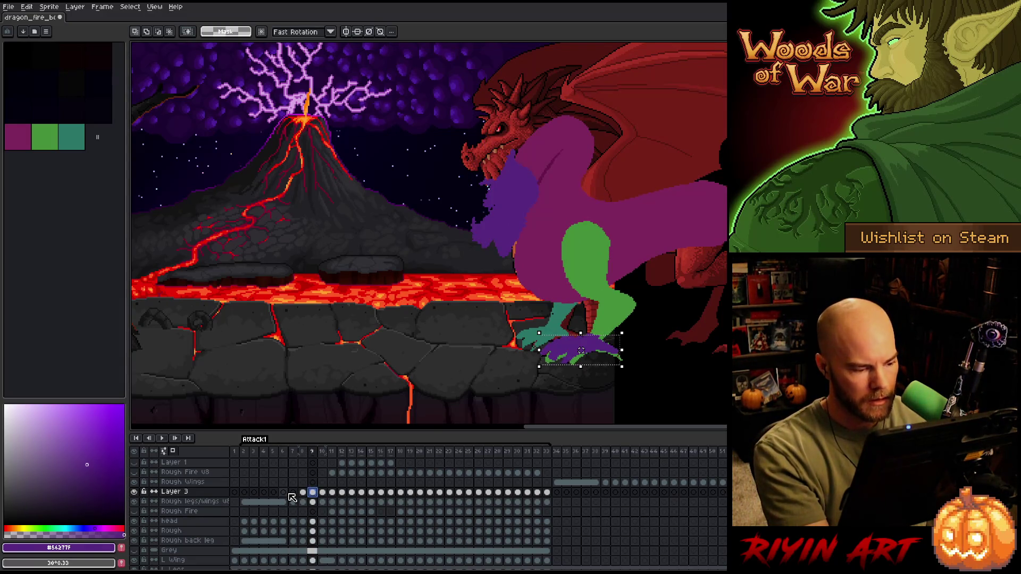
{"action": "left_click", "coordinate": [293, 493]}
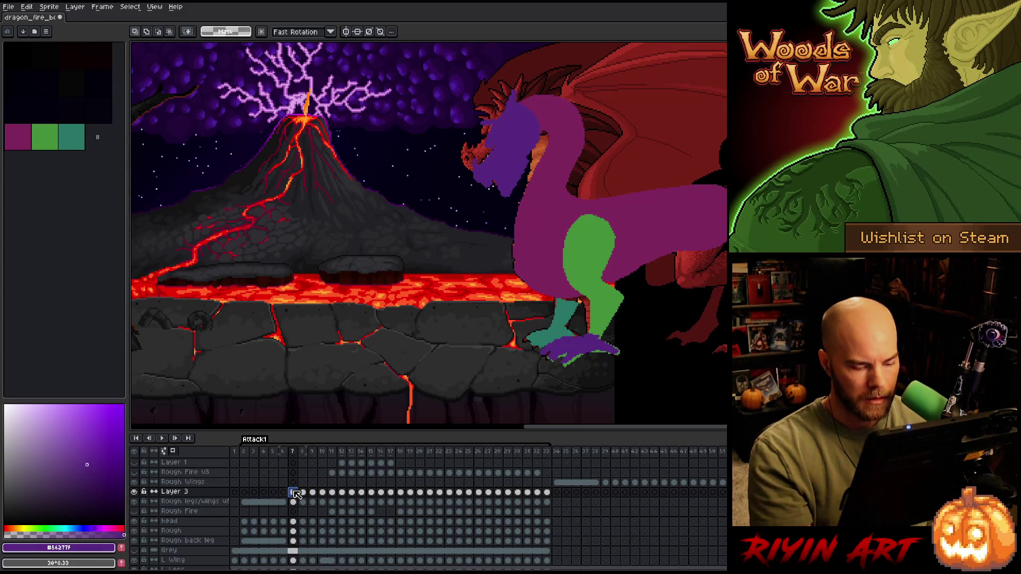
{"action": "key", "text": "Right"}
{"action": "key", "text": "Left"}
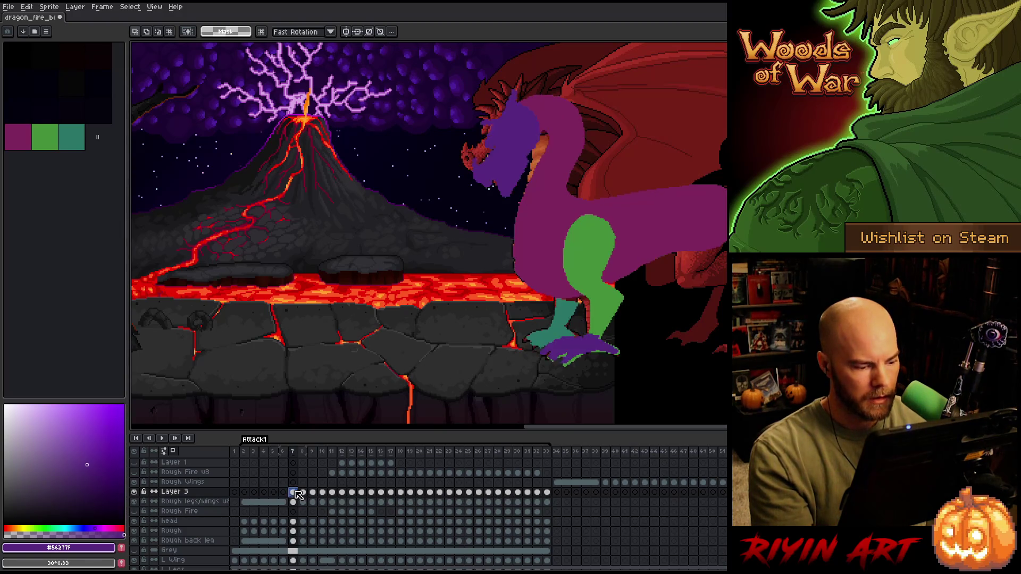
{"action": "left_click", "coordinate": [284, 493]}
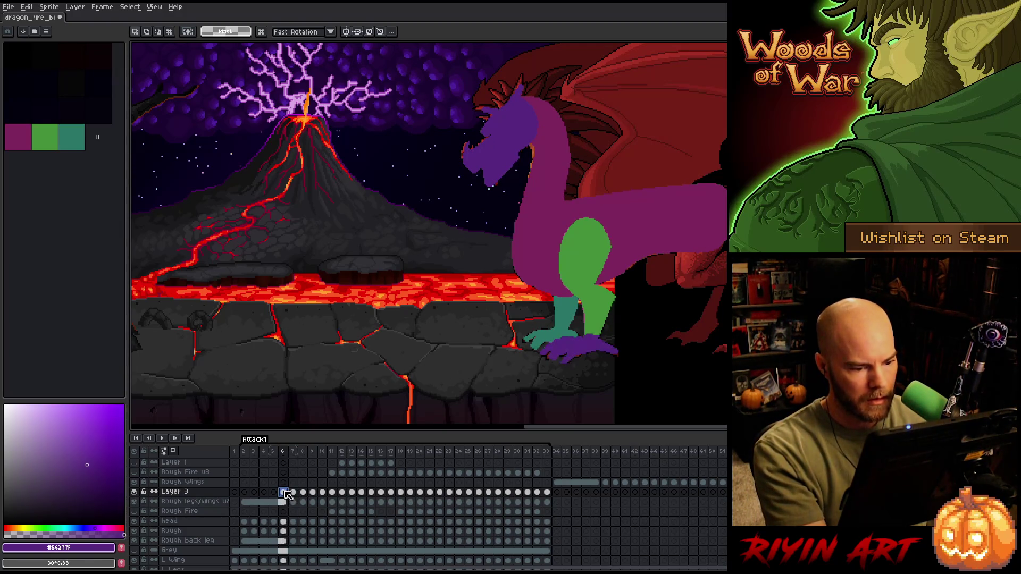
{"action": "left_click", "coordinate": [293, 493]}
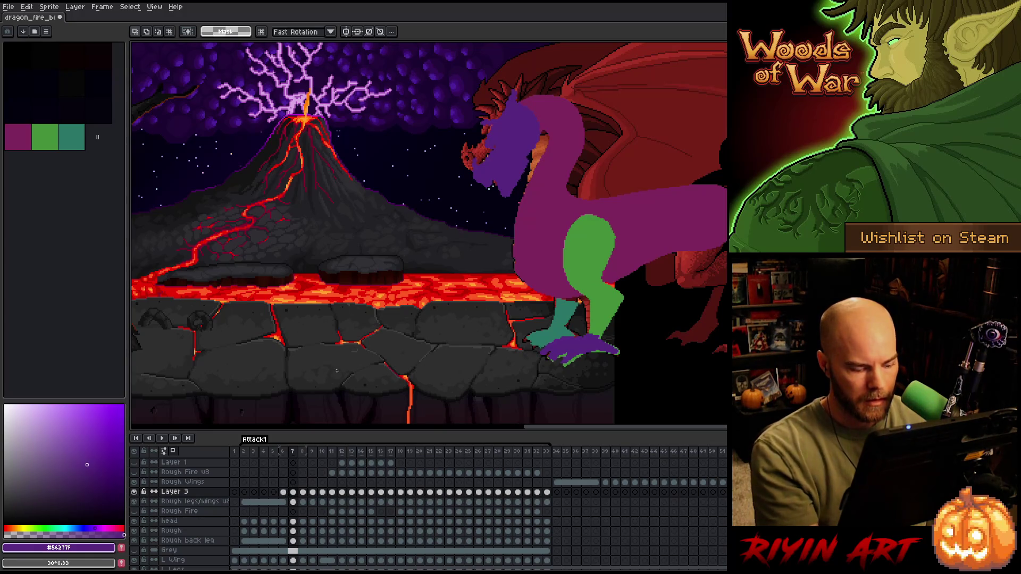
{"action": "left_click_drag", "start_coordinate": [579, 349], "coordinate": [582, 351]}
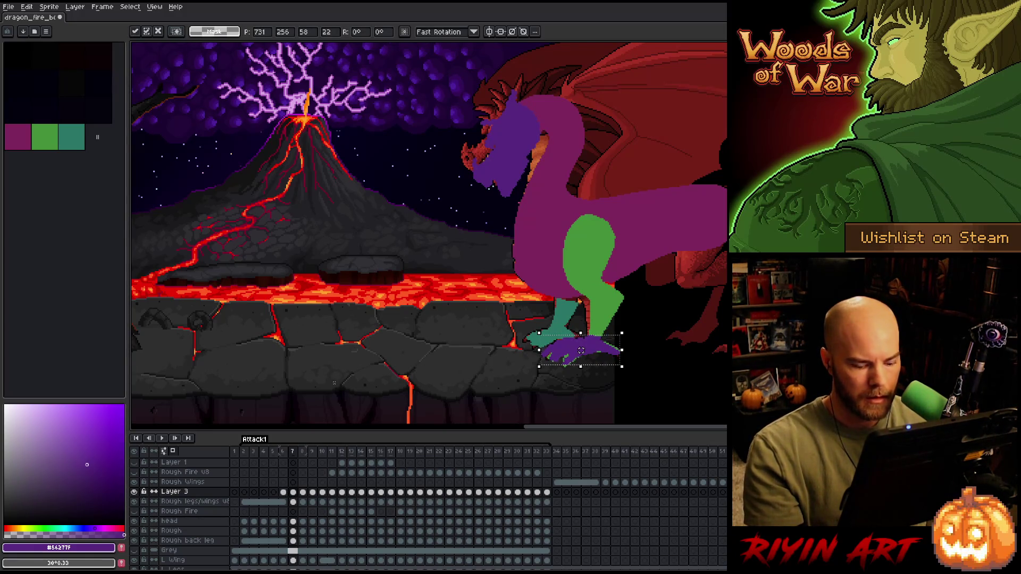
{"action": "key", "text": "Return"}
- On frame 8, move the purple foot a few pixels right and down and check the motion
{"action": "key", "text": "period"}
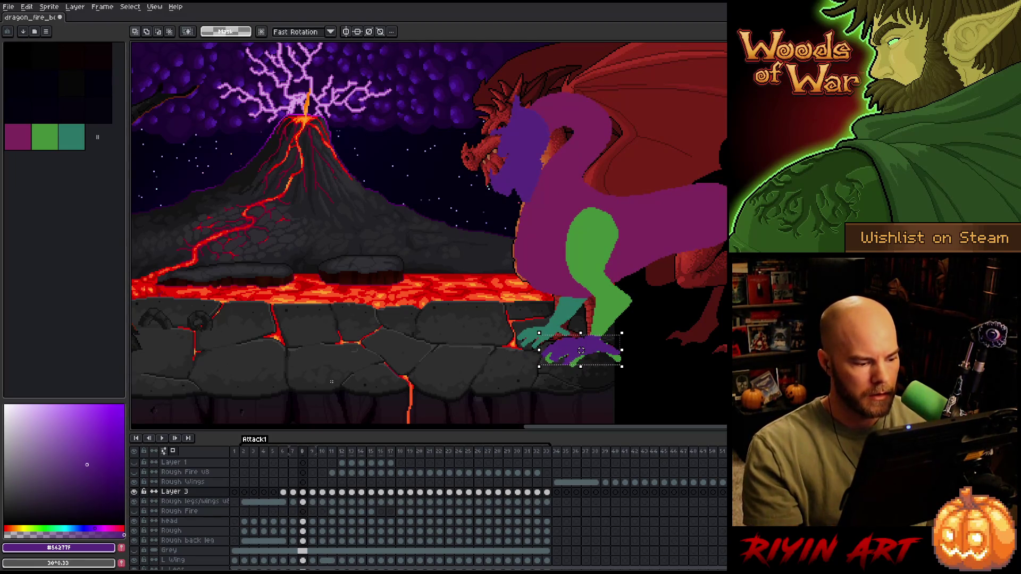
{"action": "left_click_drag", "start_coordinate": [581, 350], "coordinate": [583, 353]}
{"action": "key", "text": "period"}
{"action": "key", "text": "period"}
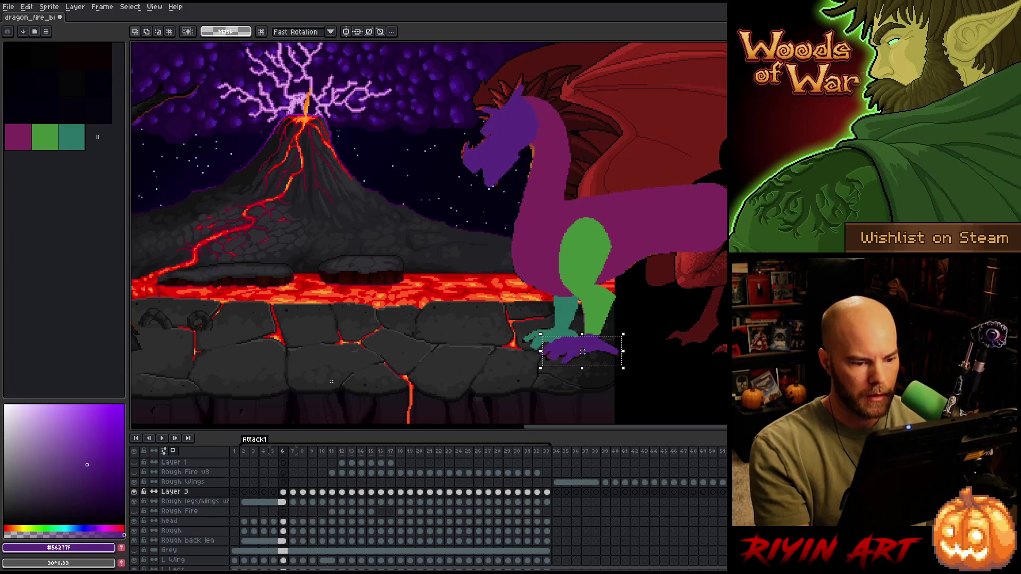
{"action": "key", "text": "comma"}
{"action": "key", "text": "comma"}
{"action": "key", "text": "period"}
{"action": "key", "text": "comma"}
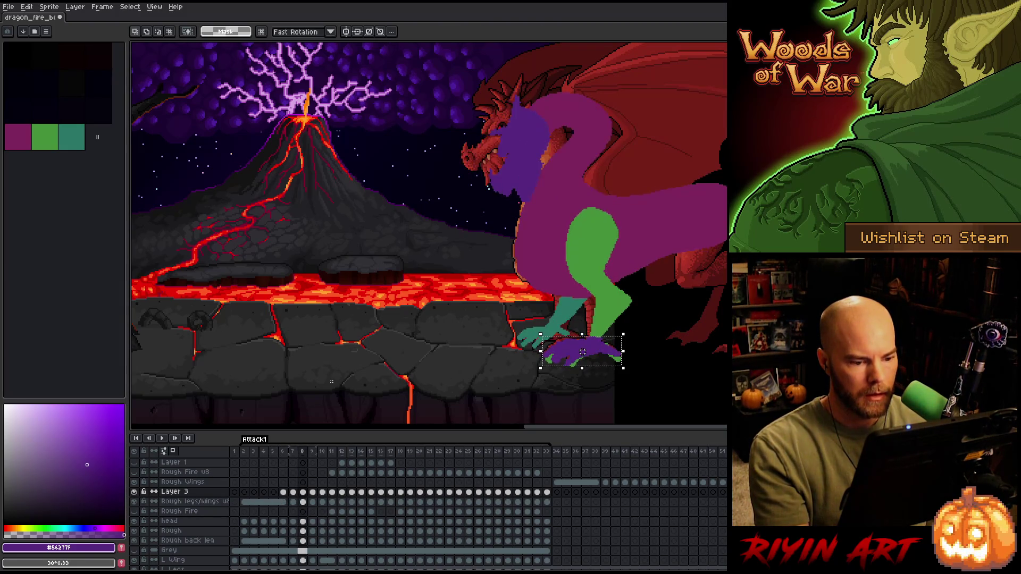
{"action": "key", "text": "period"}
{"action": "key", "text": "comma"}
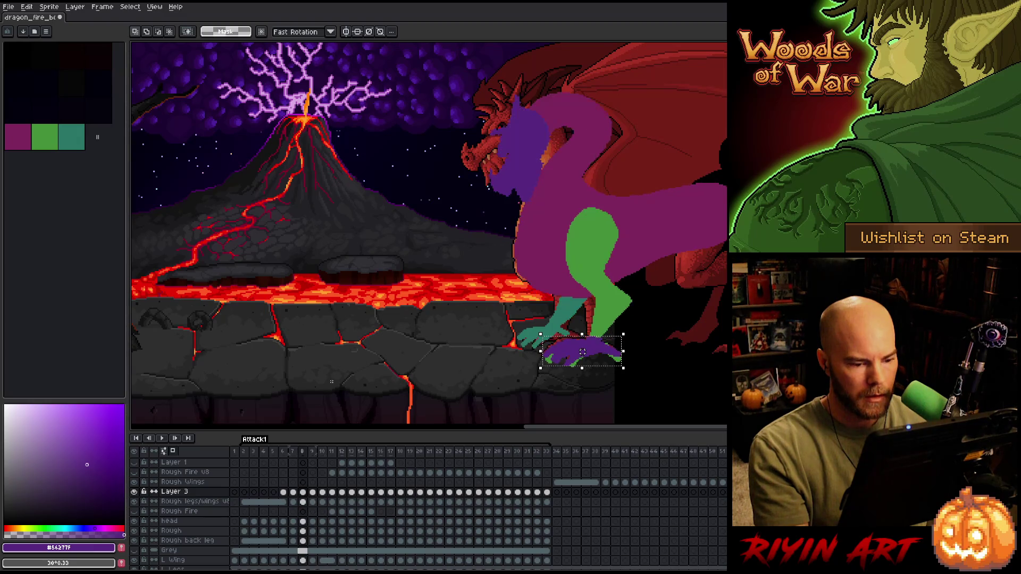
- Review frames 8–10, then reposition and apply the purple foot on frame 11
{"action": "left_click", "coordinate": [304, 493]}
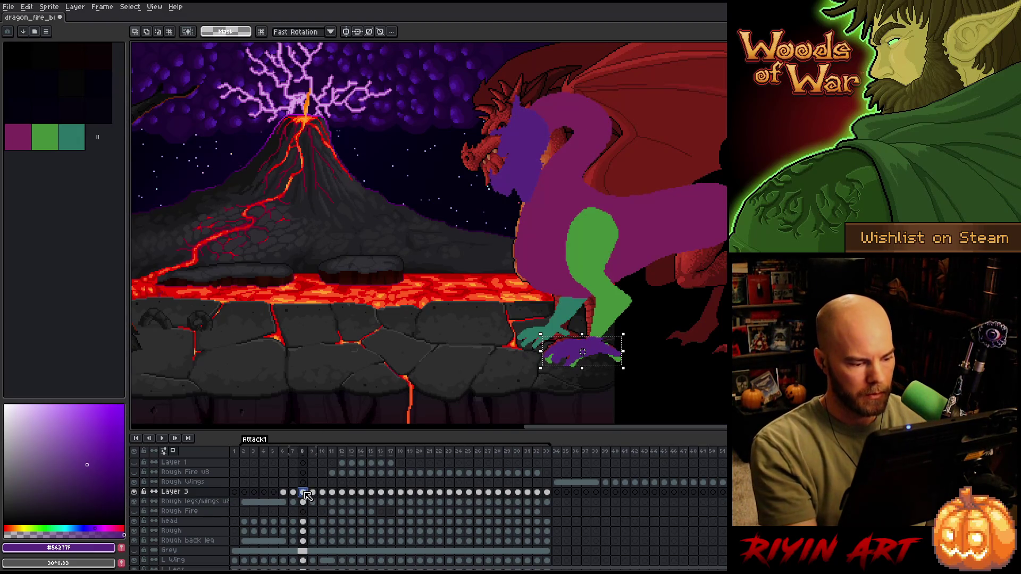
{"action": "left_click", "coordinate": [313, 493]}
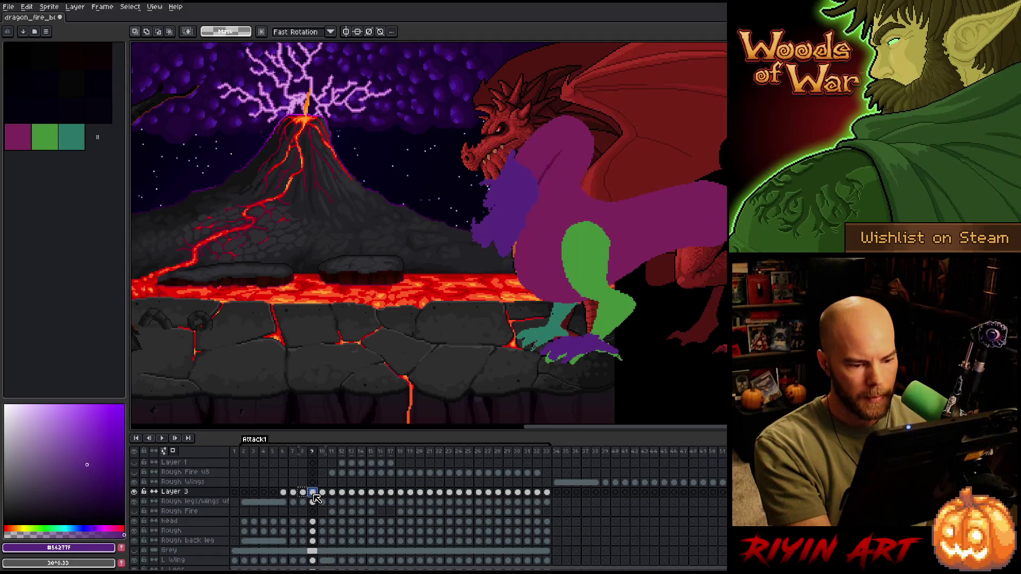
{"action": "left_click", "coordinate": [324, 494]}
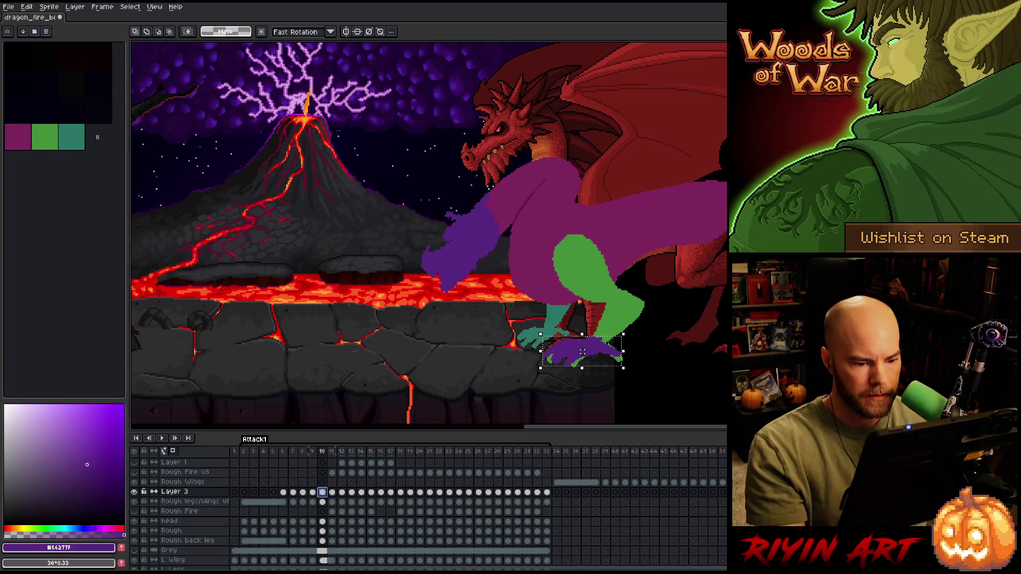
{"action": "left_click", "coordinate": [583, 351]}
{"action": "left_click", "coordinate": [332, 493]}
{"action": "left_click", "coordinate": [323, 493]}
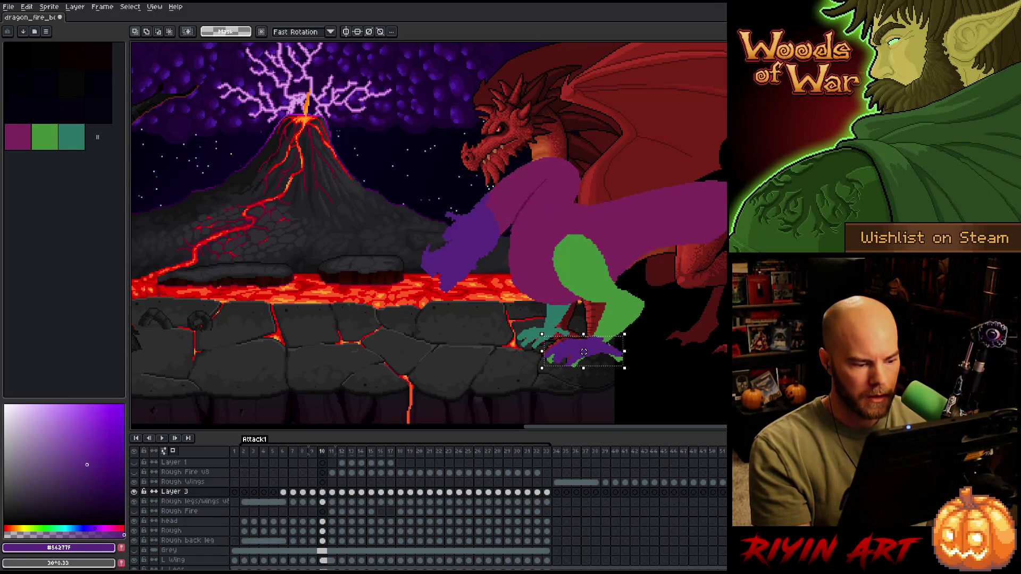
{"action": "left_click", "coordinate": [325, 493]}
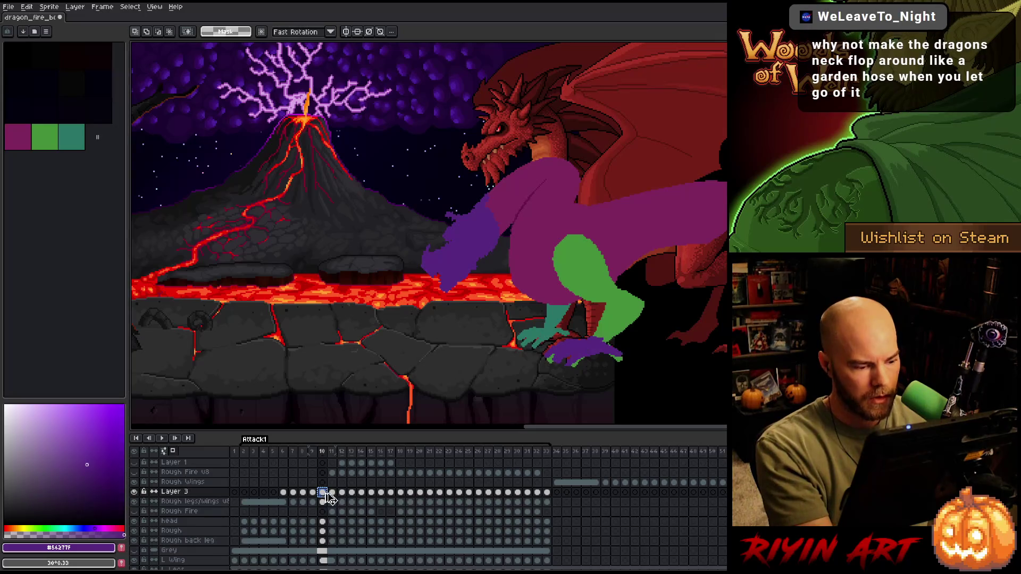
{"action": "left_click", "coordinate": [333, 493]}
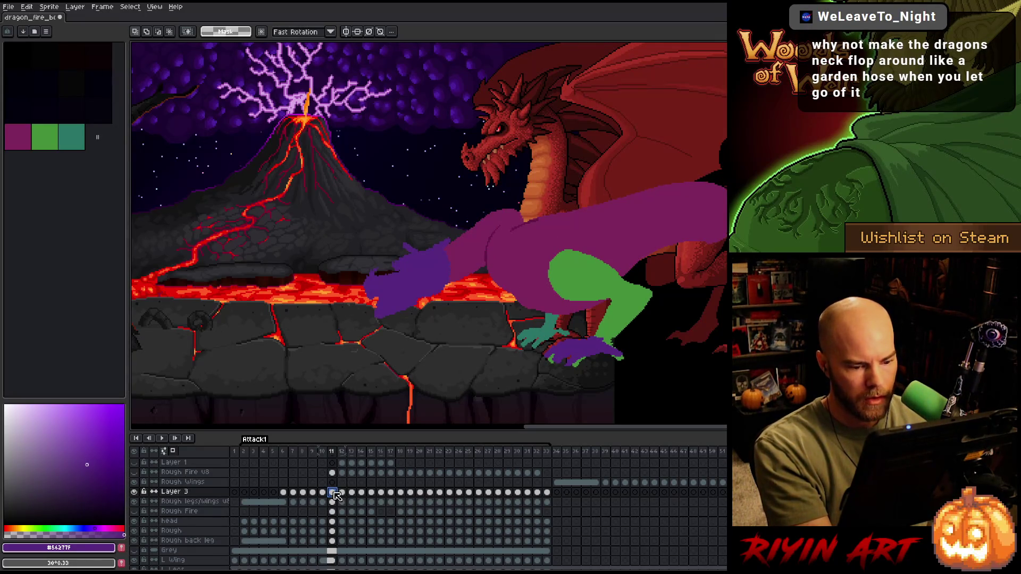
{"action": "key", "text": "ctrl+shift+d"}
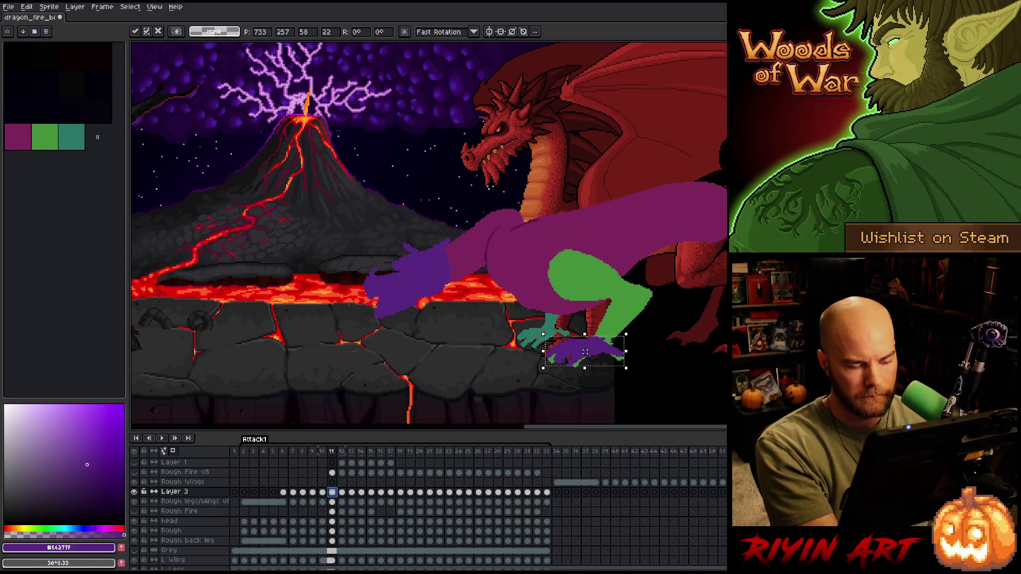
{"action": "right_click", "coordinate": [492, 261]}
{"action": "left_click", "coordinate": [525, 267]}
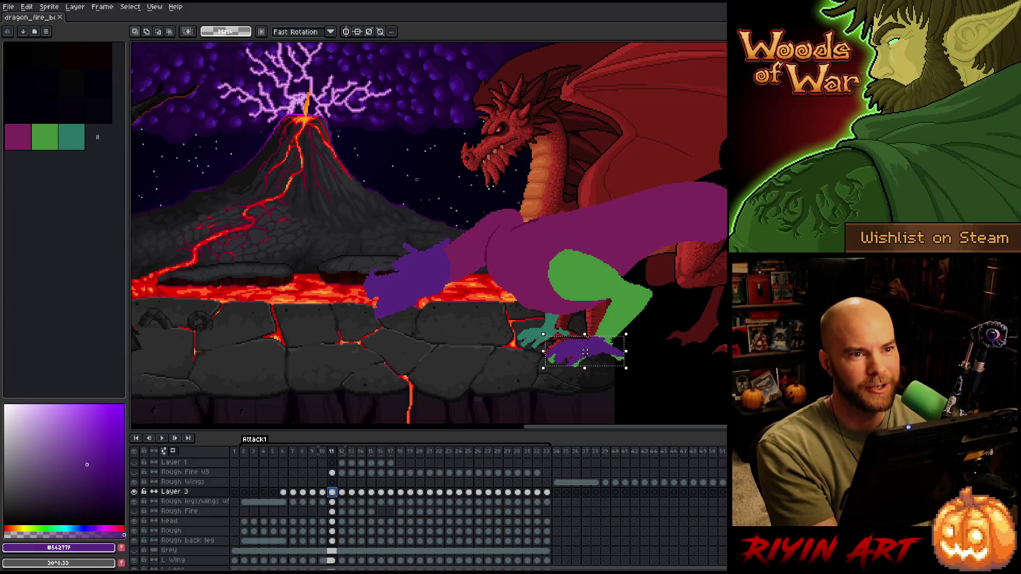
{"action": "scroll", "coordinate": [417, 180], "scroll_direction": "down", "scroll_amount": 3}
{"action": "scroll", "coordinate": [666, 226], "scroll_direction": "up", "scroll_amount": 3}
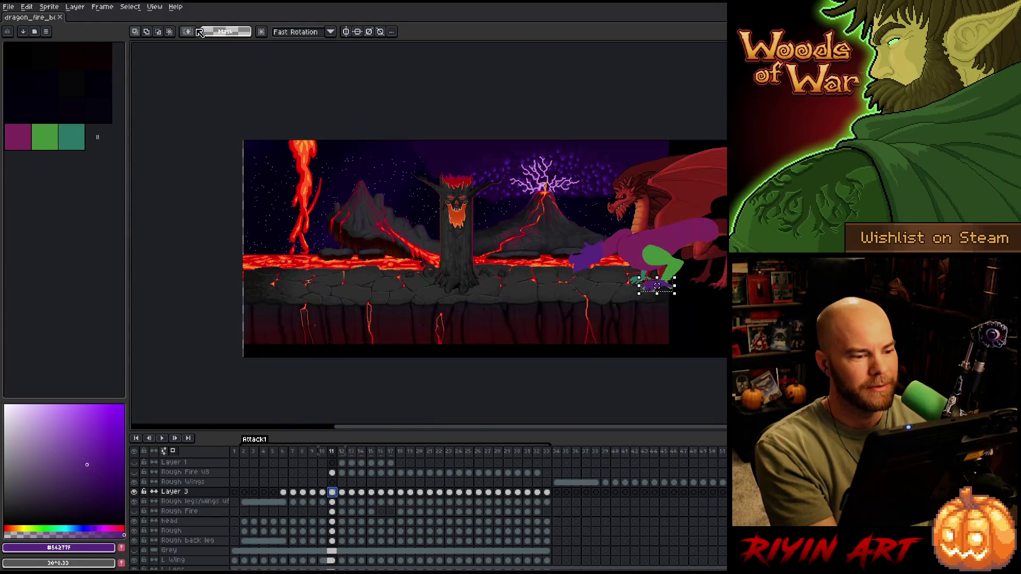
{"action": "scroll", "coordinate": [667, 226], "scroll_direction": "up", "scroll_amount": 4}
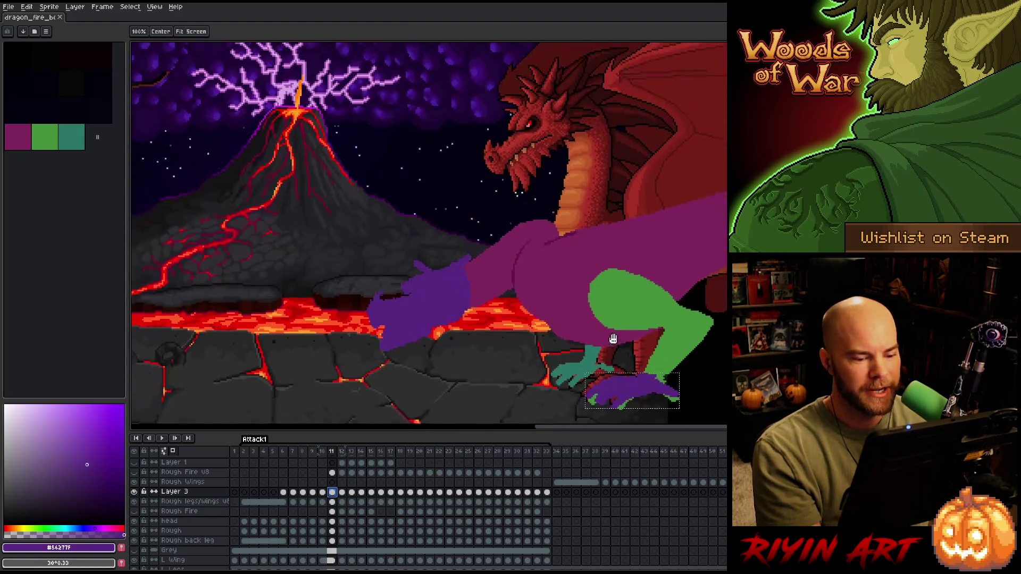
{"action": "scroll", "coordinate": [526, 298], "scroll_direction": "up", "scroll_amount": 1}
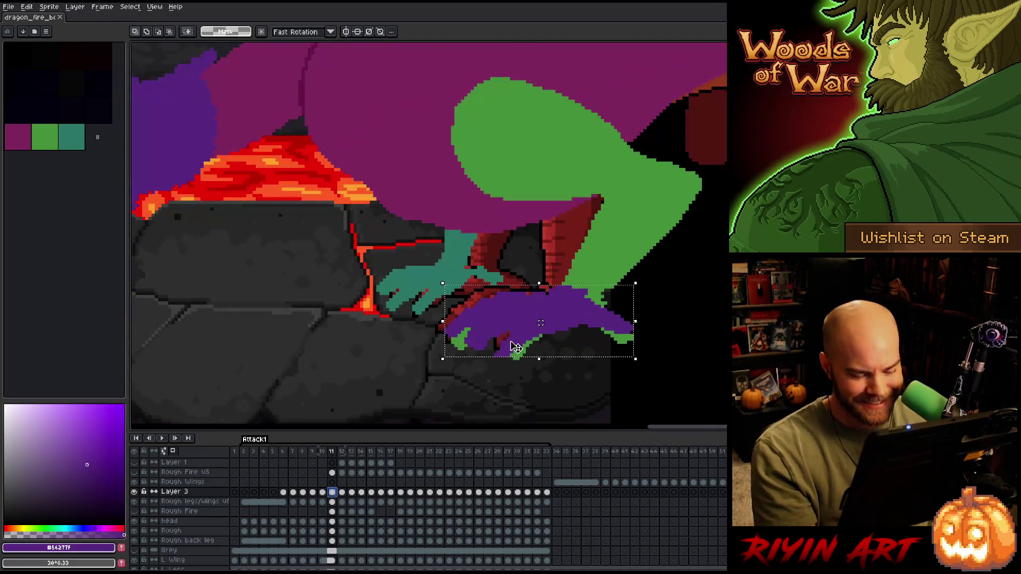
{"action": "scroll", "coordinate": [511, 340], "scroll_direction": "down", "scroll_amount": 2}
{"action": "scroll", "coordinate": [488, 307], "scroll_direction": "up", "scroll_amount": 1}
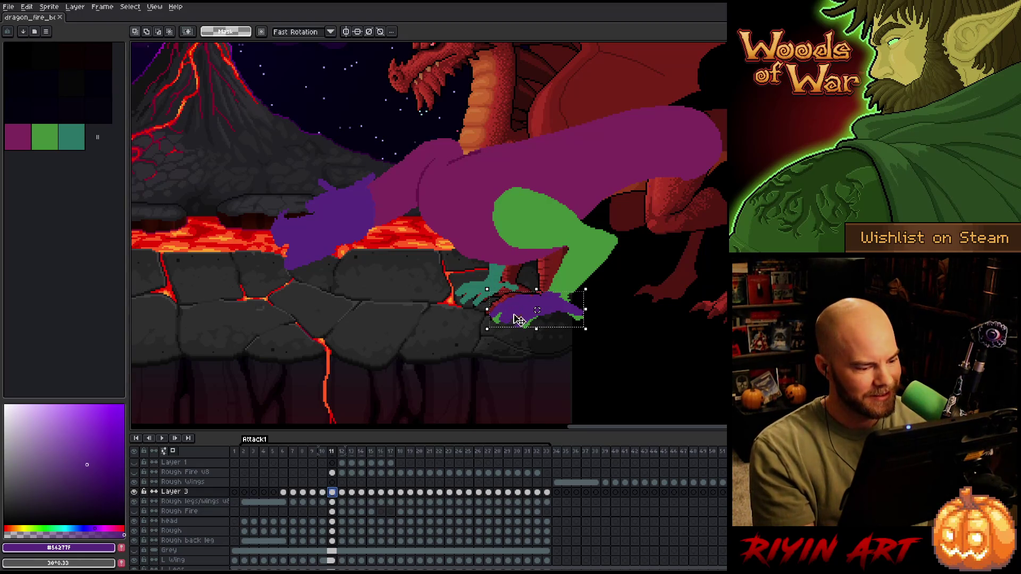
- Compare frames 11 and 12, then nudge the purple foot about 3 px right on frame 12
{"action": "key", "text": "Left"}
{"action": "key", "text": "Right"}
{"action": "key", "text": "Left"}
{"action": "key", "text": "Right"}
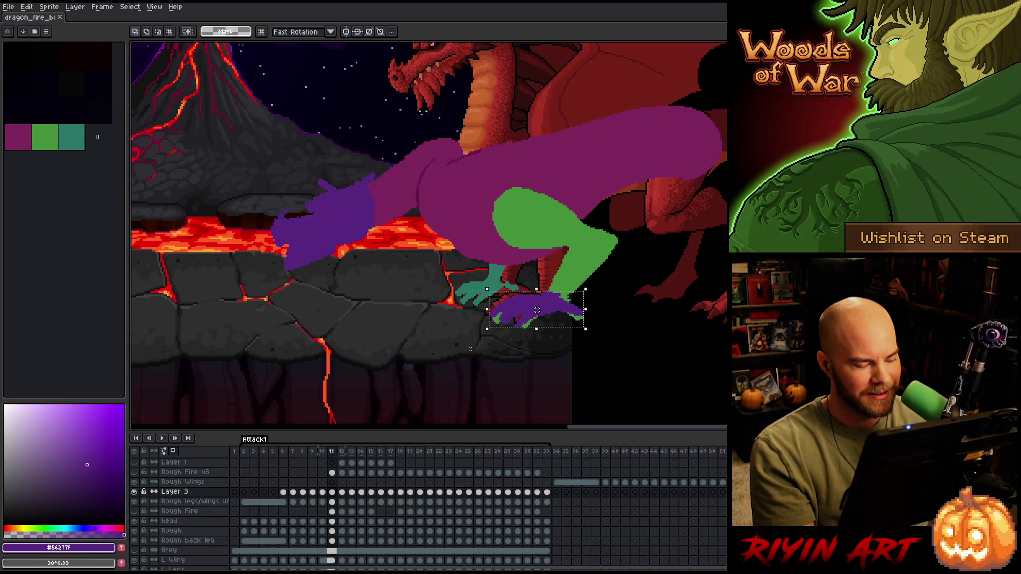
{"action": "left_click", "coordinate": [343, 494]}
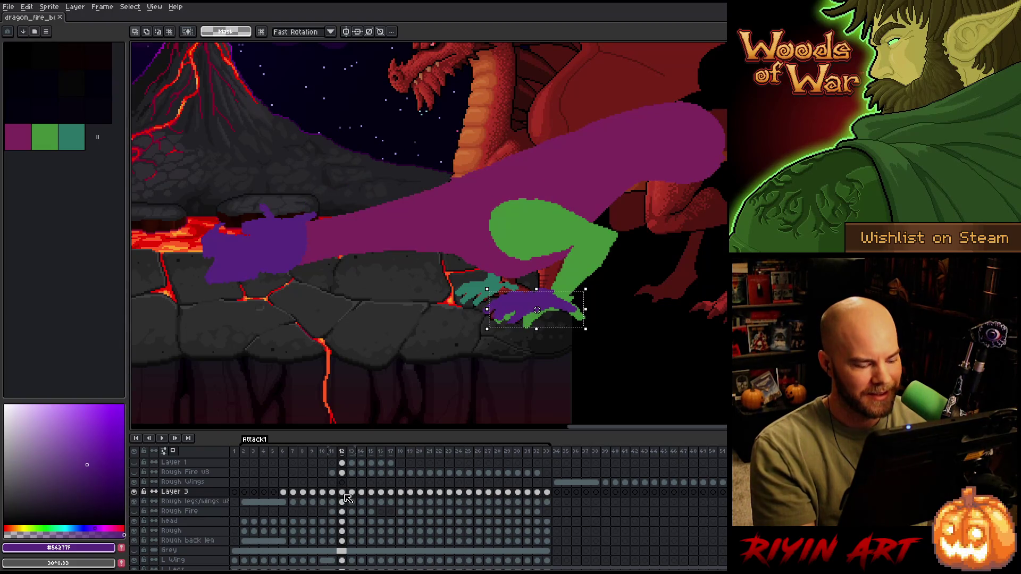
{"action": "left_click", "coordinate": [333, 494]}
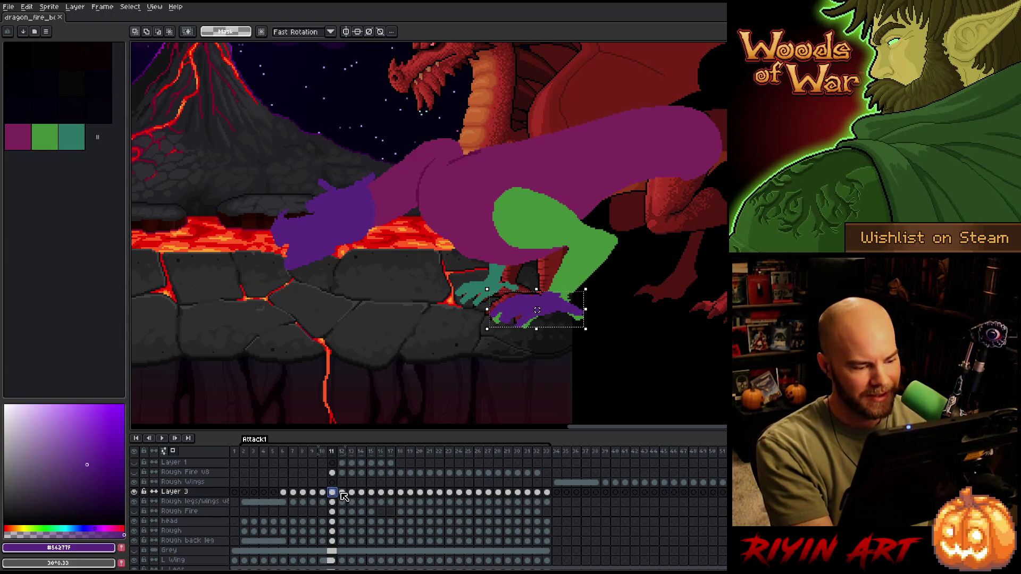
{"action": "left_click", "coordinate": [343, 494]}
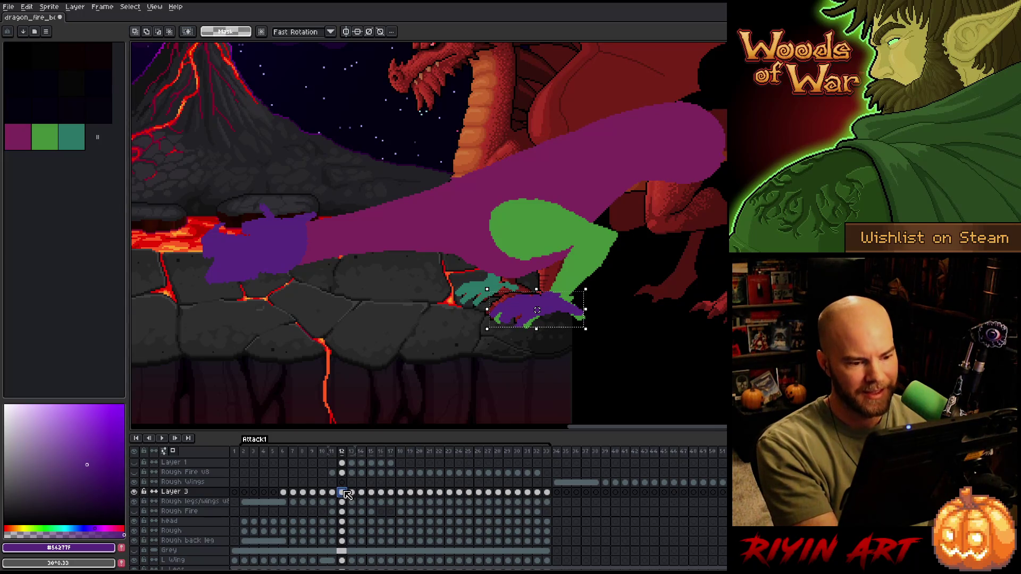
{"action": "key", "text": "Right"}
{"action": "key", "text": "Right"}
{"action": "key", "text": "Right"}
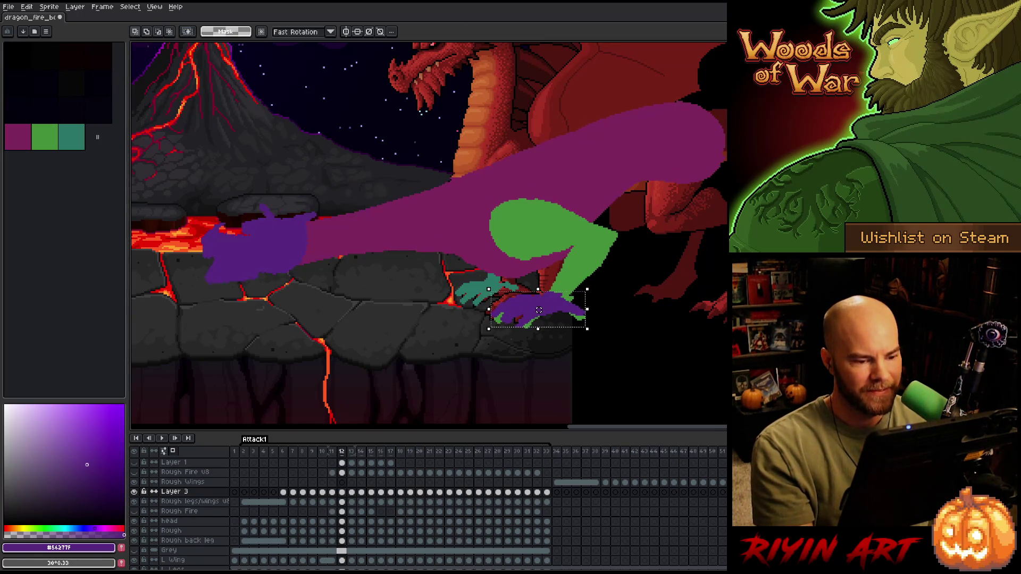
{"action": "left_click", "coordinate": [344, 494]}
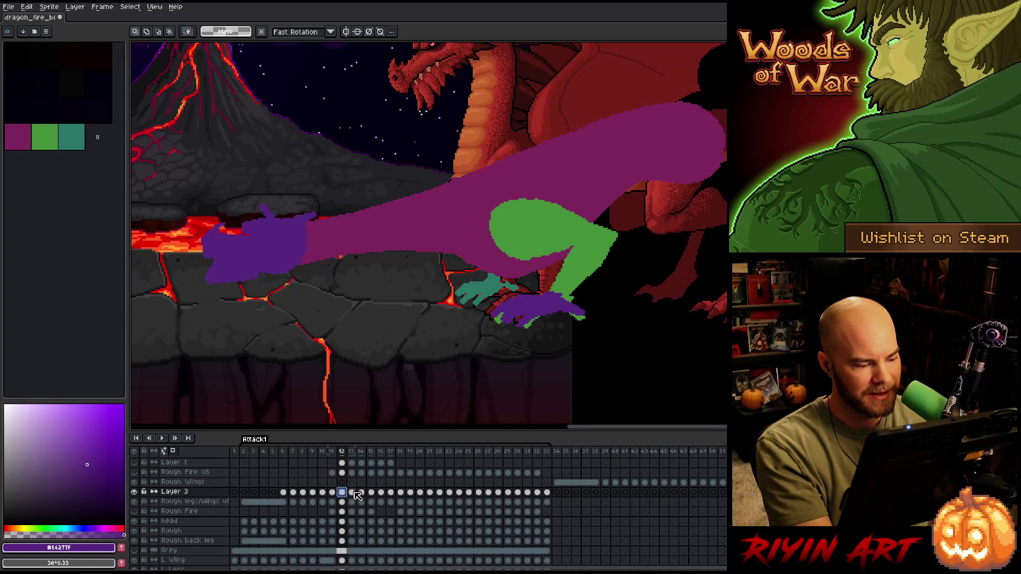
- Advance to frame 16 and shift the purple foot about 3 px left
{"action": "left_click", "coordinate": [354, 494]}
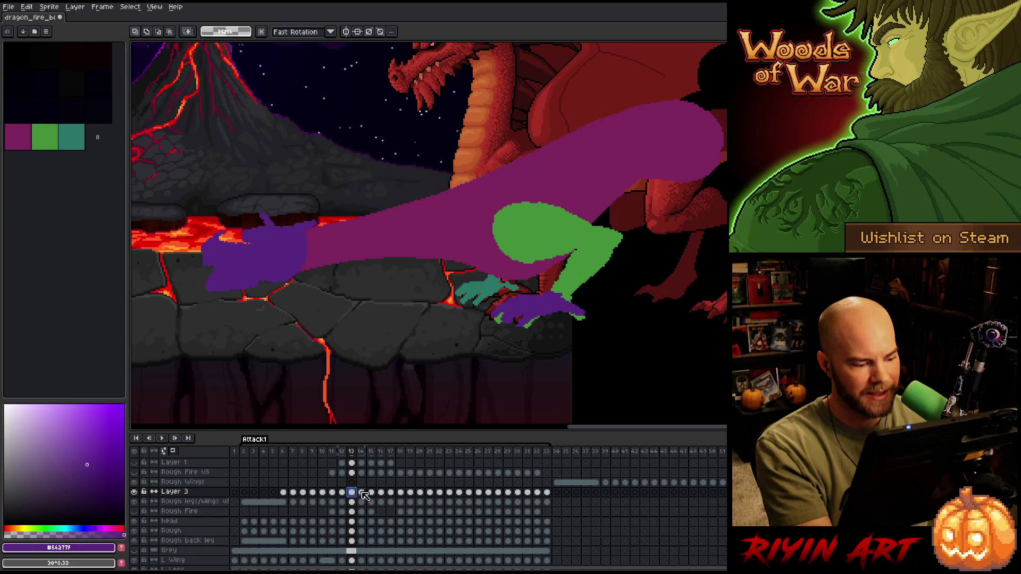
{"action": "left_click", "coordinate": [362, 495]}
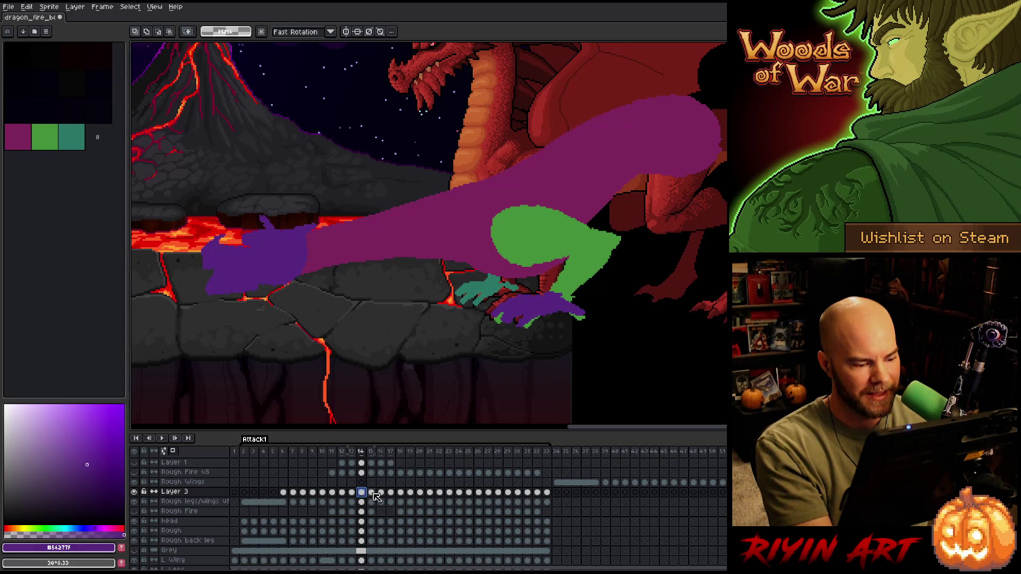
{"action": "left_click", "coordinate": [371, 494]}
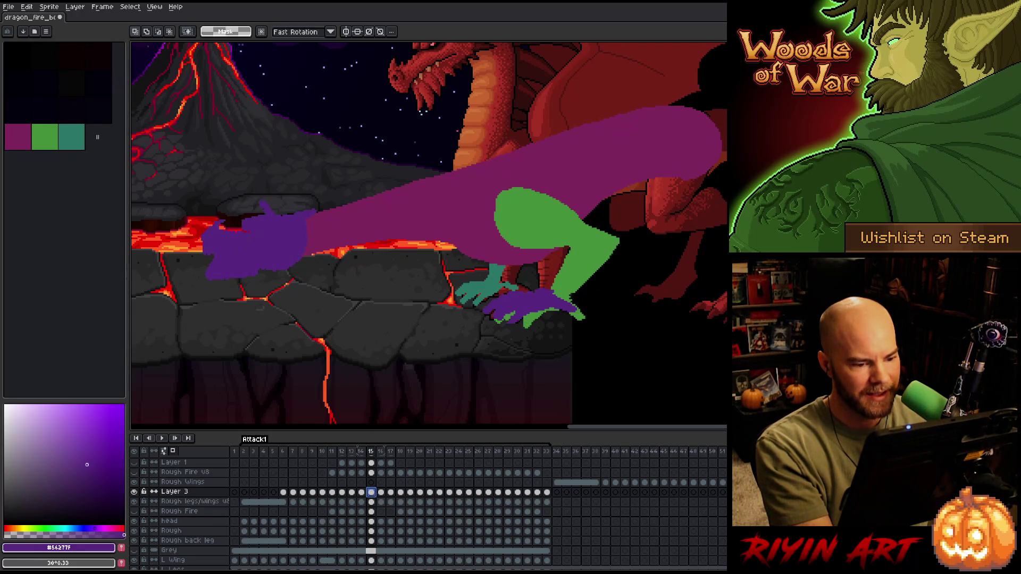
{"action": "left_click", "coordinate": [382, 494]}
{"action": "left_click", "coordinate": [387, 499]}
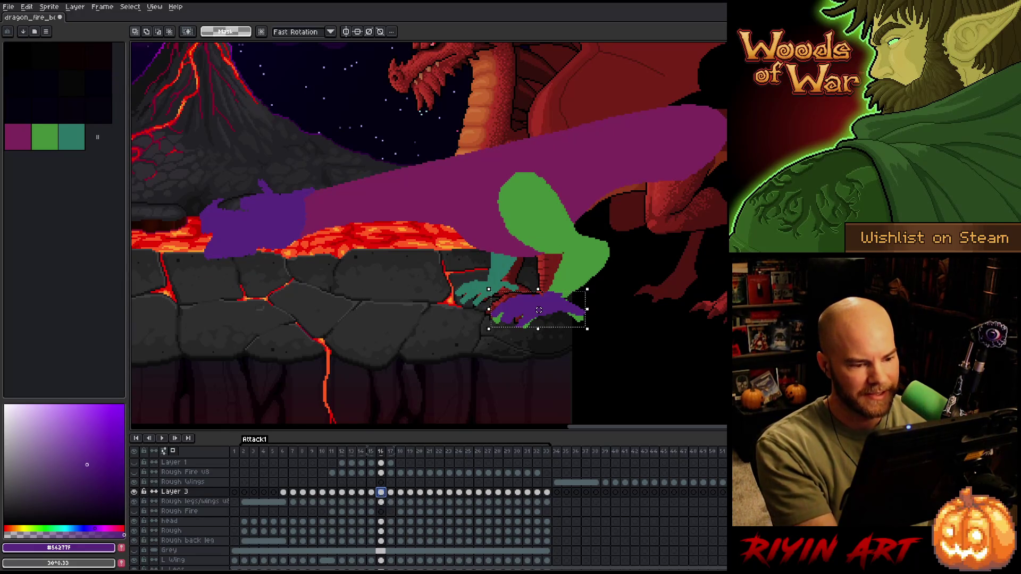
{"action": "left_click_drag", "start_coordinate": [539, 310], "coordinate": [538, 310]}
{"action": "key", "text": "Return"}
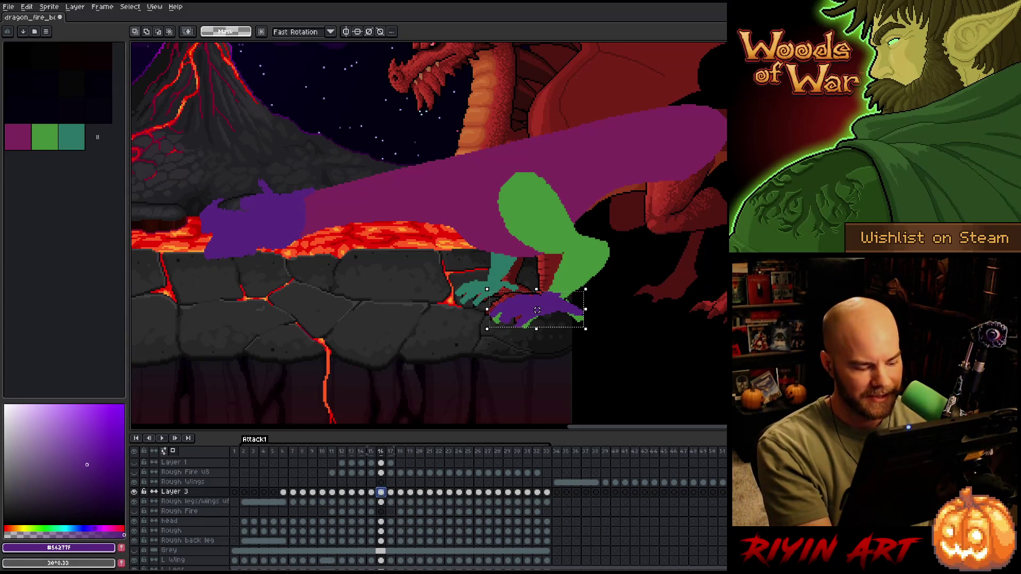
{"action": "left_click", "coordinate": [381, 493]}
- Reselect and adjust the purple foot on frame 17, then compare it with frame 18
{"action": "left_click", "coordinate": [392, 494]}
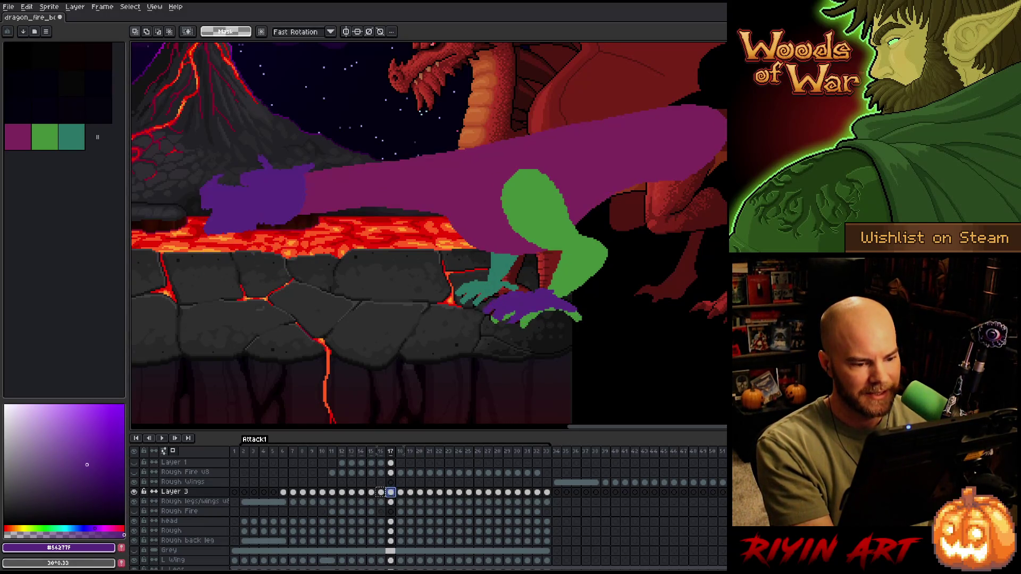
{"action": "key", "text": "ctrl+shift+d"}
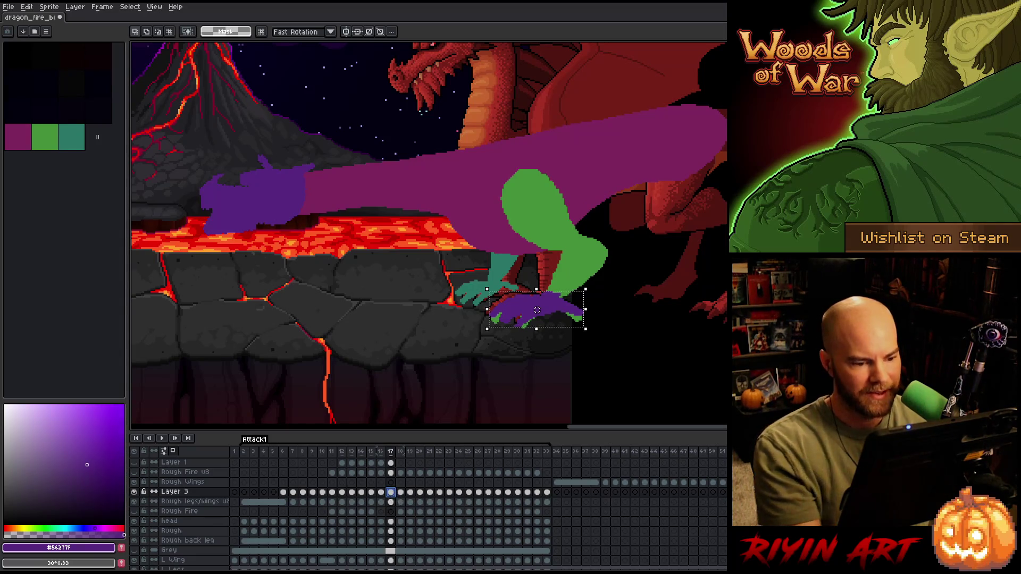
{"action": "left_click", "coordinate": [535, 310]}
{"action": "key", "text": "Return"}
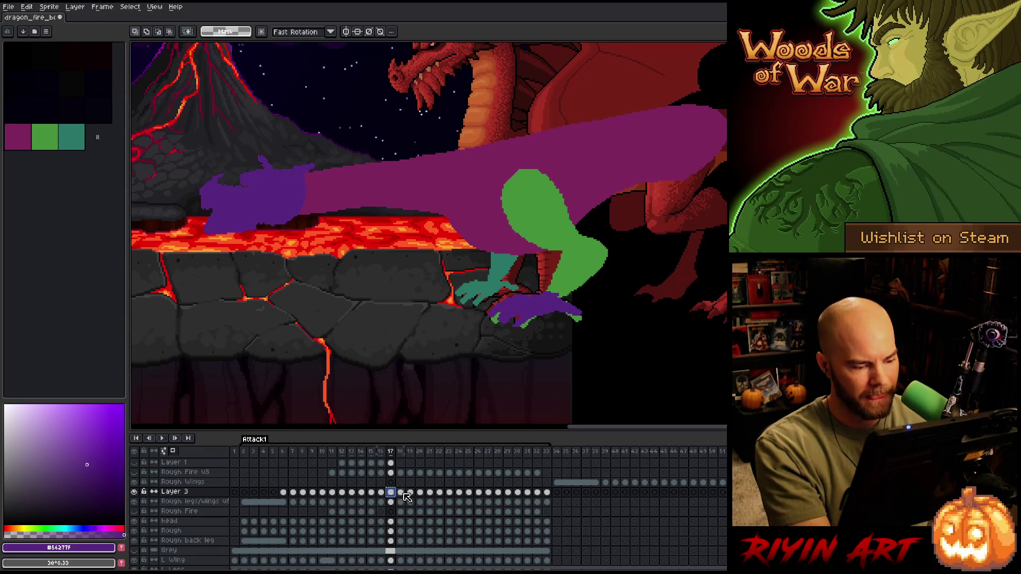
{"action": "left_click", "coordinate": [402, 493]}
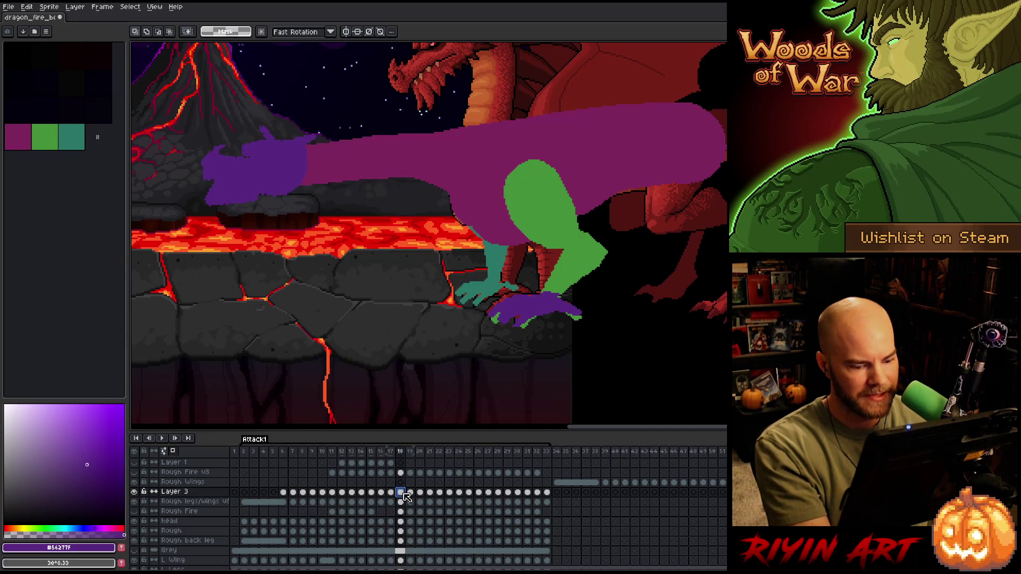
{"action": "key", "text": "Left"}
{"action": "key", "text": "Right"}
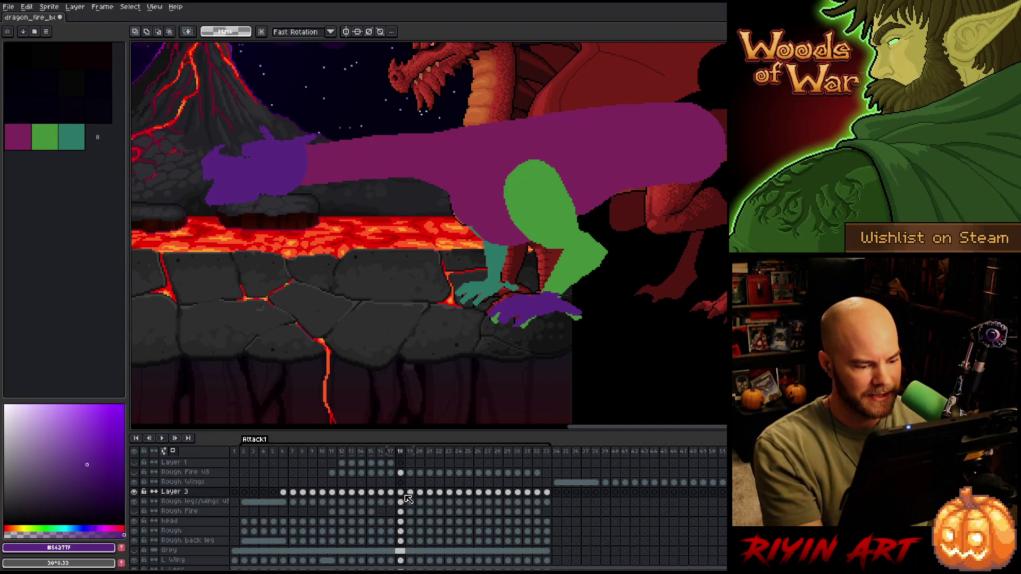
- On frame 19, select the purple foot and shift it about 3 px right
{"action": "left_click", "coordinate": [411, 493]}
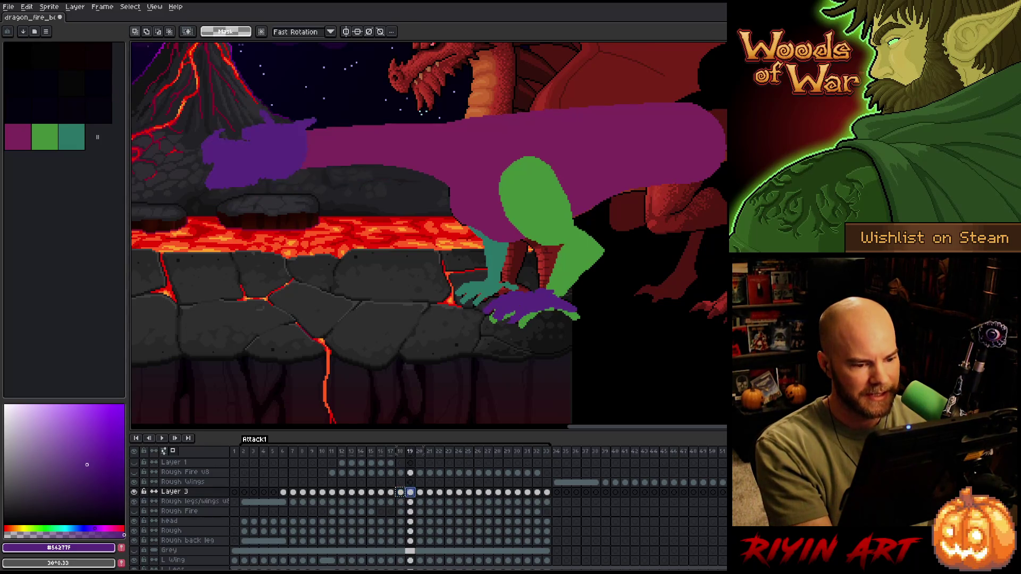
{"action": "left_click_drag", "start_coordinate": [483, 290], "coordinate": [583, 329]}
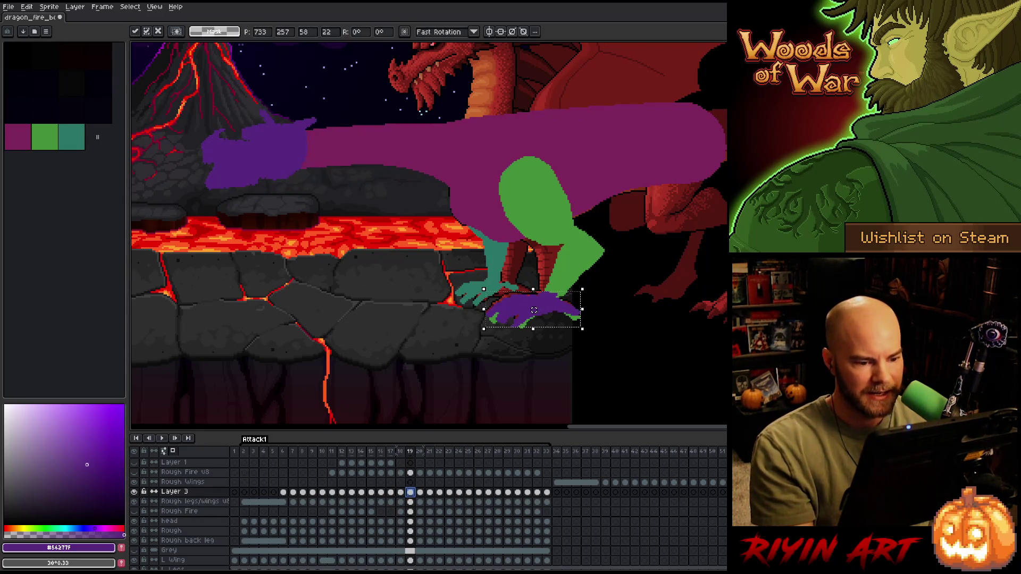
{"action": "key", "text": "Left"}
{"action": "key", "text": "Right"}
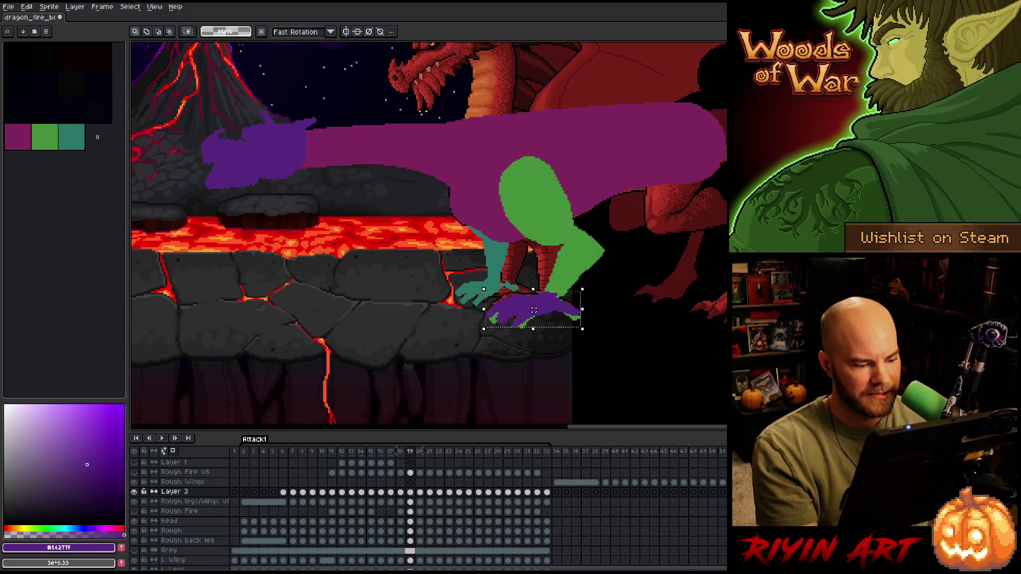
{"action": "key", "text": "Left"}
{"action": "key", "text": "Right"}
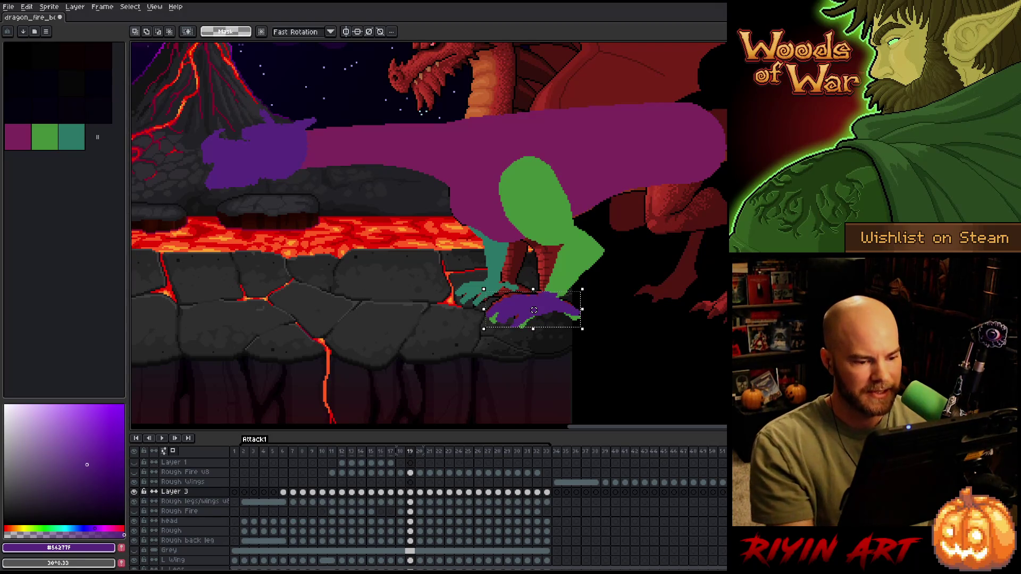
{"action": "left_click_drag", "start_coordinate": [534, 310], "coordinate": [535, 310]}
{"action": "key", "text": "Left"}
{"action": "key", "text": "Right"}
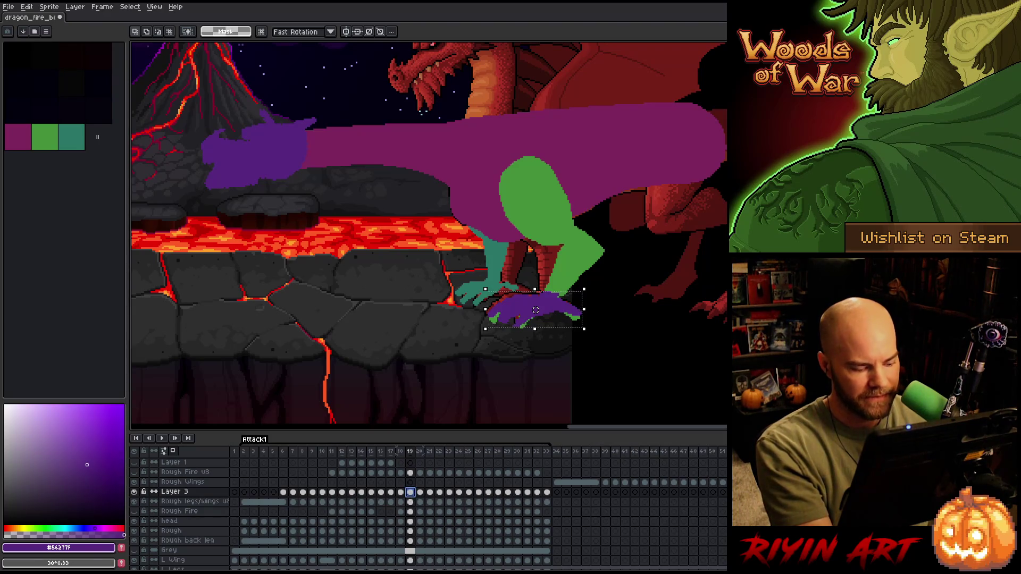
- Step through frames 20–27 to check the foot stays planted on the rock
{"action": "left_click", "coordinate": [423, 495]}
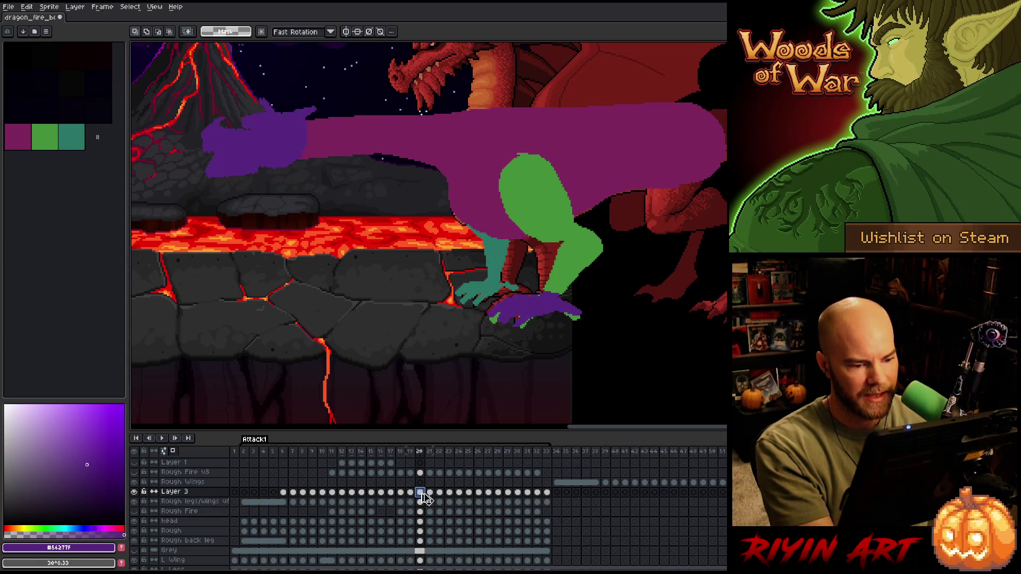
{"action": "key", "text": "Left"}
{"action": "key", "text": "Right"}
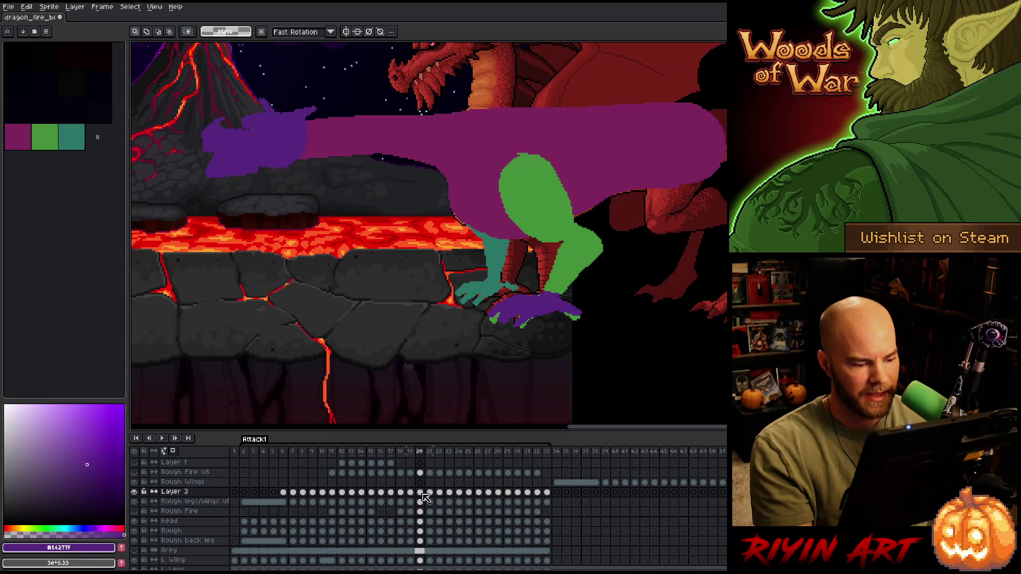
{"action": "left_click", "coordinate": [431, 495]}
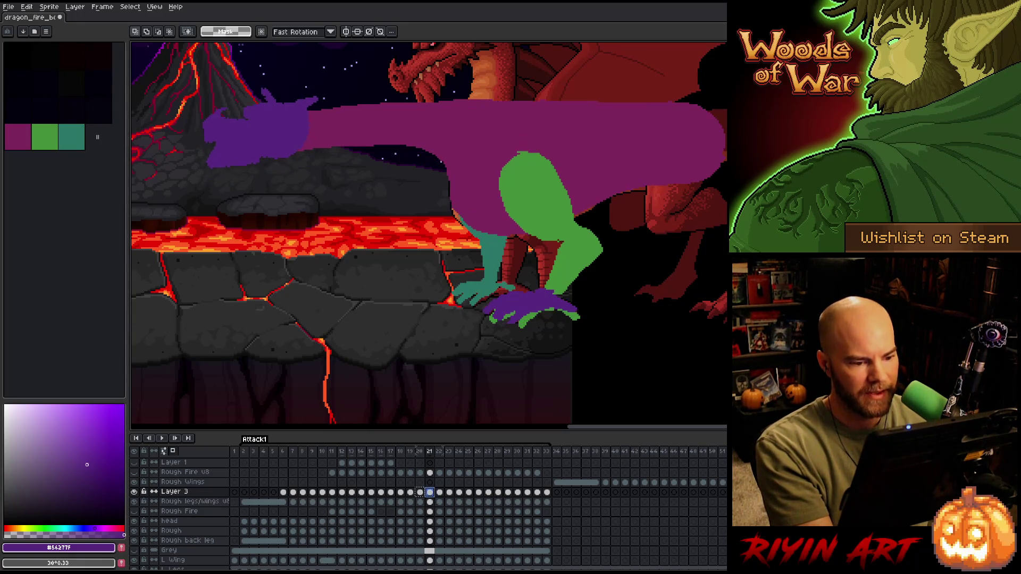
{"action": "left_click", "coordinate": [440, 492]}
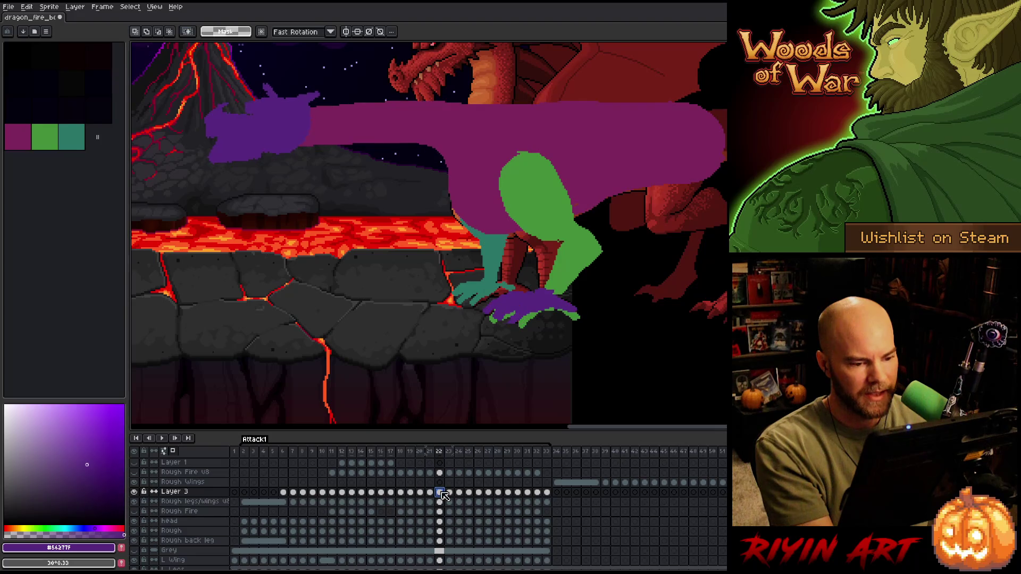
{"action": "left_click", "coordinate": [450, 493]}
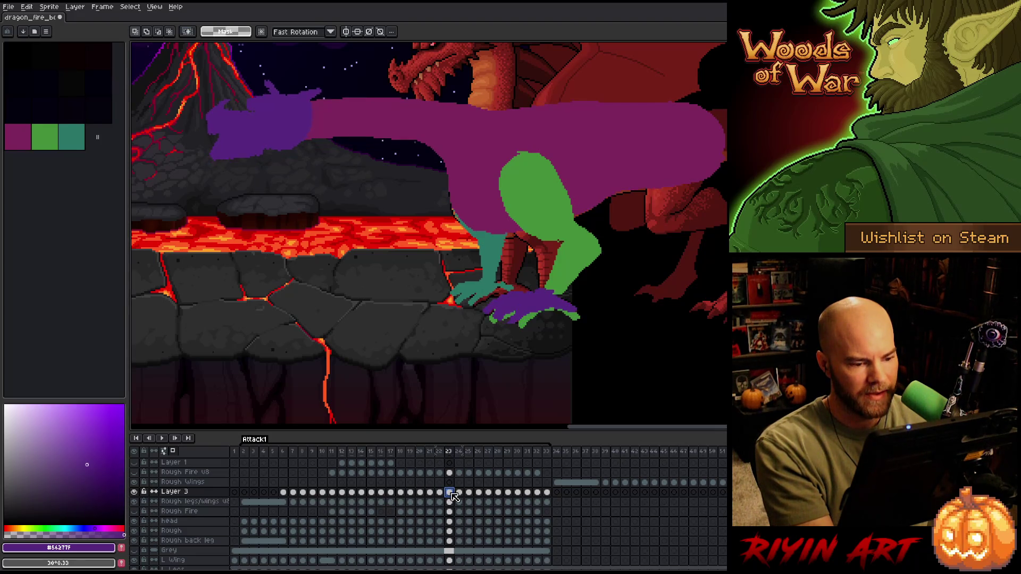
{"action": "left_click", "coordinate": [461, 493]}
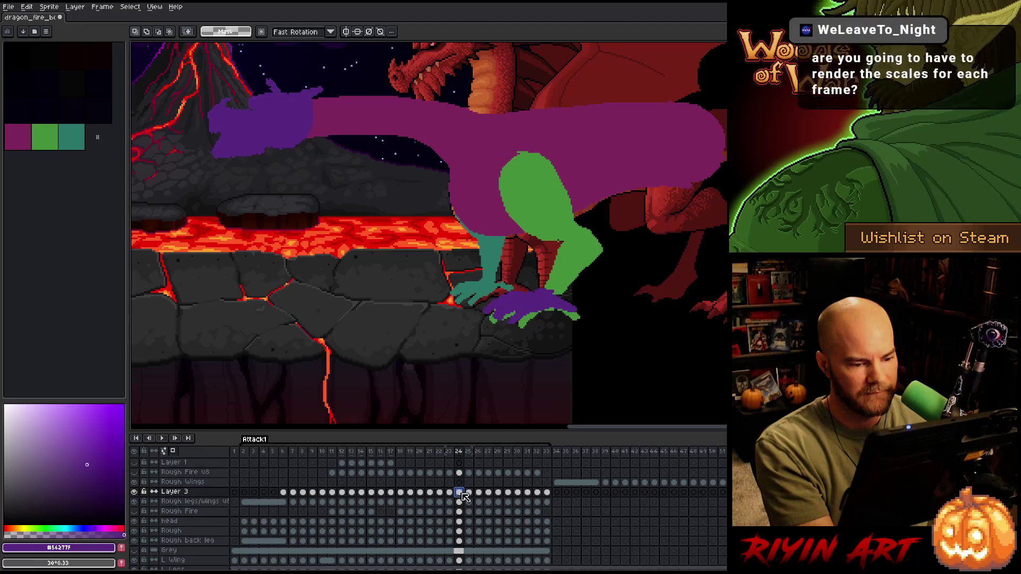
{"action": "left_click", "coordinate": [470, 493]}
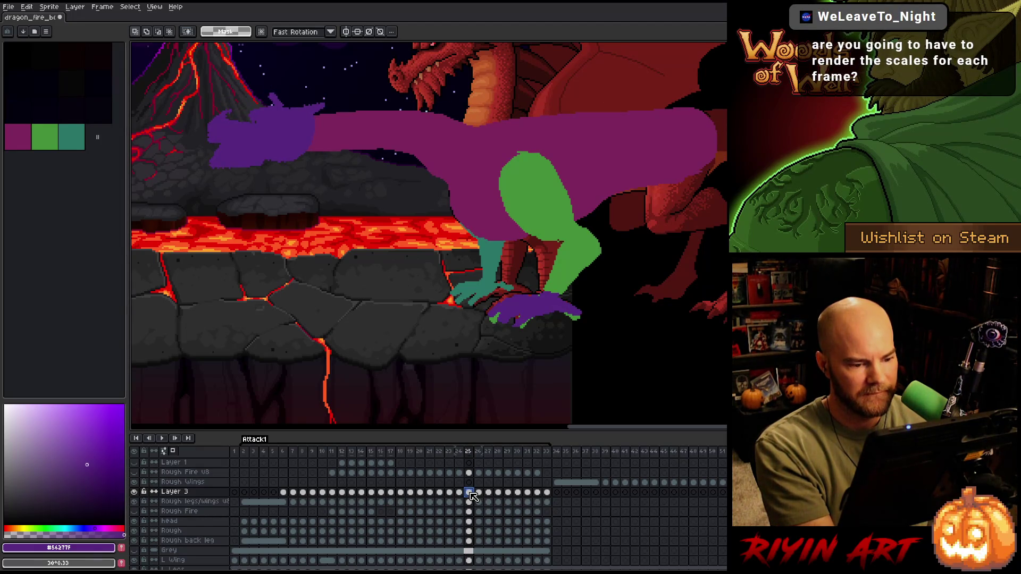
{"action": "left_click", "coordinate": [481, 493]}
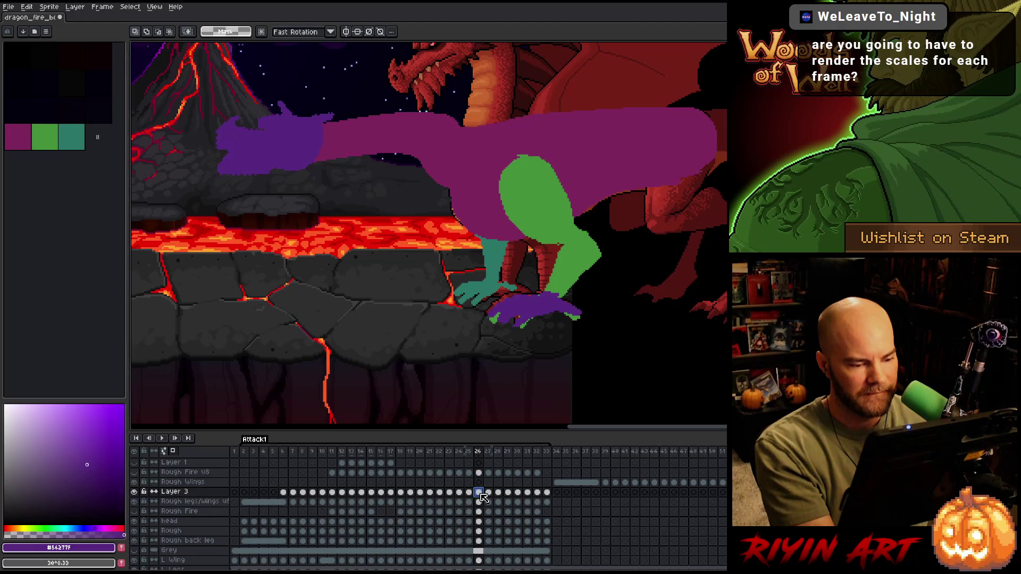
{"action": "left_click", "coordinate": [489, 493]}
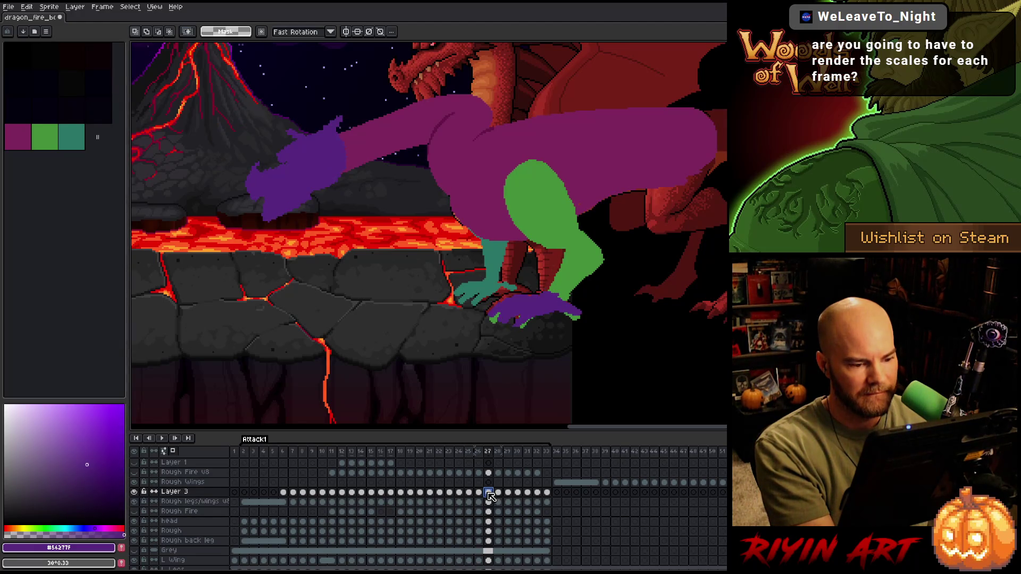
- Advance to frame 29, select the purple foot, and compare it with frame 28
{"action": "left_click", "coordinate": [499, 493]}
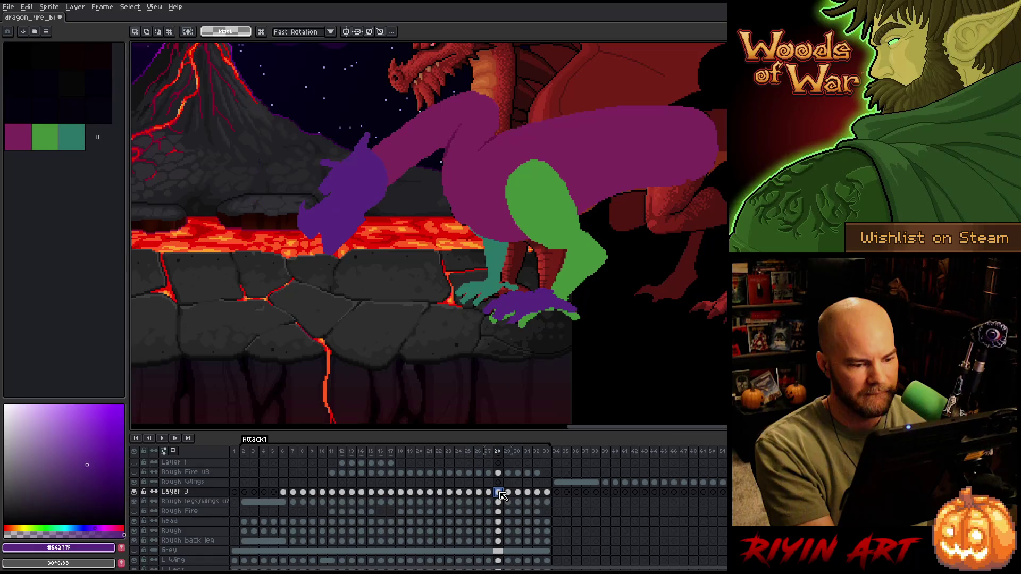
{"action": "left_click", "coordinate": [508, 493]}
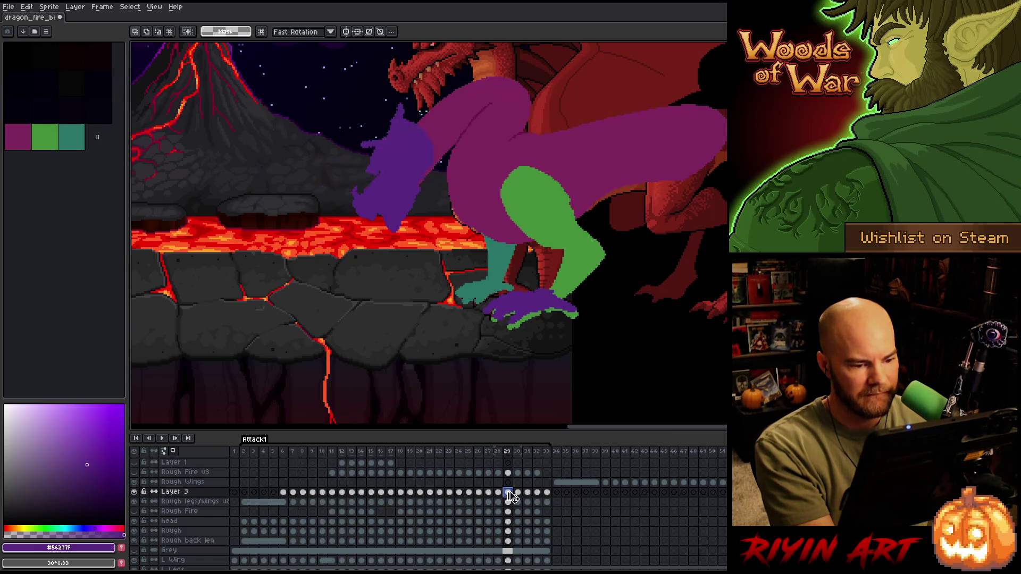
{"action": "key", "text": "ctrl+shift+d"}
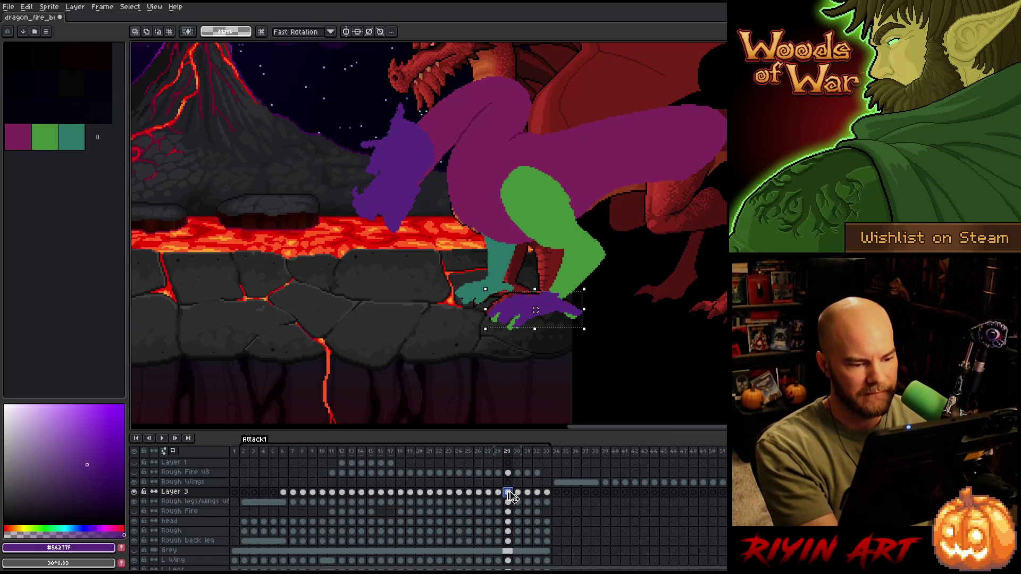
{"action": "key", "text": "comma"}
{"action": "key", "text": "period"}
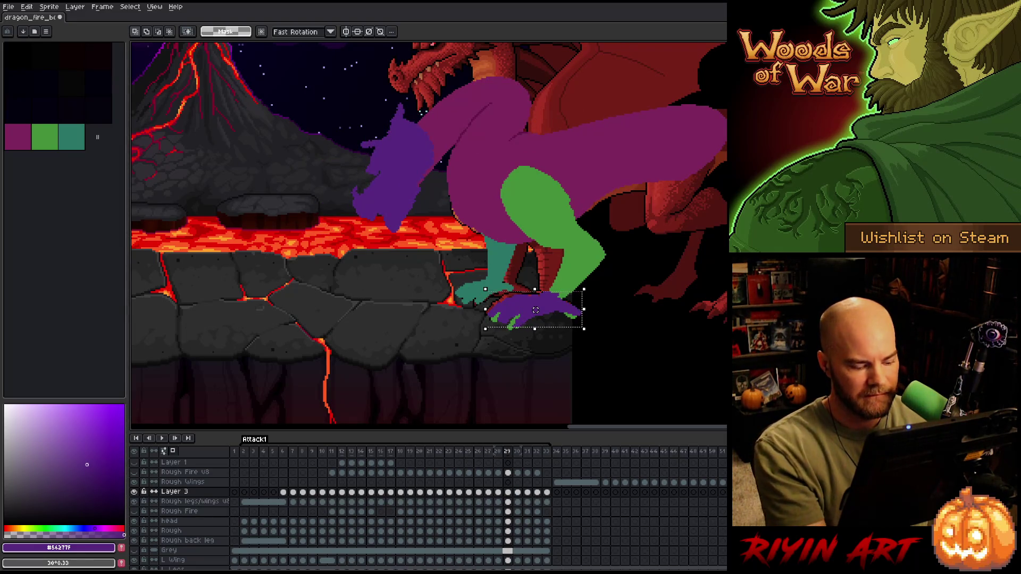
- Shift the purple foot about 3 px left on frame 30 and apply it
{"action": "left_click", "coordinate": [518, 492]}
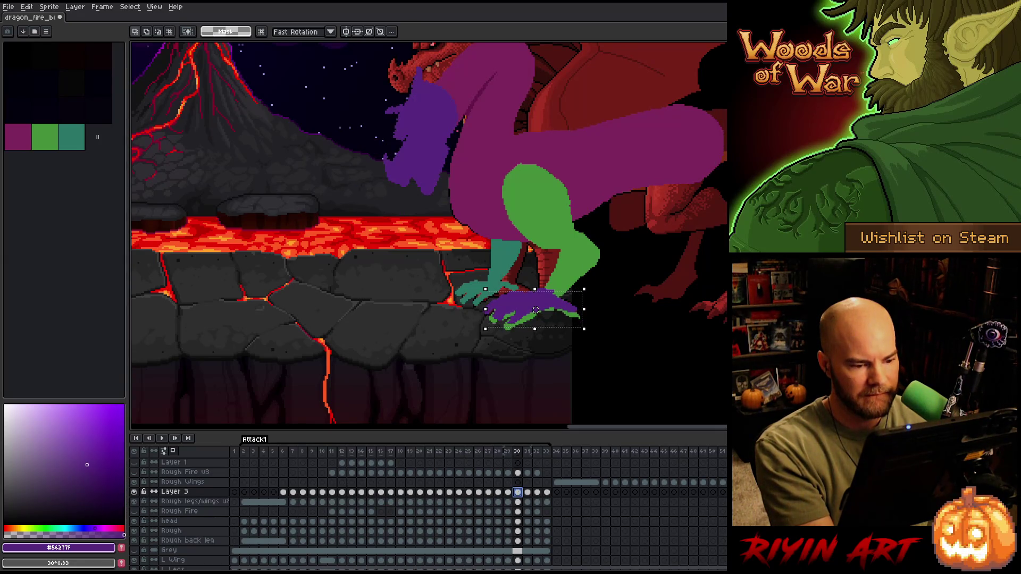
{"action": "left_click_drag", "start_coordinate": [535, 310], "coordinate": [534, 310]}
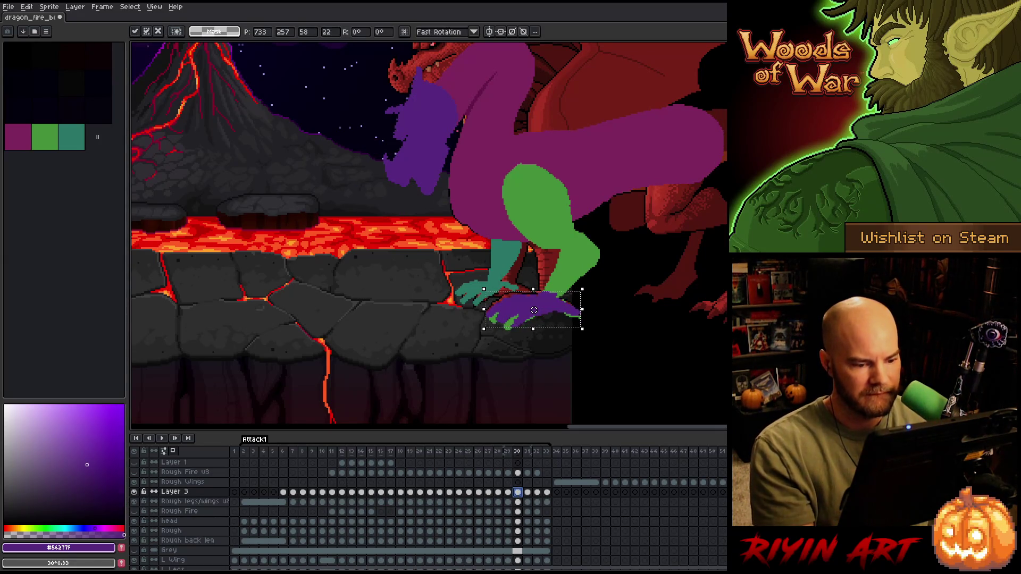
{"action": "left_click", "coordinate": [523, 493]}
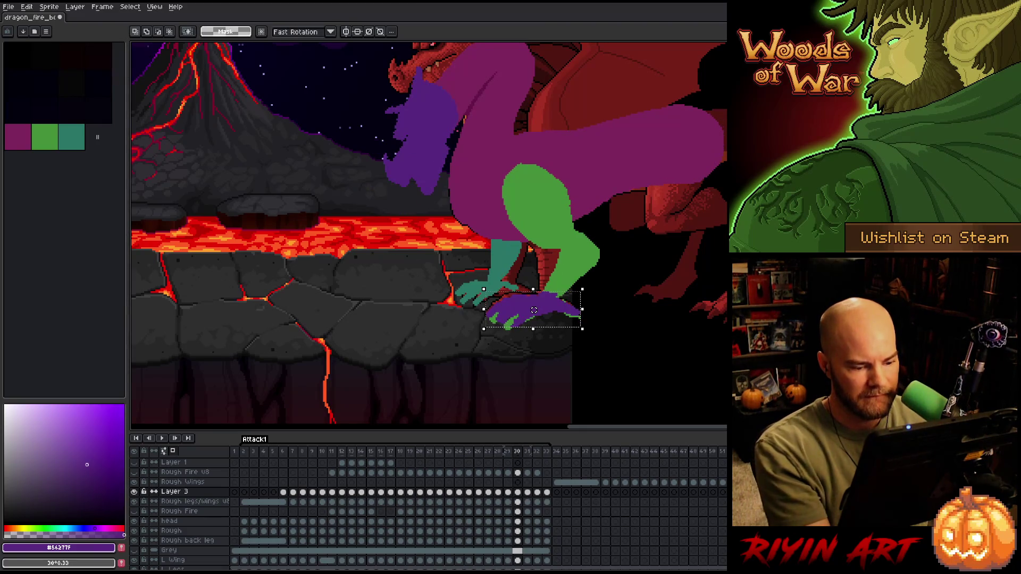
- Nudge the foot one pixel left on frame 31, commit, and compare neighbouring frames before frame 32
{"action": "left_click", "coordinate": [528, 494]}
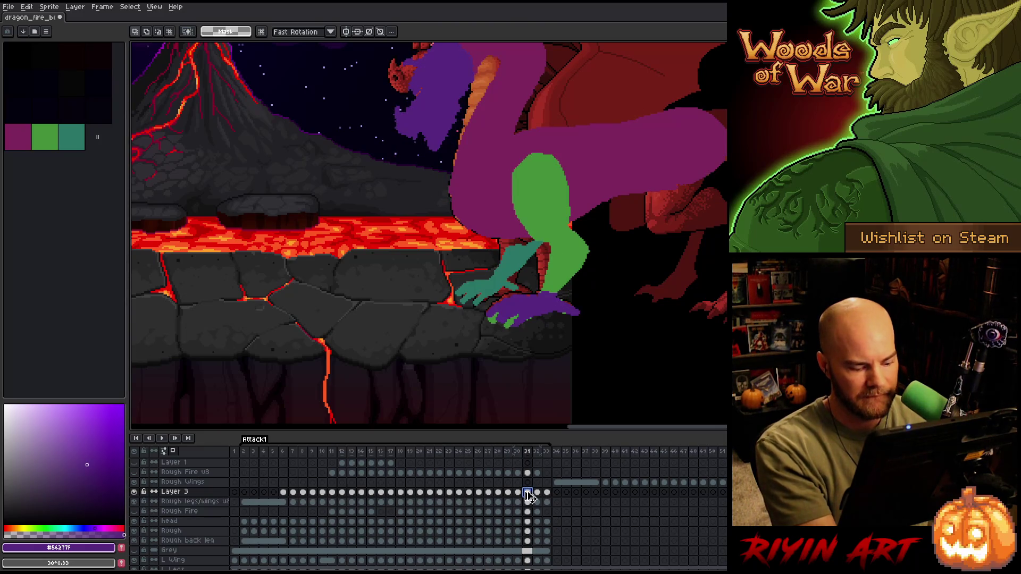
{"action": "left_click_drag", "start_coordinate": [534, 310], "coordinate": [532, 310]}
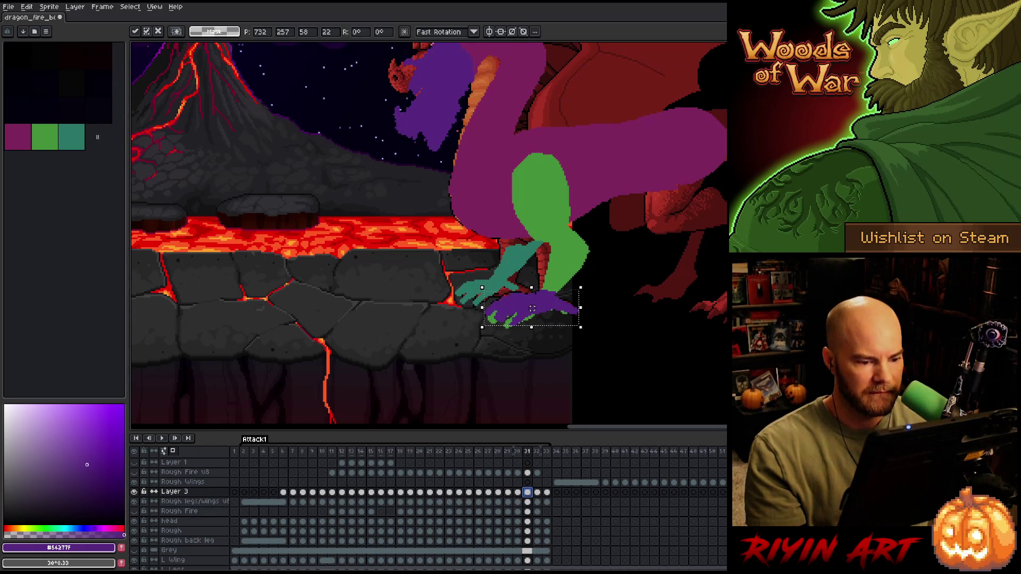
{"action": "key", "text": "Return"}
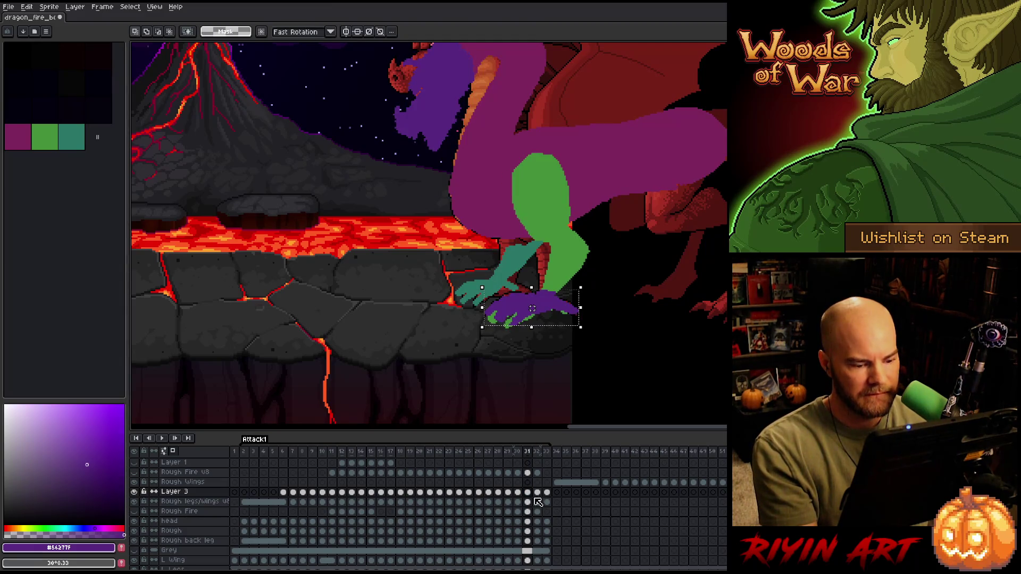
{"action": "key", "text": "Right"}
{"action": "key", "text": "Left"}
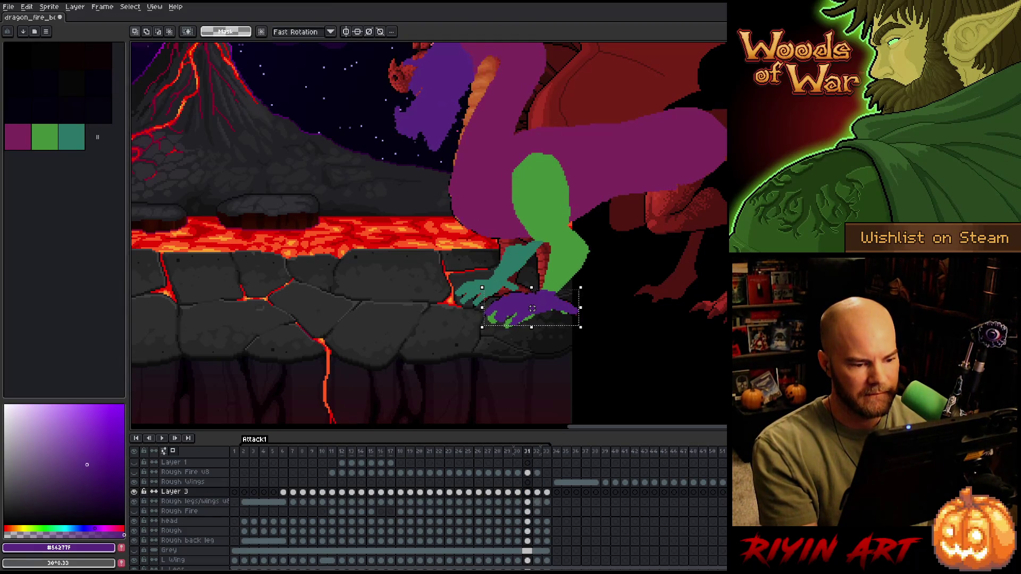
{"action": "key", "text": "Right"}
{"action": "key", "text": "Right"}
{"action": "key", "text": "Left"}
{"action": "key", "text": "Left"}
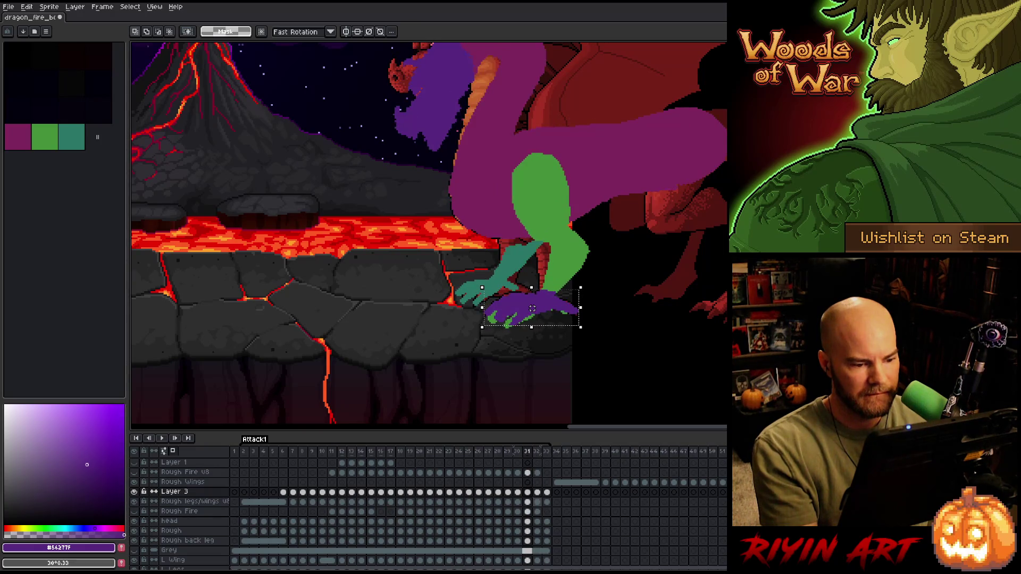
{"action": "key", "text": "Right"}
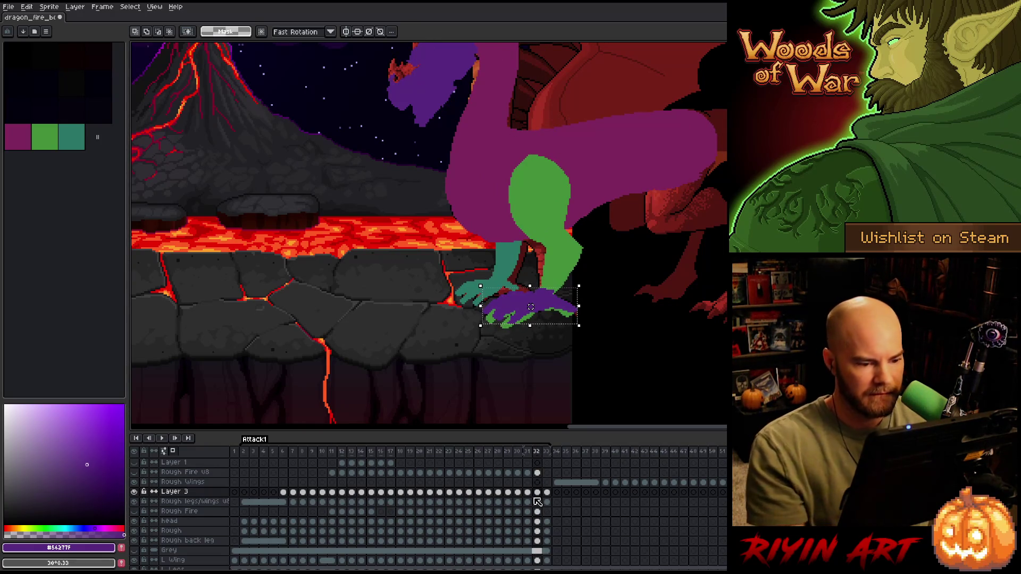
- Nudge the purple foot 3 px left on frame 32 and compare it against frame 33
{"action": "left_click_drag", "start_coordinate": [533, 308], "coordinate": [531, 308]}
{"action": "key", "text": "Right"}
{"action": "key", "text": "Left"}
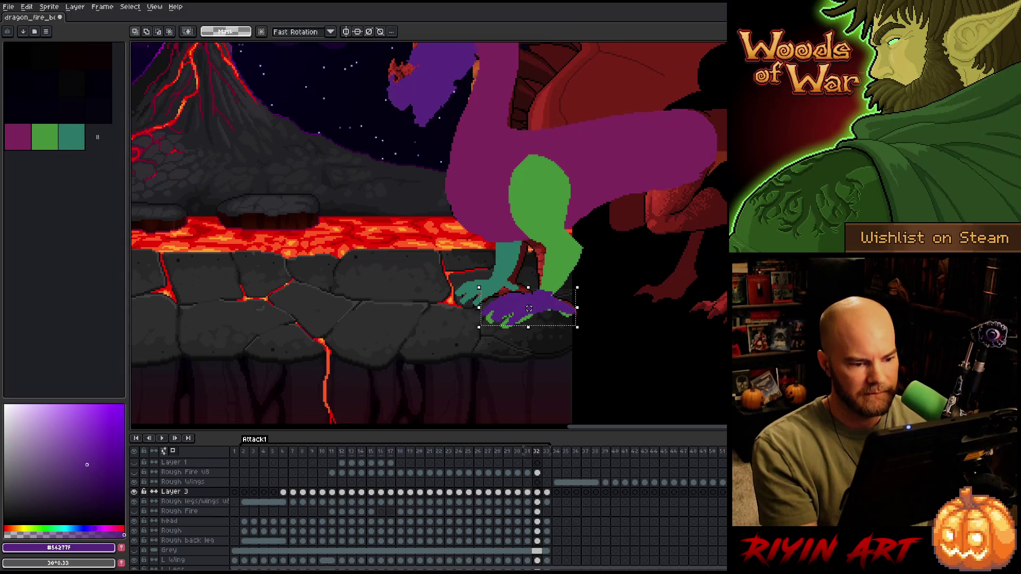
{"action": "key", "text": "Right"}
{"action": "key", "text": "Left"}
{"action": "key", "text": "Right"}
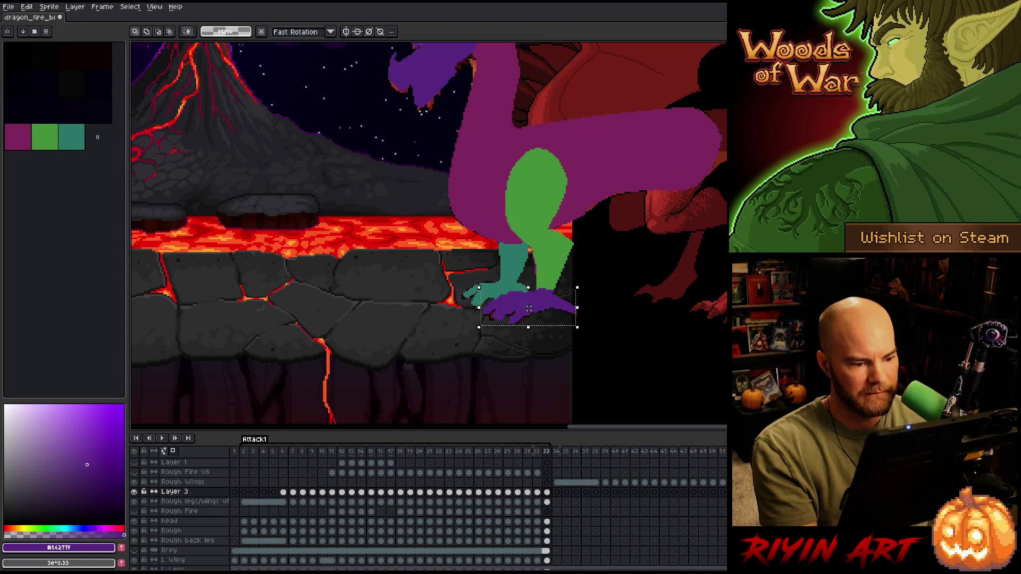
{"action": "key", "text": "Left"}
{"action": "key", "text": "Right"}
{"action": "key", "text": "Left"}
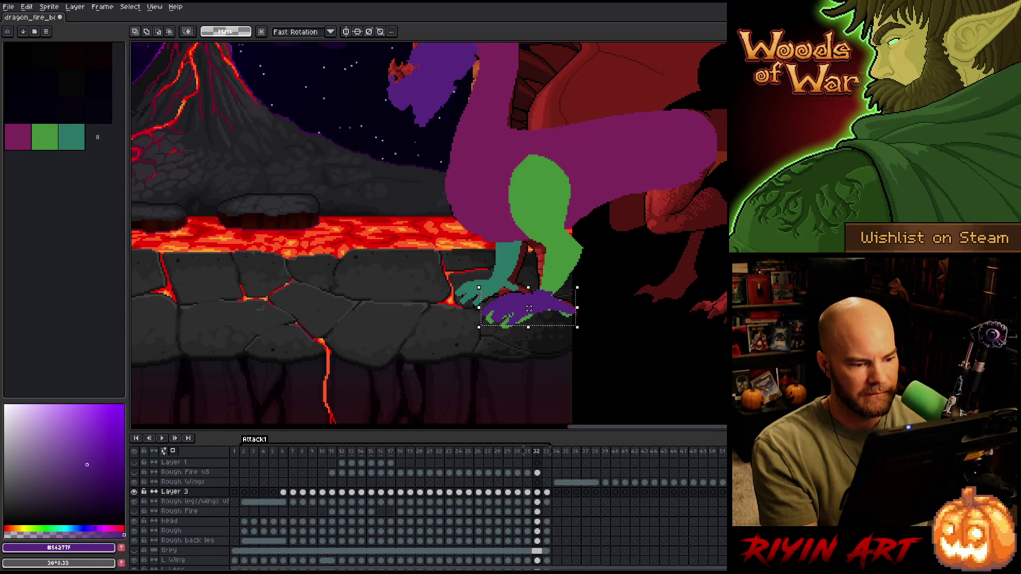
- Move the foot back right in two 3 px shifts on frame 32, checking neighbouring frames
{"action": "left_click_drag", "start_coordinate": [530, 308], "coordinate": [531, 308]}
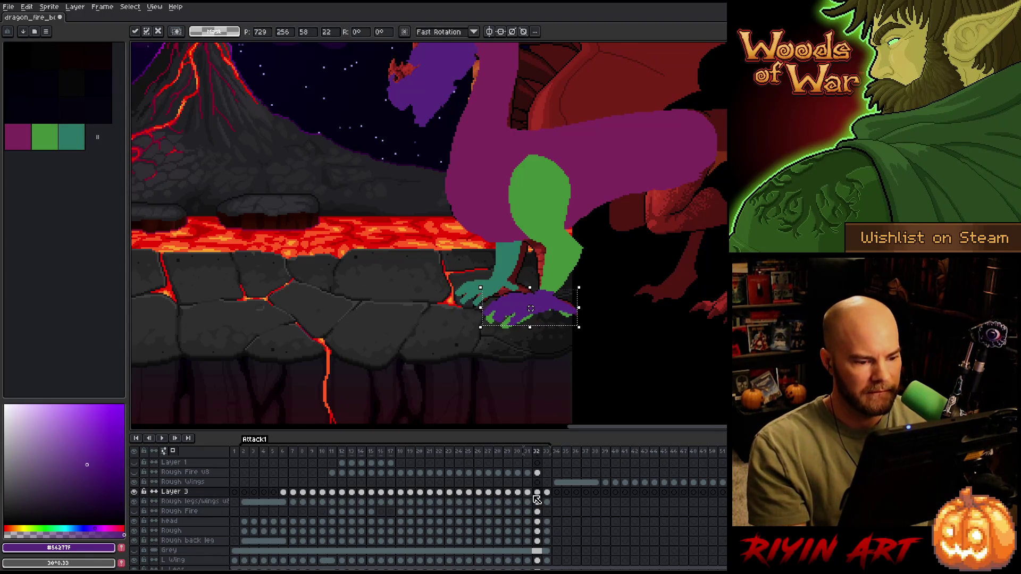
{"action": "key", "text": "Left"}
{"action": "key", "text": "Right"}
{"action": "key", "text": "Right"}
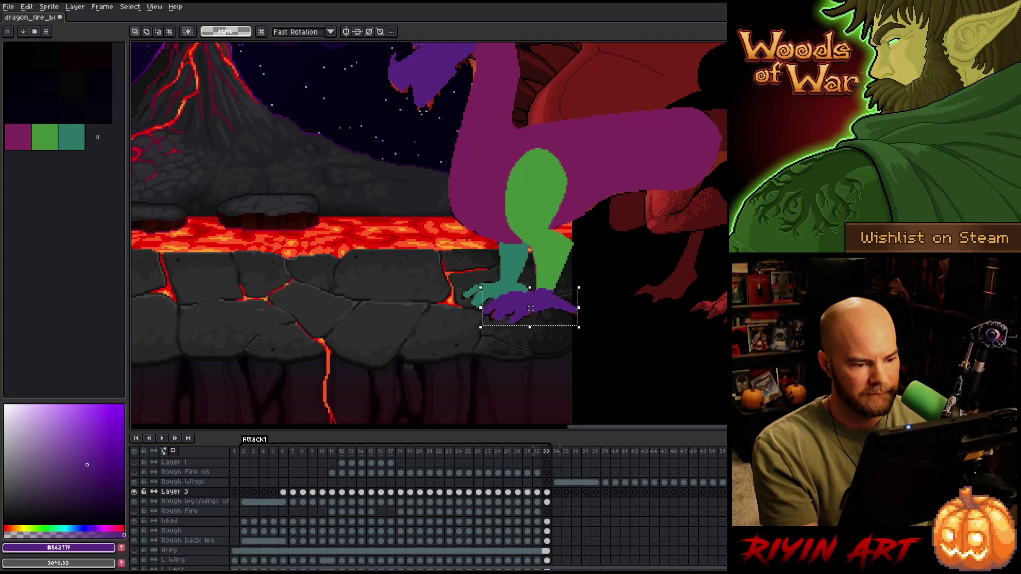
{"action": "key", "text": "Left"}
{"action": "key", "text": "Left"}
{"action": "key", "text": "Right"}
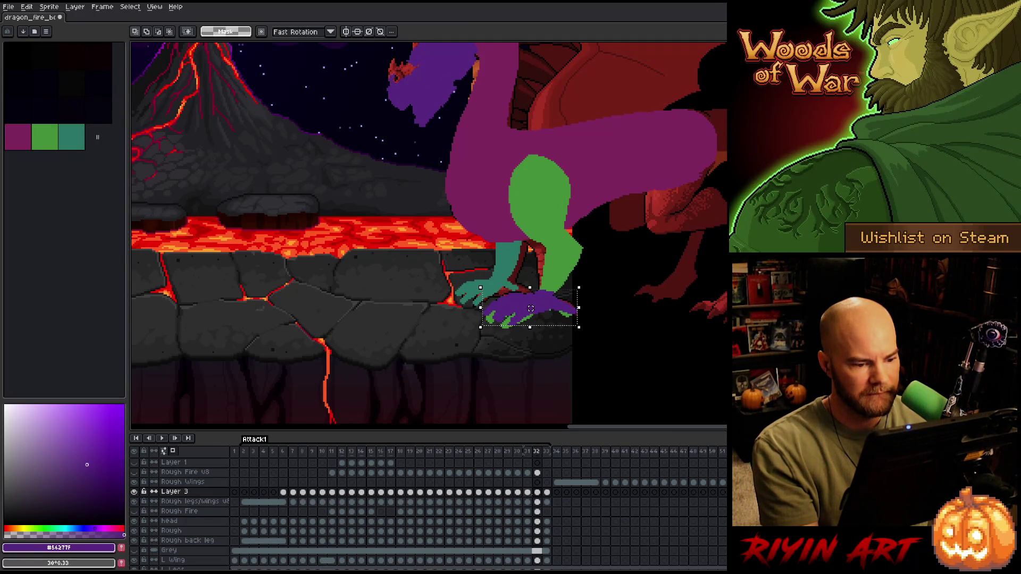
{"action": "key", "text": "Right"}
{"action": "key", "text": "Left"}
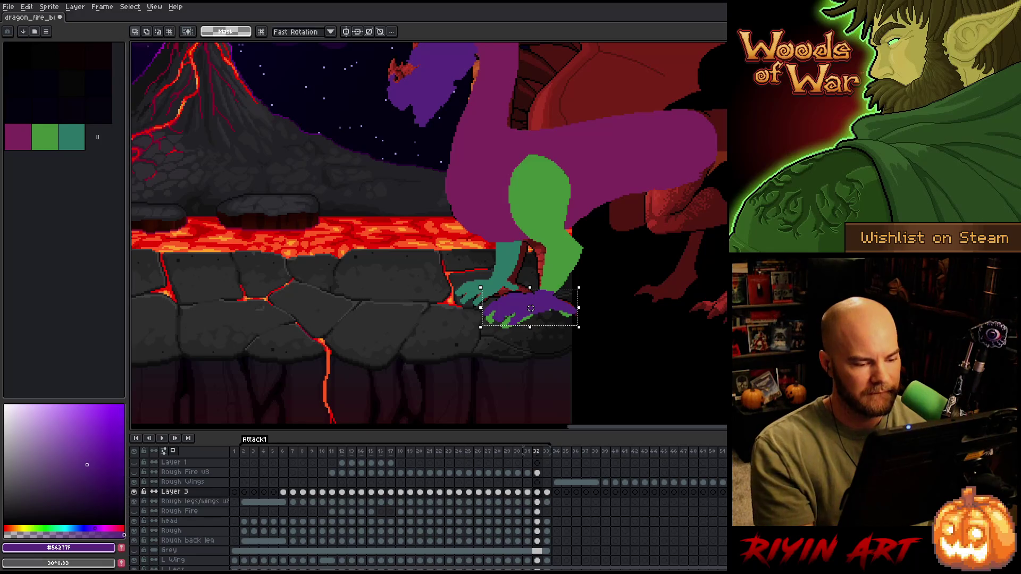
{"action": "left_click_drag", "start_coordinate": [531, 308], "coordinate": [532, 308]}
{"action": "key", "text": "Left"}
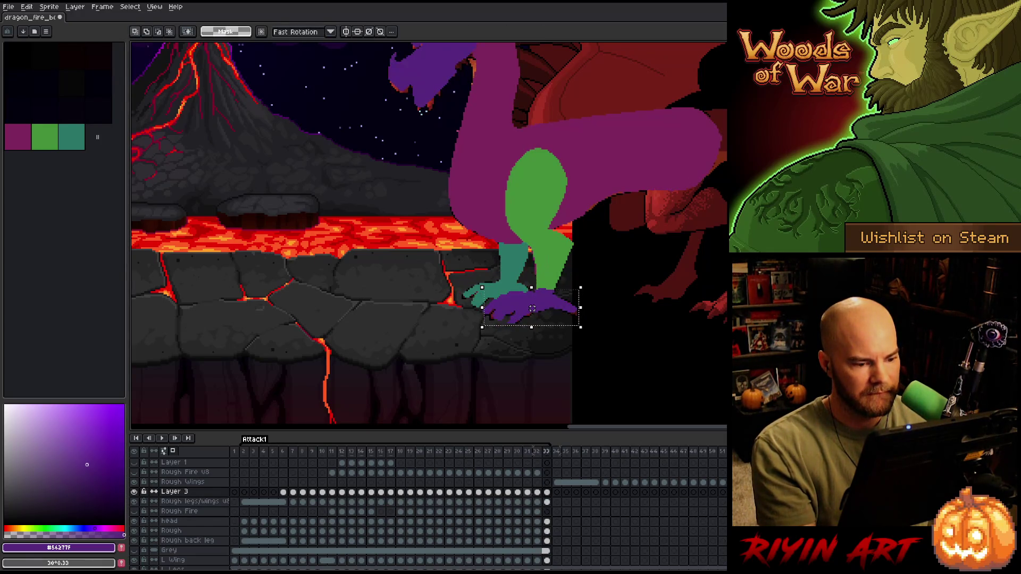
{"action": "key", "text": "Right"}
- Move the foot 3 px right and 3 px lower on frame 31, then preview the animation
{"action": "key", "text": "Left"}
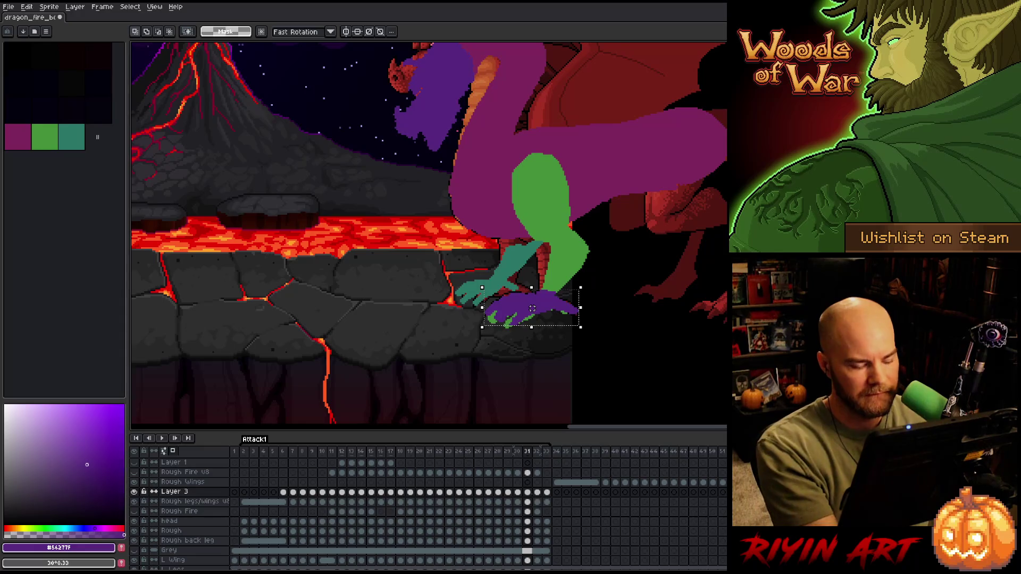
{"action": "left_click_drag", "start_coordinate": [532, 309], "coordinate": [534, 309]}
{"action": "key", "text": "Left"}
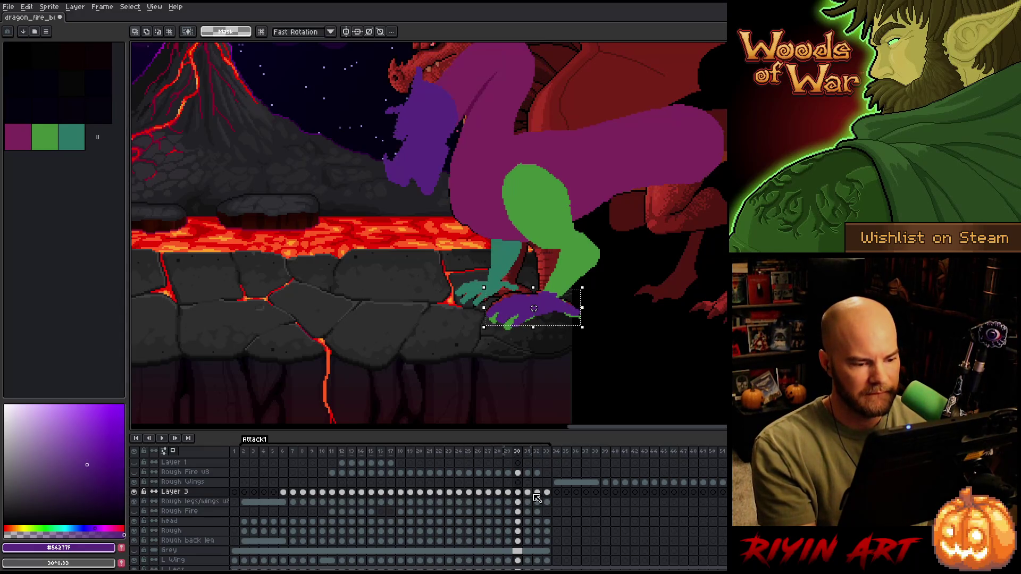
{"action": "key", "text": "Right"}
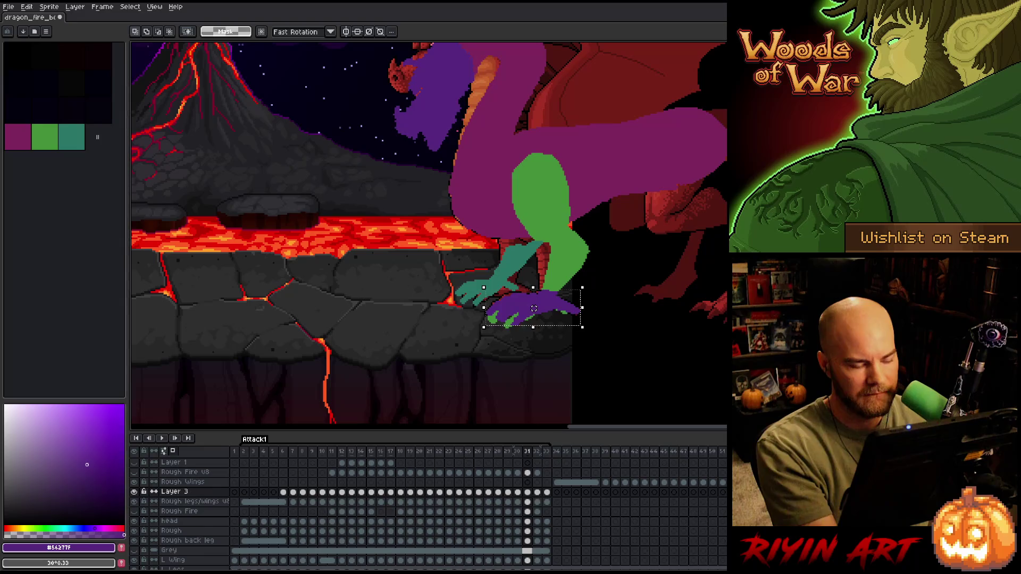
{"action": "left_click_drag", "start_coordinate": [534, 308], "coordinate": [534, 310]}
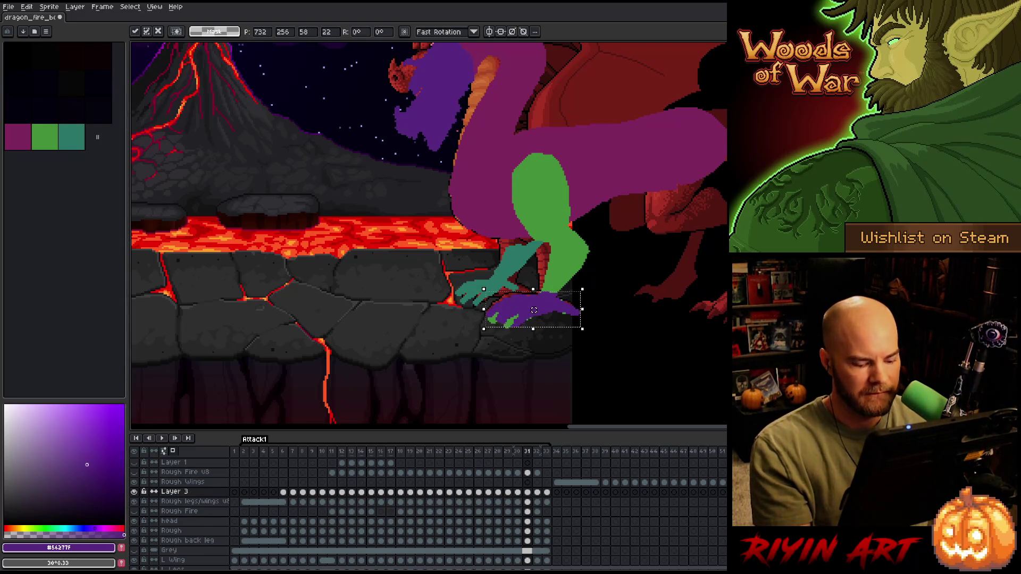
{"action": "key", "text": "Right"}
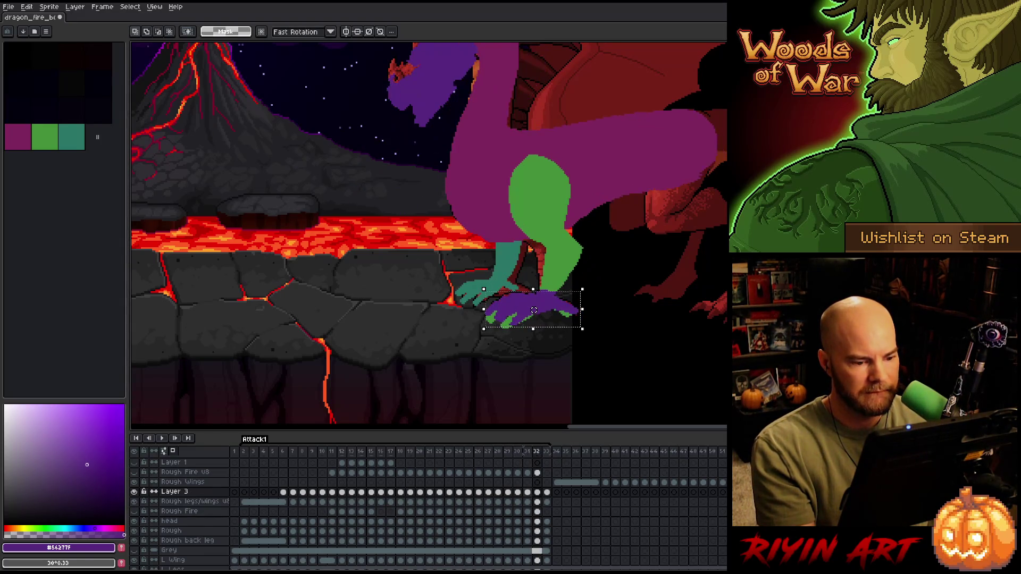
{"action": "key", "text": "Left"}
{"action": "key", "text": "Left"}
{"action": "key", "text": "Right"}
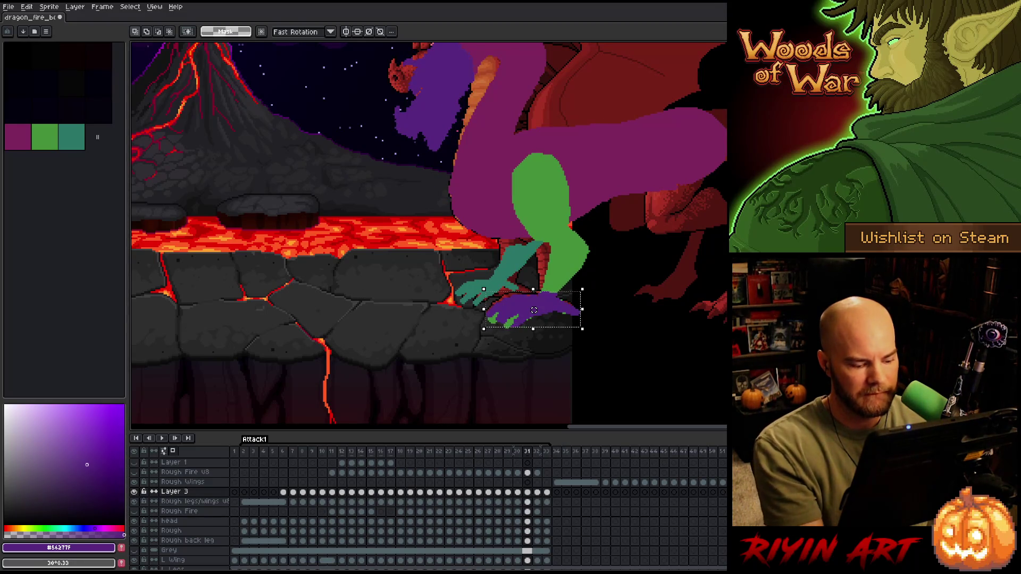
{"action": "key", "text": "Right"}
{"action": "key", "text": "Right"}
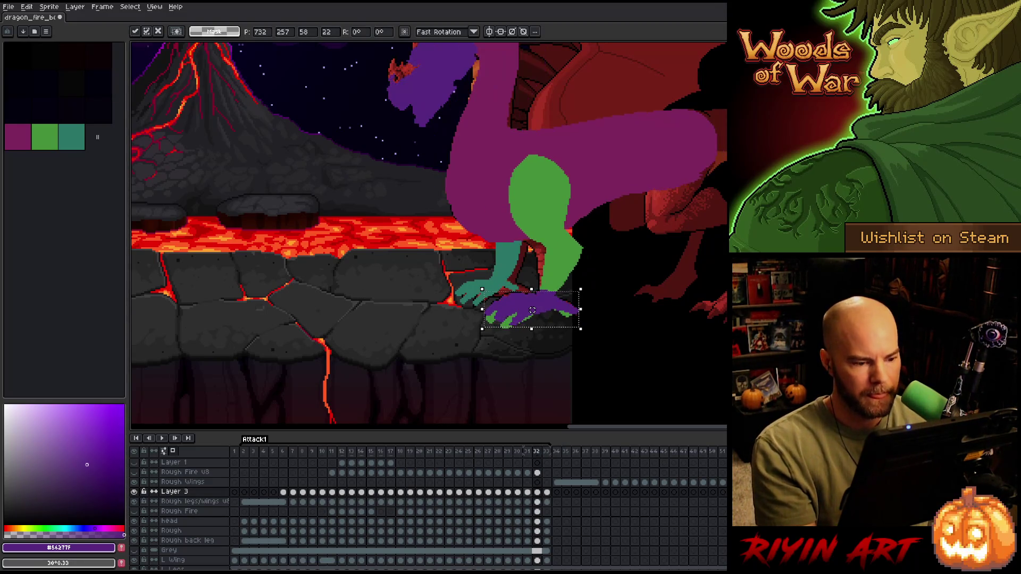
{"action": "key", "text": "Return"}
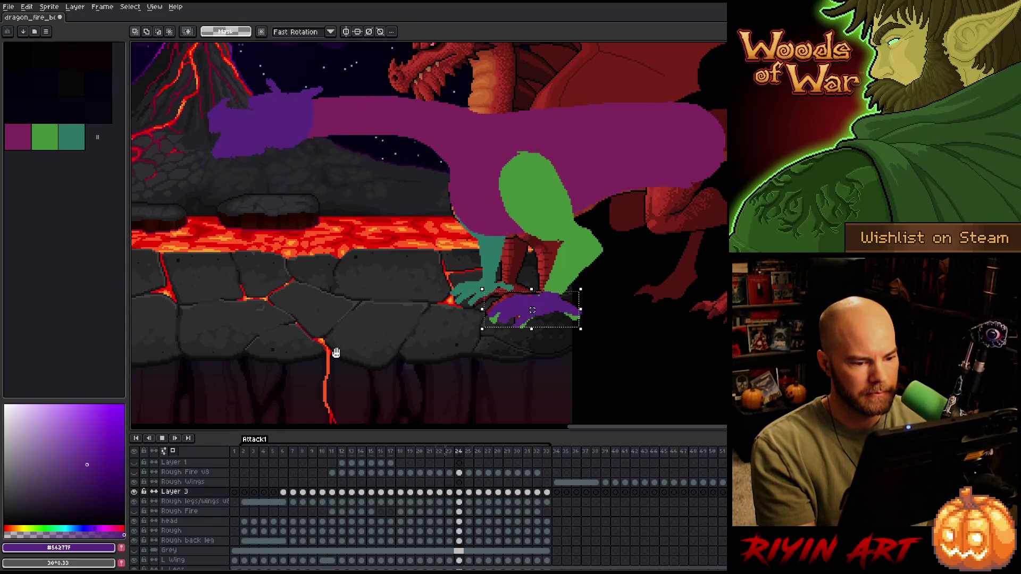
{"action": "key", "text": "Return"}
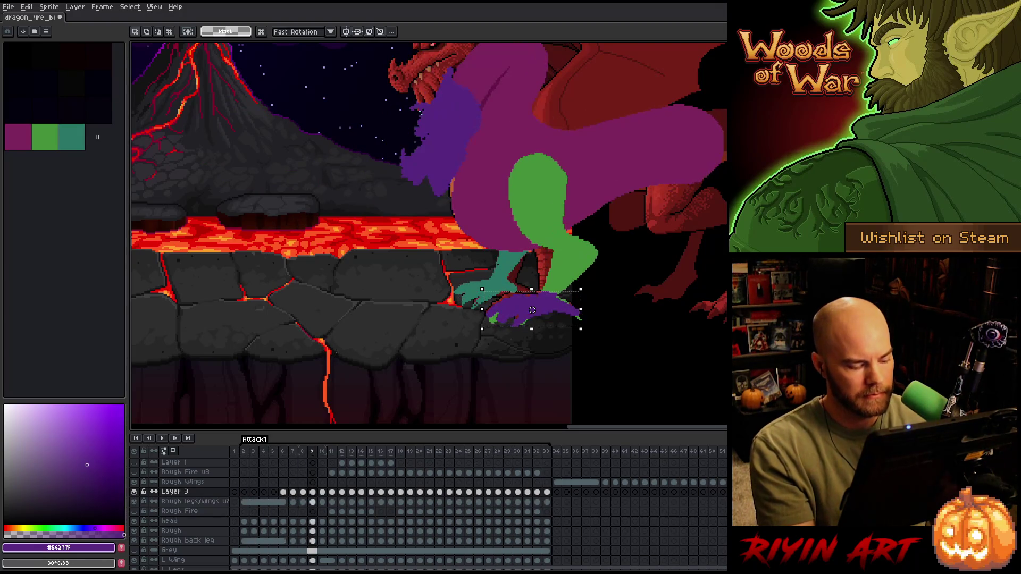
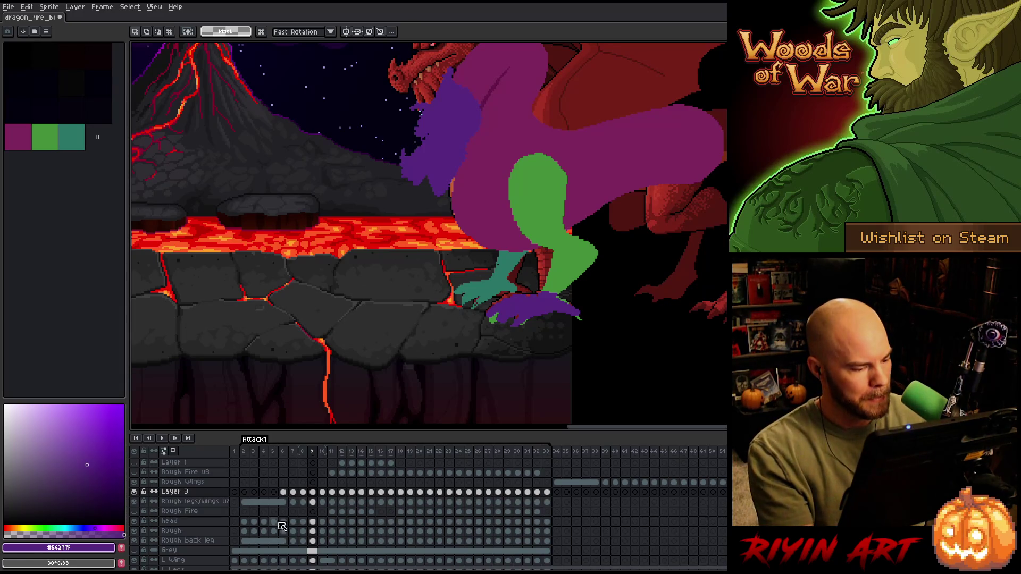
- Hide Layer 3 on frame 6, then ready a 21px eraser on frame 7 of the legs layer
{"action": "left_click", "coordinate": [283, 492]}
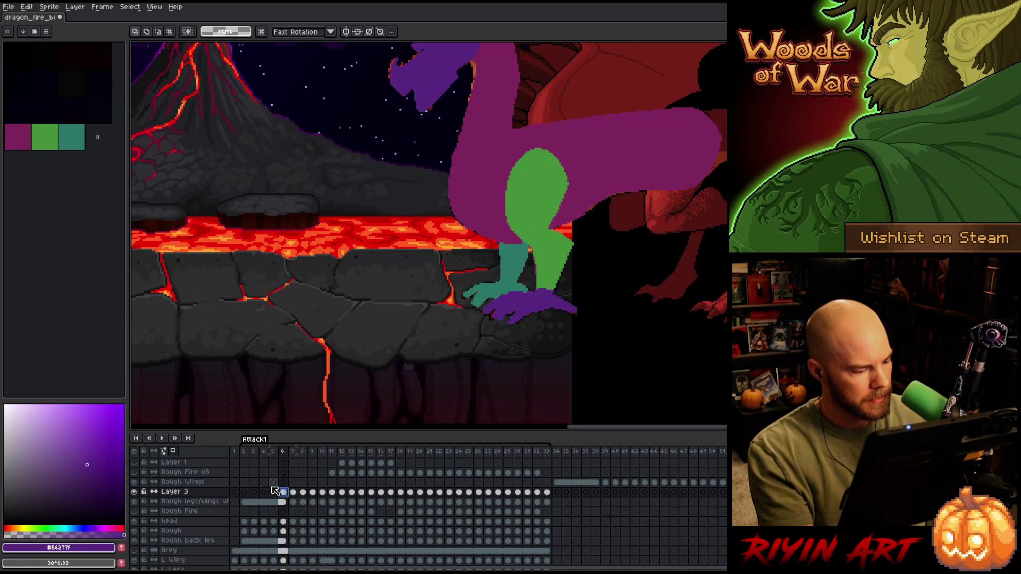
{"action": "left_click", "coordinate": [135, 492]}
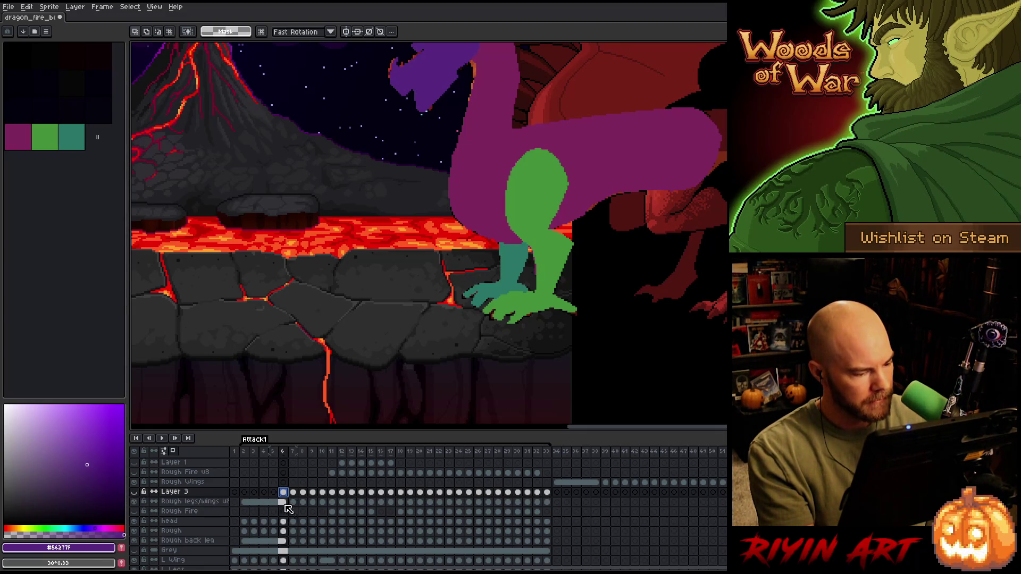
{"action": "left_click", "coordinate": [295, 504]}
{"action": "key", "text": "b"}
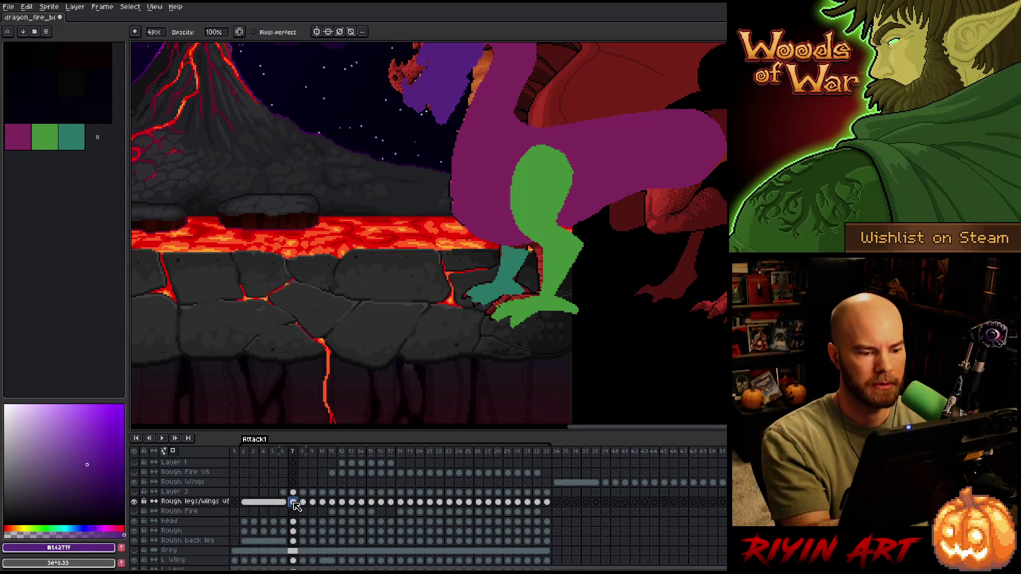
{"action": "key", "text": "plus"}
{"action": "key", "text": "plus"}
{"action": "key", "text": "plus"}
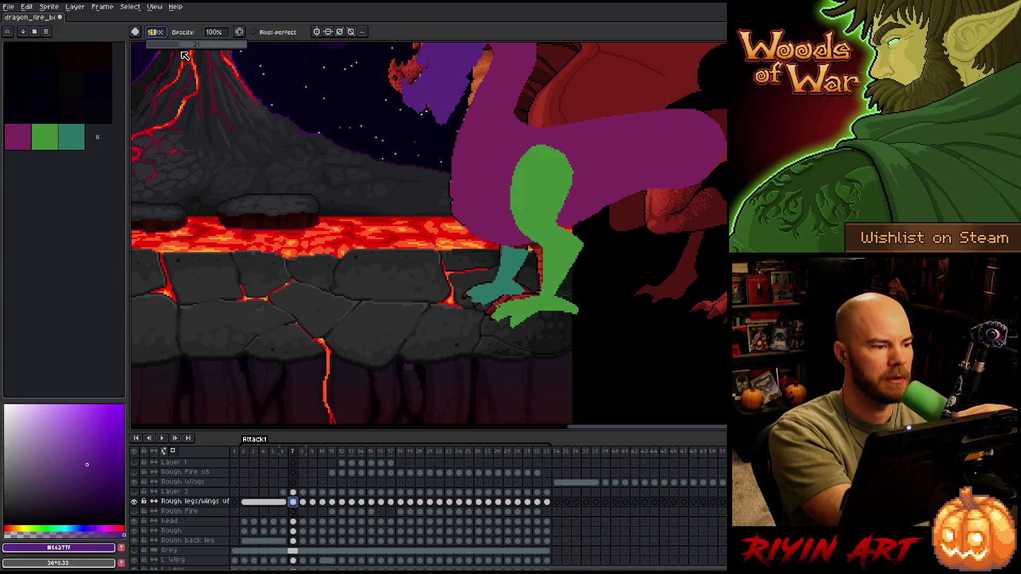
- Erase the green foot where it covers the red claws on frames 7 through 11
{"action": "mouse_move", "coordinate": [456, 304]}
{"action": "left_mouse_down"}
{"action": "mouse_move", "coordinate": [495, 324]}
{"action": "mouse_move", "coordinate": [580, 318]}
{"action": "left_mouse_up"}
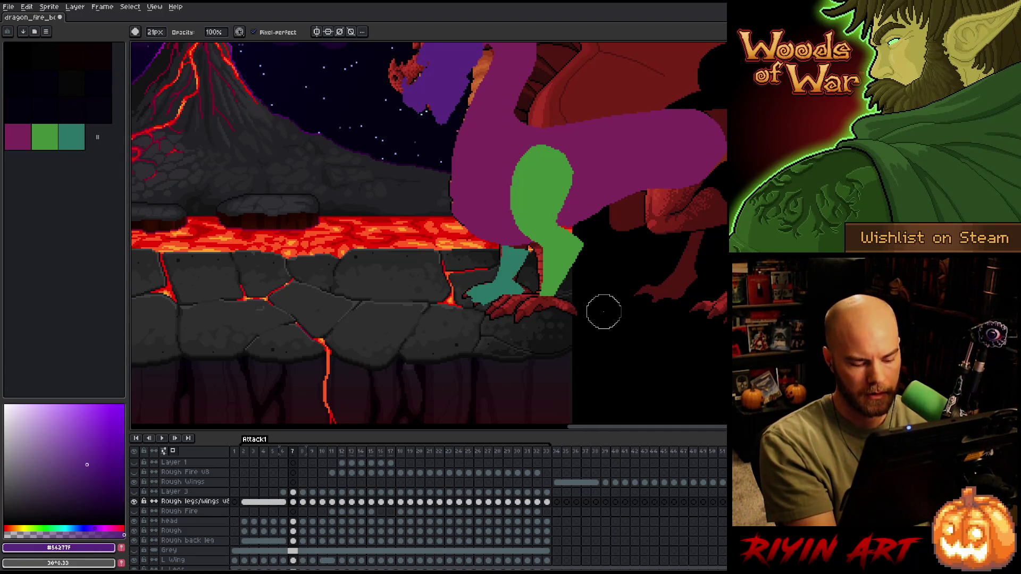
{"action": "key", "text": "period"}
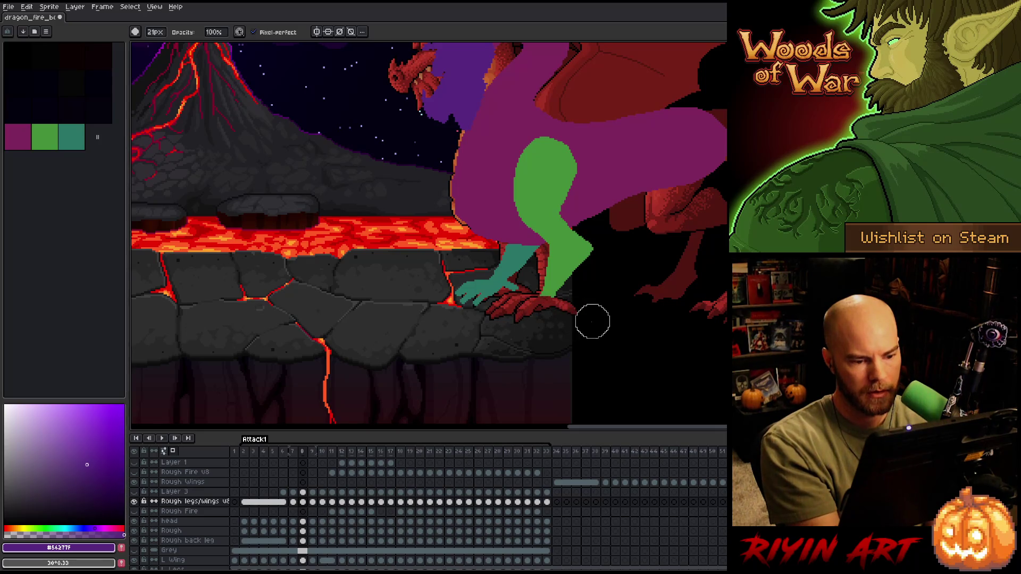
{"action": "key", "text": "period"}
{"action": "mouse_move", "coordinate": [512, 339]}
{"action": "left_mouse_down"}
{"action": "mouse_move", "coordinate": [520, 312]}
{"action": "mouse_move", "coordinate": [580, 317]}
{"action": "left_mouse_up"}
{"action": "key", "text": "period"}
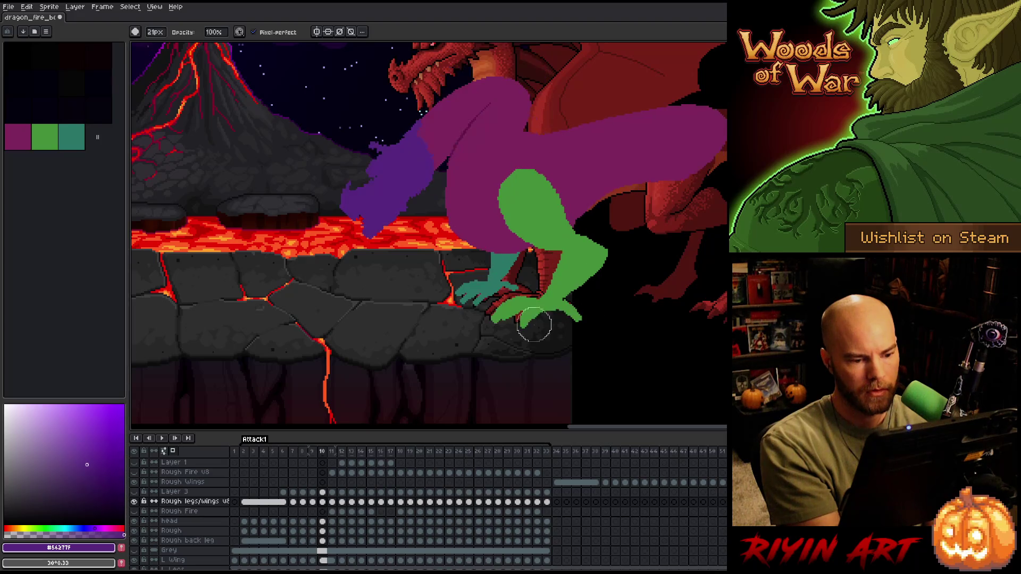
{"action": "mouse_move", "coordinate": [510, 315]}
{"action": "left_mouse_down"}
{"action": "mouse_move", "coordinate": [595, 322]}
{"action": "mouse_move", "coordinate": [534, 326]}
{"action": "left_mouse_up"}
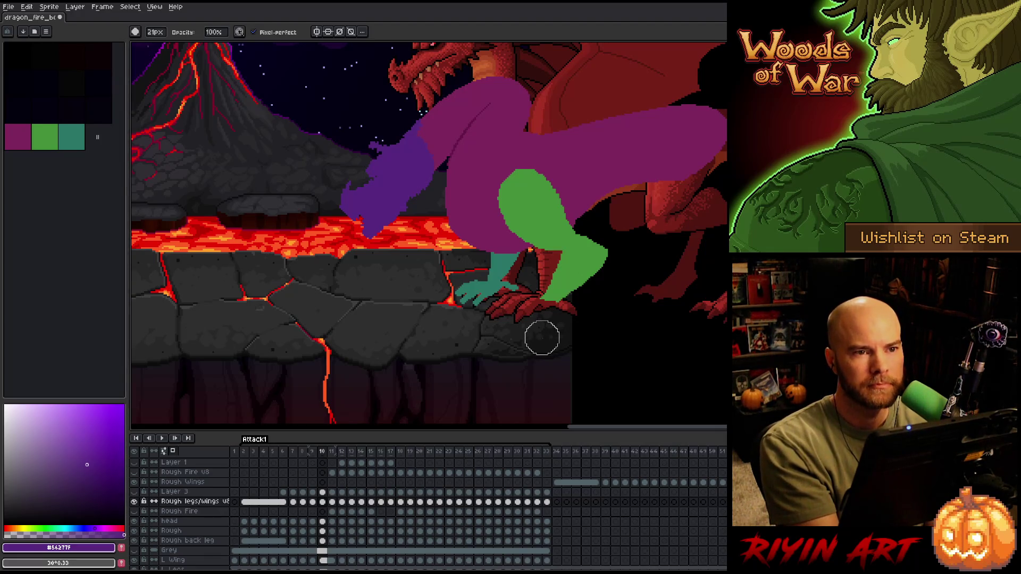
{"action": "key", "text": "period"}
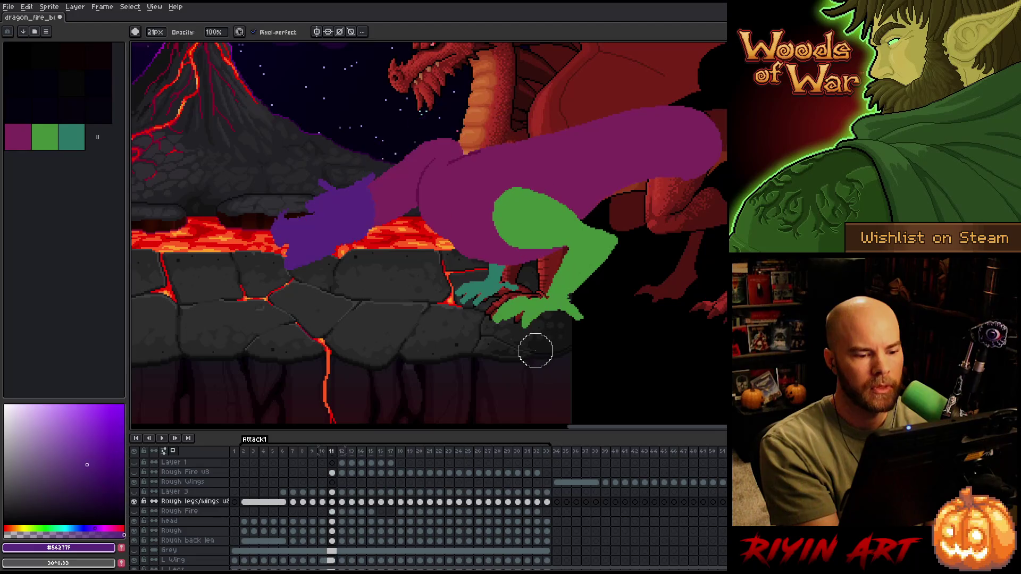
{"action": "left_click_drag", "start_coordinate": [540, 314], "coordinate": [576, 319]}
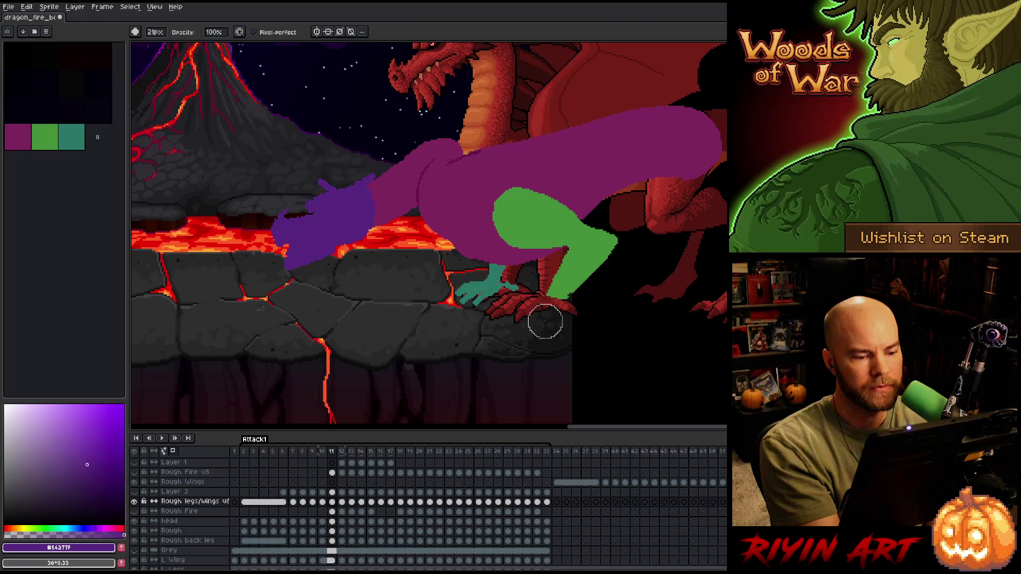
- Step through frames 12 to 30 checking the foot over the claws
{"action": "key", "text": "period"}
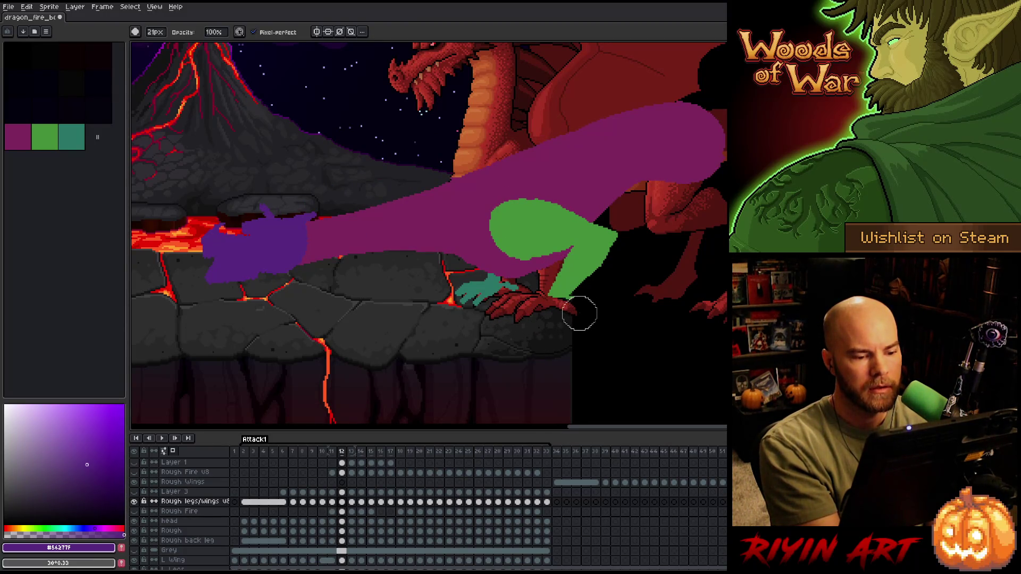
{"action": "key", "text": "period"}
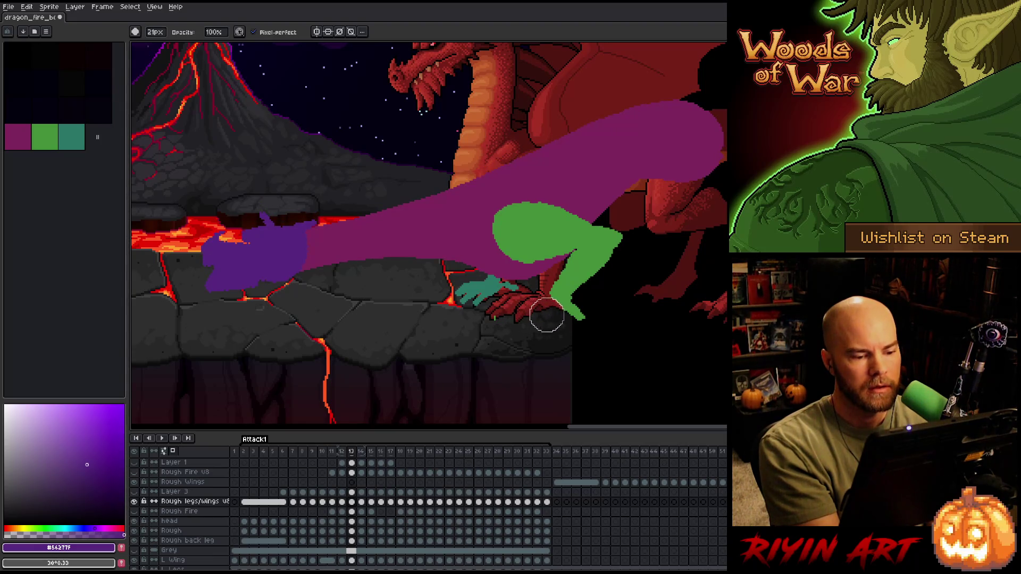
{"action": "key", "text": "period"}
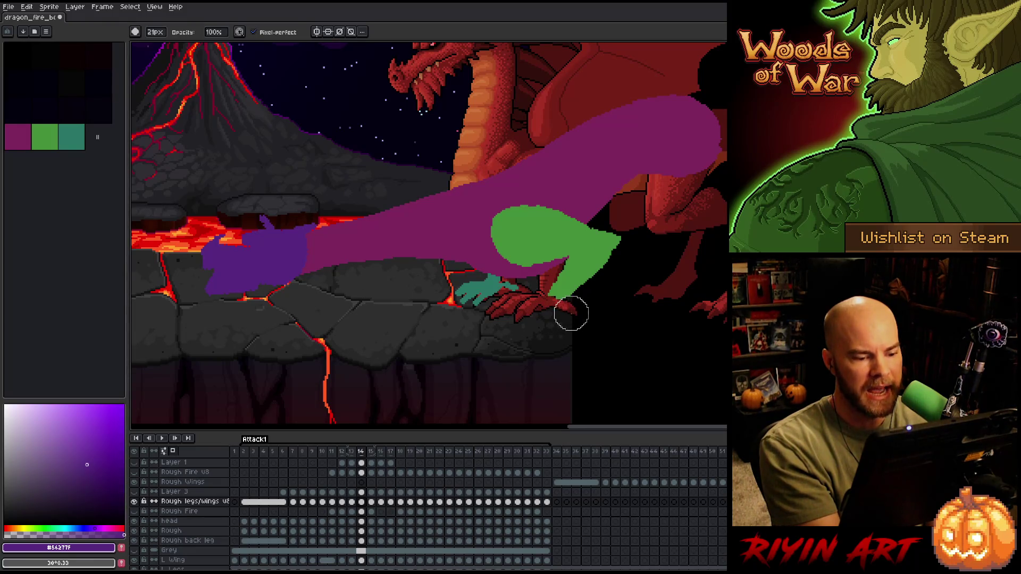
{"action": "key", "text": "period"}
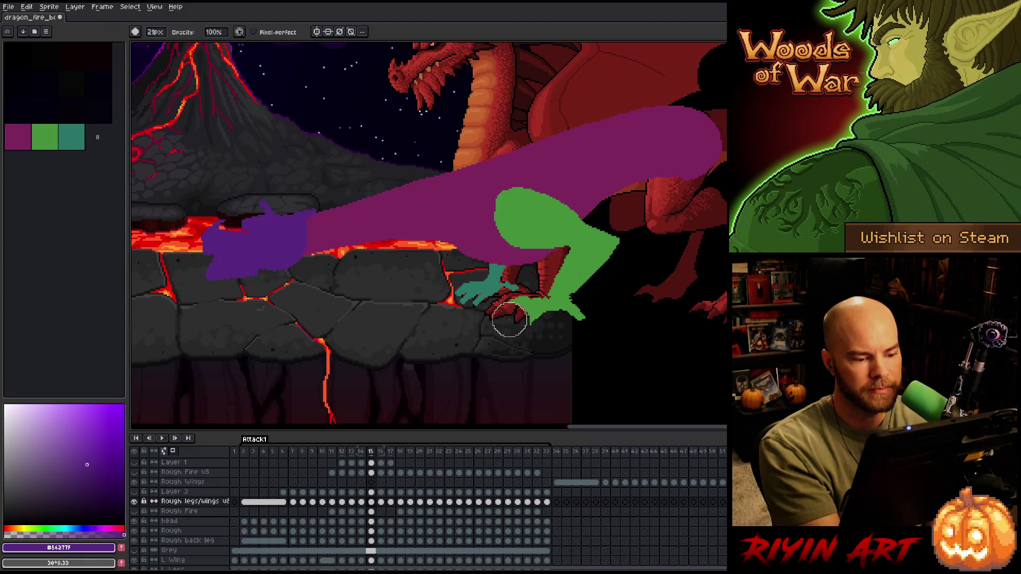
{"action": "key", "text": "period"}
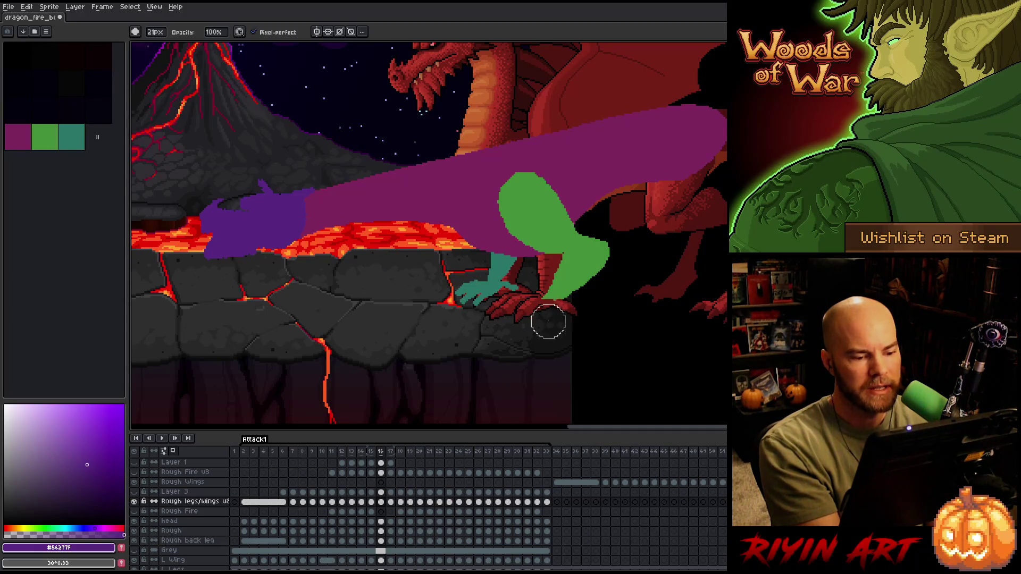
{"action": "key", "text": "period"}
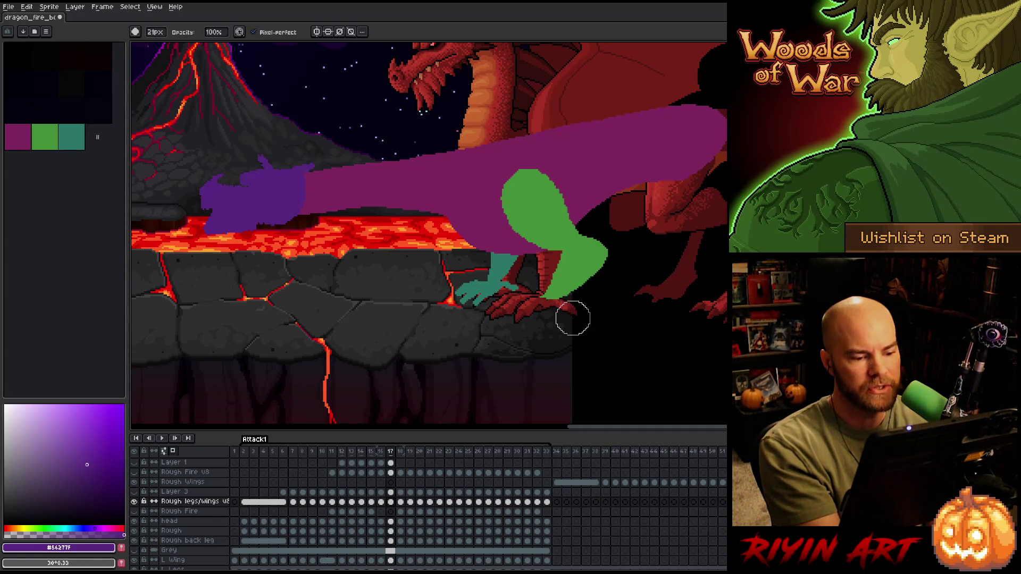
{"action": "key", "text": "period"}
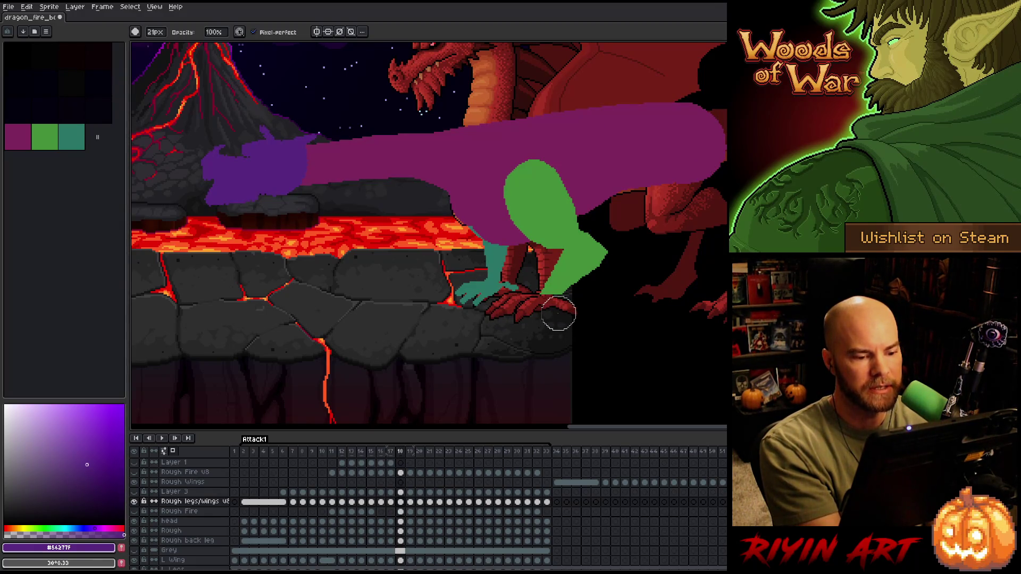
{"action": "key", "text": "period"}
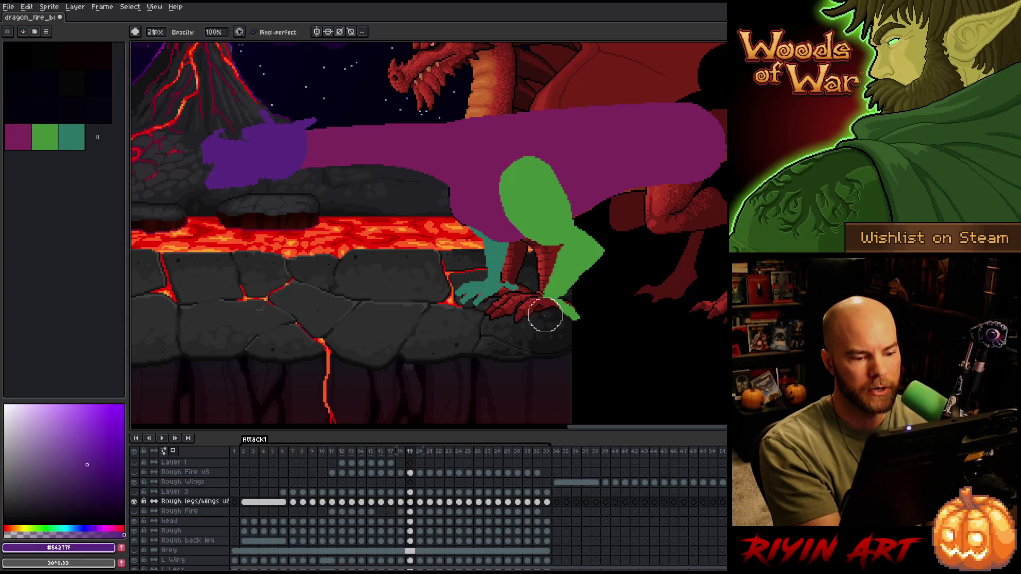
{"action": "key", "text": "period"}
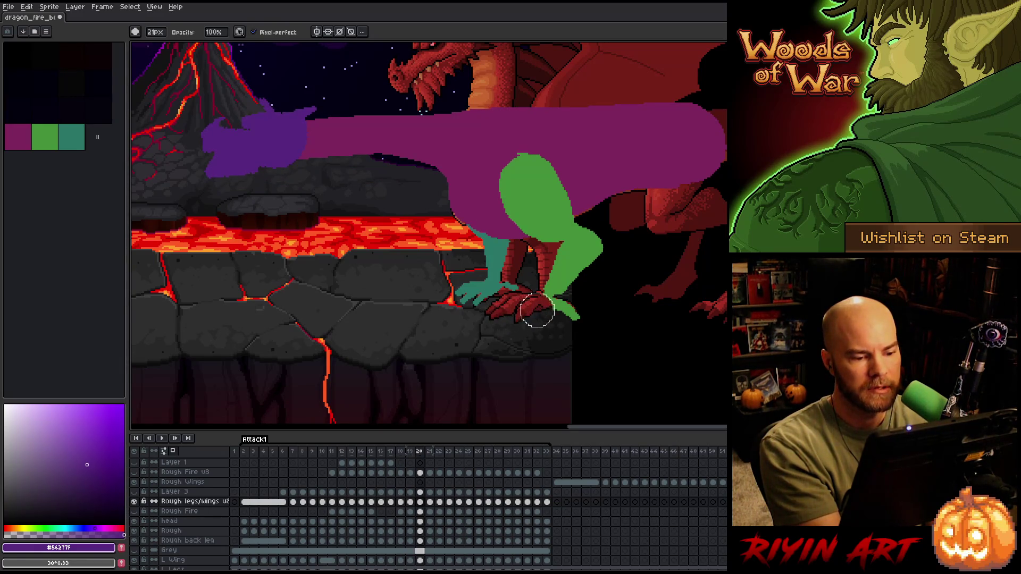
{"action": "key", "text": "period"}
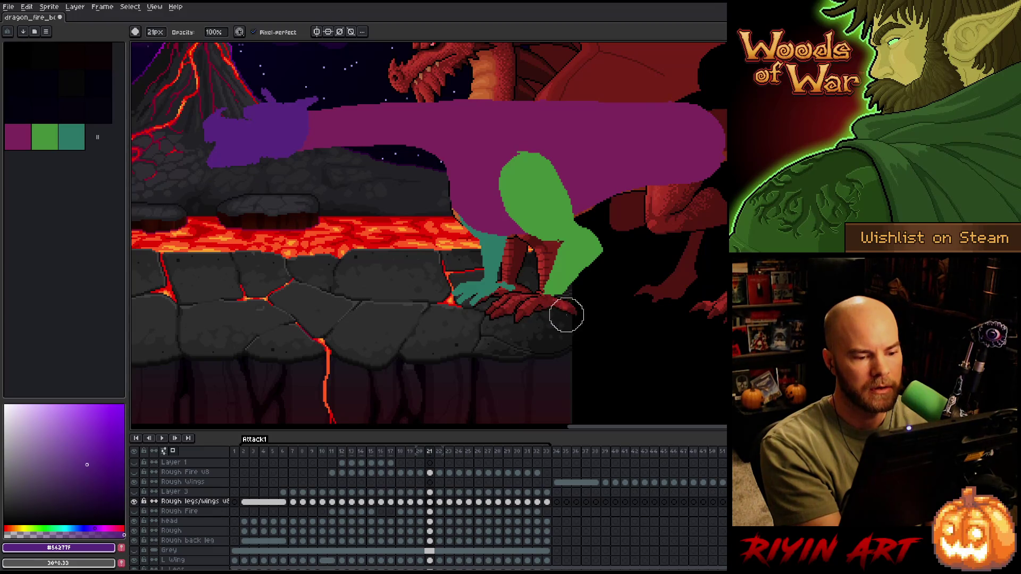
{"action": "key", "text": "period"}
{"action": "key", "text": "period"}
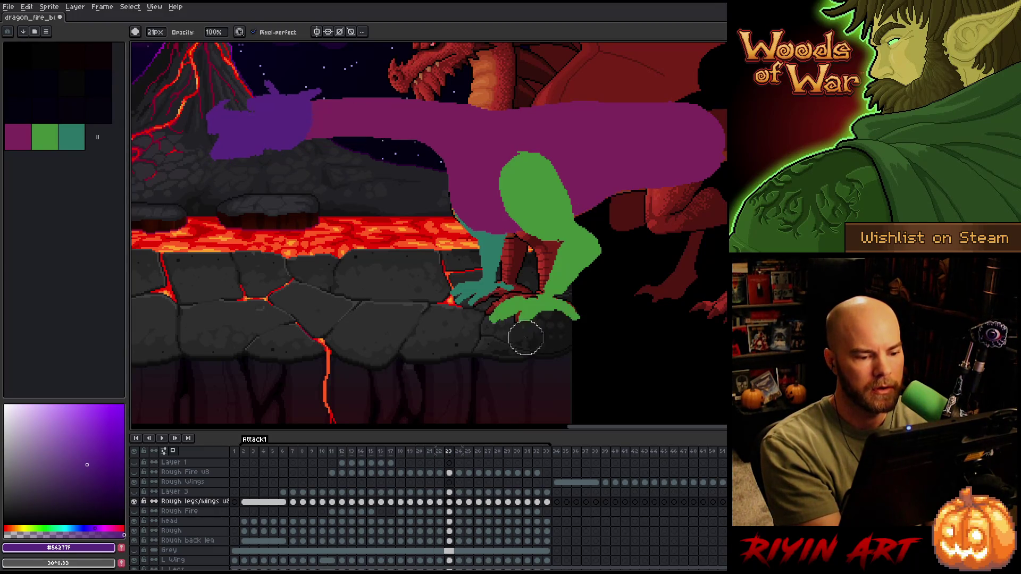
{"action": "key", "text": "period"}
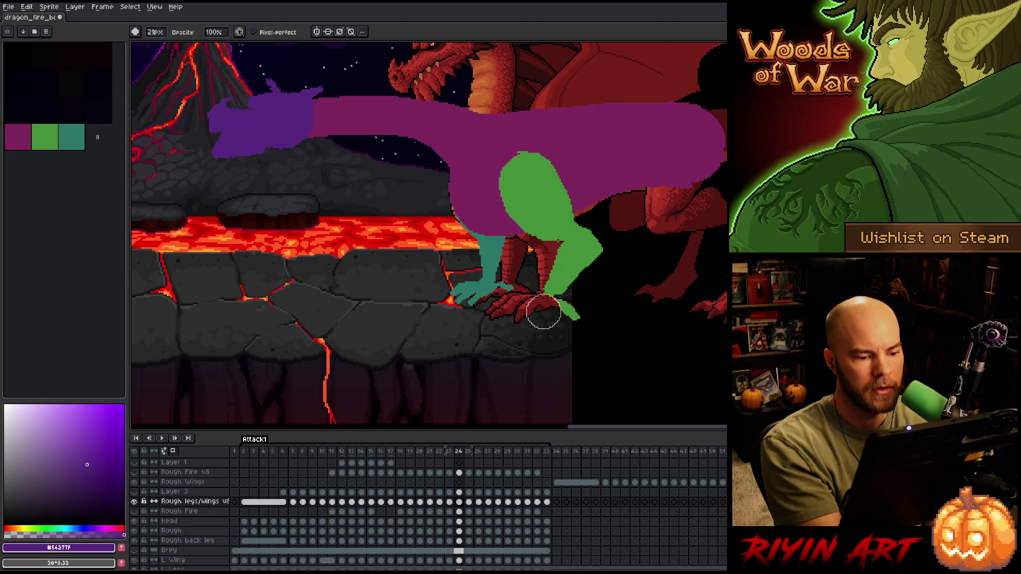
{"action": "key", "text": "period"}
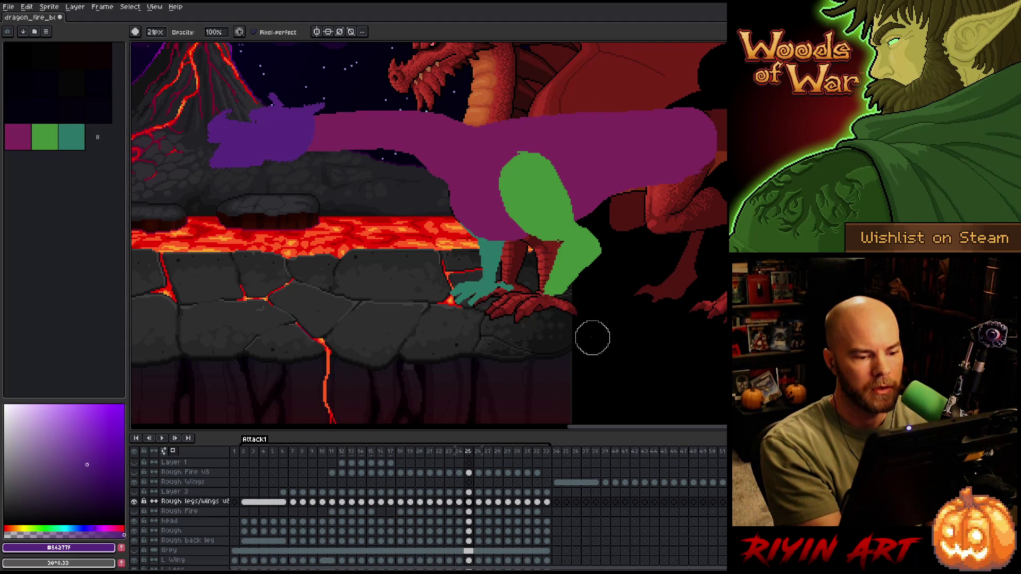
{"action": "key", "text": "period"}
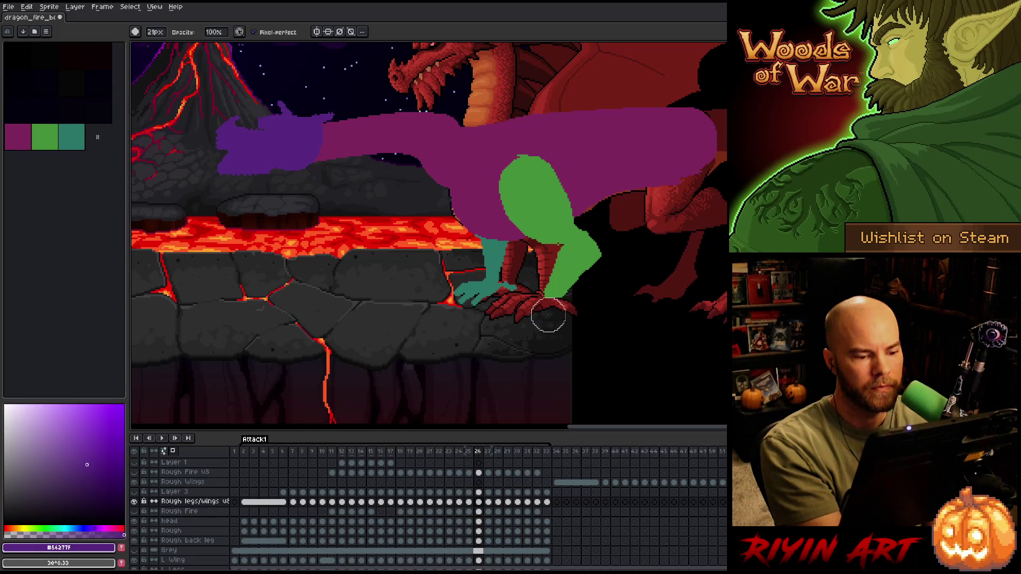
{"action": "key", "text": "period"}
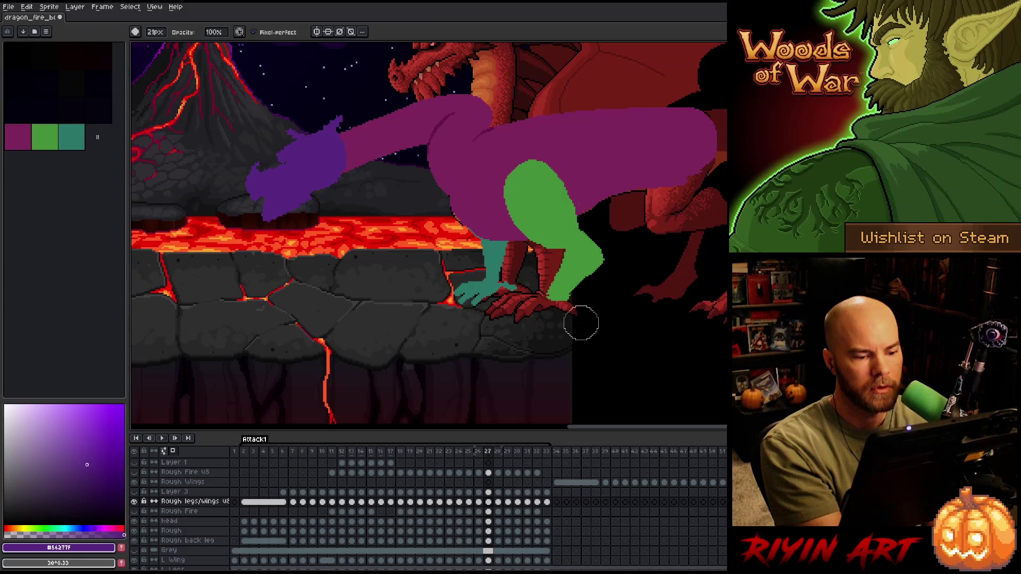
{"action": "key", "text": "period"}
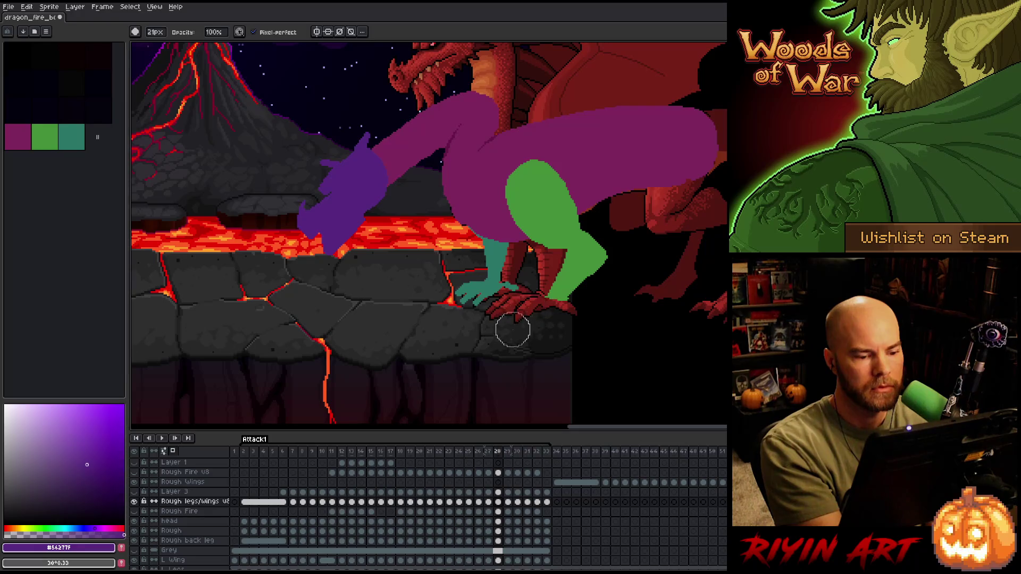
{"action": "key", "text": "period"}
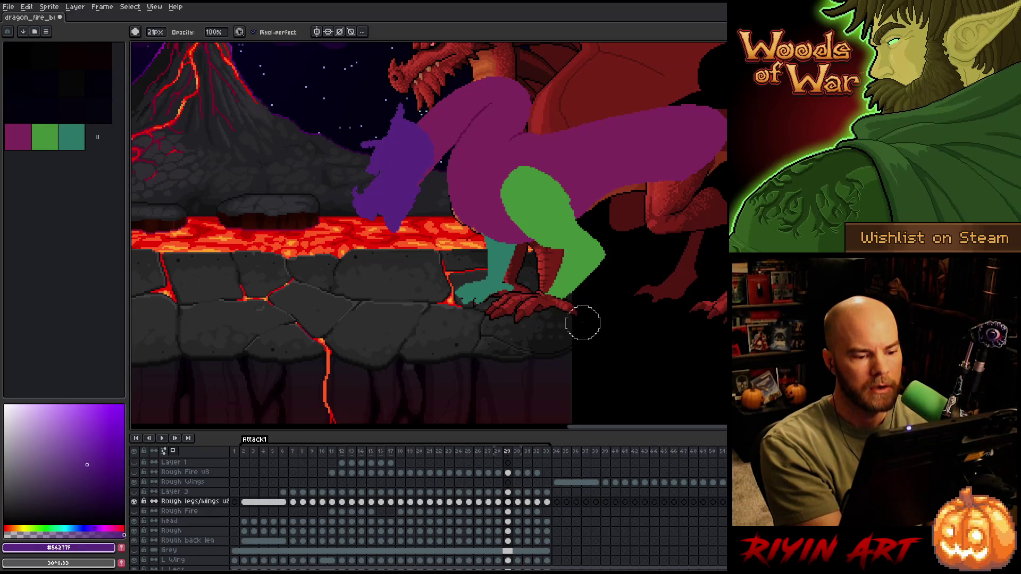
{"action": "key", "text": "period"}
- Erase green over the red claws on frames 30–33, undoing the last erasure
{"action": "mouse_move", "coordinate": [534, 317]}
{"action": "left_mouse_down"}
{"action": "mouse_move", "coordinate": [582, 319]}
{"action": "mouse_move", "coordinate": [517, 310]}
{"action": "left_mouse_up"}
{"action": "key", "text": "period"}
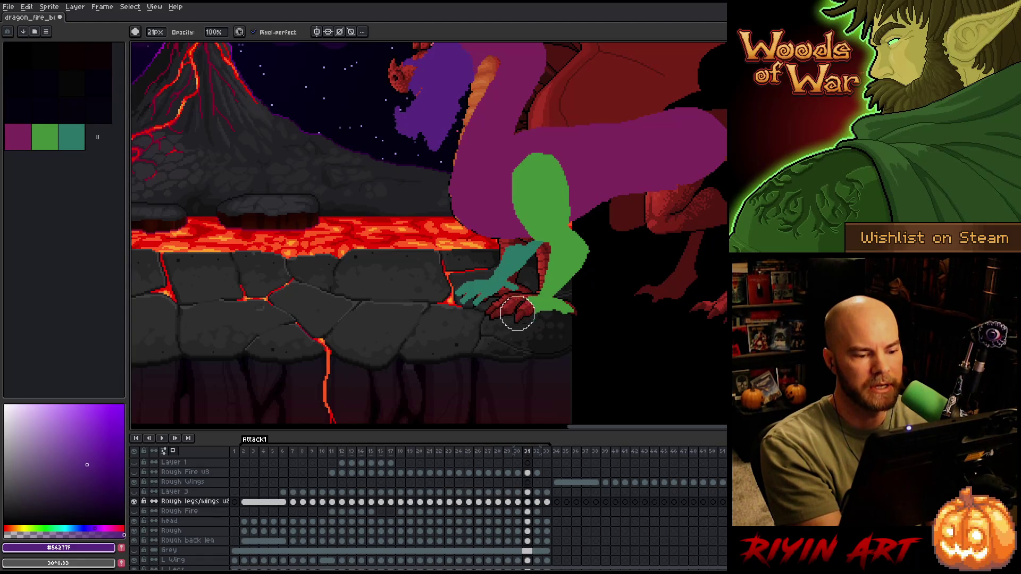
{"action": "key", "text": "period"}
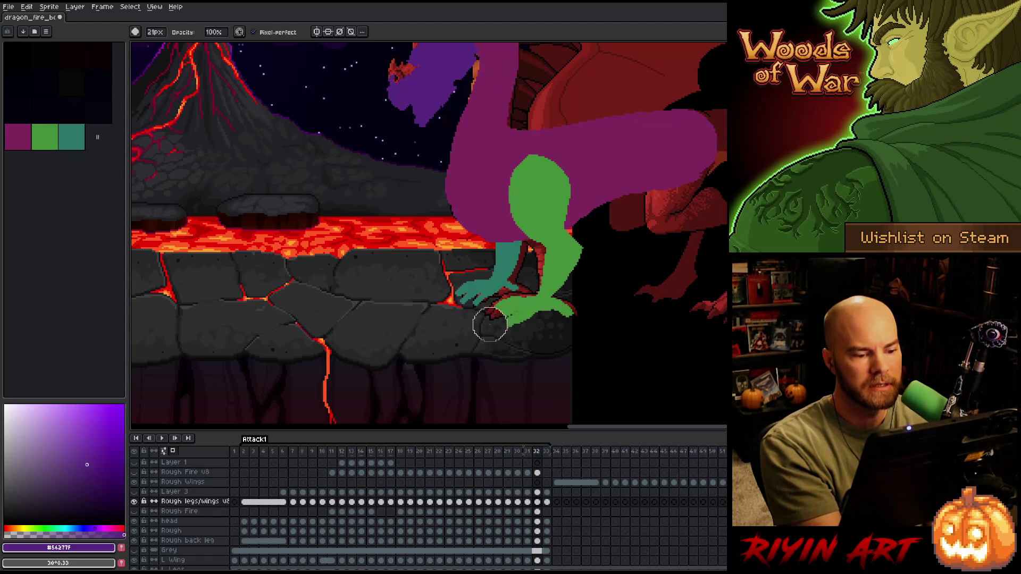
{"action": "mouse_move", "coordinate": [490, 321]}
{"action": "left_mouse_down"}
{"action": "mouse_move", "coordinate": [520, 310]}
{"action": "mouse_move", "coordinate": [565, 315]}
{"action": "left_mouse_up"}
{"action": "key", "text": "period"}
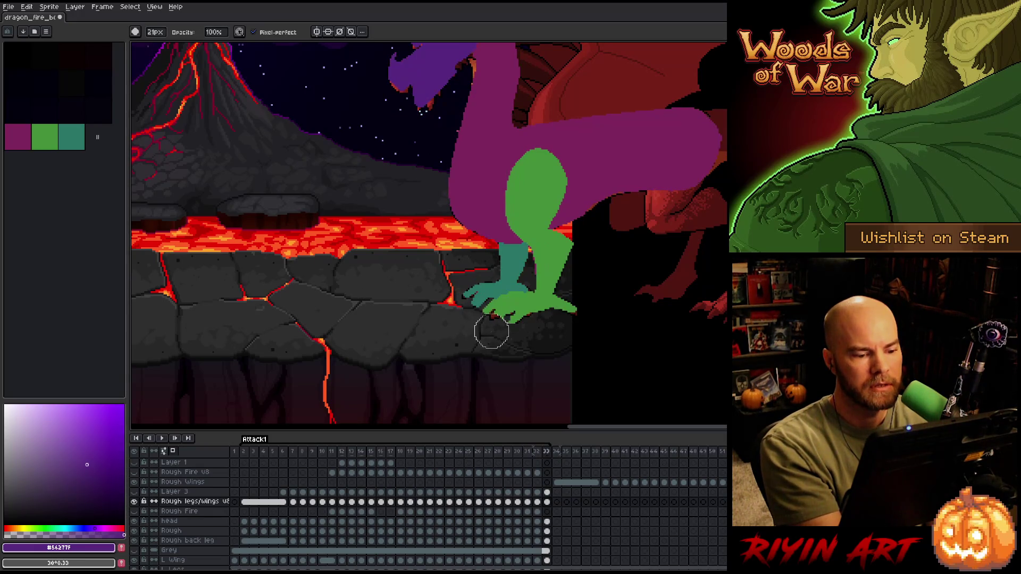
{"action": "mouse_move", "coordinate": [490, 333]}
{"action": "left_mouse_down"}
{"action": "mouse_move", "coordinate": [500, 317]}
{"action": "mouse_move", "coordinate": [553, 331]}
{"action": "left_mouse_up"}
{"action": "key", "text": "ctrl+z"}
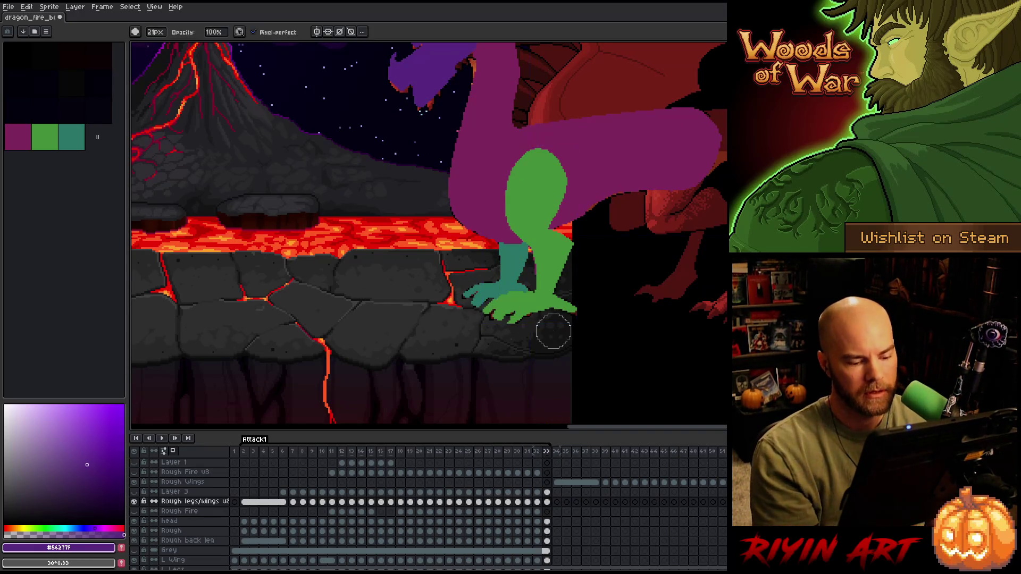
- Show Layer 3's purple foot and play the animation briefly
{"action": "left_click", "coordinate": [134, 491]}
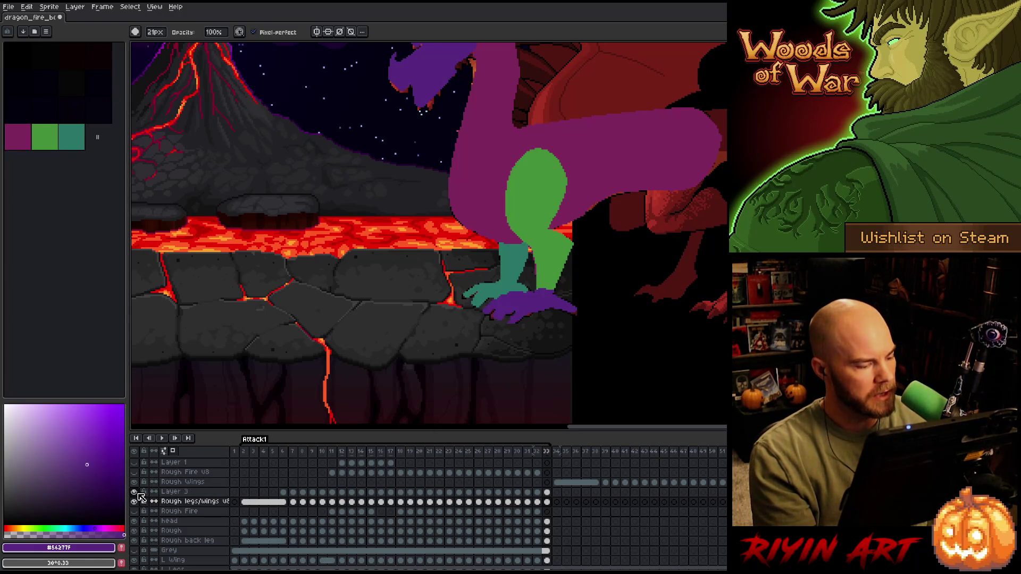
{"action": "left_click", "coordinate": [205, 493]}
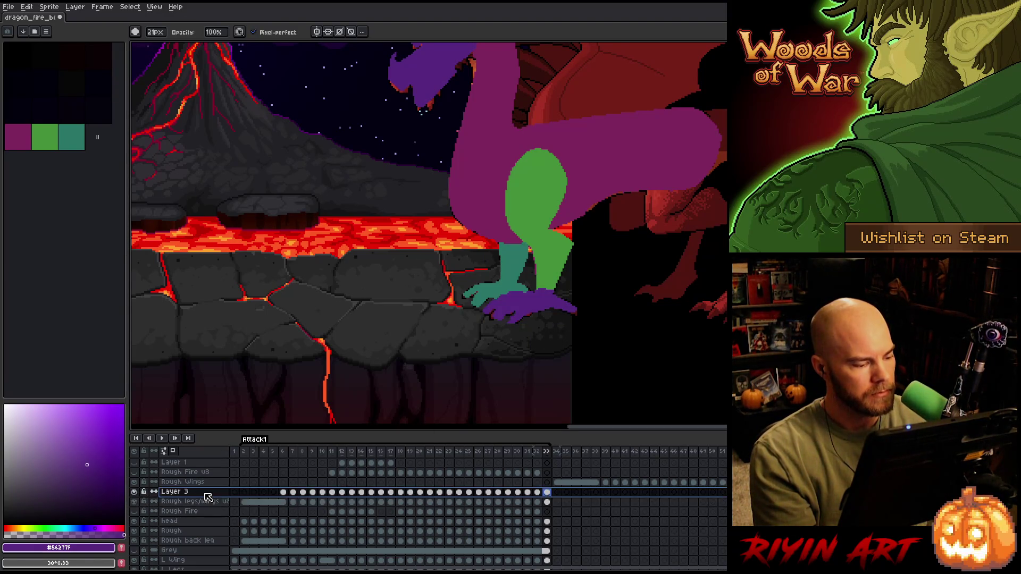
{"action": "key", "text": "Return"}
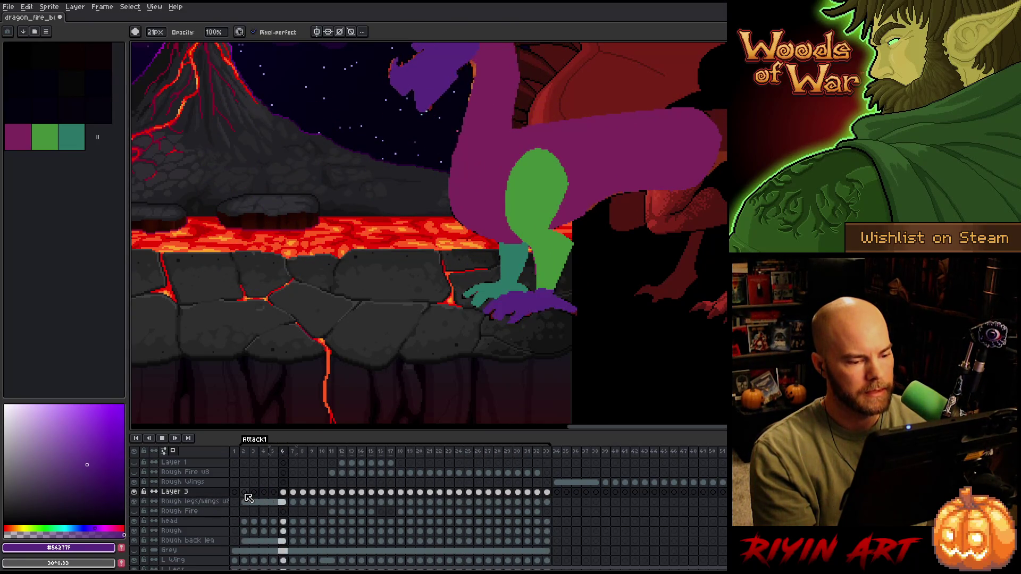
{"action": "key", "text": "Return"}
- Select the rough legs and wings layer and leave the animation looping
{"action": "key", "text": "Left"}
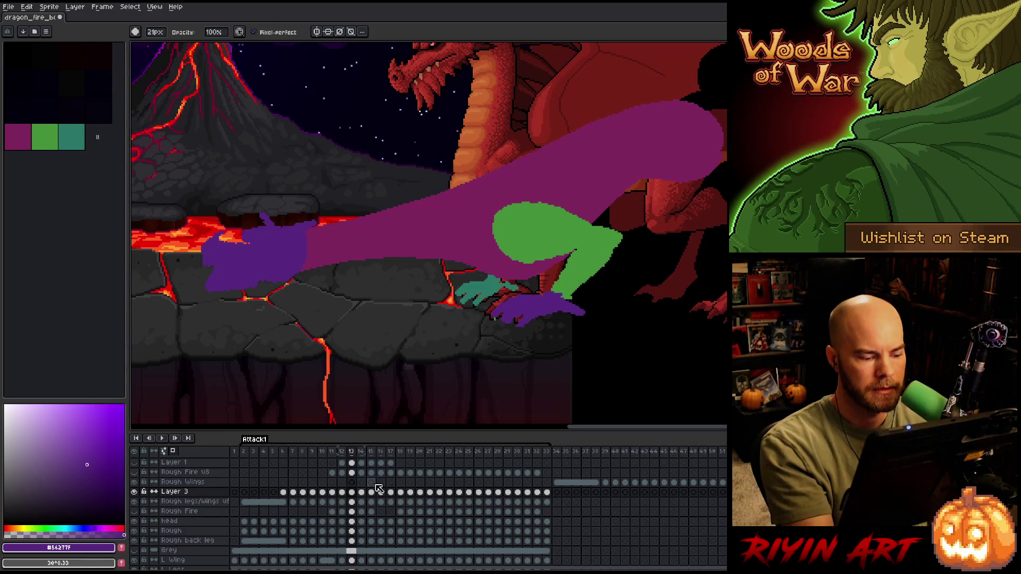
{"action": "key", "text": "Down"}
{"action": "key", "text": "Return"}
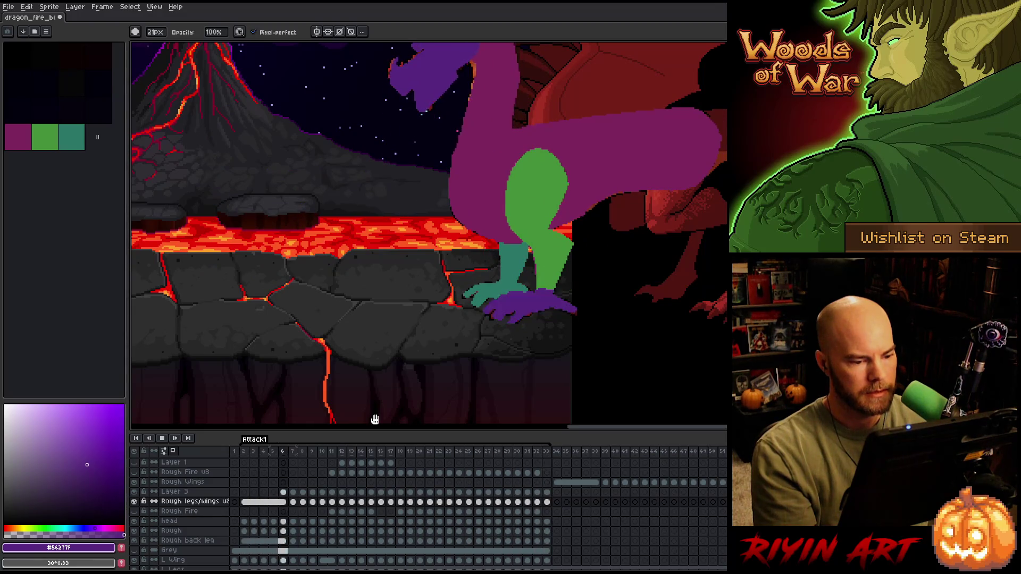
{"action": "key", "text": "Return"}
{"action": "left_click", "coordinate": [197, 504]}
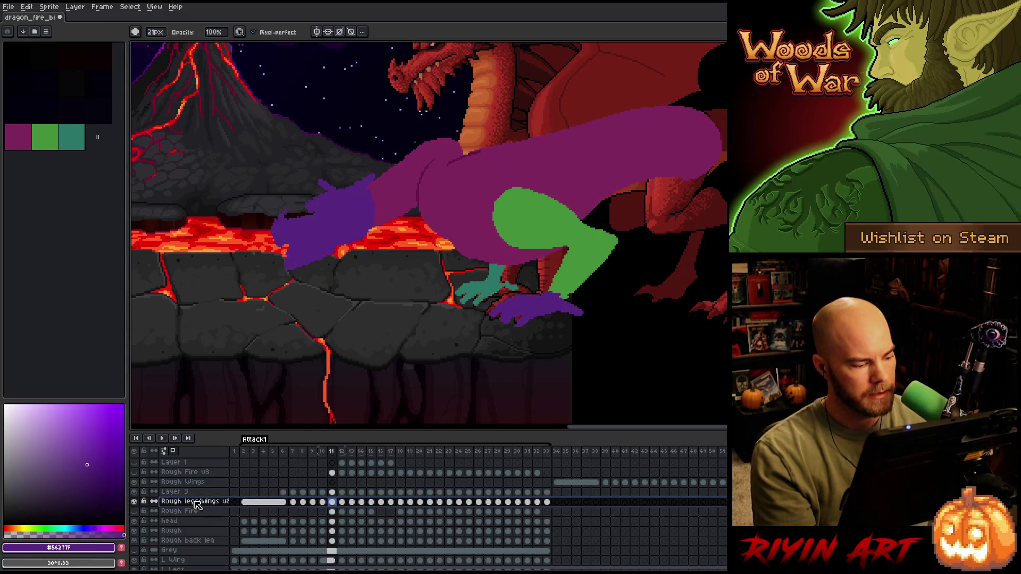
{"action": "key", "text": "Return"}
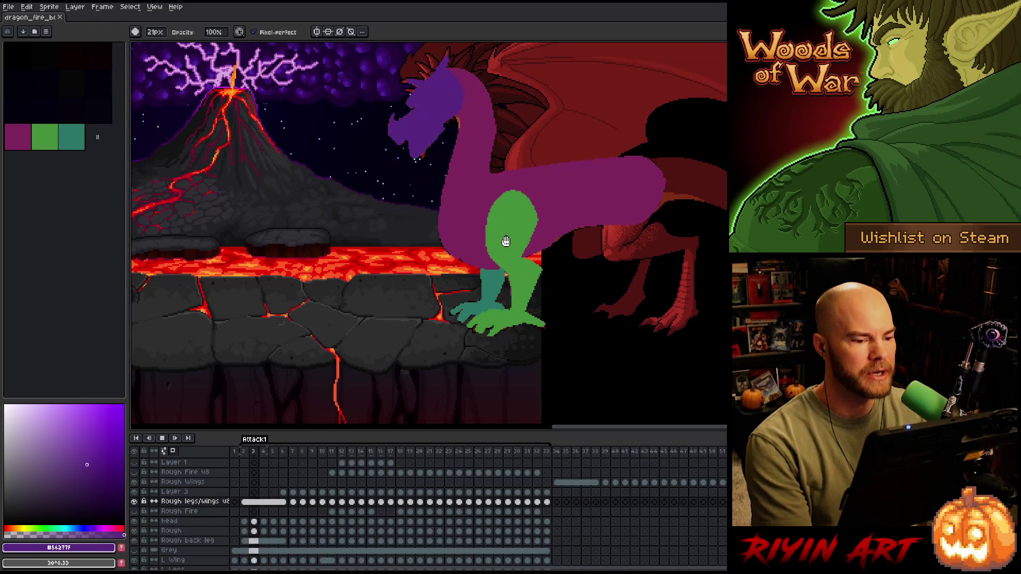
- Zoom in and out around the dragon's legs, then jump to frame 5
{"action": "scroll", "coordinate": [553, 228], "scroll_direction": "up", "scroll_amount": 3}
{"action": "scroll", "coordinate": [554, 228], "scroll_direction": "down", "scroll_amount": 3}
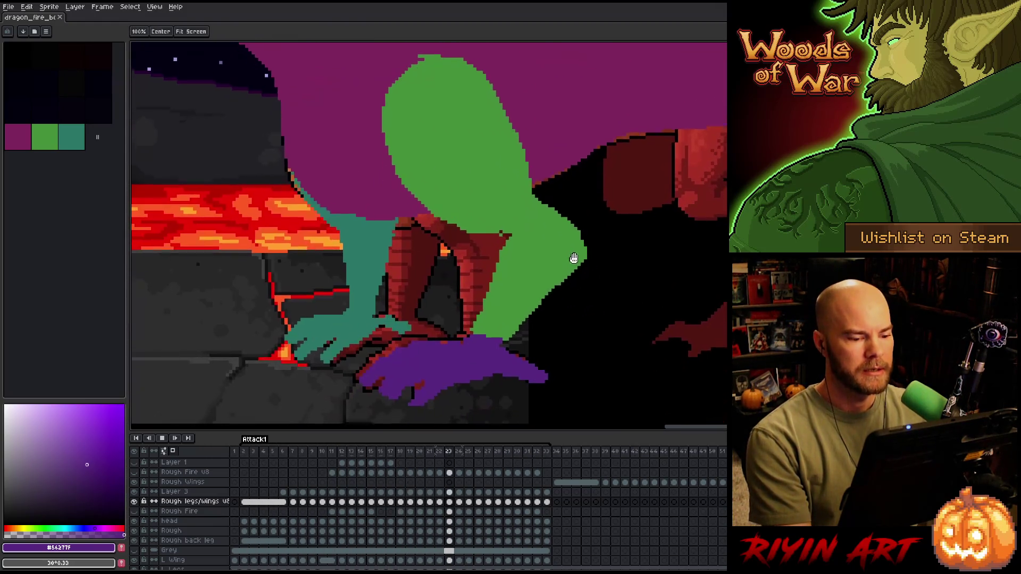
{"action": "scroll", "coordinate": [532, 215], "scroll_direction": "up", "scroll_amount": 2}
{"action": "scroll", "coordinate": [532, 223], "scroll_direction": "down", "scroll_amount": 2}
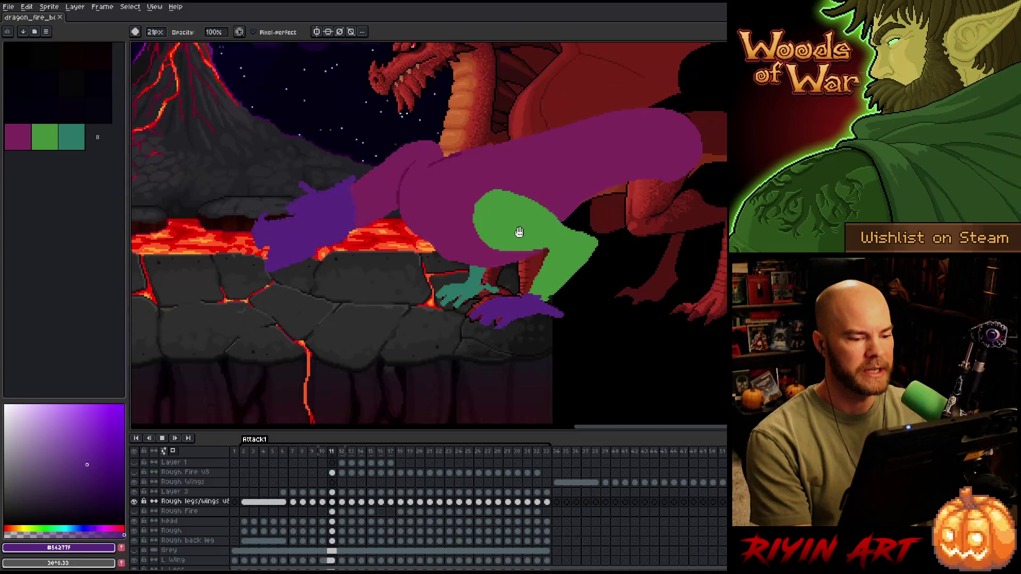
{"action": "scroll", "coordinate": [533, 247], "scroll_direction": "up", "scroll_amount": 2}
{"action": "scroll", "coordinate": [547, 239], "scroll_direction": "down", "scroll_amount": 2}
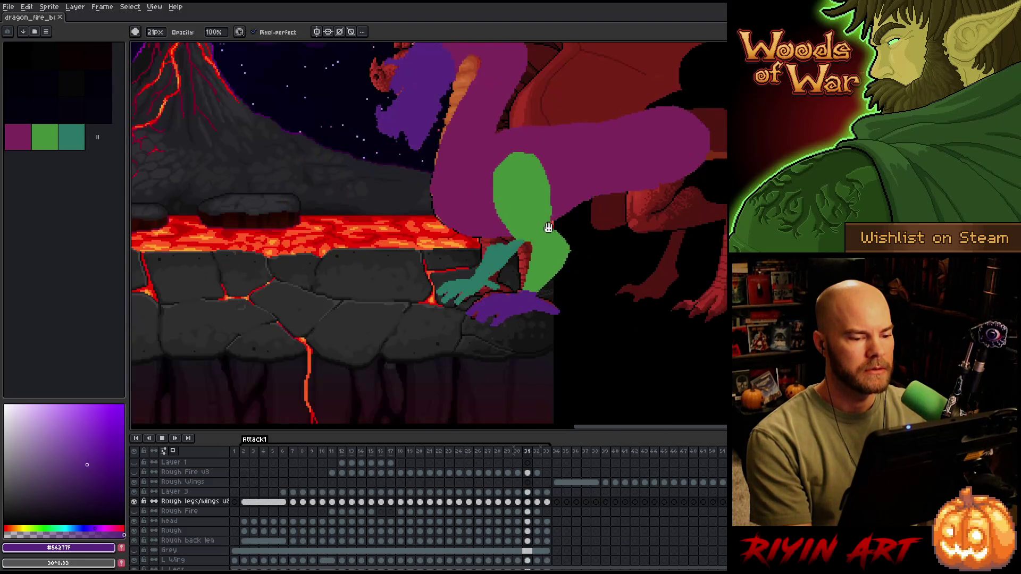
{"action": "scroll", "coordinate": [544, 219], "scroll_direction": "up", "scroll_amount": 1}
{"action": "scroll", "coordinate": [620, 269], "scroll_direction": "down", "scroll_amount": 1}
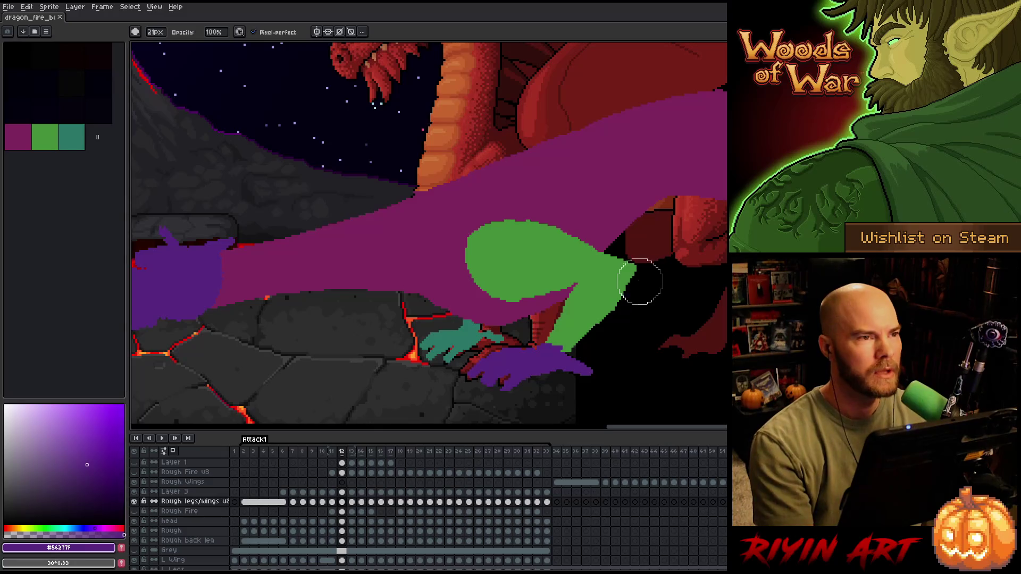
{"action": "scroll", "coordinate": [627, 279], "scroll_direction": "down", "scroll_amount": 2}
{"action": "scroll", "coordinate": [643, 282], "scroll_direction": "up", "scroll_amount": 3}
{"action": "scroll", "coordinate": [646, 288], "scroll_direction": "down", "scroll_amount": 1}
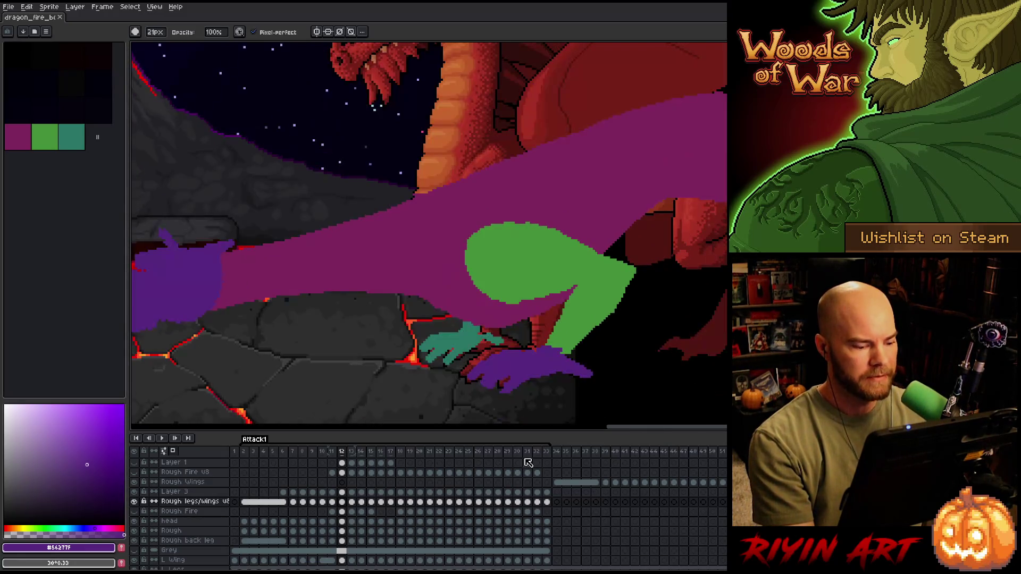
{"action": "left_click", "coordinate": [280, 452]}
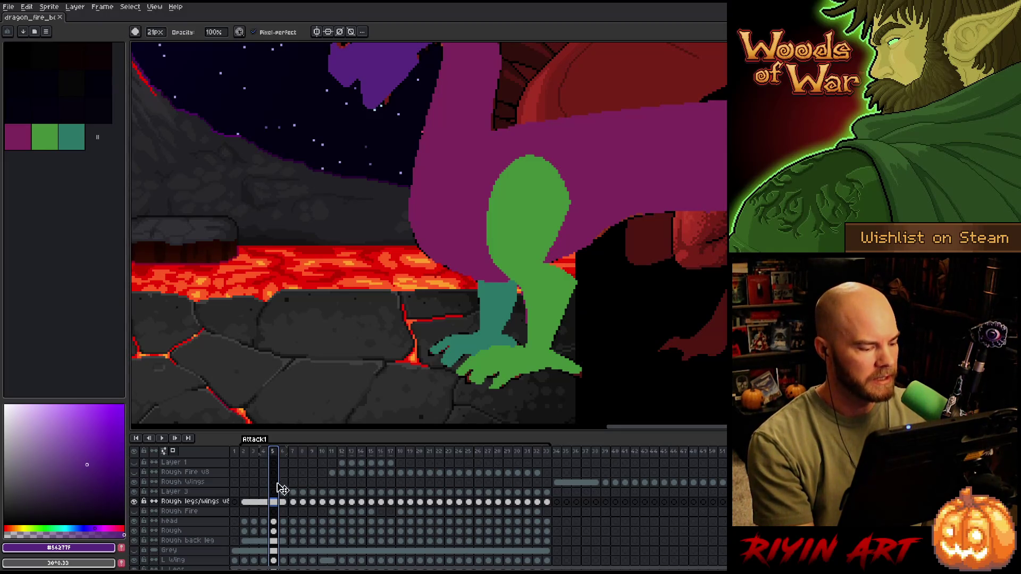
- Magic-wand select the green back leg on frame 5, then add Layer 4 above Layer 3
{"action": "left_click", "coordinate": [275, 503]}
{"action": "key", "text": "w"}
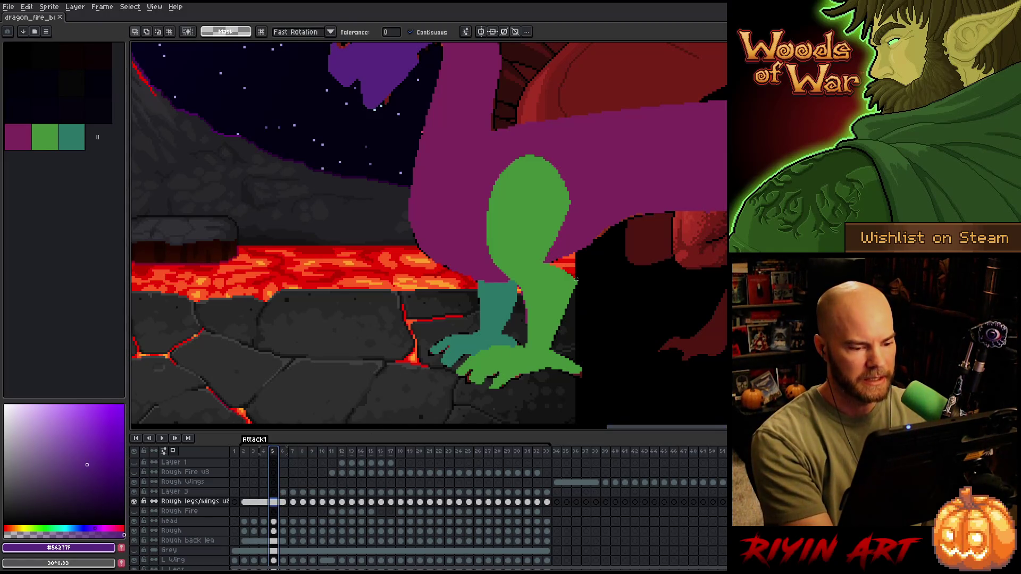
{"action": "left_click", "coordinate": [559, 299]}
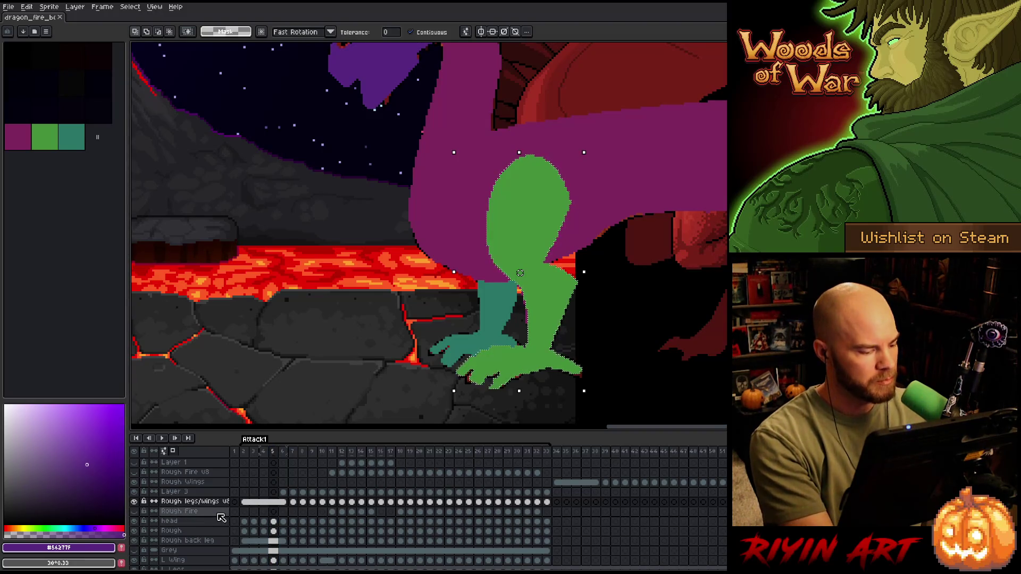
{"action": "left_click", "coordinate": [215, 492]}
{"action": "key", "text": "shift+n"}
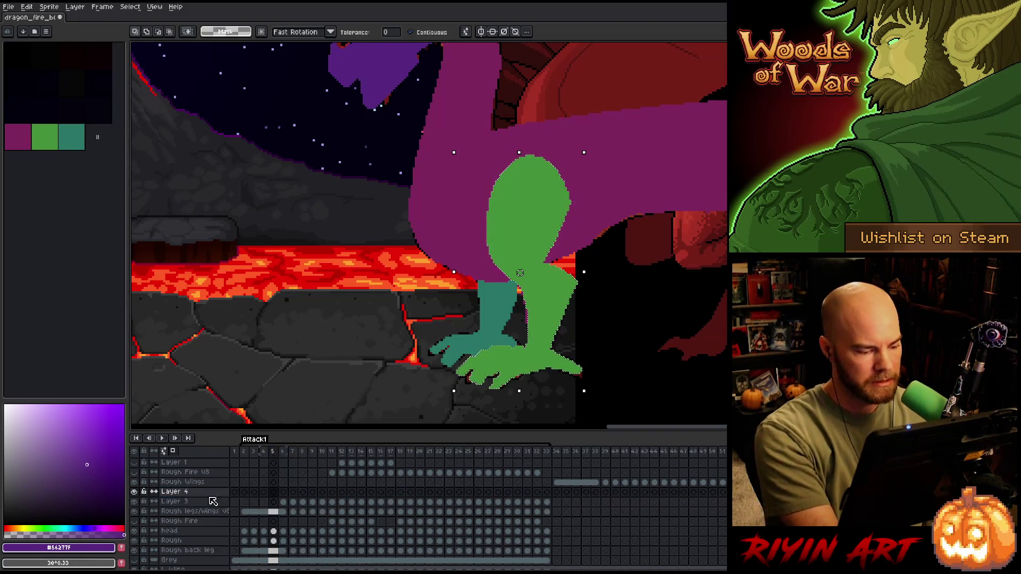
- On Layer 4 frame 6, try out drawing colours and sketch a stroke over the knee
{"action": "left_click", "coordinate": [284, 493]}
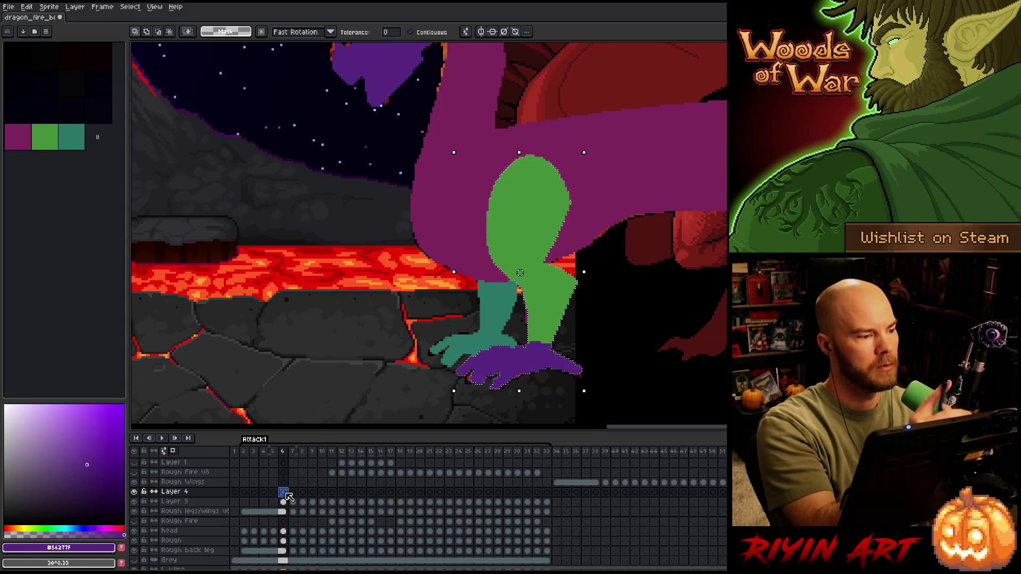
{"action": "left_click_drag", "start_coordinate": [82, 452], "coordinate": [78, 441]}
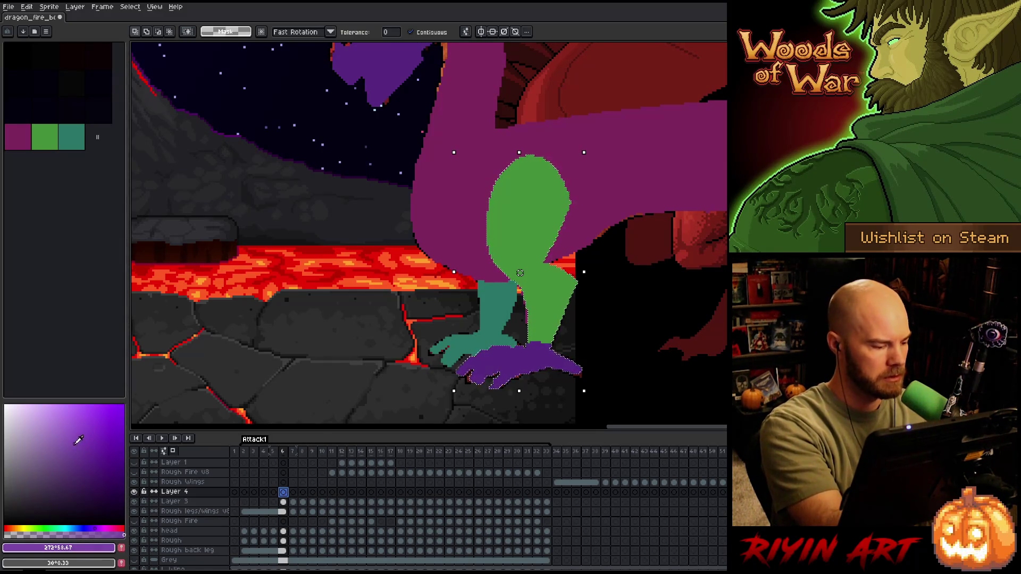
{"action": "left_click", "coordinate": [53, 528]}
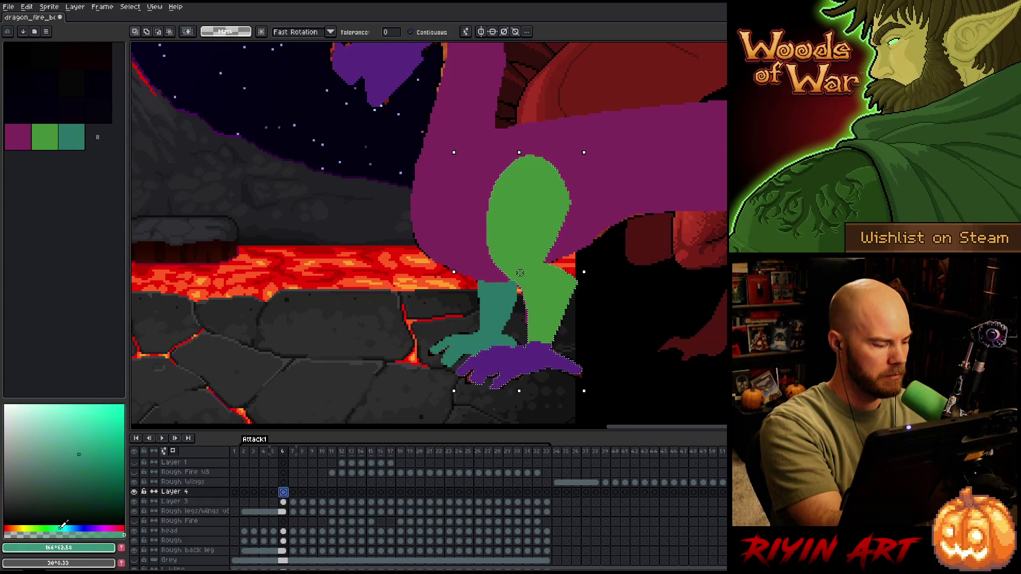
{"action": "left_click_drag", "start_coordinate": [60, 527], "coordinate": [33, 528]}
{"action": "key", "text": "b"}
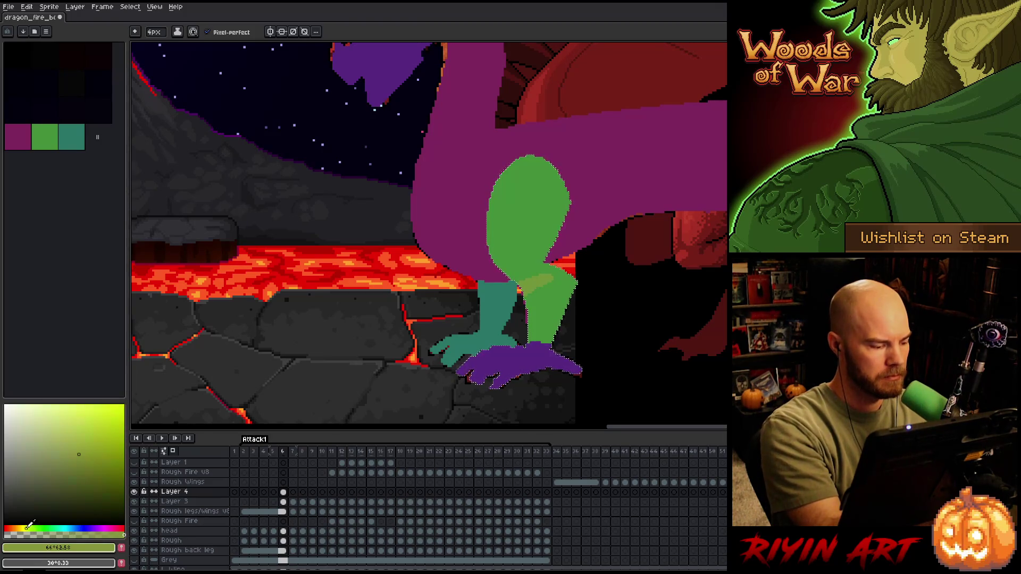
{"action": "left_click", "coordinate": [17, 527]}
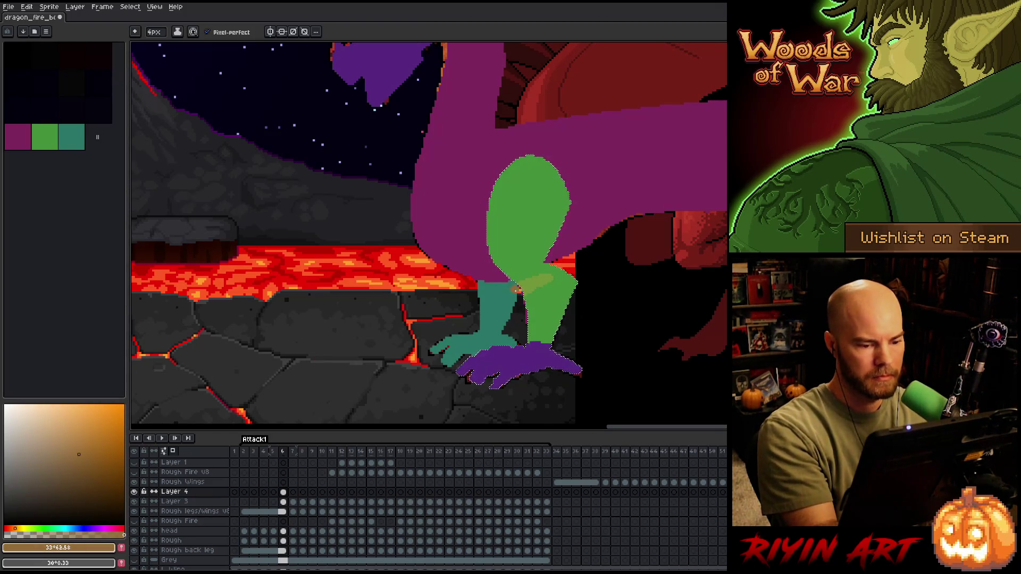
- Fill the knee stroke with magenta, then switch the pencil colour to blue
{"action": "key", "text": "g"}
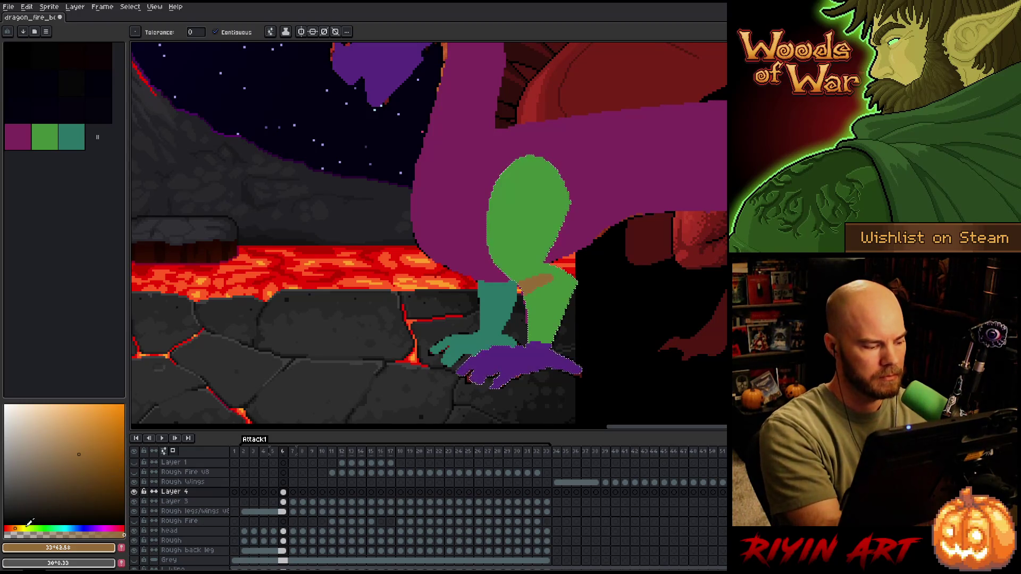
{"action": "left_click", "coordinate": [109, 529]}
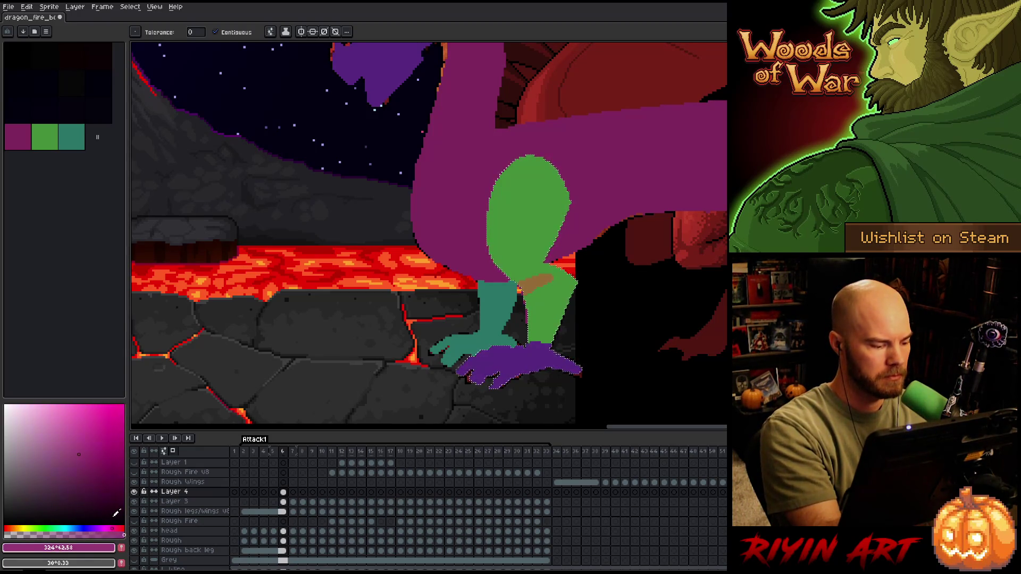
{"action": "left_click", "coordinate": [105, 528]}
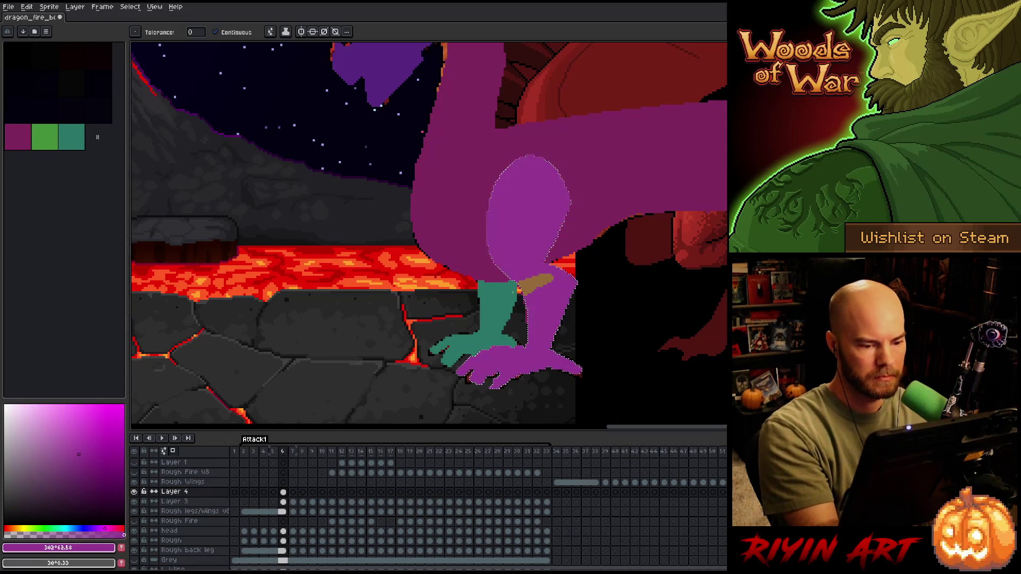
{"action": "left_click", "coordinate": [548, 279]}
{"action": "key", "text": "b"}
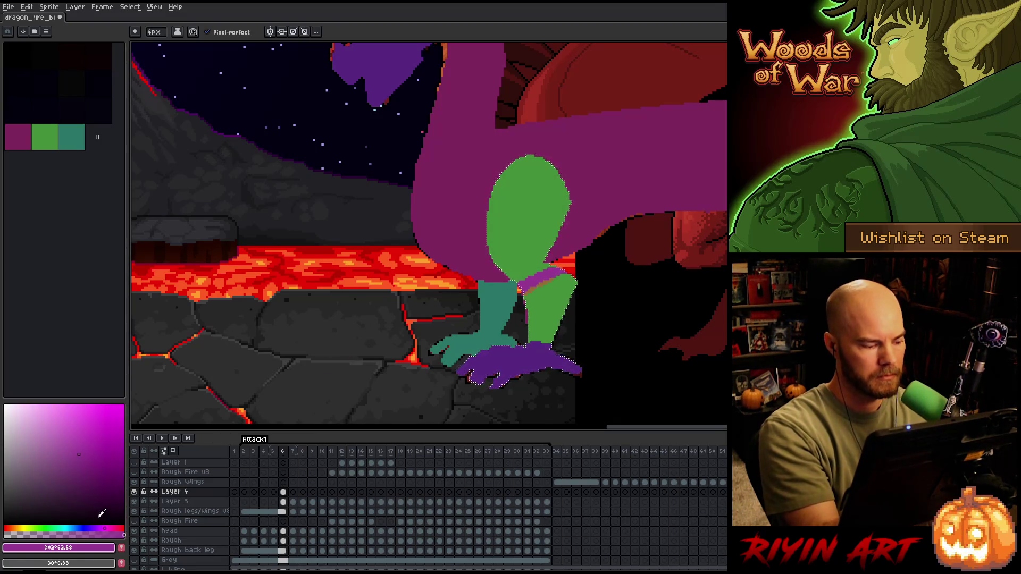
{"action": "left_click", "coordinate": [111, 528]}
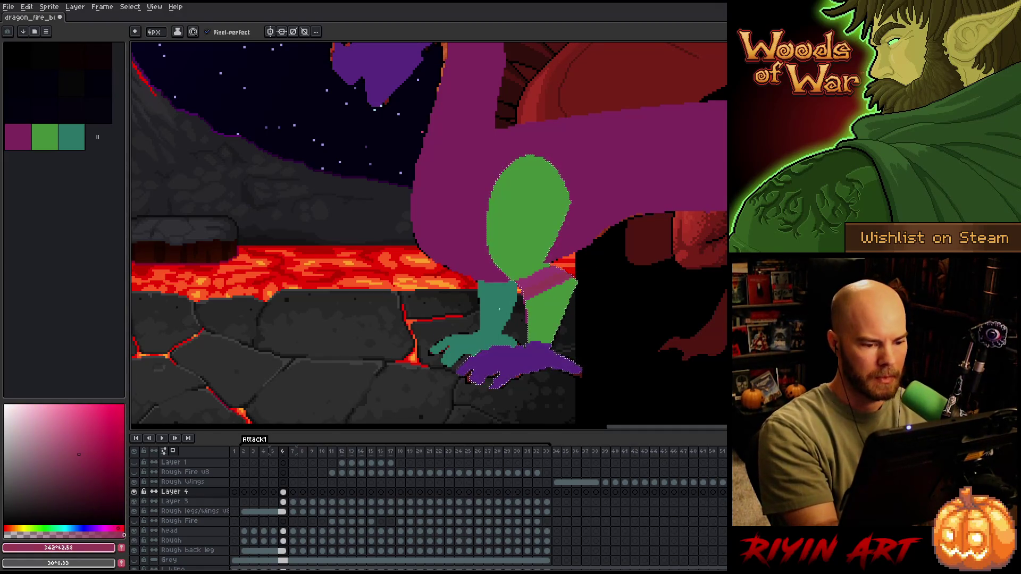
{"action": "left_click_drag", "start_coordinate": [74, 529], "coordinate": [82, 527]}
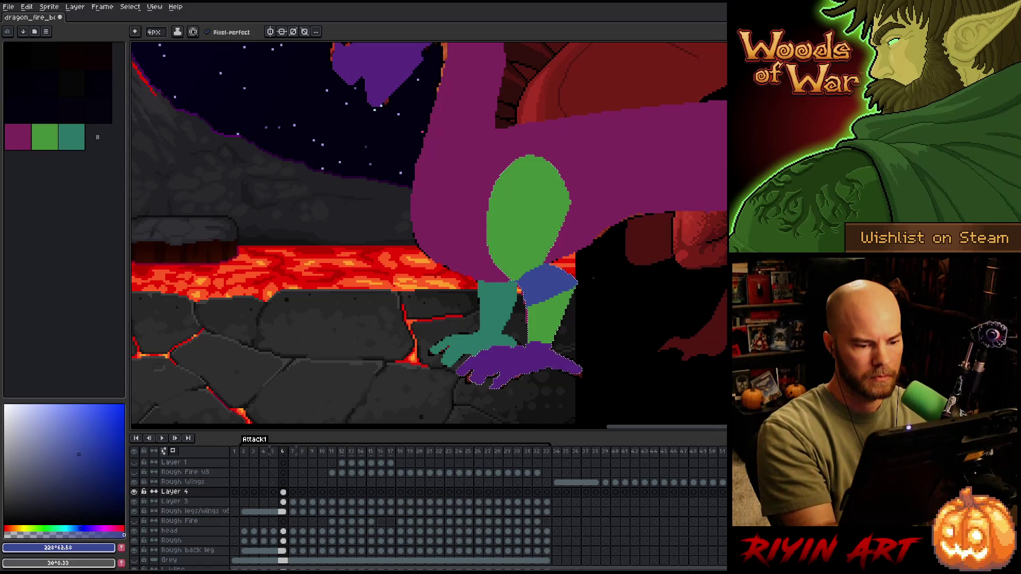
- Extend the blue block down the shin to the purple foot using eraser and pencil
{"action": "key", "text": "e"}
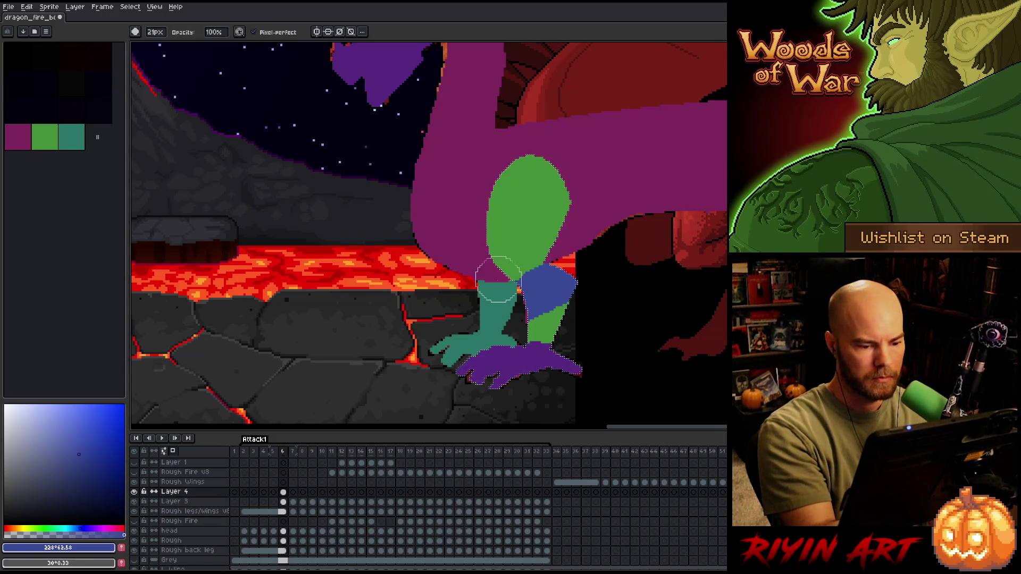
{"action": "left_click", "coordinate": [154, 32]}
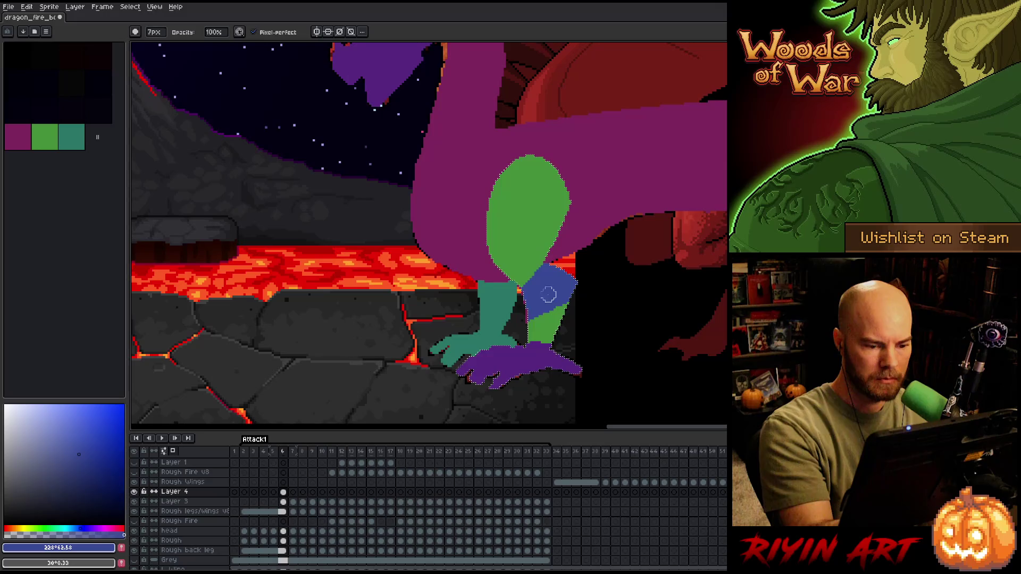
{"action": "key", "text": "b"}
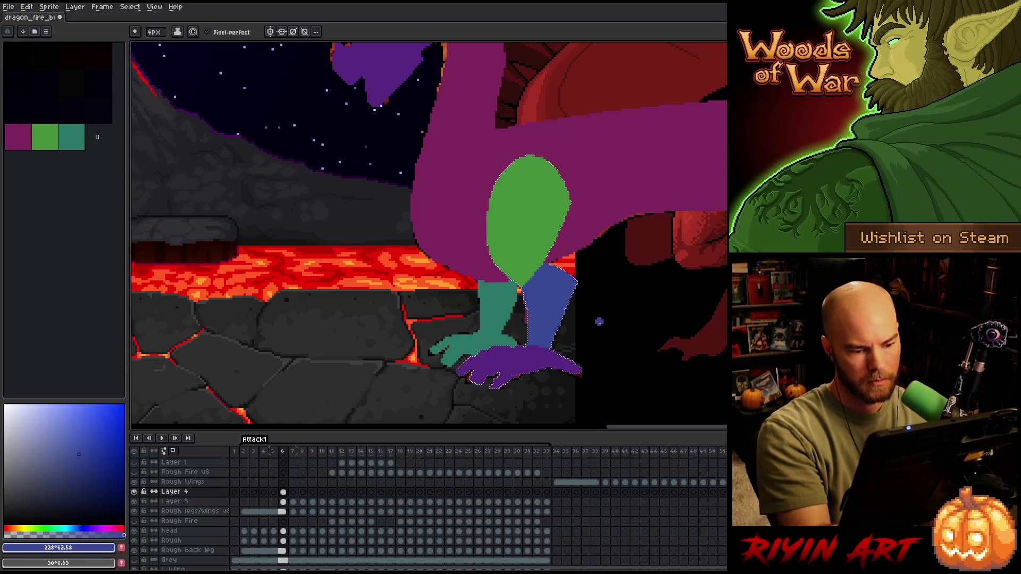
{"action": "left_click", "coordinate": [284, 492]}
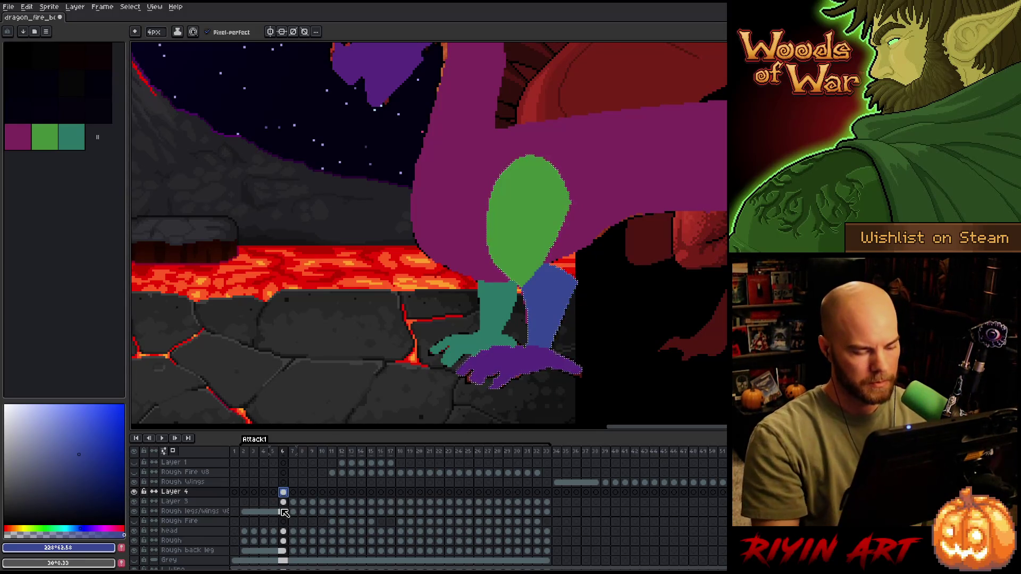
- Link Layer 4's blue leg across frames 6–33, then unlink the cels so each frame is editable
{"action": "left_click", "coordinate": [297, 494]}
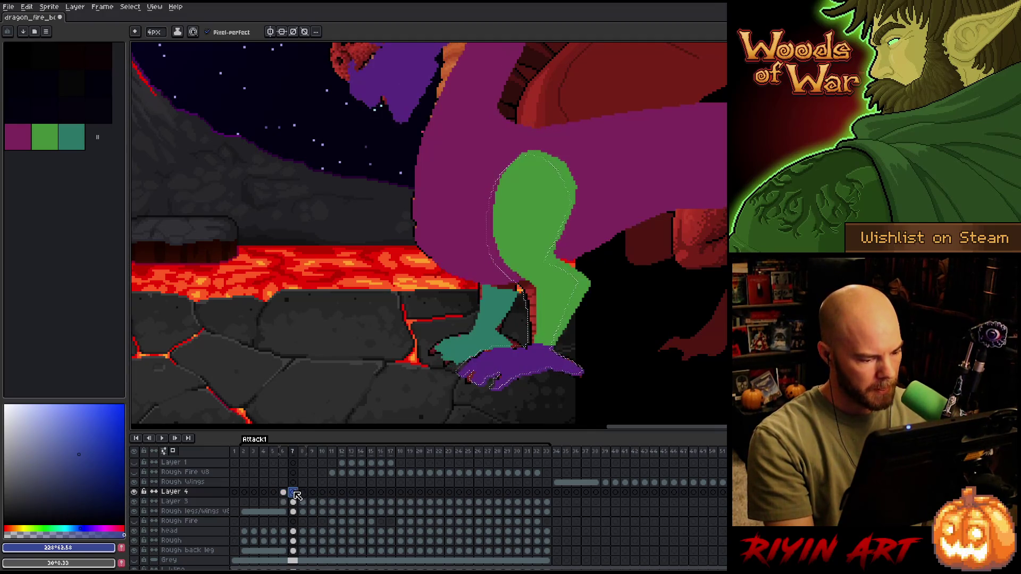
{"action": "left_click_drag", "start_coordinate": [286, 494], "coordinate": [547, 492]}
{"action": "right_click", "coordinate": [547, 494]}
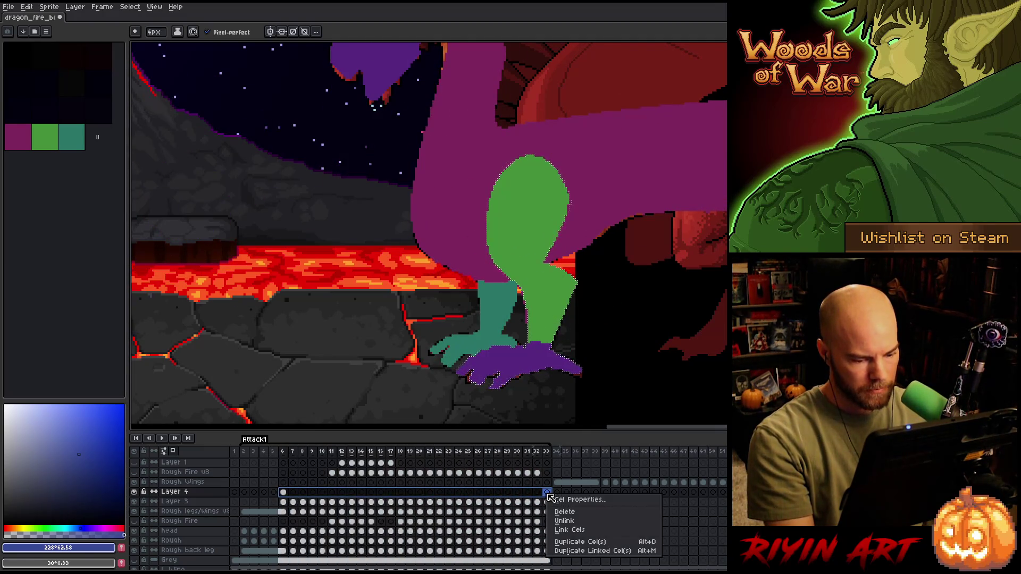
{"action": "left_click", "coordinate": [563, 531]}
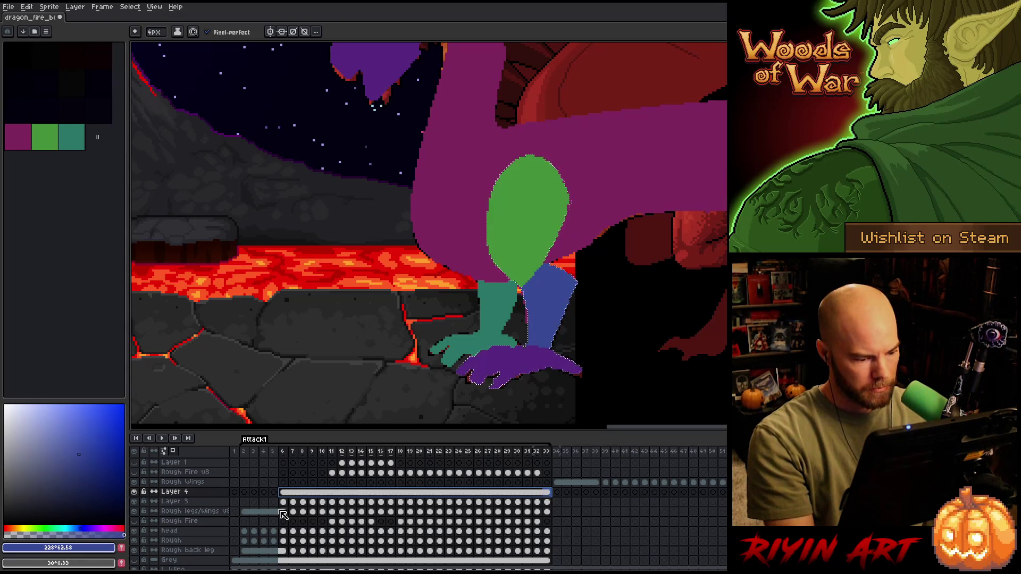
{"action": "right_click", "coordinate": [300, 496]}
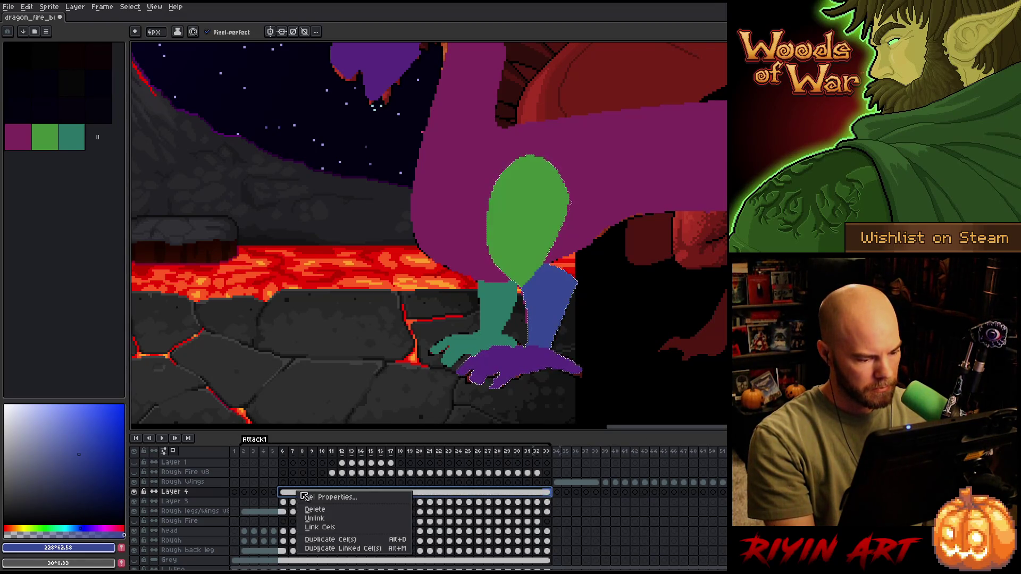
{"action": "left_click", "coordinate": [315, 519]}
{"action": "left_click", "coordinate": [285, 493]}
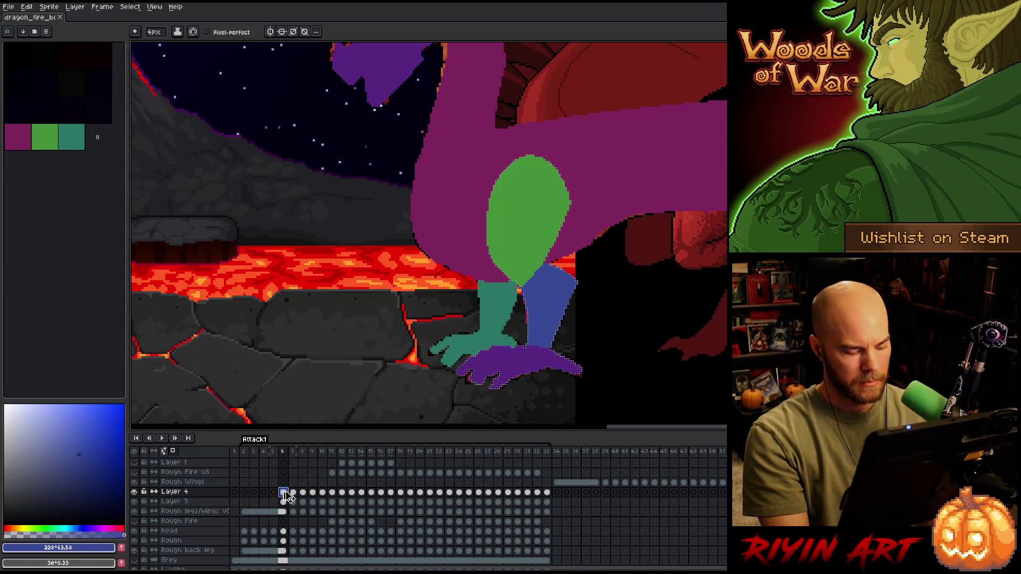
{"action": "key", "text": "Right"}
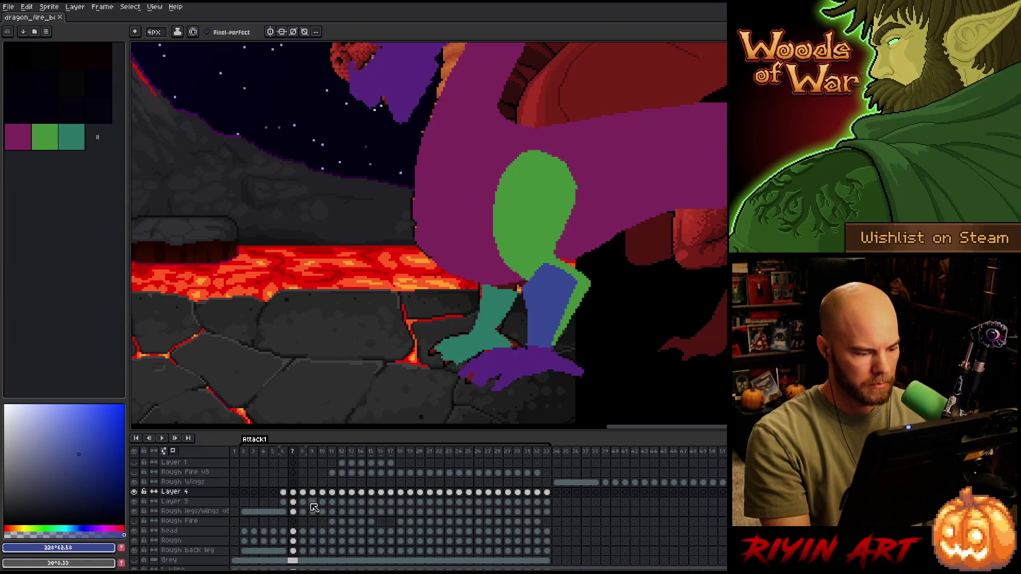
- Select the blue leg on frame 7, rotate it about -10.5° and nudge it up-right
{"action": "key", "text": "w"}
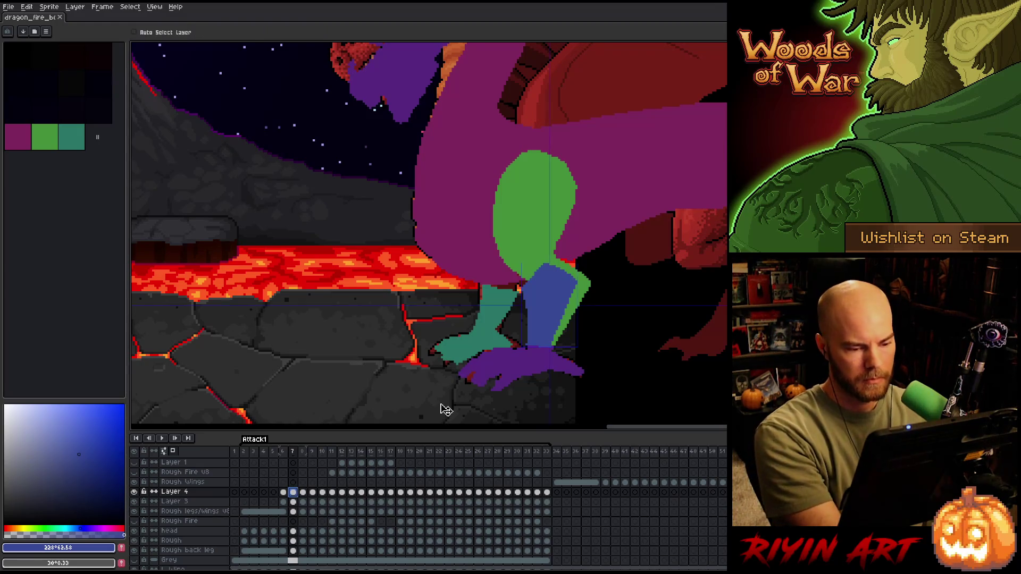
{"action": "left_click", "coordinate": [529, 319]}
{"action": "left_click", "coordinate": [553, 309]}
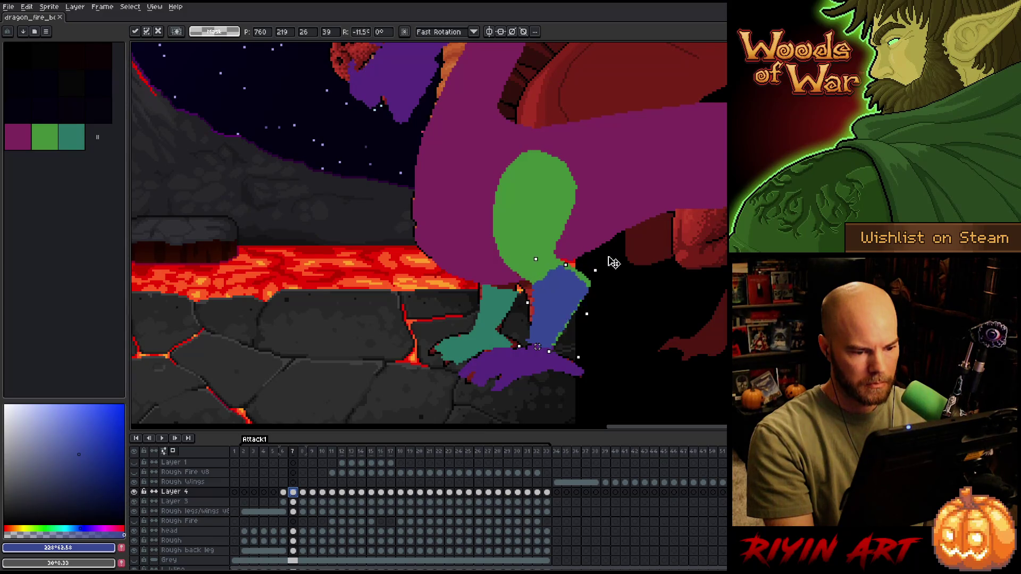
{"action": "left_click_drag", "start_coordinate": [606, 262], "coordinate": [598, 260]}
{"action": "left_click_drag", "start_coordinate": [559, 328], "coordinate": [565, 324]}
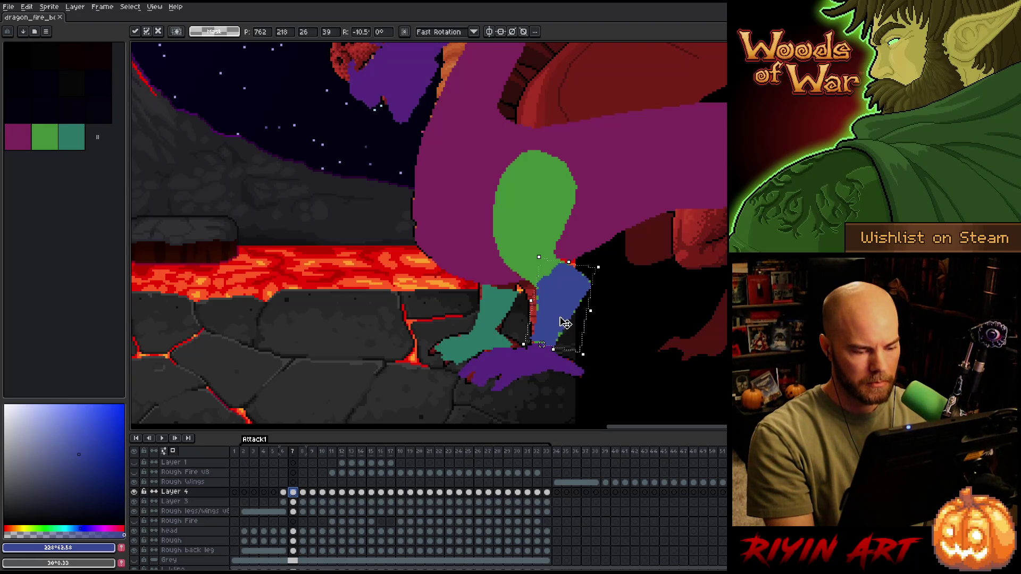
{"action": "scroll", "coordinate": [564, 306], "scroll_direction": "up", "scroll_amount": 2}
{"action": "scroll", "coordinate": [565, 307], "scroll_direction": "down", "scroll_amount": 1}
{"action": "scroll", "coordinate": [504, 271], "scroll_direction": "up", "scroll_amount": 1}
{"action": "left_click_drag", "start_coordinate": [504, 272], "coordinate": [506, 276]}
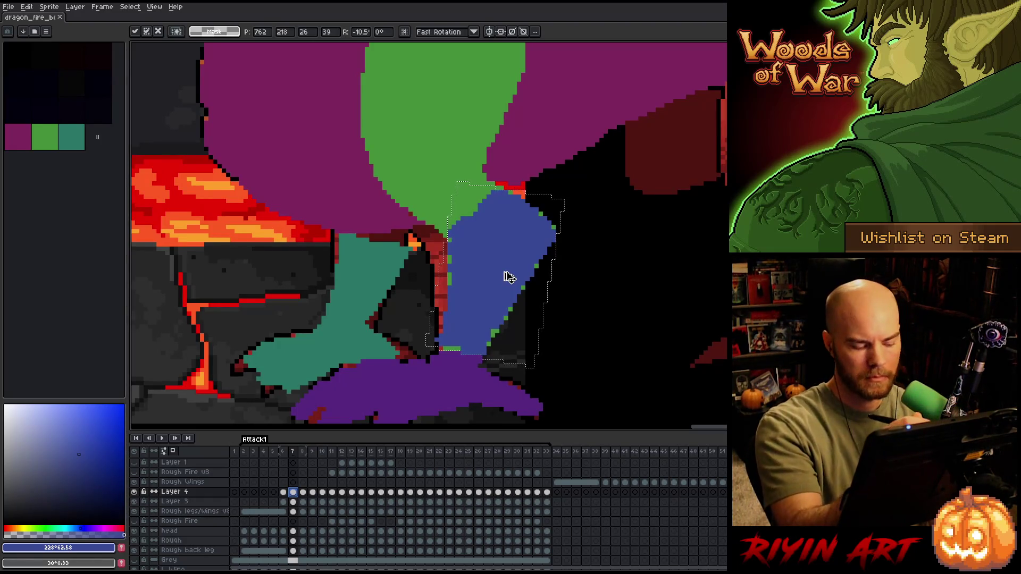
- Commit the rotation and tidy the blue leg's edges with a 1px pencil and eraser
{"action": "key", "text": "b"}
{"action": "key", "text": "minus"}
{"action": "key", "text": "minus"}
{"action": "key", "text": "minus"}
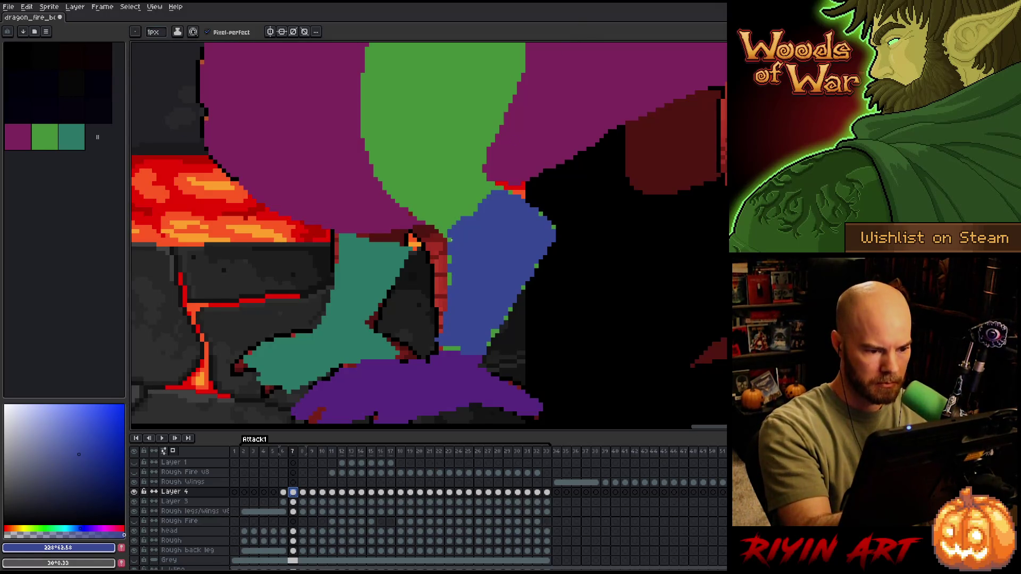
{"action": "key", "text": "e"}
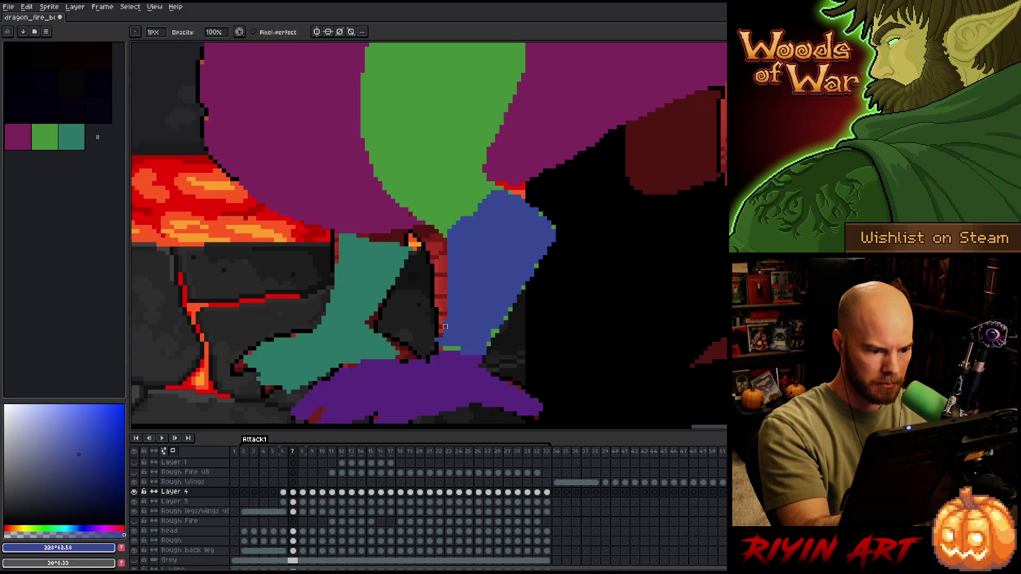
{"action": "key", "text": "b"}
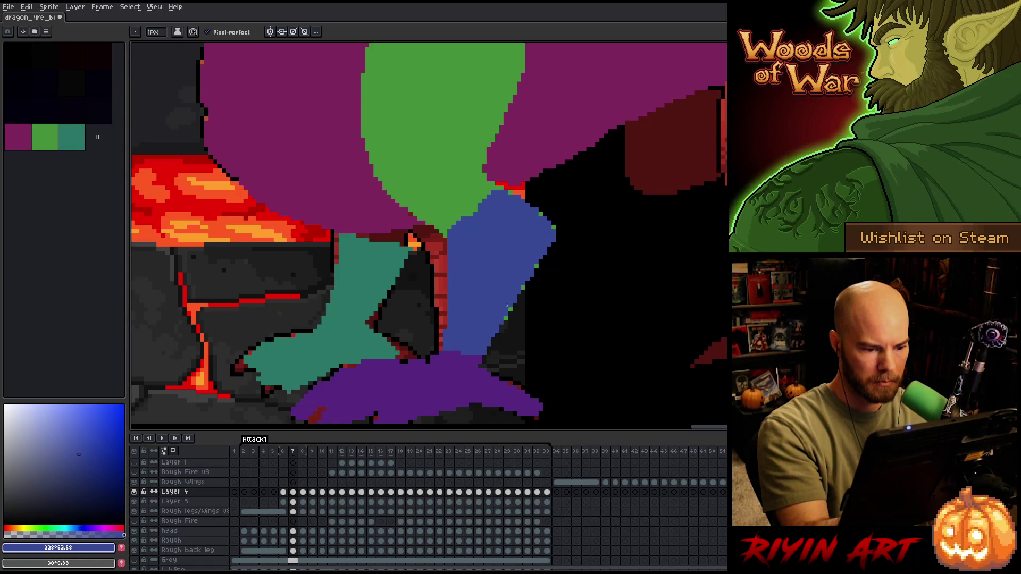
{"action": "key", "text": "e"}
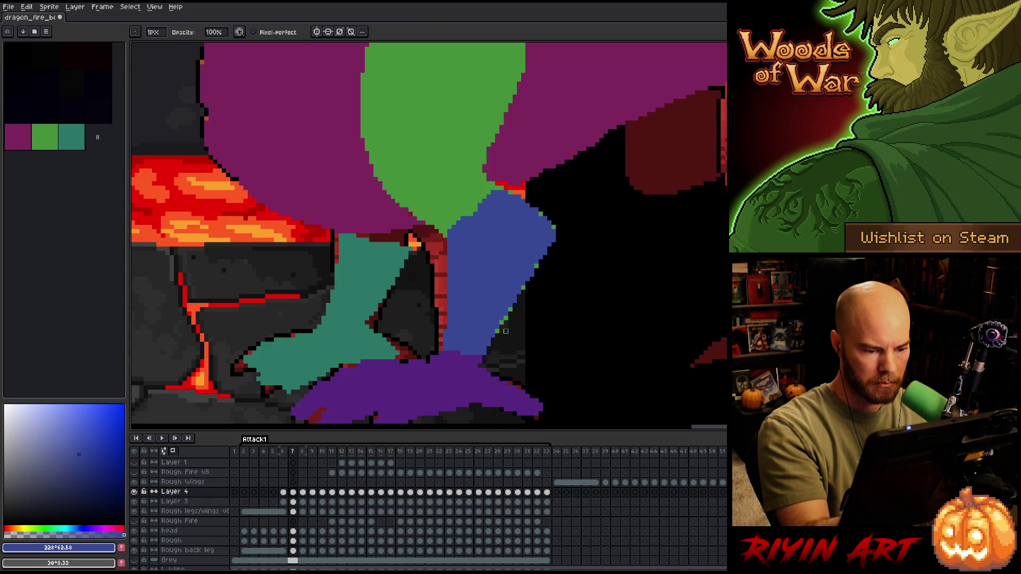
{"action": "key", "text": "b"}
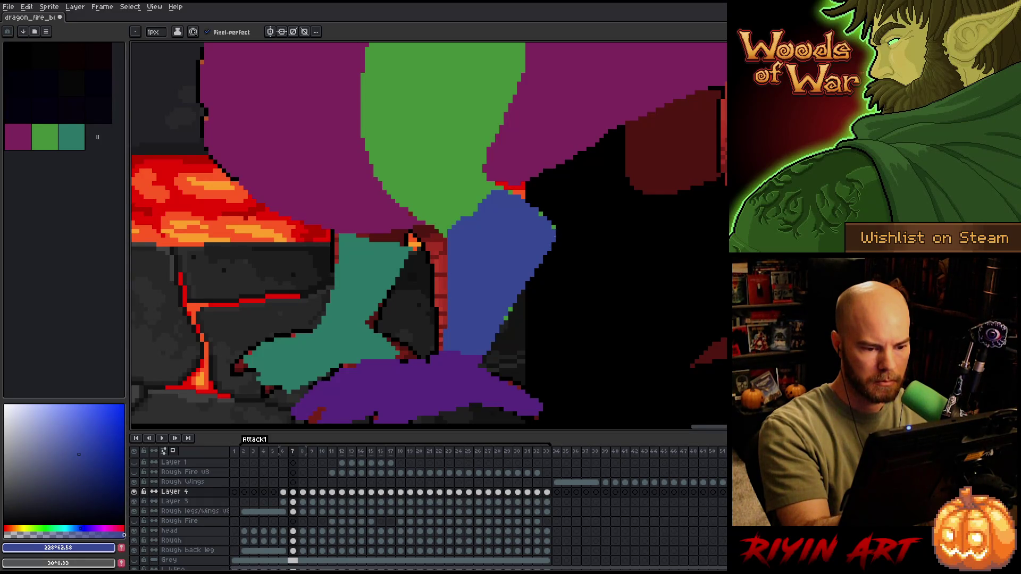
{"action": "key", "text": "b"}
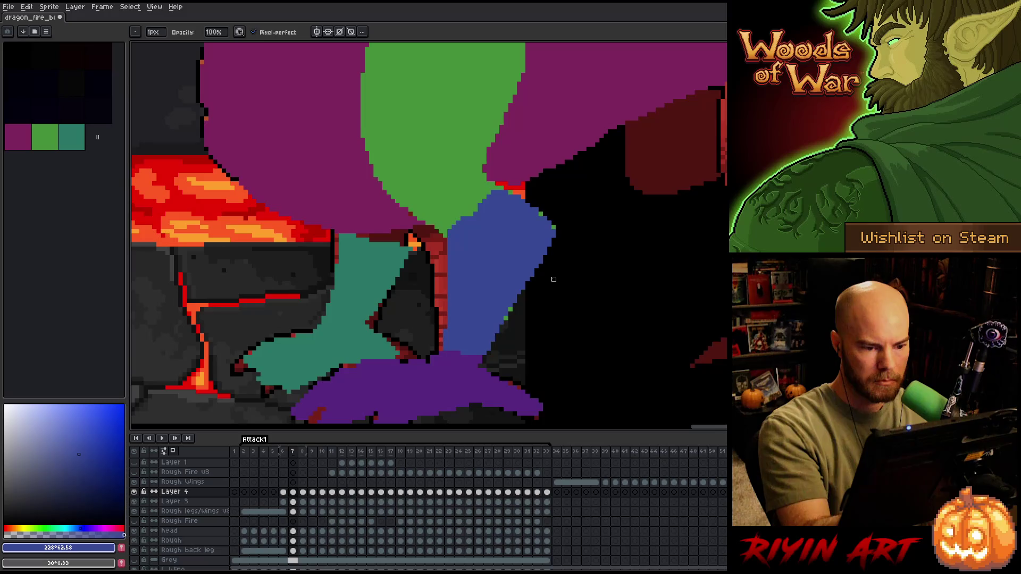
{"action": "key", "text": "e"}
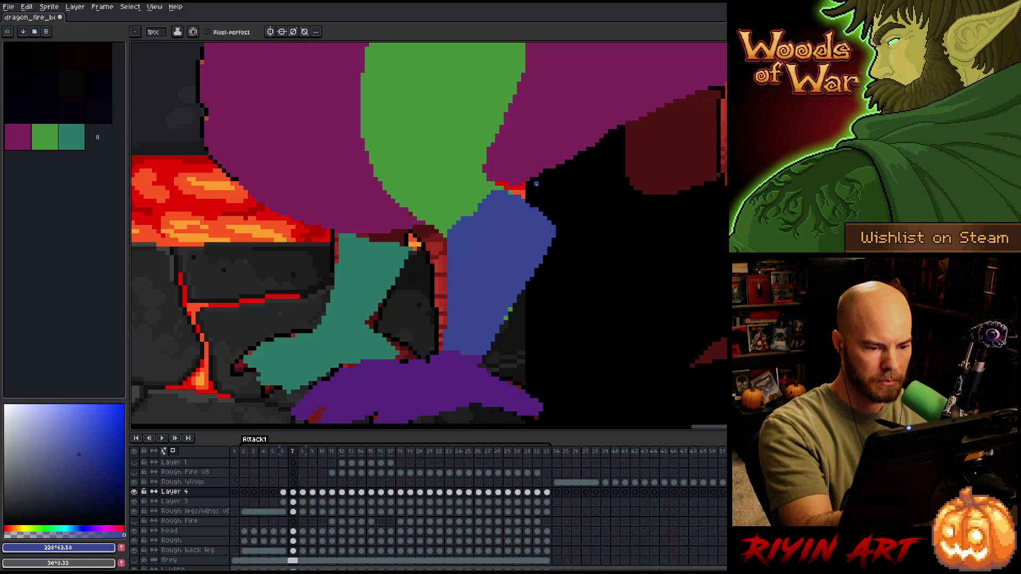
{"action": "key", "text": "b"}
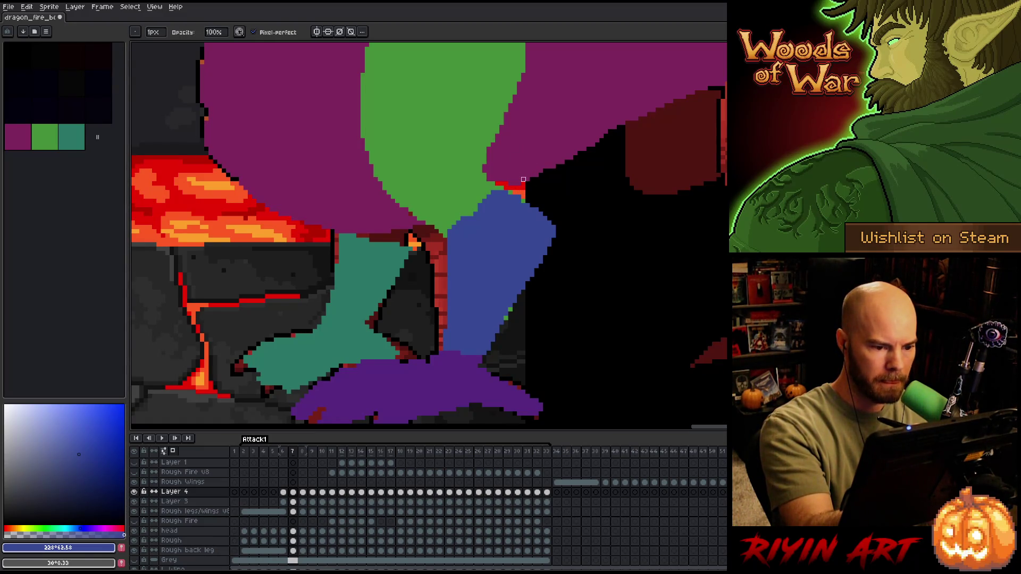
{"action": "key", "text": "e"}
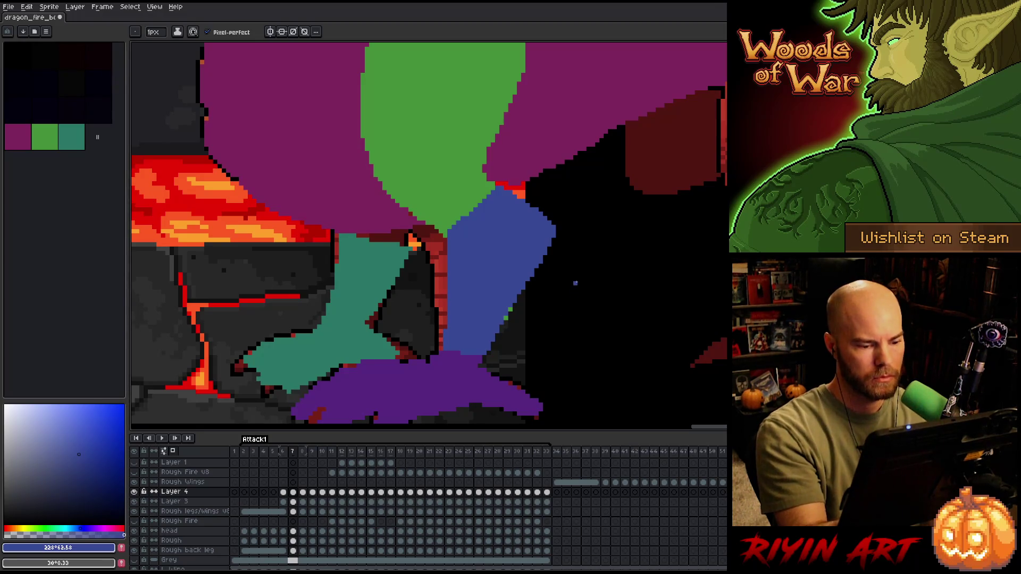
- Hide and re-show Layer 4, then flip between frames 6 and 7 to compare leg poses
{"action": "left_click", "coordinate": [136, 492]}
{"action": "left_click", "coordinate": [135, 493]}
{"action": "left_click", "coordinate": [135, 493]}
{"action": "left_click", "coordinate": [135, 493]}
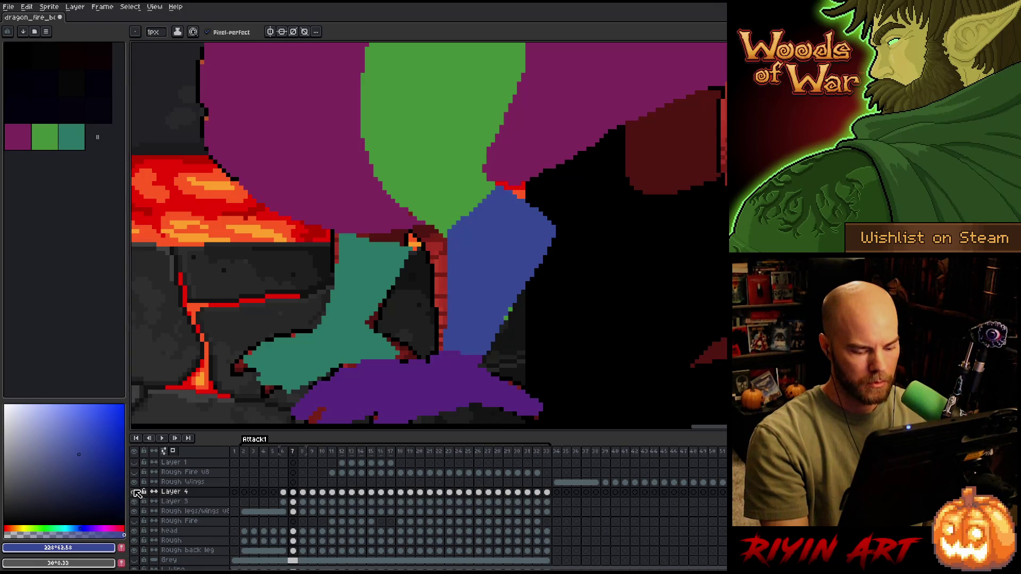
{"action": "key", "text": "Left"}
{"action": "key", "text": "Right"}
{"action": "key", "text": "Left"}
{"action": "key", "text": "Right"}
{"action": "key", "text": "Left"}
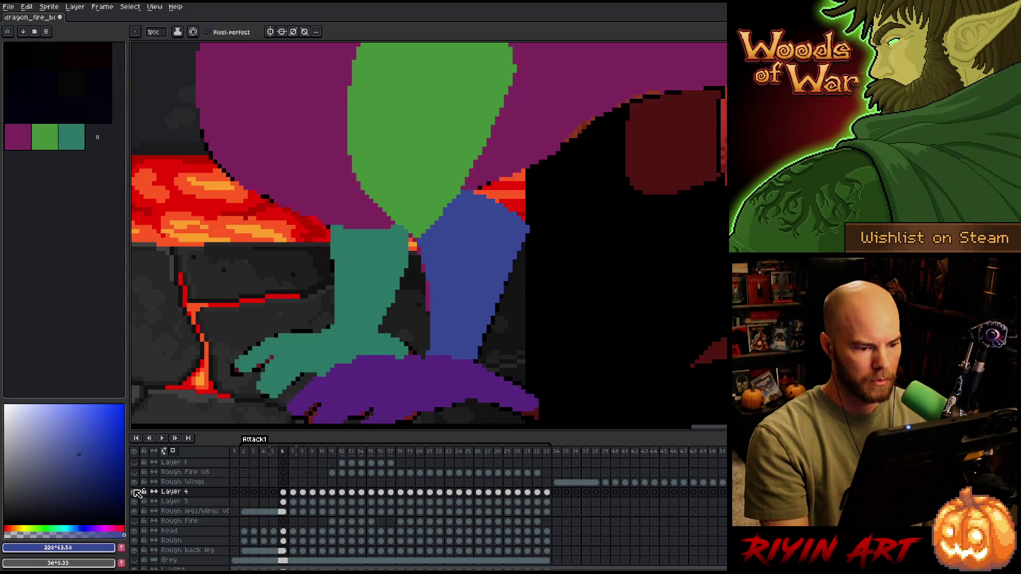
{"action": "key", "text": "Right"}
{"action": "key", "text": "Left"}
{"action": "key", "text": "Right"}
{"action": "key", "text": "Left"}
{"action": "key", "text": "Right"}
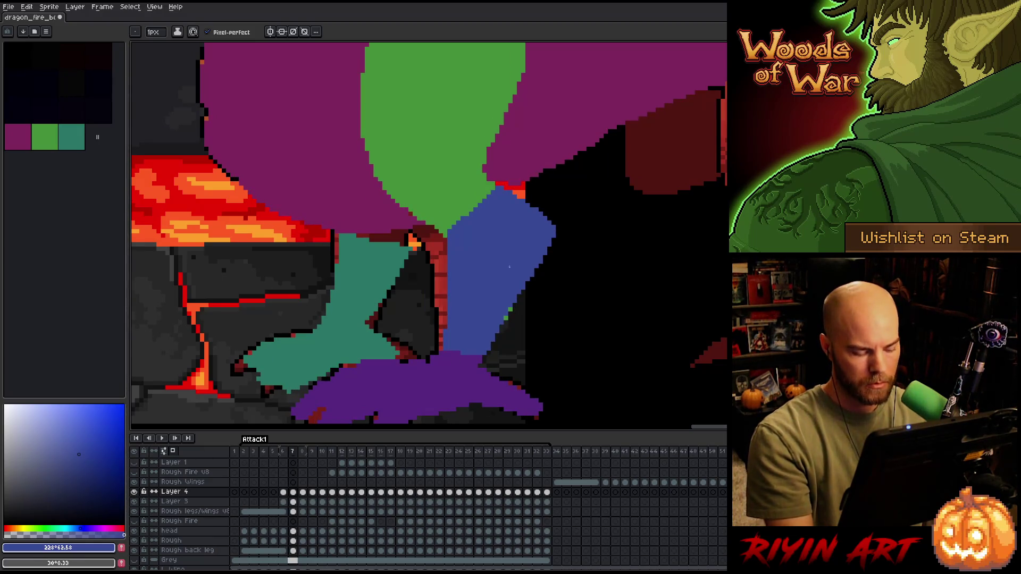
- Switch to the Move tool and keep comparing frames 6 and 7, zooming in on the legs
{"action": "key", "text": "v"}
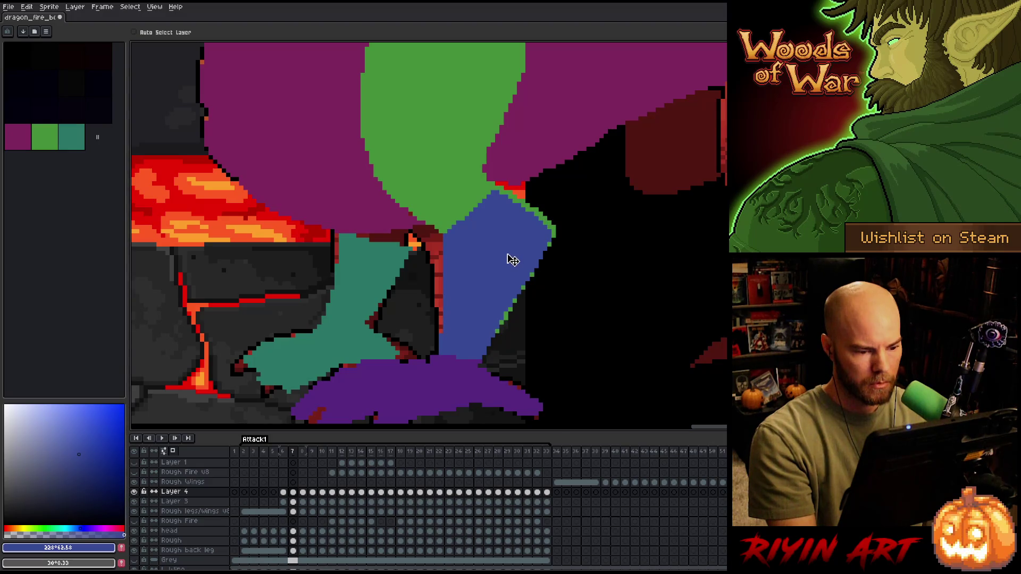
{"action": "key", "text": "Left"}
{"action": "key", "text": "Right"}
{"action": "key", "text": "Left"}
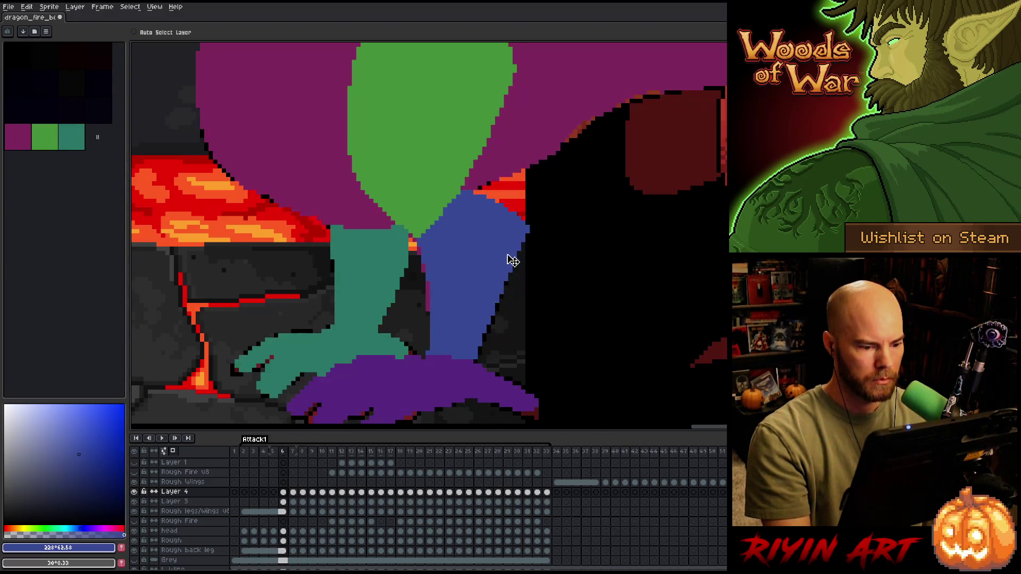
{"action": "key", "text": "Right"}
{"action": "key", "text": "Left"}
{"action": "key", "text": "Right"}
{"action": "key", "text": "Left"}
{"action": "key", "text": "Right"}
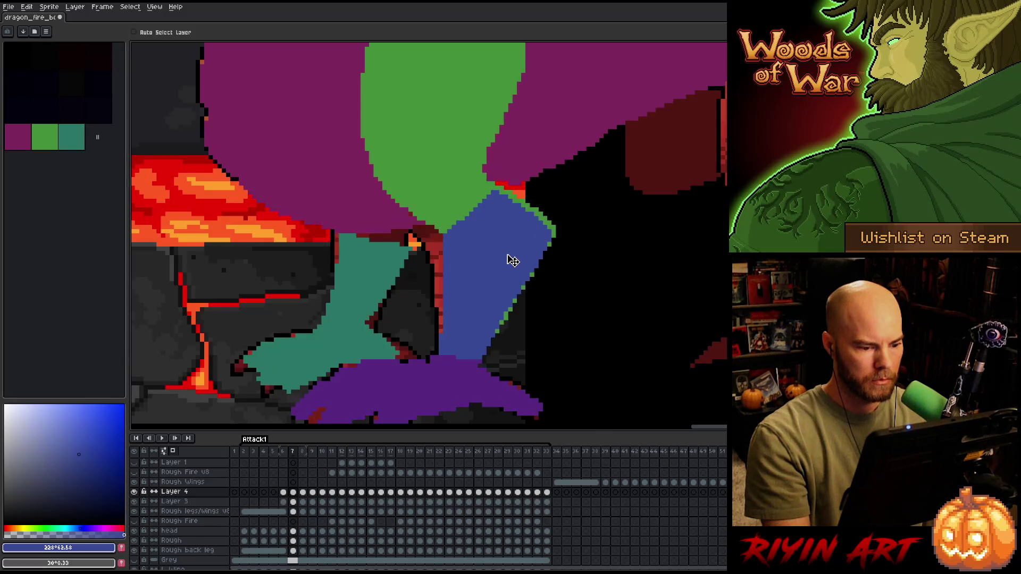
{"action": "key", "text": "Left"}
{"action": "key", "text": "Right"}
{"action": "key", "text": "Left"}
{"action": "key", "text": "Right"}
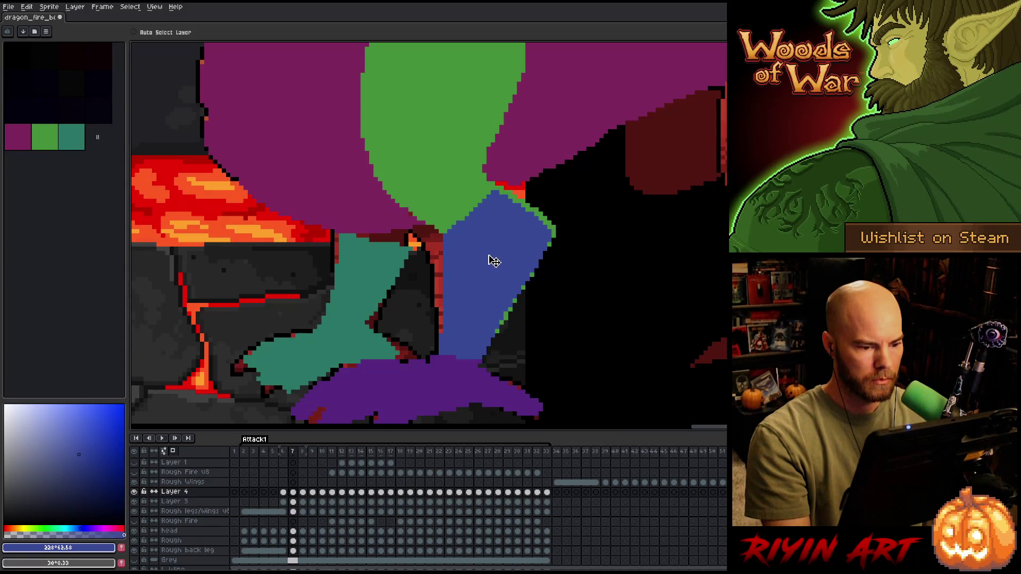
{"action": "key", "text": "ctrl+z"}
{"action": "key", "text": "Left"}
{"action": "key", "text": "Right"}
{"action": "key", "text": "Left"}
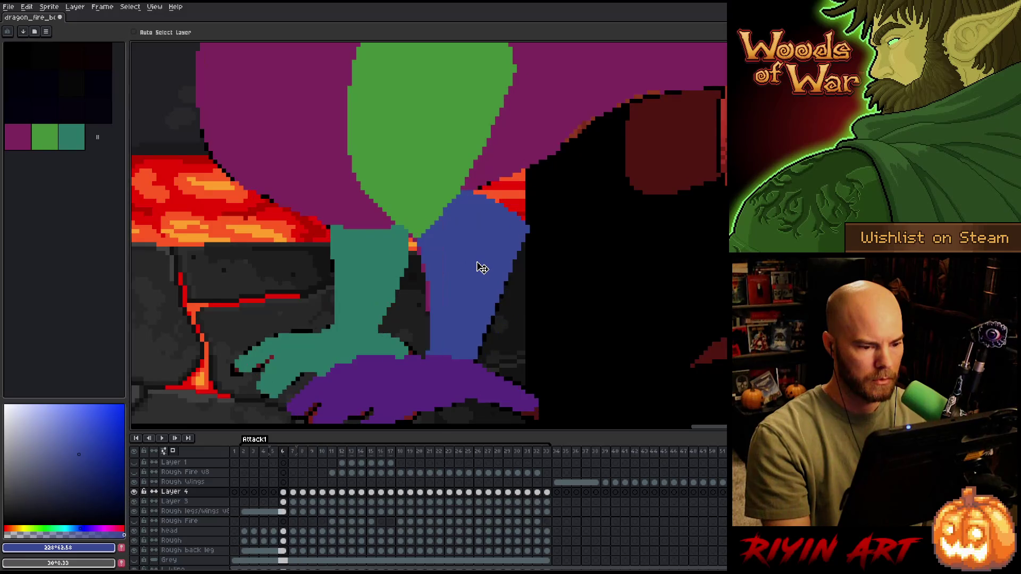
{"action": "key", "text": "Right"}
{"action": "key", "text": "Left"}
{"action": "key", "text": "Right"}
{"action": "scroll", "coordinate": [482, 267], "scroll_direction": "down", "scroll_amount": 3}
{"action": "key", "text": "Left"}
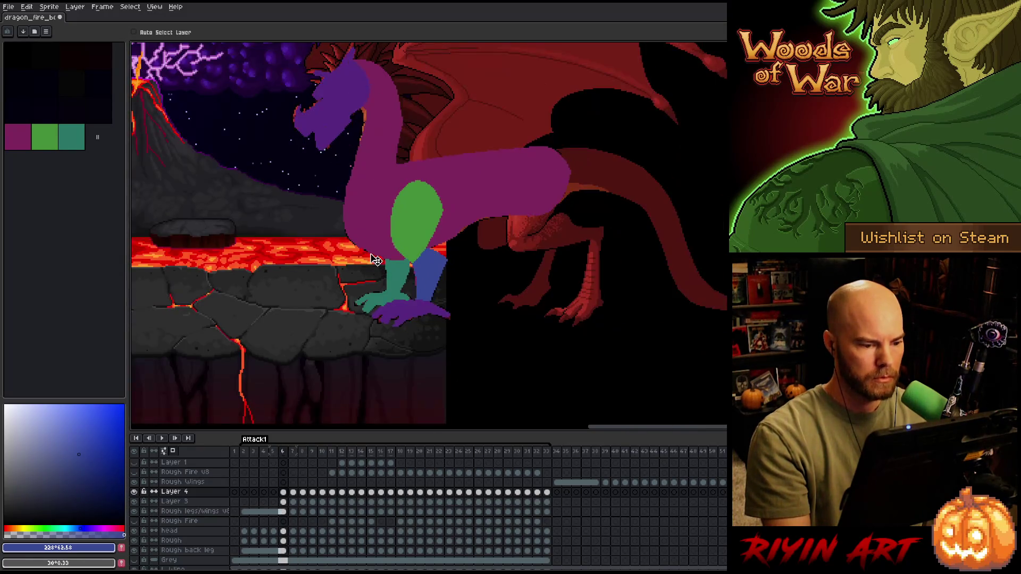
{"action": "key", "text": "Right"}
{"action": "key", "text": "Left"}
{"action": "key", "text": "Right"}
{"action": "key", "text": "Left"}
{"action": "key", "text": "Right"}
{"action": "key", "text": "Left"}
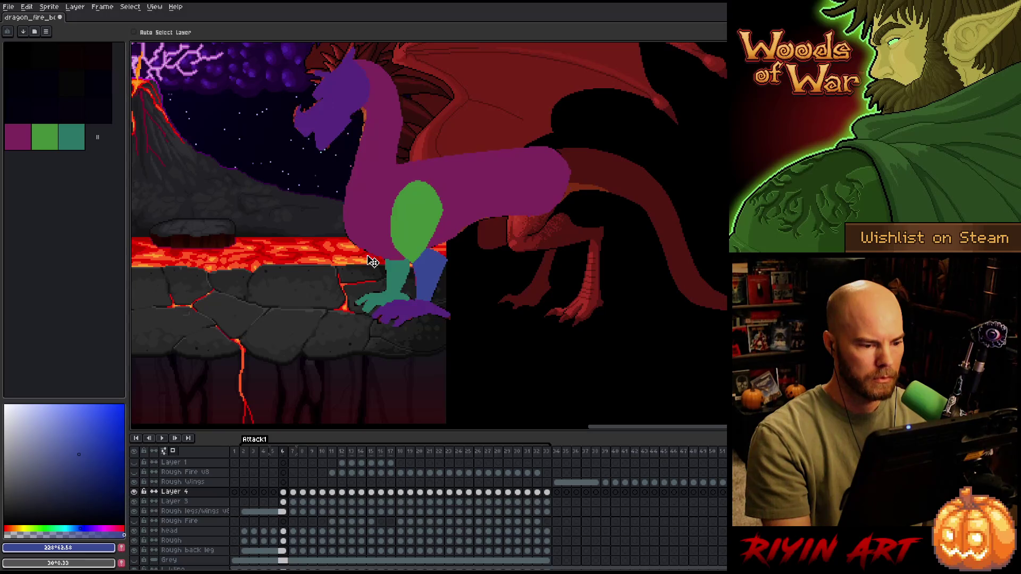
{"action": "key", "text": "Right"}
{"action": "key", "text": "Left"}
{"action": "key", "text": "Right"}
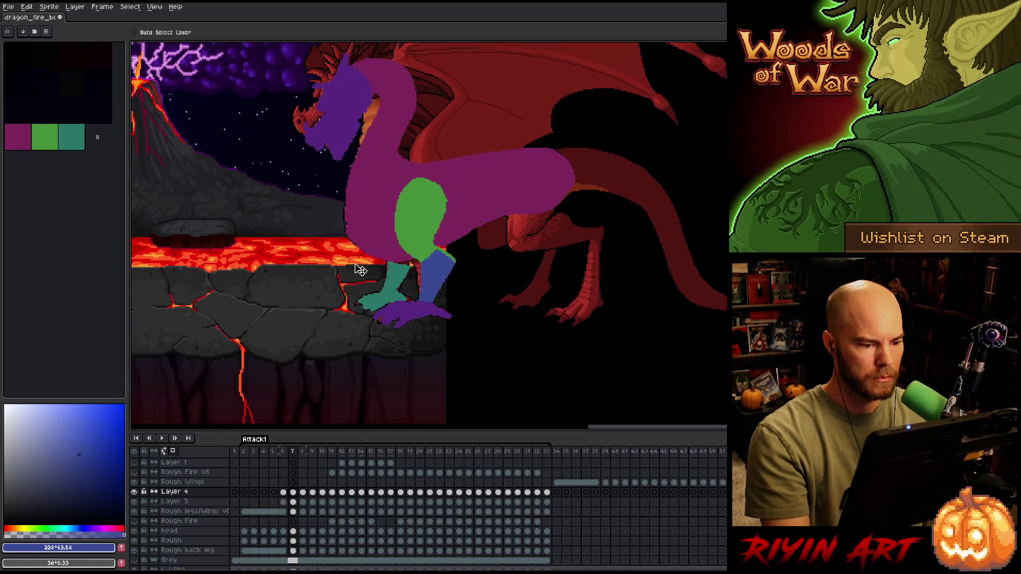
{"action": "key", "text": "Left"}
{"action": "scroll", "coordinate": [367, 270], "scroll_direction": "up", "scroll_amount": 1}
{"action": "scroll", "coordinate": [401, 267], "scroll_direction": "up", "scroll_amount": 1}
{"action": "key", "text": "Right"}
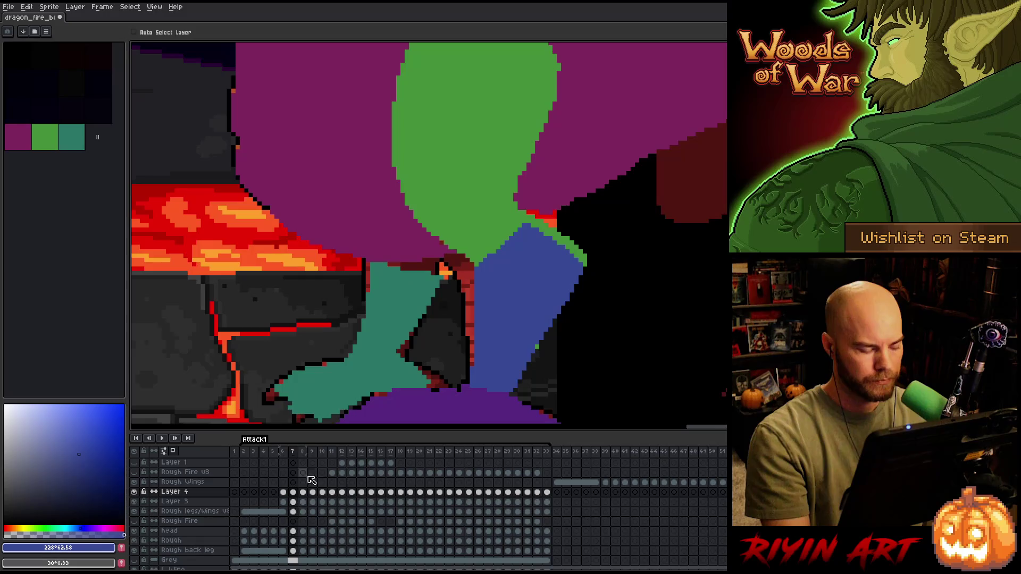
- Select frame 8 on Layer 4 and check it against frame 7
{"action": "left_click", "coordinate": [300, 494]}
{"action": "key", "text": "Left"}
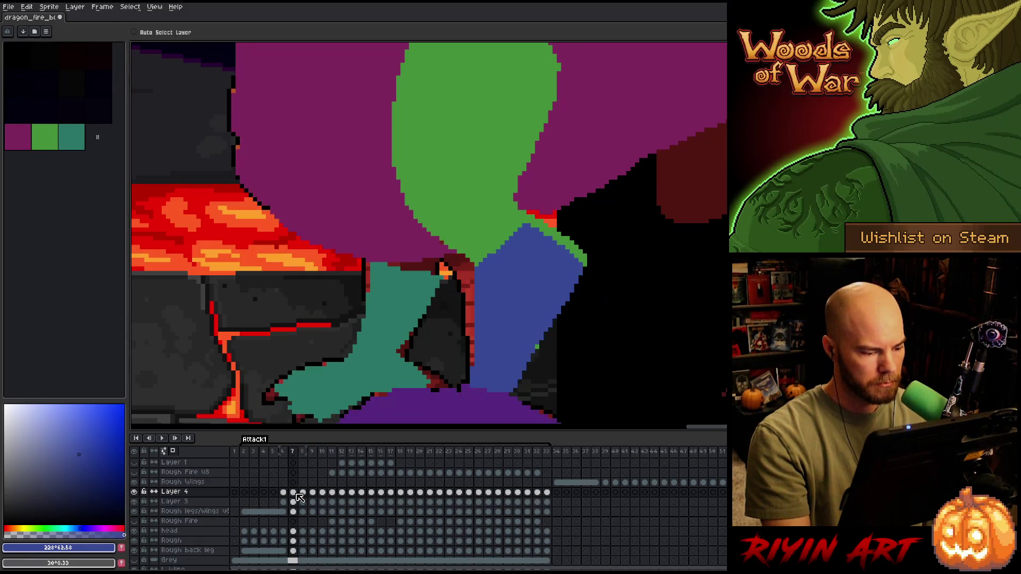
{"action": "key", "text": "Right"}
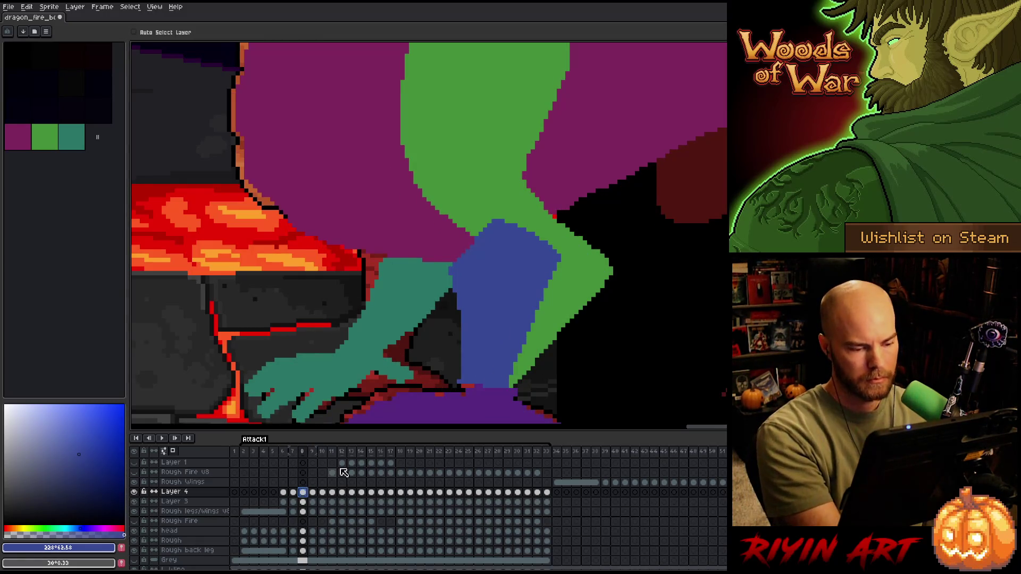
- Rotate the selected blue leg to about -14.9° and nudge it down-left
{"action": "key", "text": "space"}
{"action": "left_click_drag", "start_coordinate": [541, 338], "coordinate": [513, 281]}
{"action": "left_click_drag", "start_coordinate": [497, 227], "coordinate": [535, 234]}
{"action": "mouse_move", "coordinate": [587, 174]}
{"action": "left_mouse_down"}
{"action": "mouse_move", "coordinate": [645, 203]}
{"action": "mouse_move", "coordinate": [636, 192]}
{"action": "left_mouse_up"}
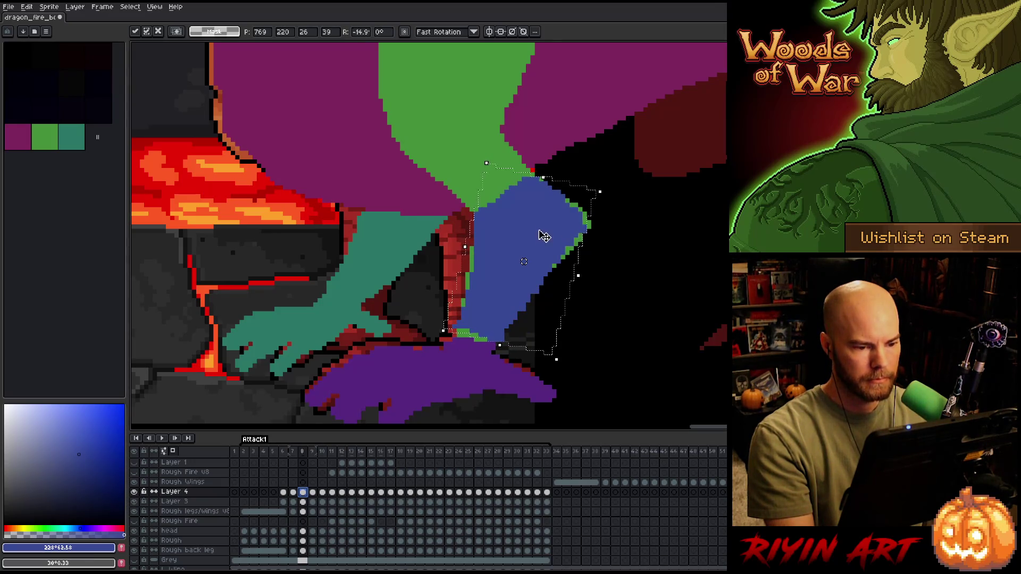
{"action": "left_click_drag", "start_coordinate": [542, 233], "coordinate": [538, 249]}
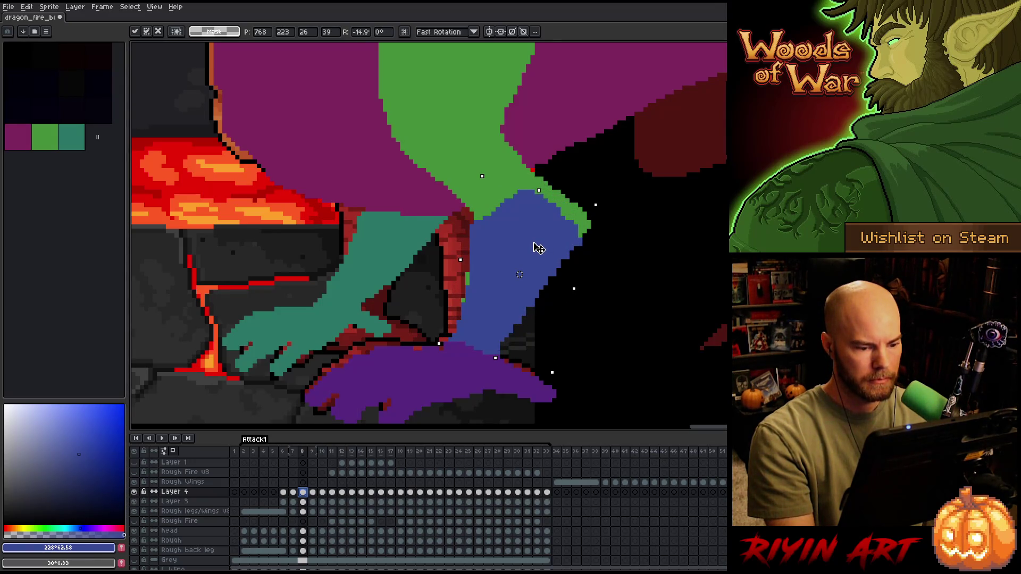
{"action": "key", "text": "Left"}
- Flip between frames 7, 8 and 9 to check the rotated leg's motion
{"action": "key", "text": "Right"}
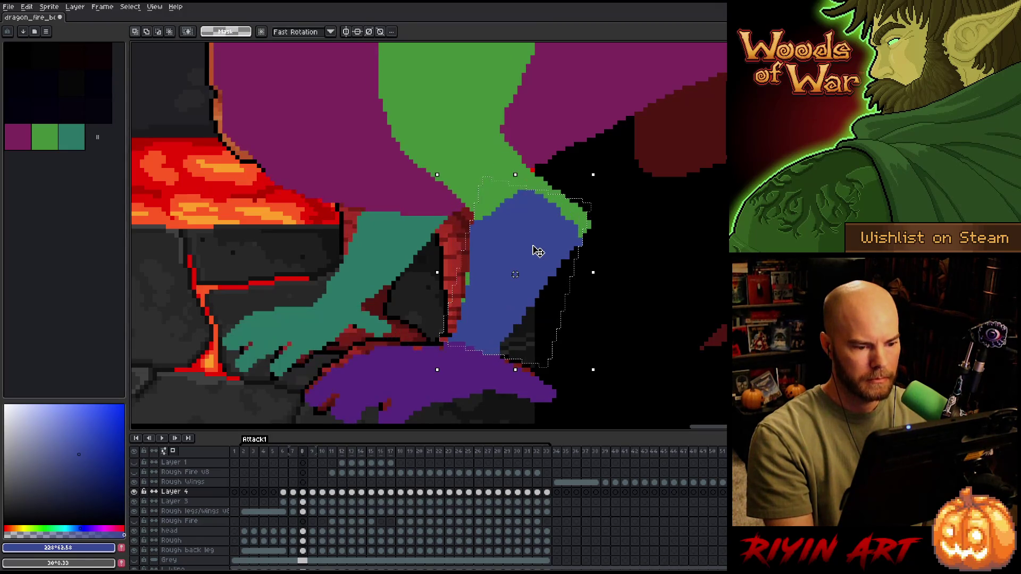
{"action": "key", "text": "Left"}
{"action": "key", "text": "Right"}
{"action": "key", "text": "Left"}
{"action": "key", "text": "Right"}
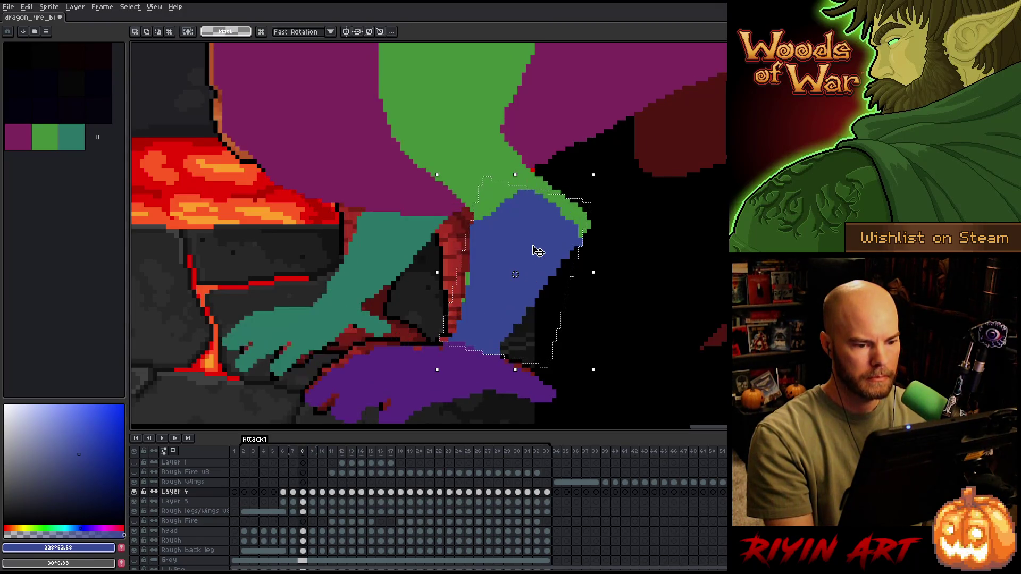
{"action": "key", "text": "Left"}
{"action": "key", "text": "Right"}
{"action": "key", "text": "Left"}
{"action": "key", "text": "Right"}
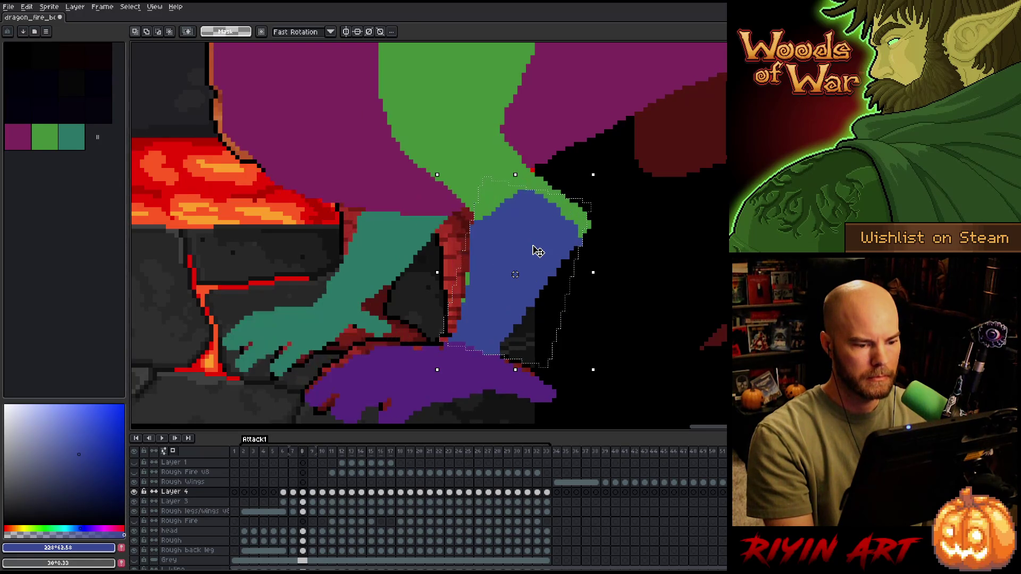
{"action": "key", "text": "Left"}
{"action": "key", "text": "Right"}
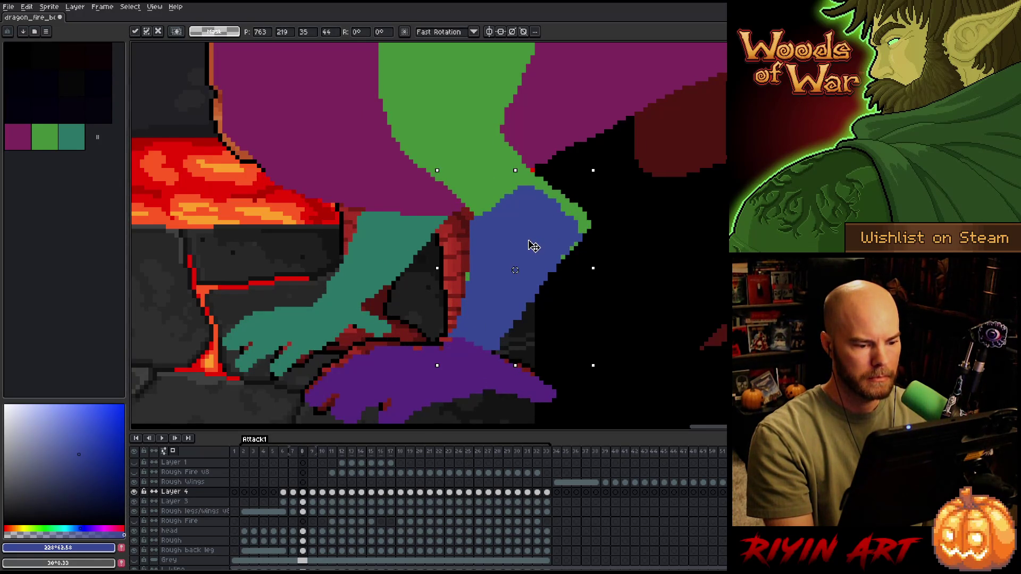
{"action": "key", "text": "Left"}
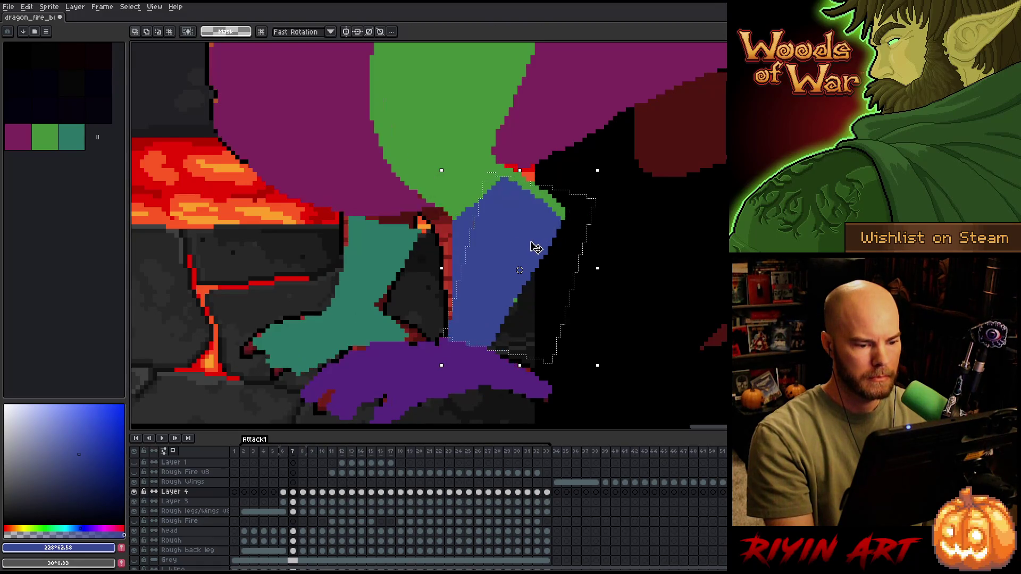
{"action": "key", "text": "Right"}
{"action": "key", "text": "Left"}
{"action": "key", "text": "Right"}
{"action": "key", "text": "Left"}
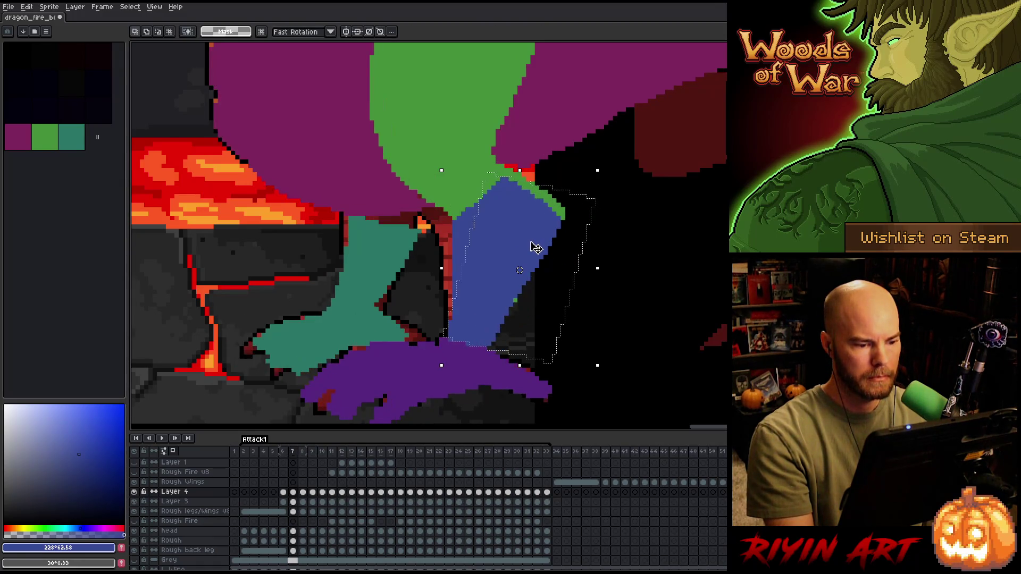
{"action": "key", "text": "Right"}
{"action": "key", "text": "Left"}
{"action": "key", "text": "Right"}
{"action": "key", "text": "Left"}
{"action": "key", "text": "Right"}
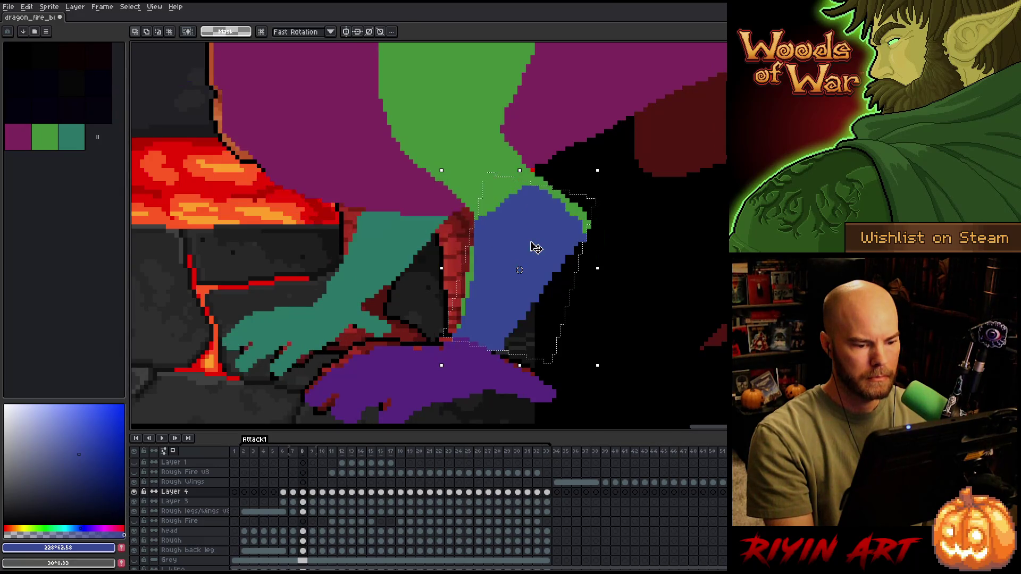
{"action": "key", "text": "Right"}
{"action": "key", "text": "Left"}
- Readjust the leg, recheck it against neighbouring frames, and clear the selection
{"action": "key", "text": "Left"}
{"action": "key", "text": "Right"}
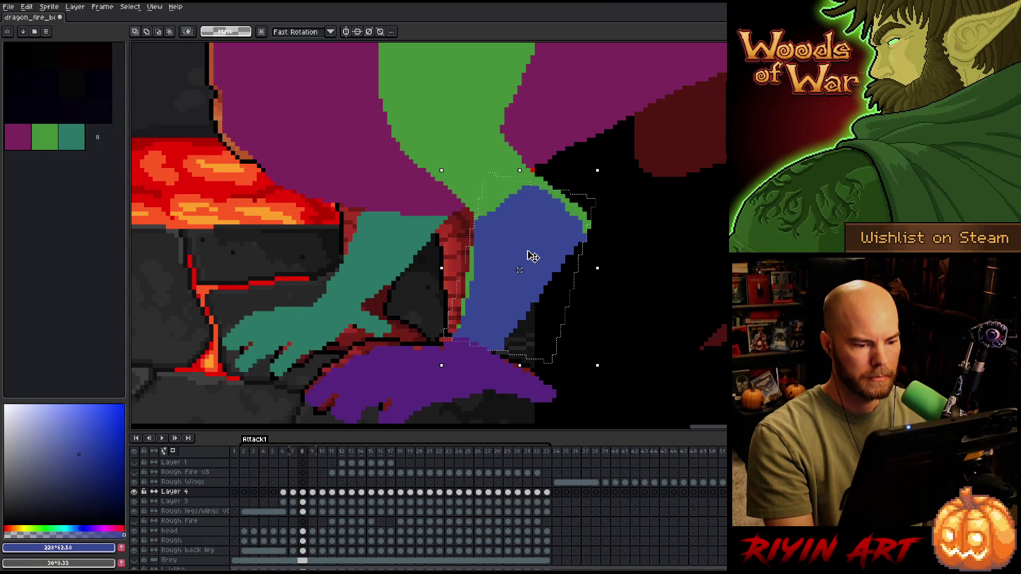
{"action": "left_click", "coordinate": [538, 259]}
{"action": "key", "text": "Left"}
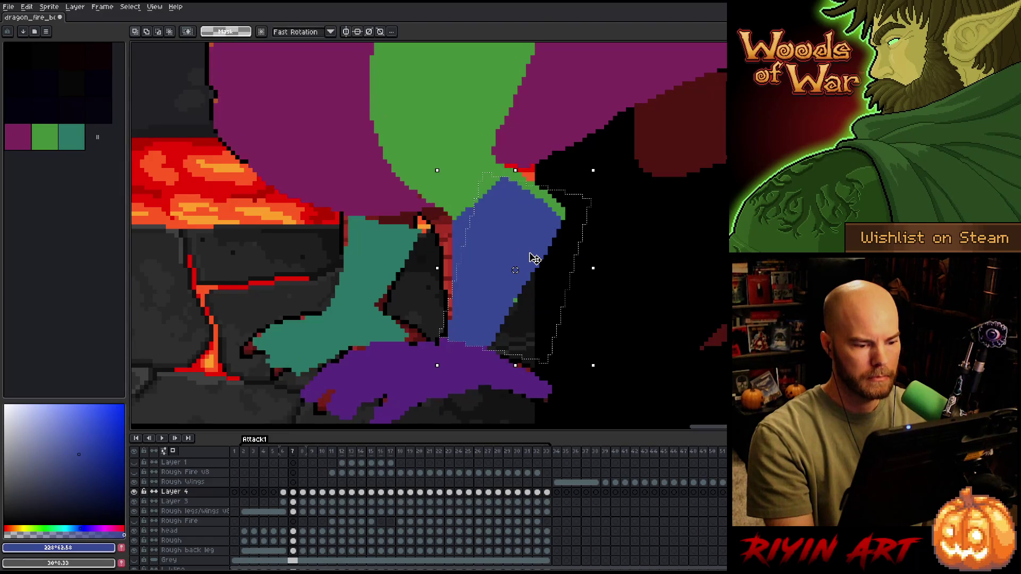
{"action": "key", "text": "Right"}
{"action": "key", "text": "Left"}
{"action": "key", "text": "Right"}
{"action": "key", "text": "Left"}
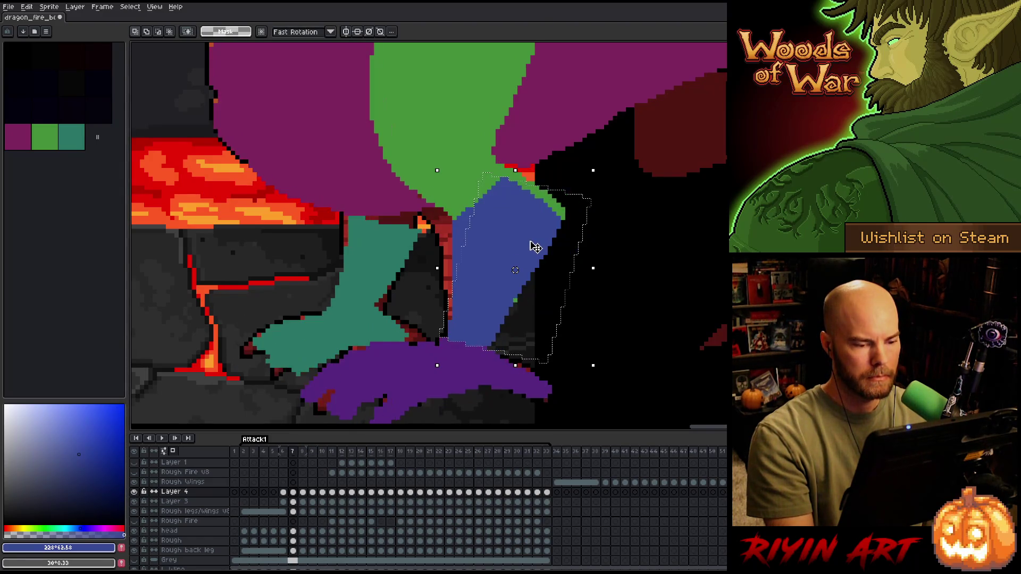
{"action": "key", "text": "Right"}
{"action": "key", "text": "Left"}
{"action": "key", "text": "Right"}
{"action": "key", "text": "Left"}
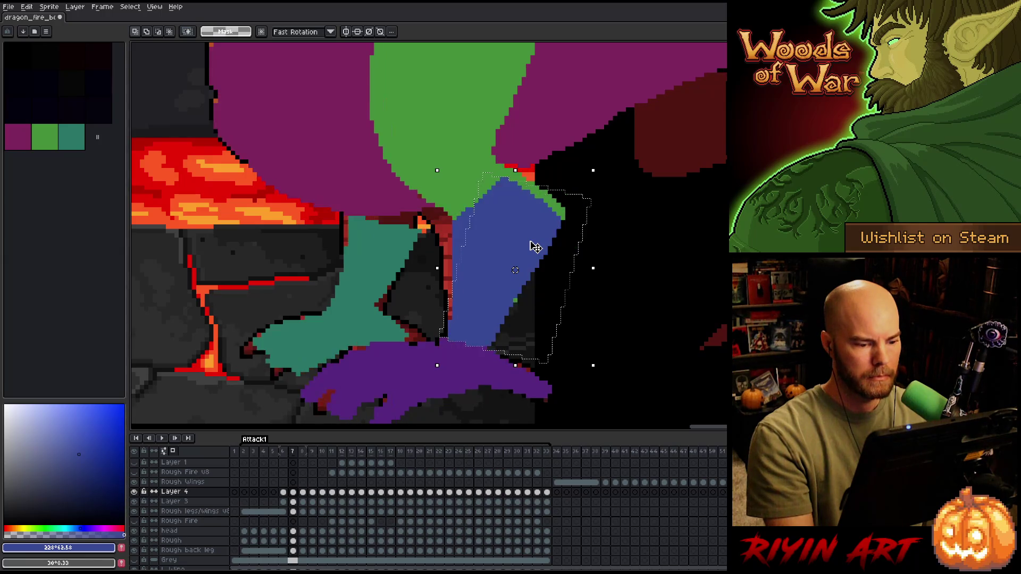
{"action": "key", "text": "Right"}
{"action": "key", "text": "ctrl+d"}
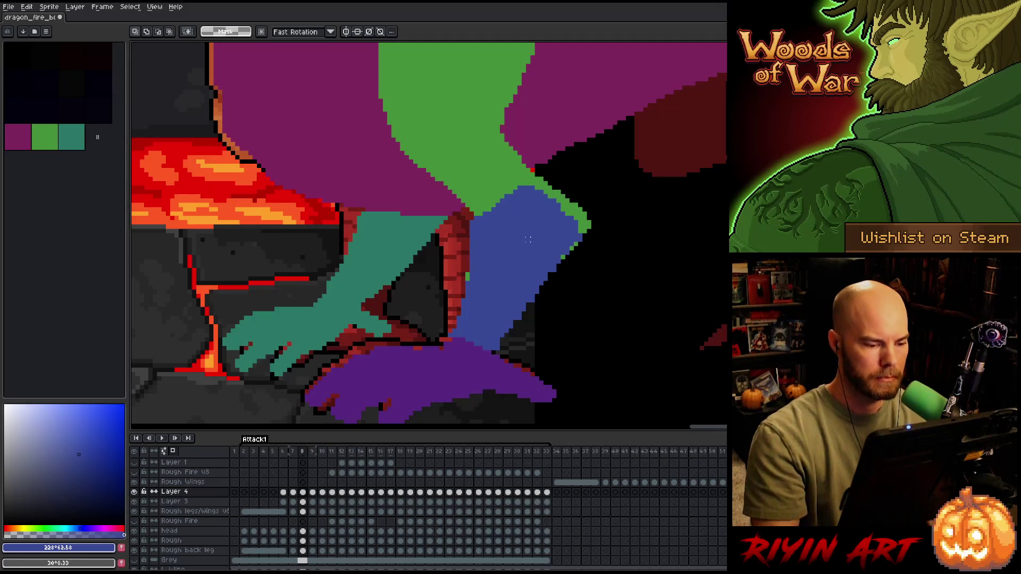
- Pencil dark red pixels along the leg's upper-left edge and erase stray pixels around it
{"action": "key", "text": "b"}
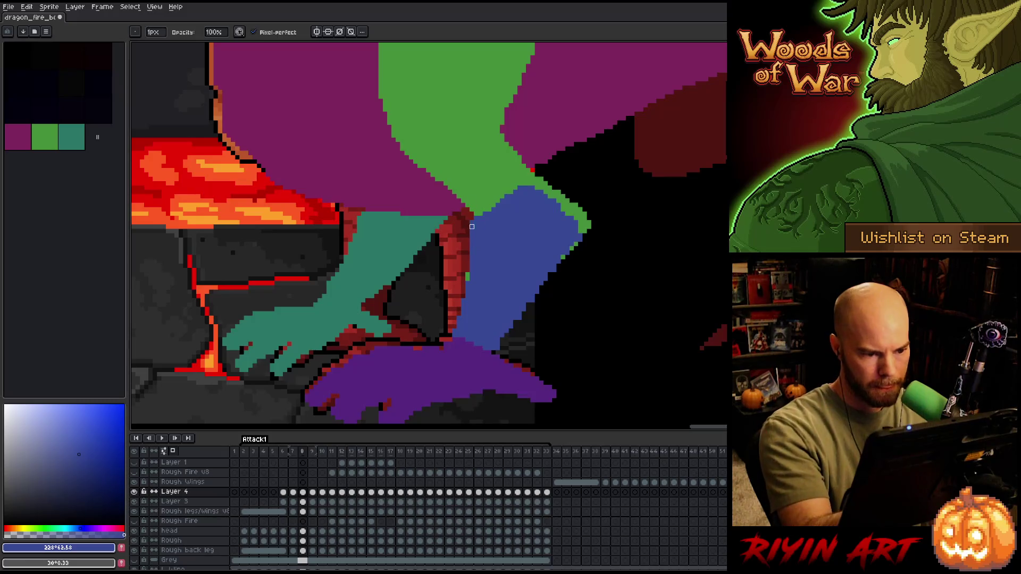
{"action": "left_click_drag", "start_coordinate": [472, 216], "coordinate": [472, 235]}
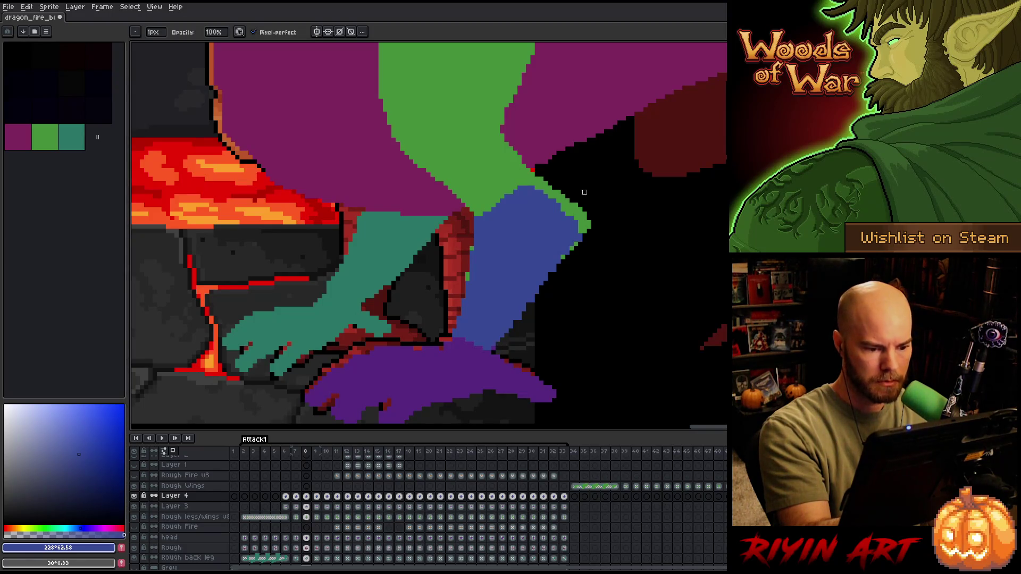
{"action": "key", "text": "e"}
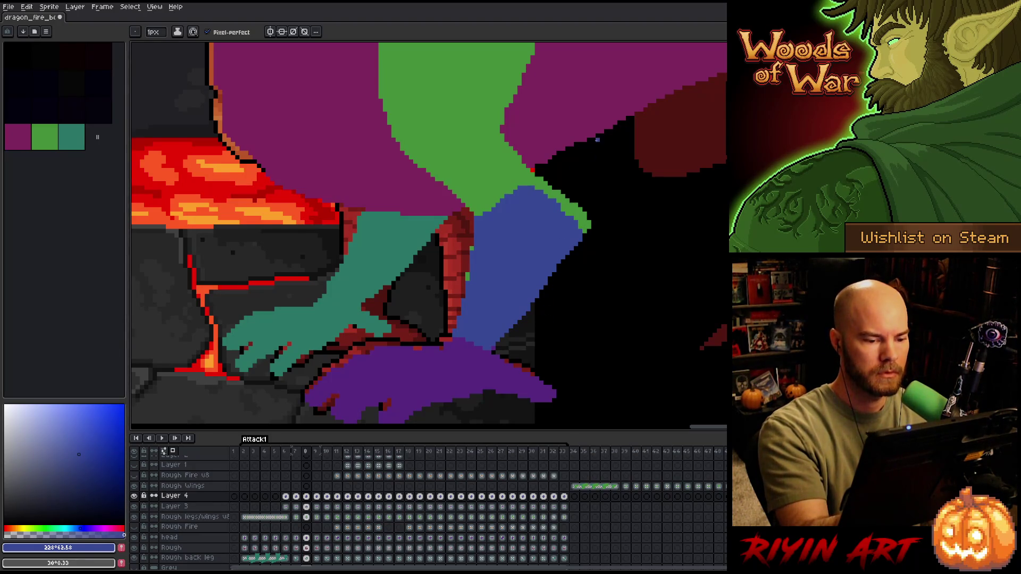
{"action": "key", "text": "e"}
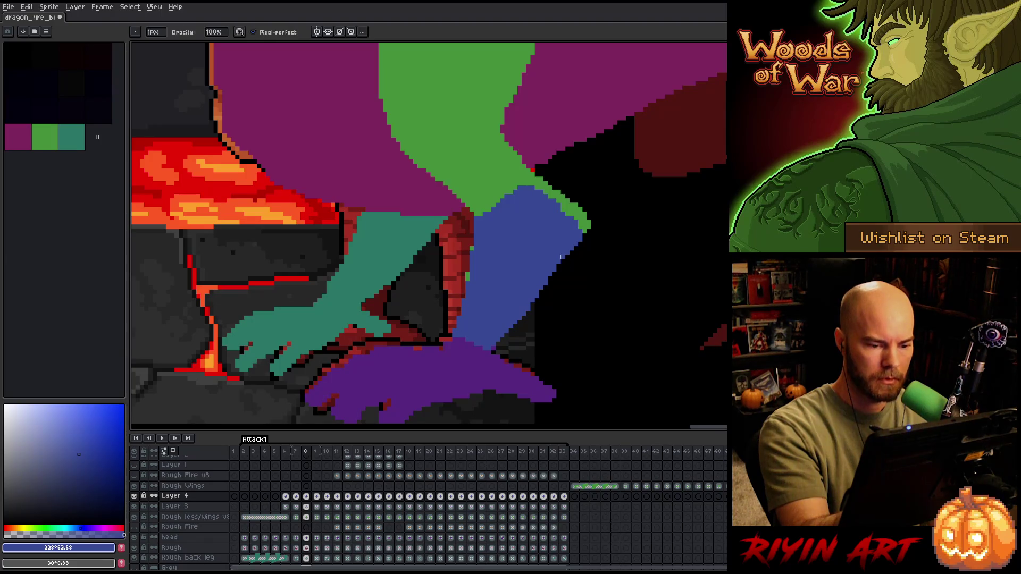
{"action": "key", "text": "b"}
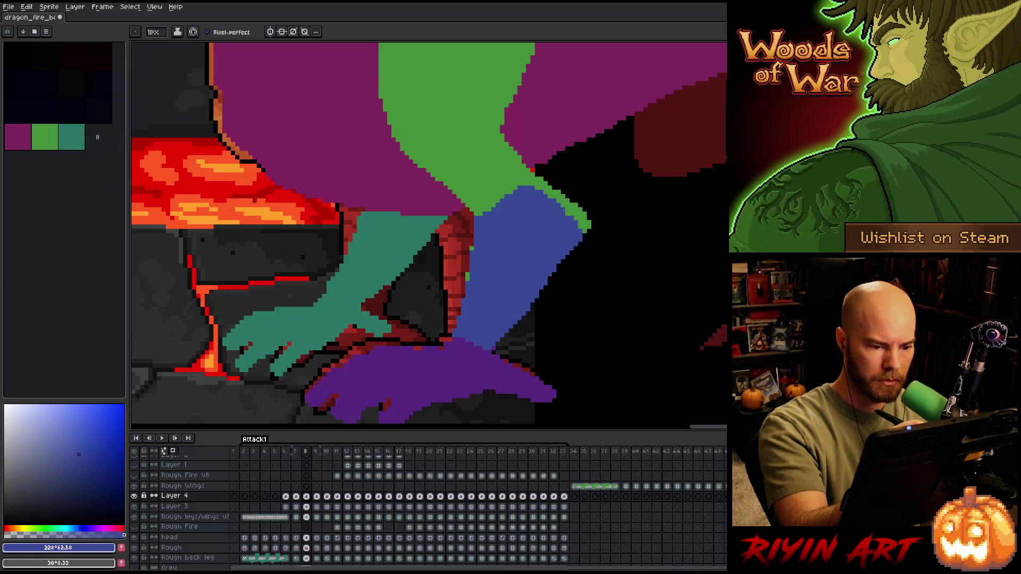
{"action": "key", "text": "e"}
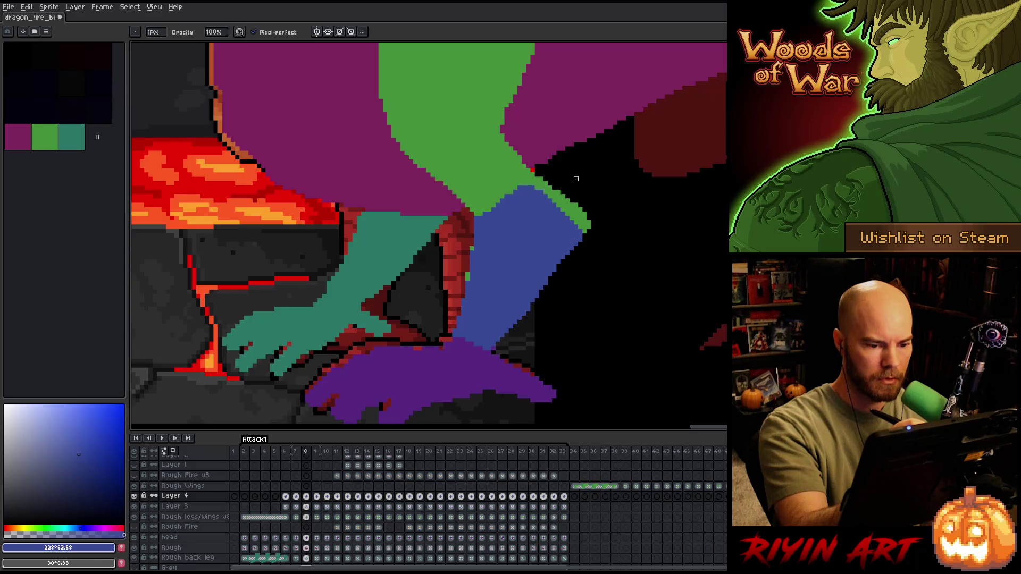
{"action": "key", "text": "b"}
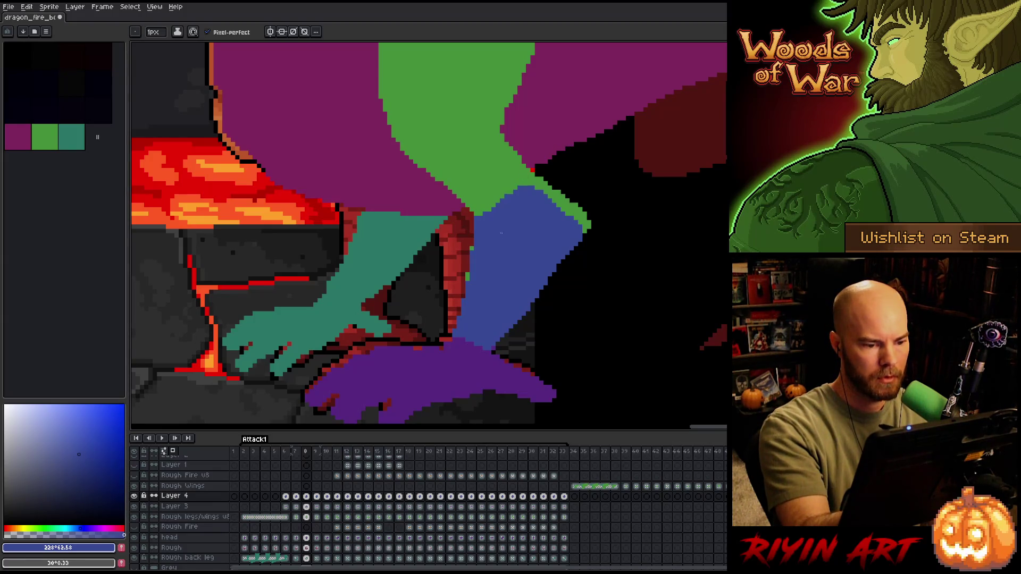
- Flip between frames 7 and 8, zooming out to view the whole dragon and back in
{"action": "key", "text": "Left"}
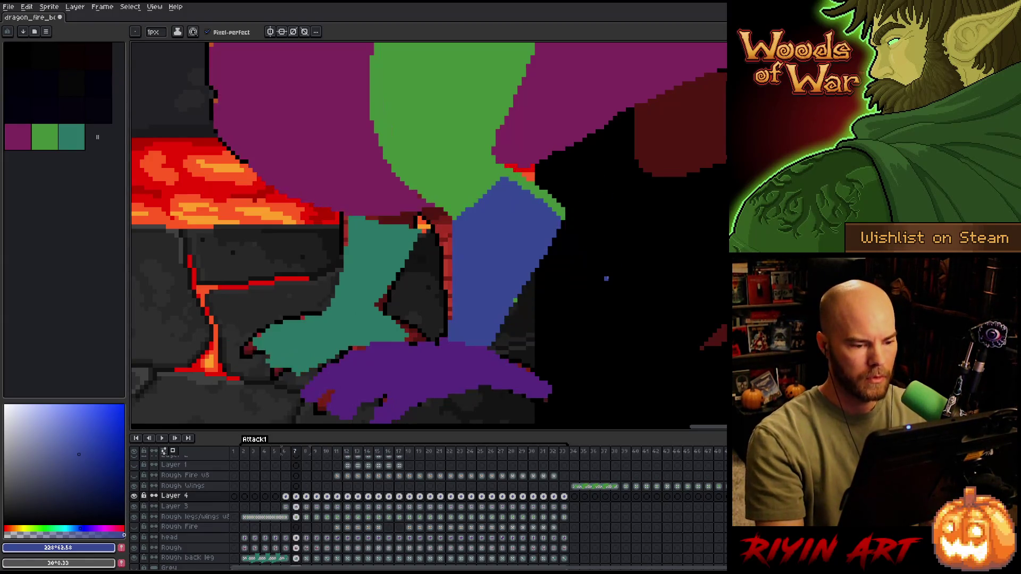
{"action": "key", "text": "Right"}
{"action": "key", "text": "Left"}
{"action": "key", "text": "Right"}
{"action": "scroll", "coordinate": [607, 279], "scroll_direction": "down", "scroll_amount": 3}
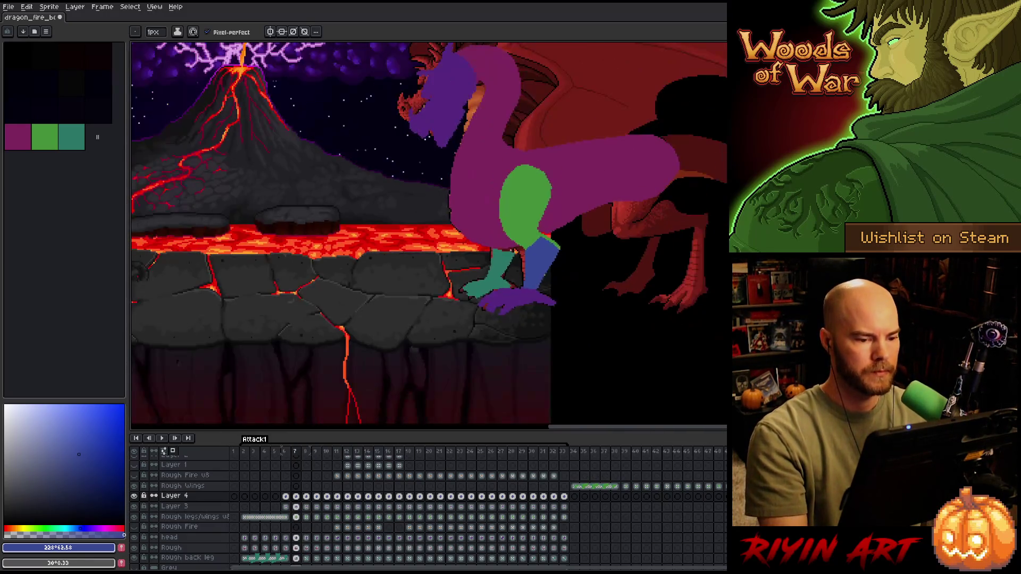
{"action": "key", "text": "Left"}
{"action": "key", "text": "Right"}
{"action": "scroll", "coordinate": [548, 256], "scroll_direction": "up", "scroll_amount": 3}
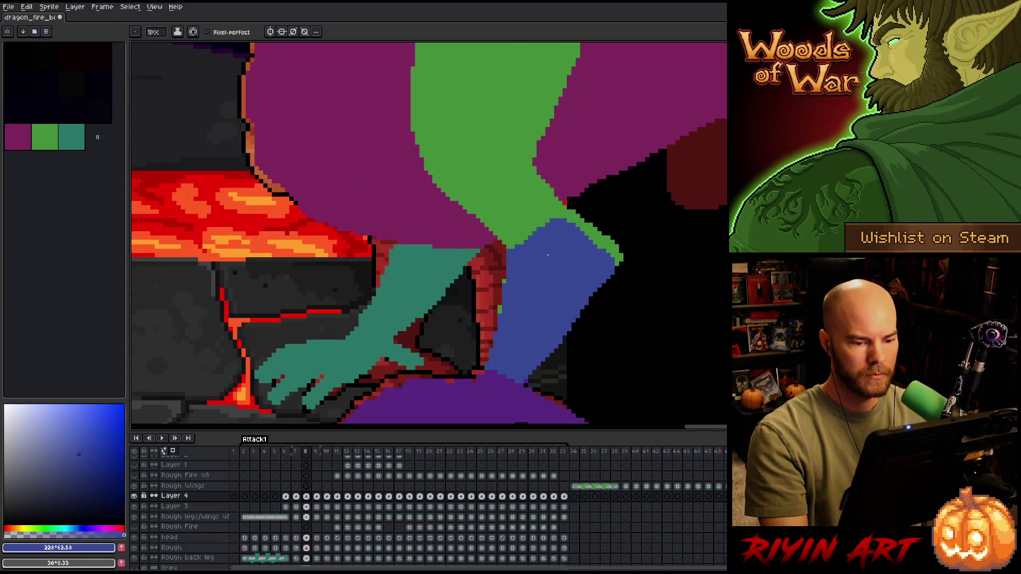
{"action": "key", "text": "Left"}
{"action": "key", "text": "Right"}
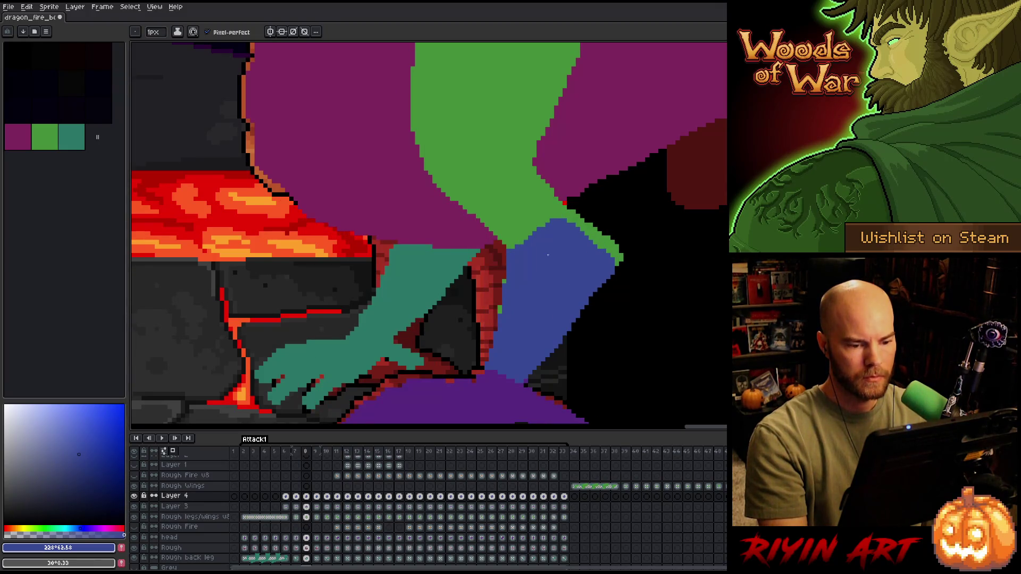
- With the pencil selected, keep toggling frames 7 and 8 to compare, ending on frame 8
{"action": "key", "text": "b"}
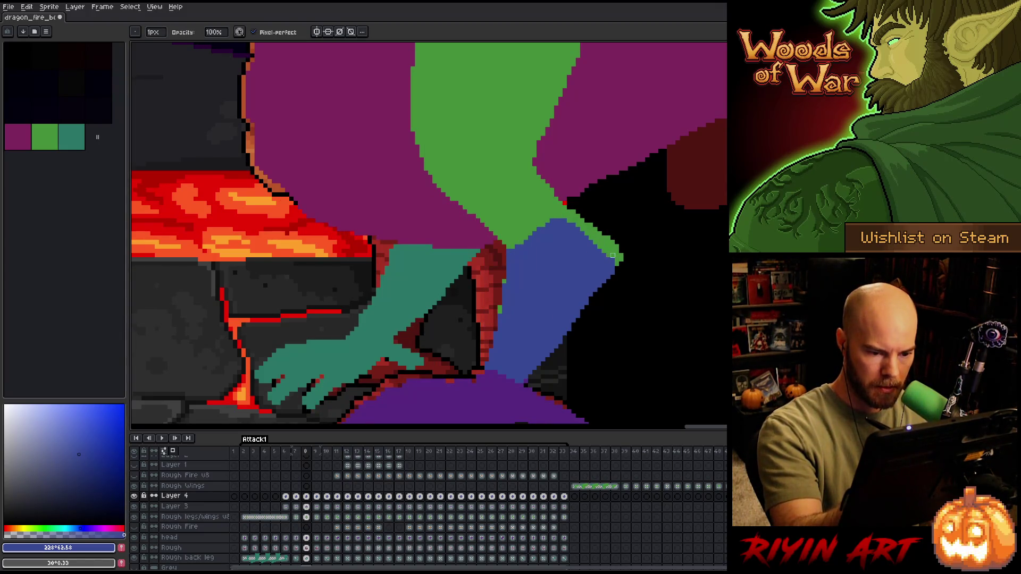
{"action": "key", "text": "Left"}
{"action": "key", "text": "Right"}
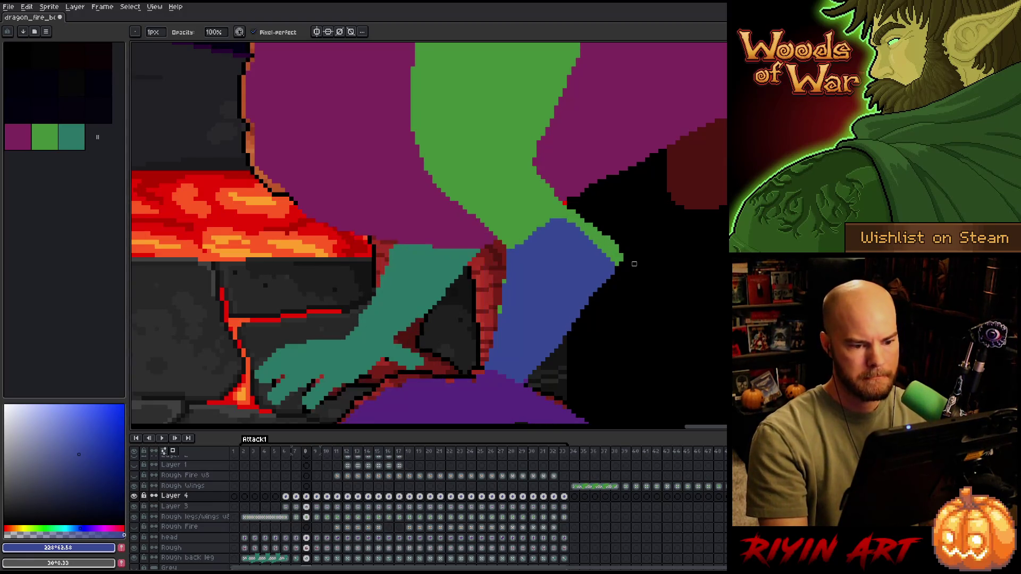
{"action": "key", "text": "Left"}
{"action": "key", "text": "Right"}
{"action": "key", "text": "Left"}
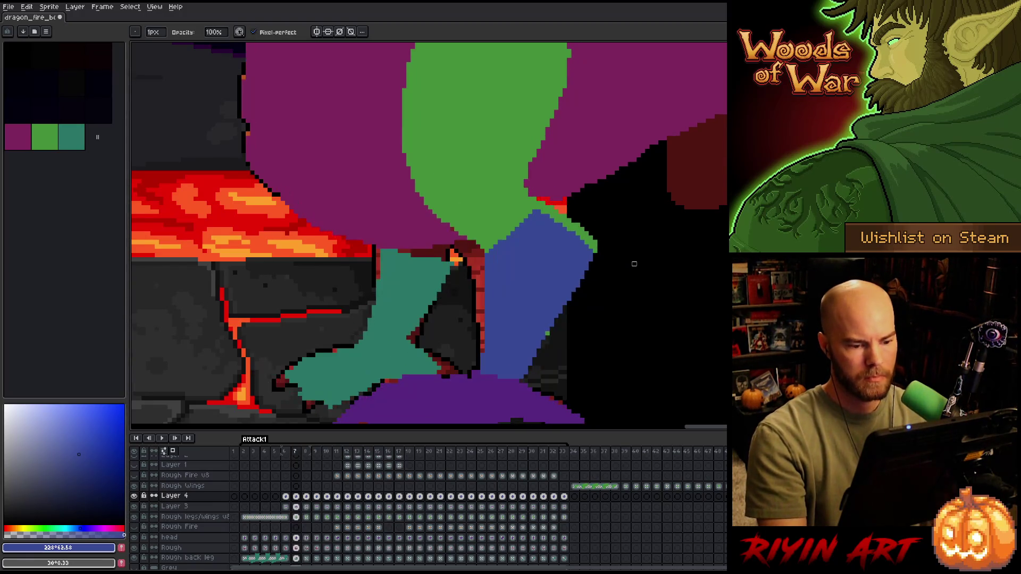
{"action": "key", "text": "Right"}
{"action": "scroll", "coordinate": [634, 264], "scroll_direction": "down", "scroll_amount": 3}
{"action": "key", "text": "Left"}
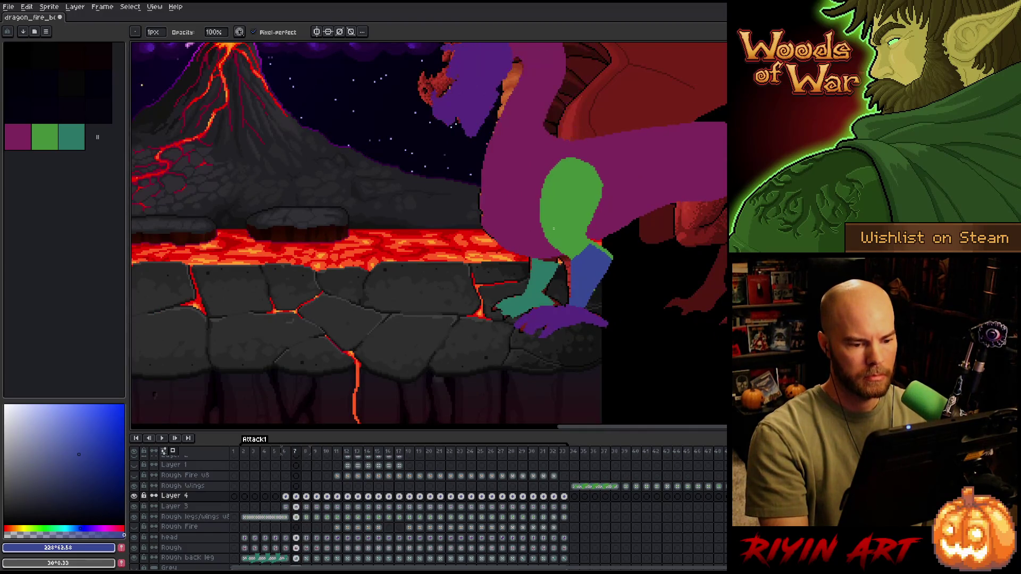
{"action": "key", "text": "Right"}
{"action": "key", "text": "Left"}
{"action": "key", "text": "Right"}
{"action": "key", "text": "Left"}
{"action": "key", "text": "Right"}
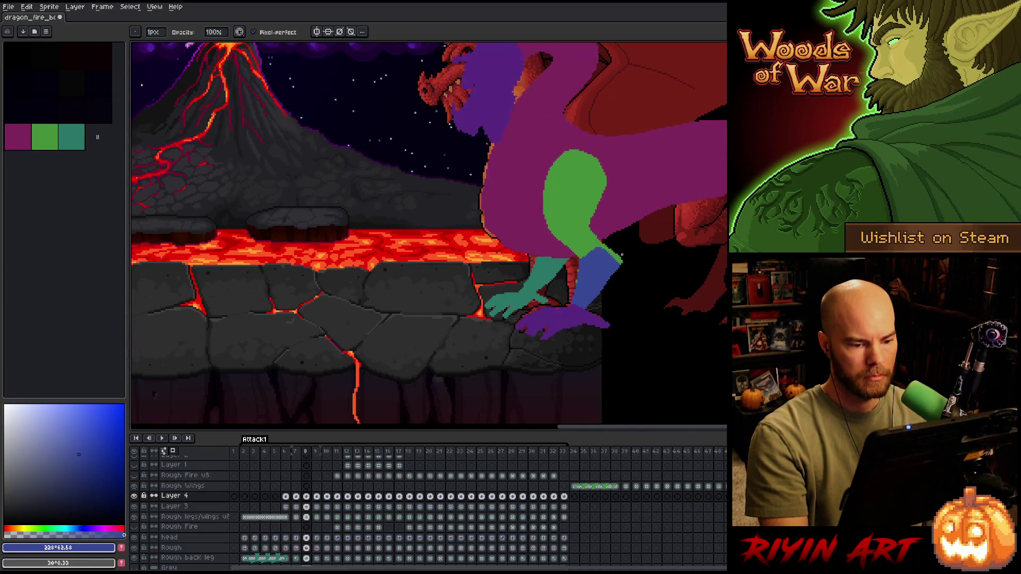
{"action": "key", "text": "Left"}
{"action": "key", "text": "Right"}
{"action": "key", "text": "Left"}
{"action": "key", "text": "Left"}
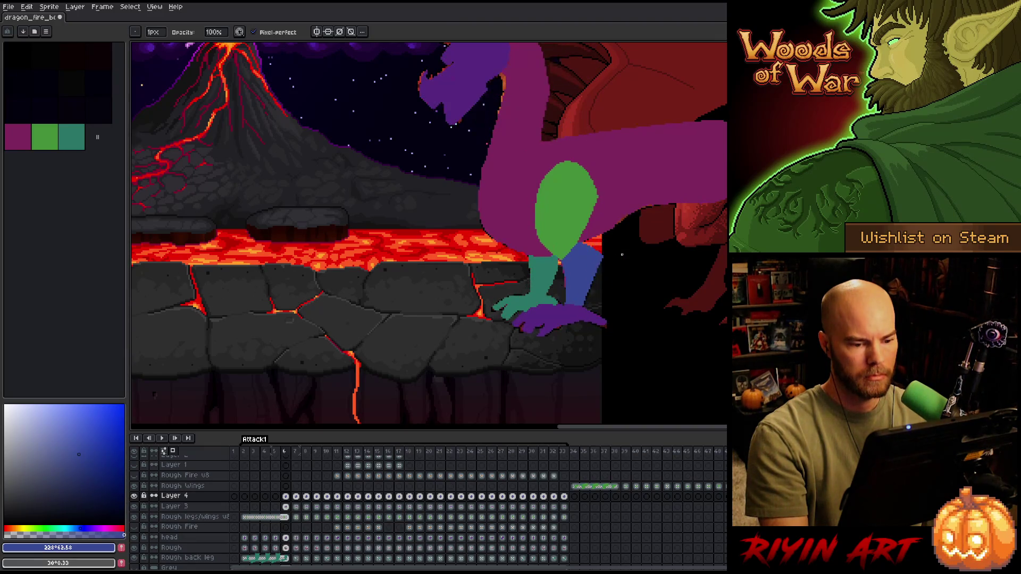
{"action": "key", "text": "Right"}
{"action": "key", "text": "Right"}
{"action": "key", "text": "Left"}
{"action": "key", "text": "Right"}
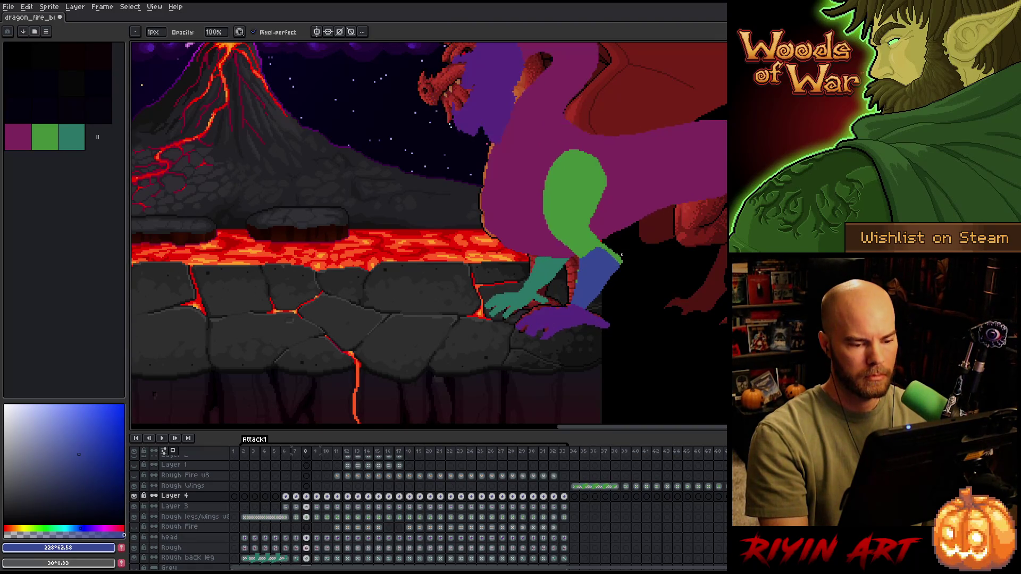
{"action": "scroll", "coordinate": [622, 255], "scroll_direction": "up", "scroll_amount": 2}
{"action": "key", "text": "Left"}
{"action": "key", "text": "Right"}
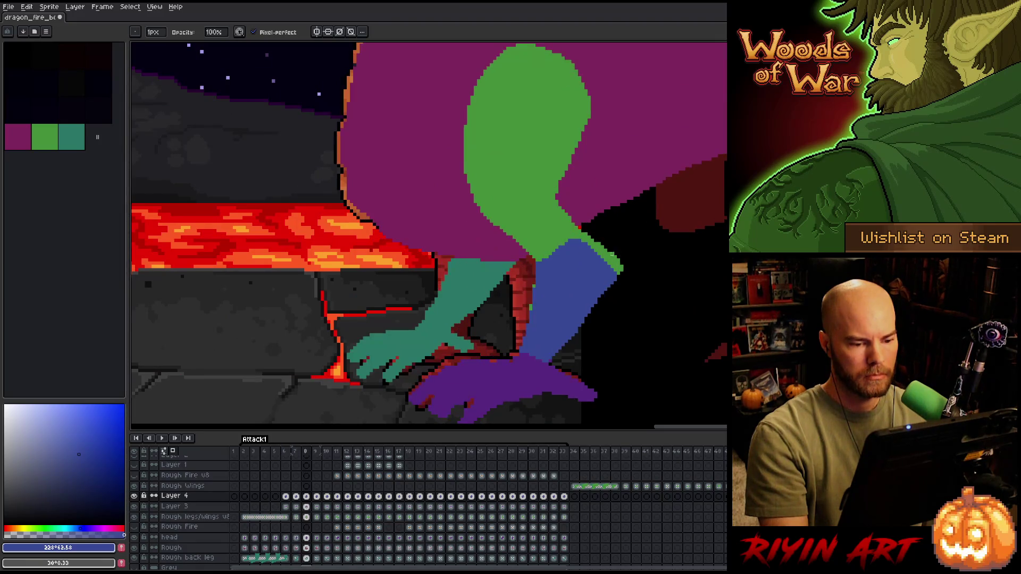
{"action": "key", "text": "Left"}
{"action": "key", "text": "Right"}
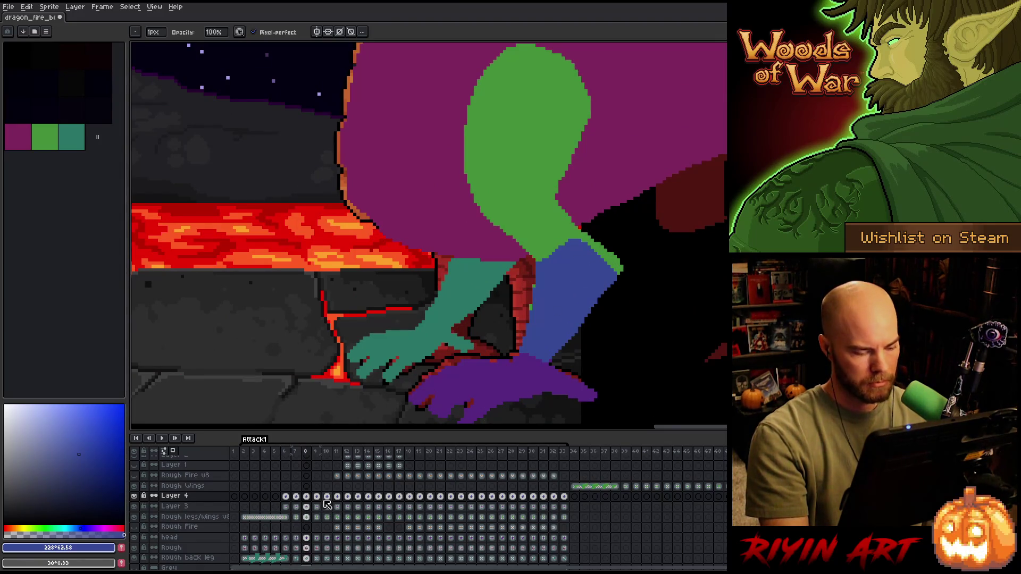
{"action": "scroll", "coordinate": [328, 504], "scroll_direction": "down", "scroll_amount": 1}
- Zoom the timeline to thumbnails and scroll it to bring frames 8 and 9 into view
{"action": "scroll", "coordinate": [392, 511], "scroll_direction": "up", "scroll_amount": 4}
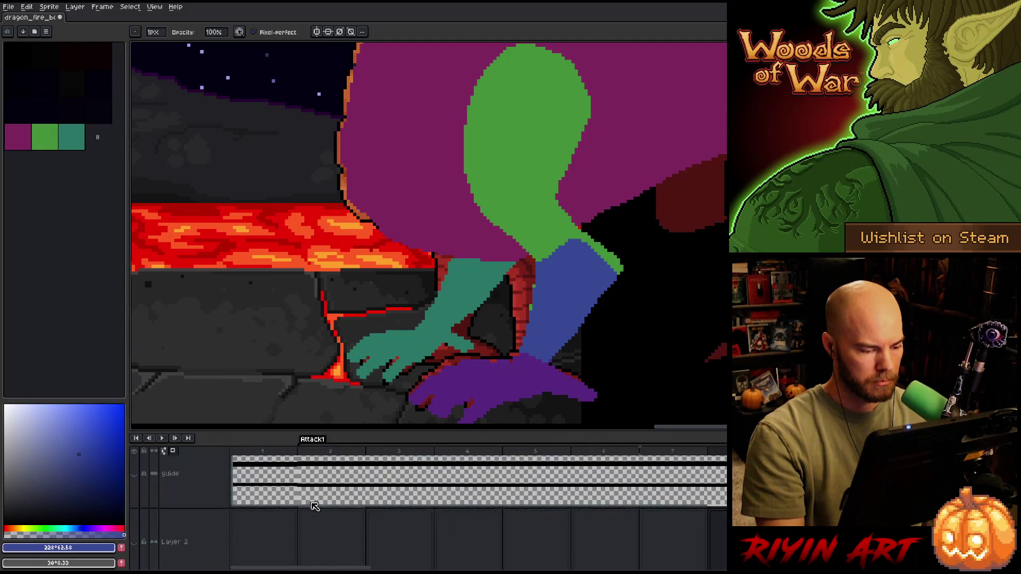
{"action": "scroll", "coordinate": [394, 510], "scroll_direction": "down", "scroll_amount": 4}
{"action": "scroll", "coordinate": [456, 523], "scroll_direction": "up", "scroll_amount": 5}
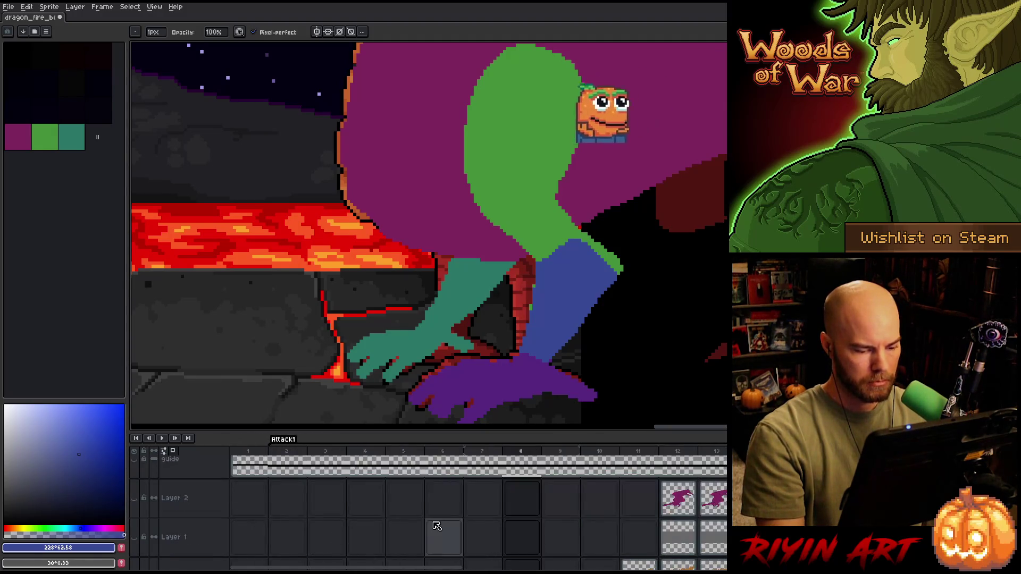
{"action": "scroll", "coordinate": [456, 523], "scroll_direction": "down", "scroll_amount": 1}
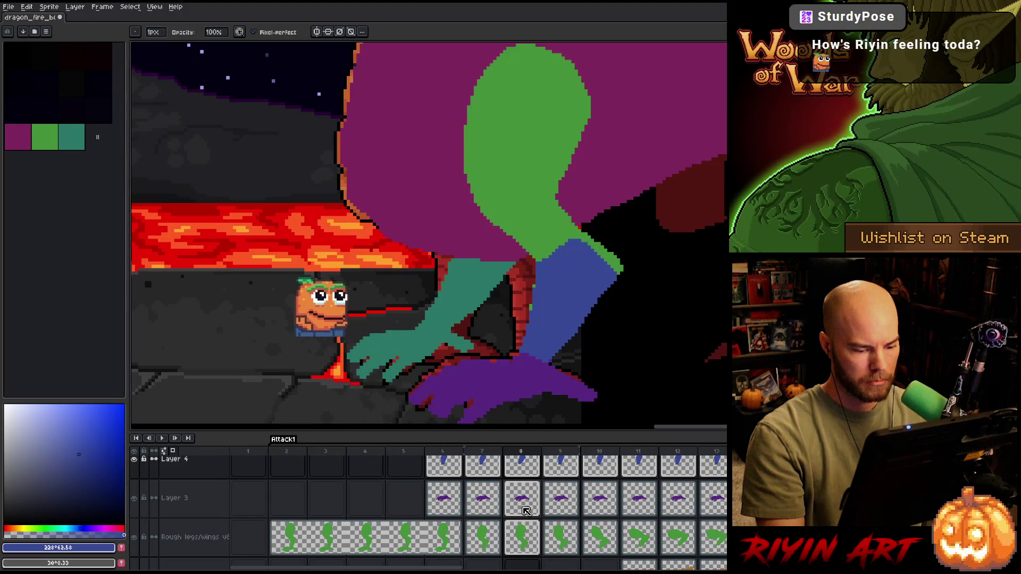
{"action": "scroll", "coordinate": [532, 506], "scroll_direction": "up", "scroll_amount": 3}
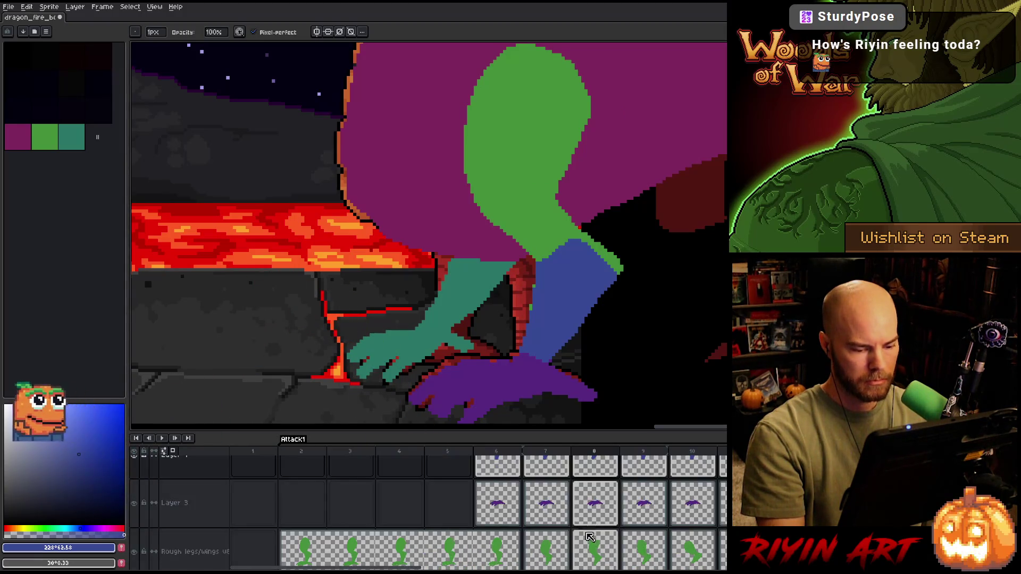
{"action": "scroll", "coordinate": [604, 505], "scroll_direction": "down", "scroll_amount": 1}
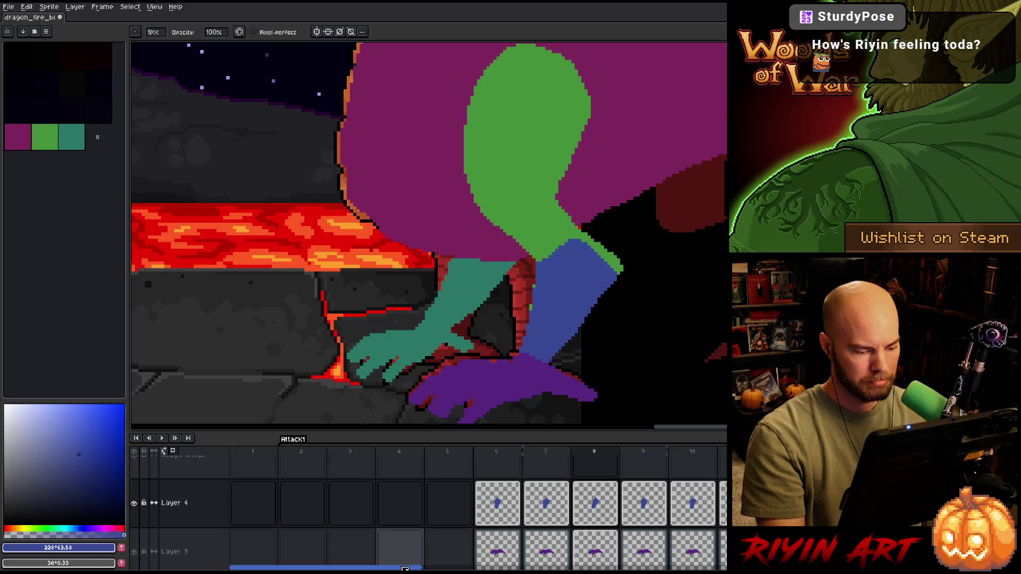
{"action": "left_click_drag", "start_coordinate": [407, 570], "coordinate": [456, 570]}
{"action": "scroll", "coordinate": [371, 541], "scroll_direction": "right", "scroll_amount": 2}
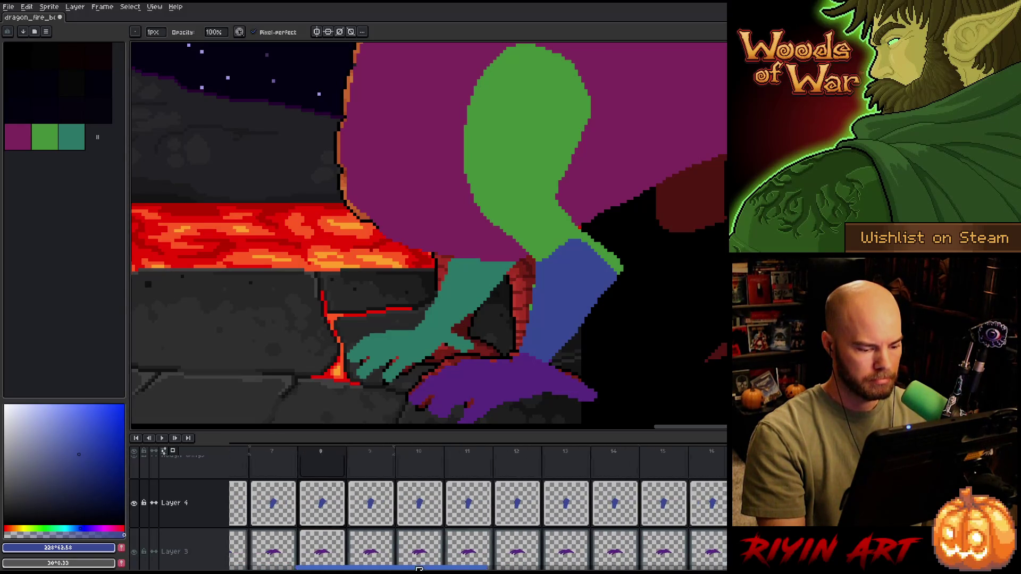
{"action": "left_click_drag", "start_coordinate": [427, 569], "coordinate": [393, 569]}
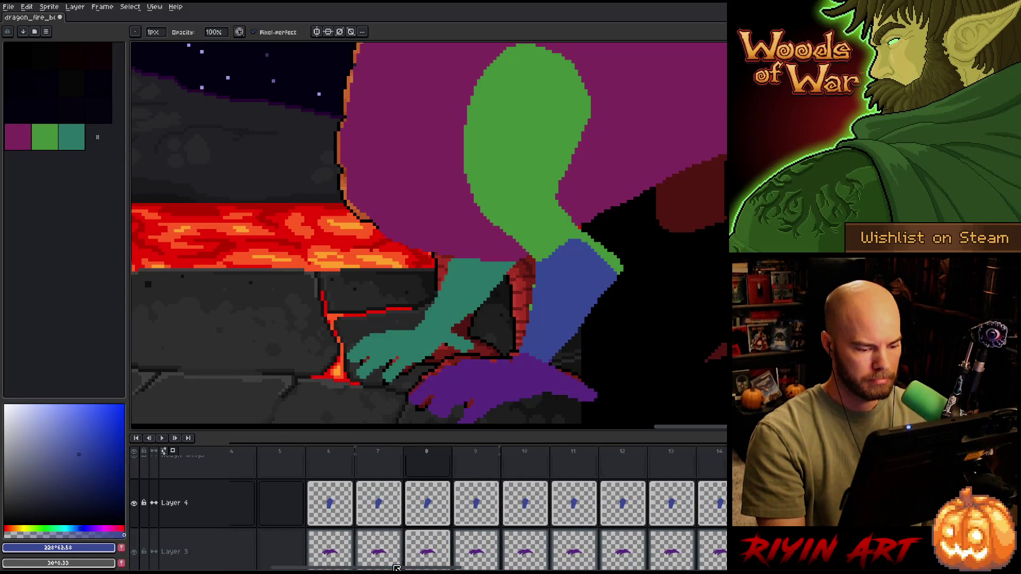
- Select Layer 4's frame 9 cel, save the dragon file, and lift the blue leg into a free transform
{"action": "left_click", "coordinate": [441, 503]}
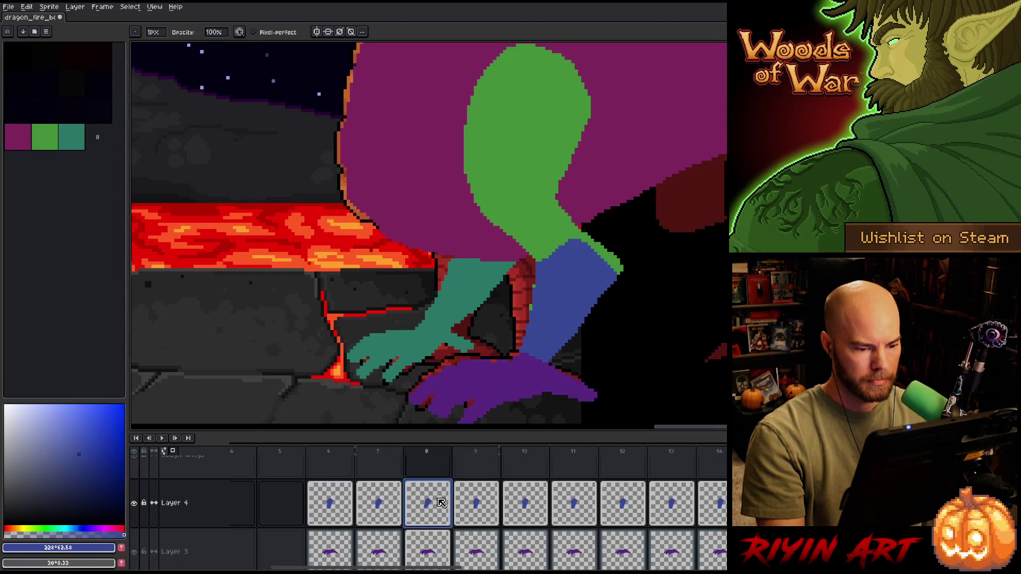
{"action": "left_click", "coordinate": [479, 506]}
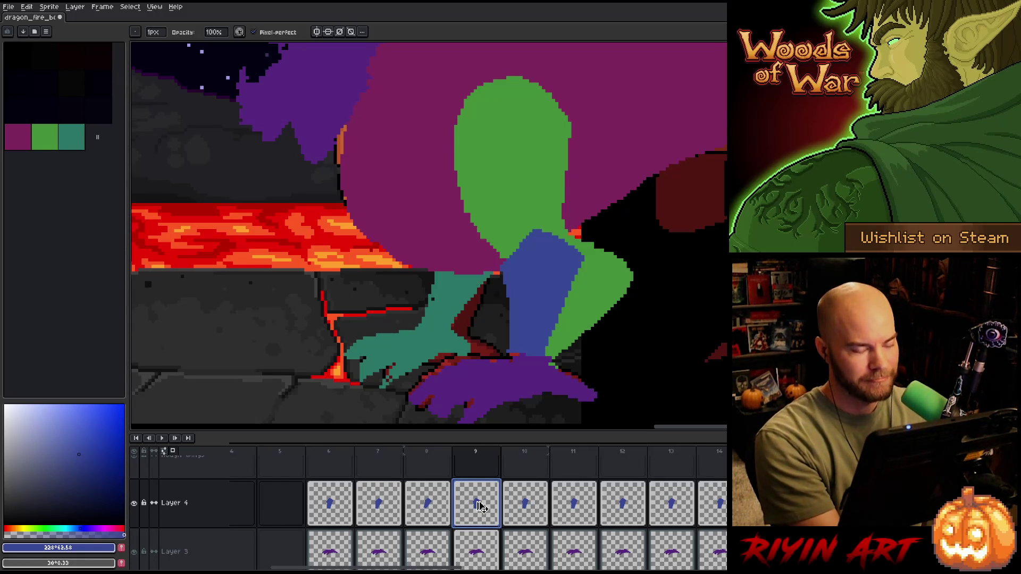
{"action": "key", "text": "ctrl+s"}
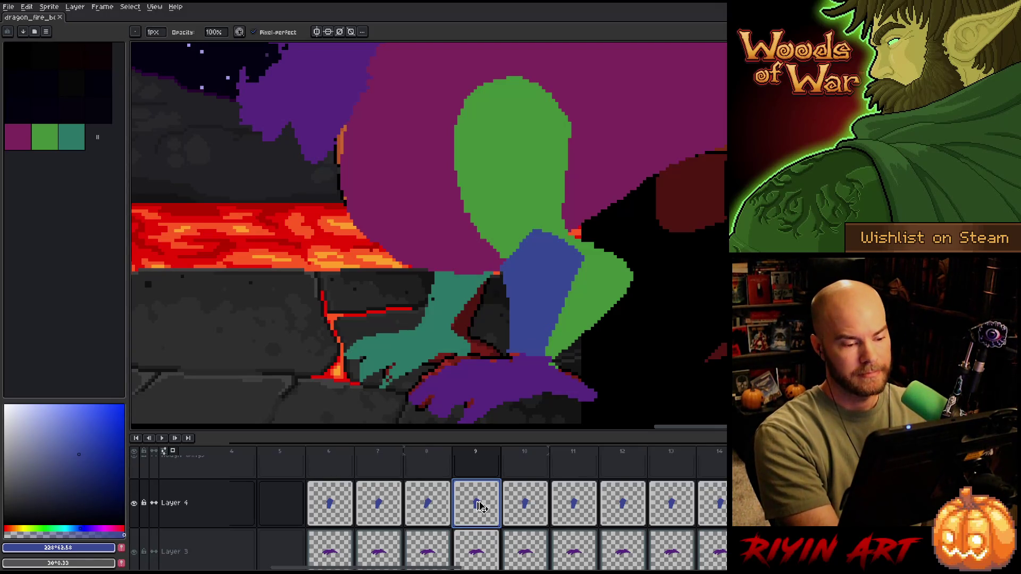
{"action": "key", "text": "ctrl+t"}
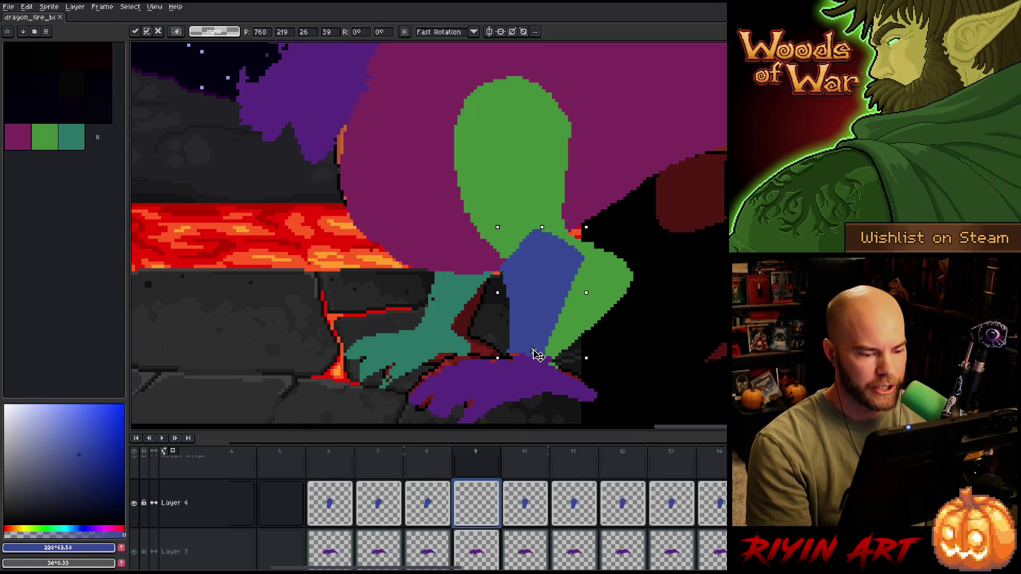
- Shift the blue leg right, rotate it about 21.6 degrees, and nudge it into place
{"action": "left_click_drag", "start_coordinate": [541, 296], "coordinate": [567, 297]}
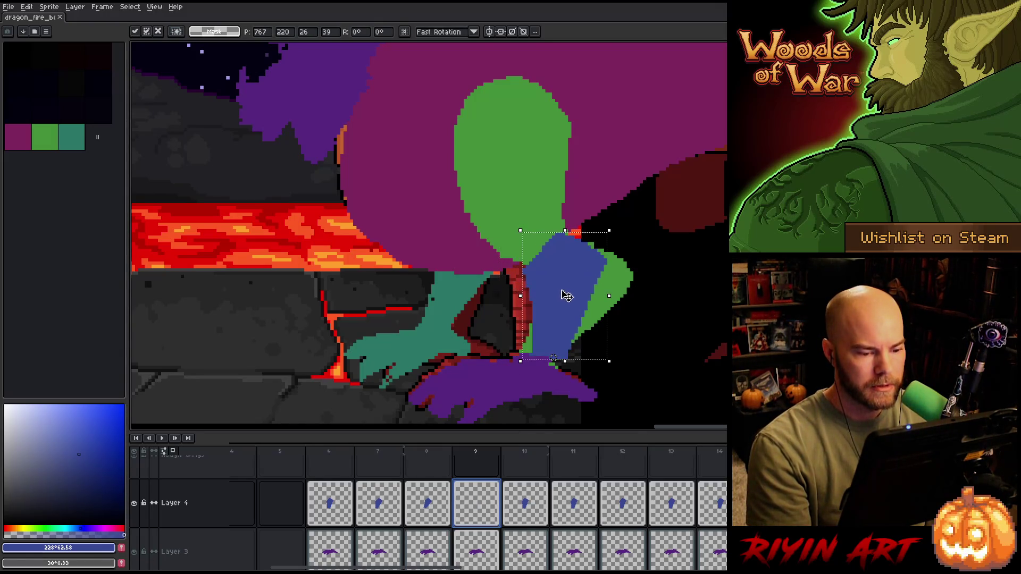
{"action": "left_click_drag", "start_coordinate": [616, 223], "coordinate": [684, 249]}
{"action": "left_click_drag", "start_coordinate": [609, 296], "coordinate": [588, 319]}
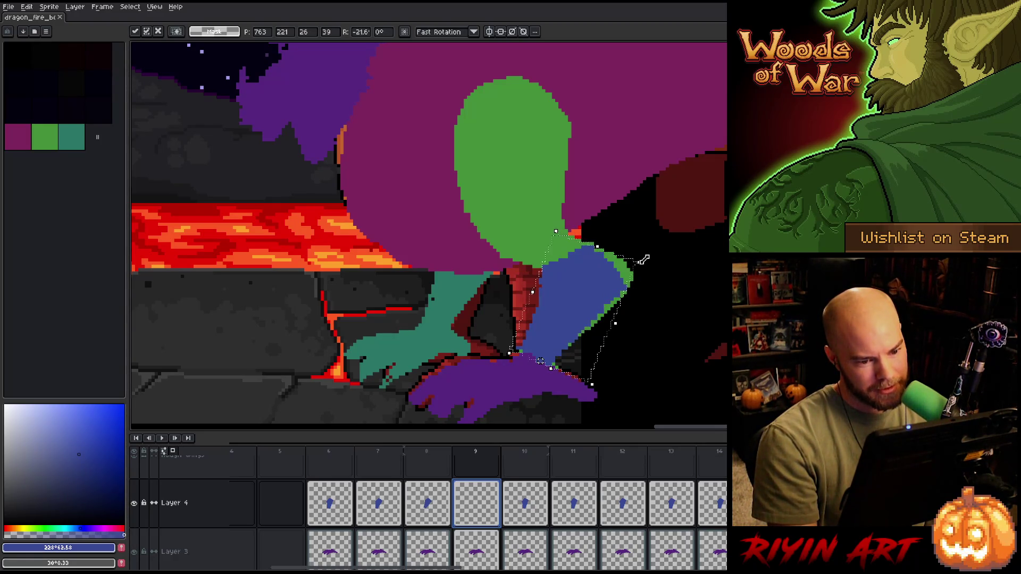
{"action": "left_click_drag", "start_coordinate": [591, 303], "coordinate": [595, 308]}
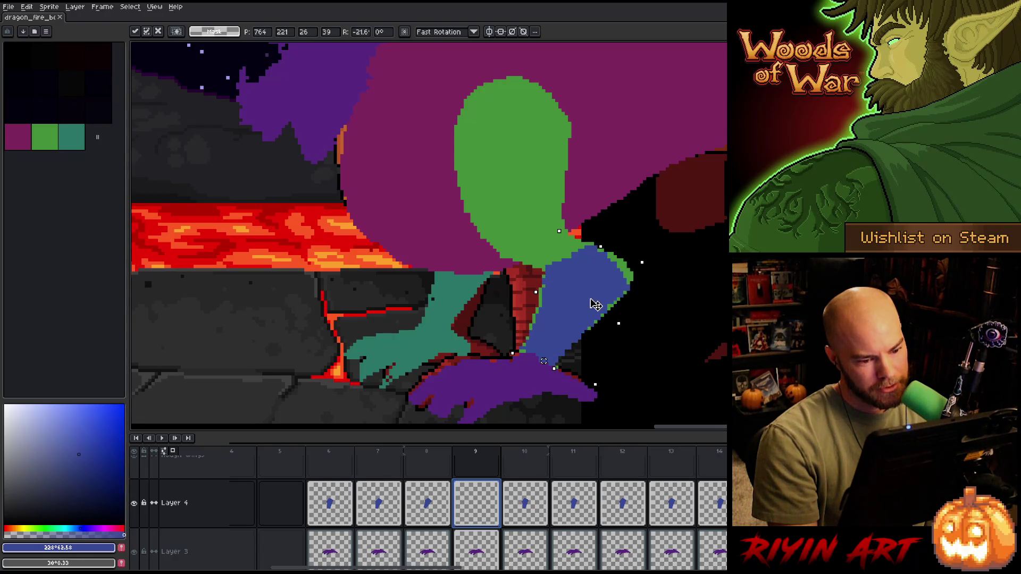
{"action": "key", "text": "Up"}
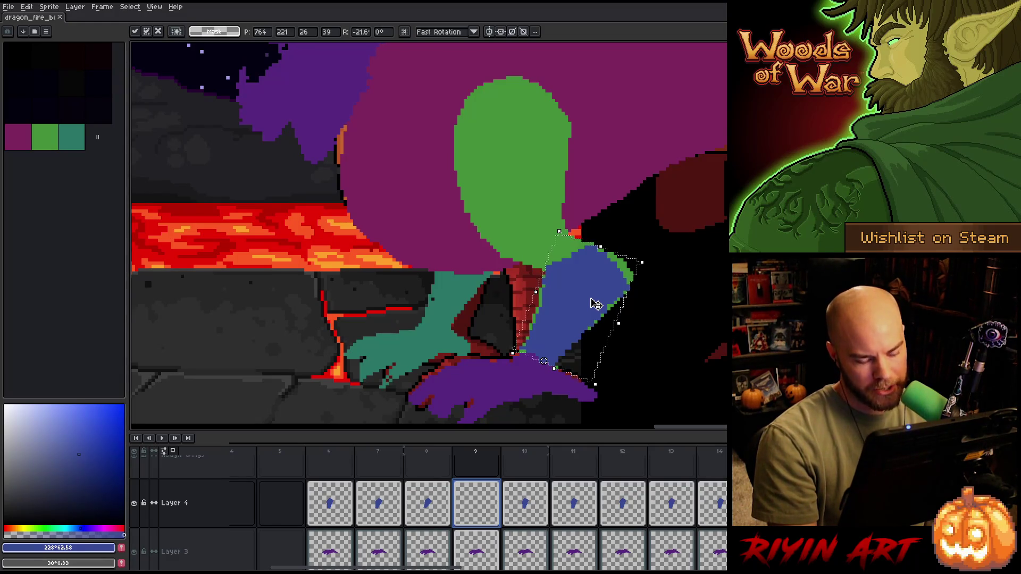
- Apply the leg transform and flick between frames 8 and 9 to compare
{"action": "key", "text": "comma"}
{"action": "key", "text": "period"}
{"action": "key", "text": "Left"}
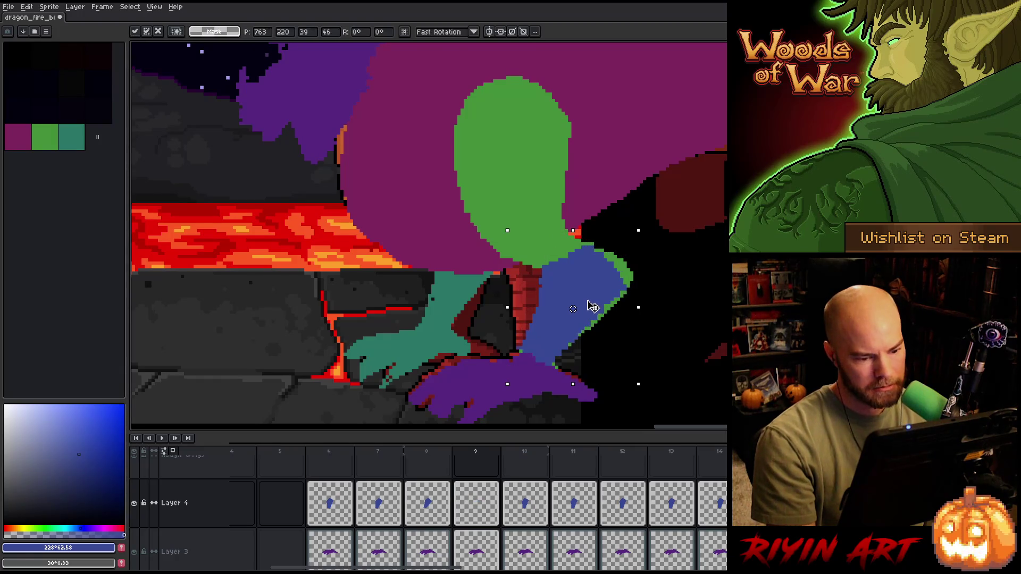
{"action": "key", "text": "comma"}
{"action": "key", "text": "period"}
{"action": "key", "text": "comma"}
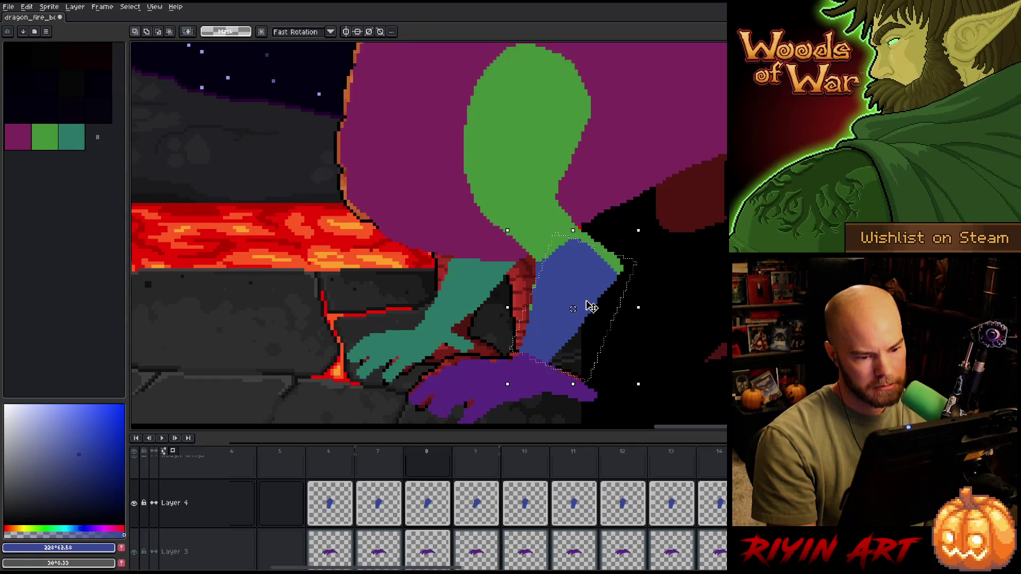
{"action": "key", "text": "period"}
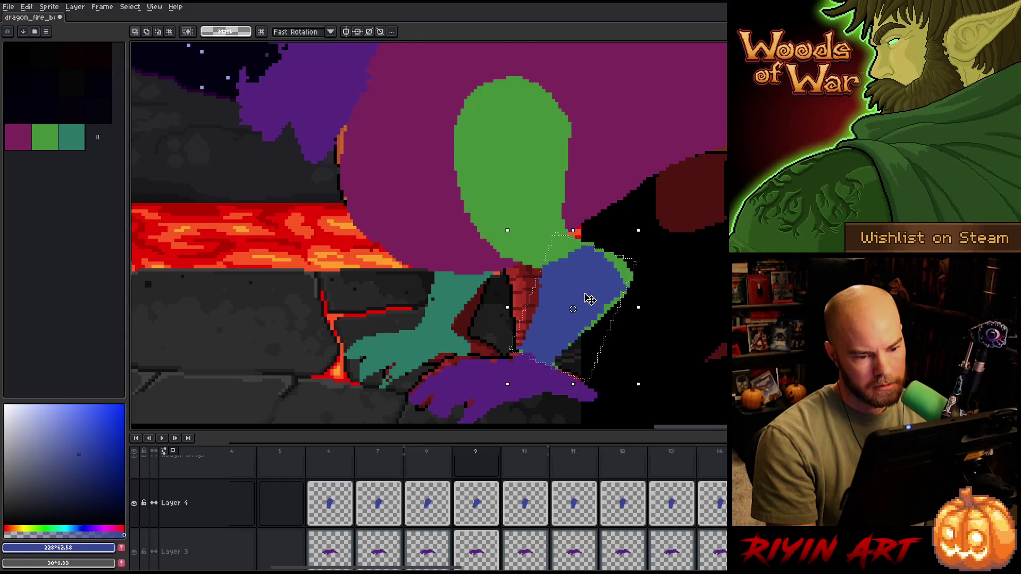
- Re-lift the selected leg pixels and flip repeatedly between frames 8 and 9 to check the pose
{"action": "left_click", "coordinate": [590, 299]}
{"action": "key", "text": "comma"}
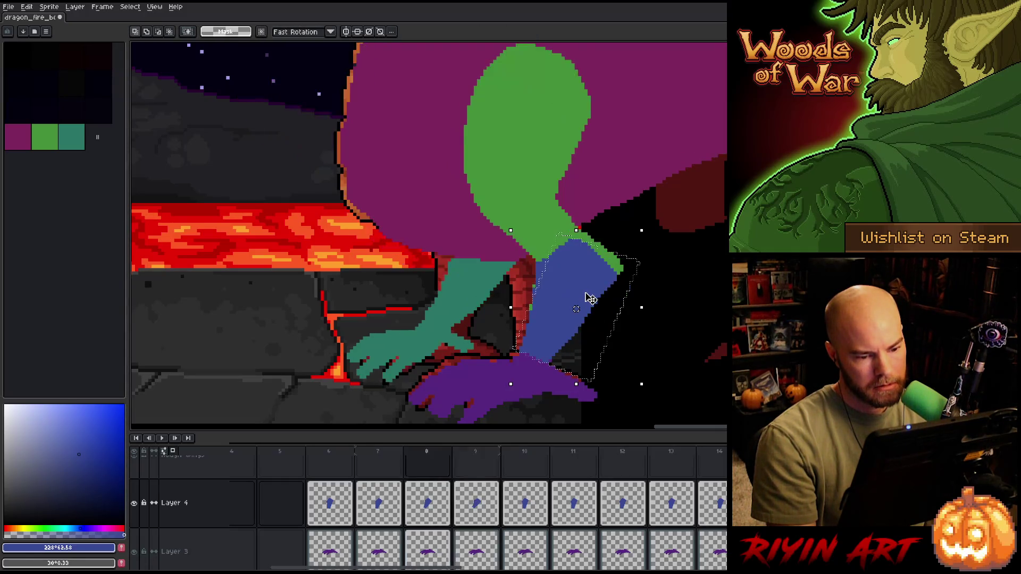
{"action": "key", "text": "period"}
{"action": "key", "text": "comma"}
{"action": "key", "text": "period"}
{"action": "key", "text": "comma"}
{"action": "key", "text": "period"}
{"action": "key", "text": "comma"}
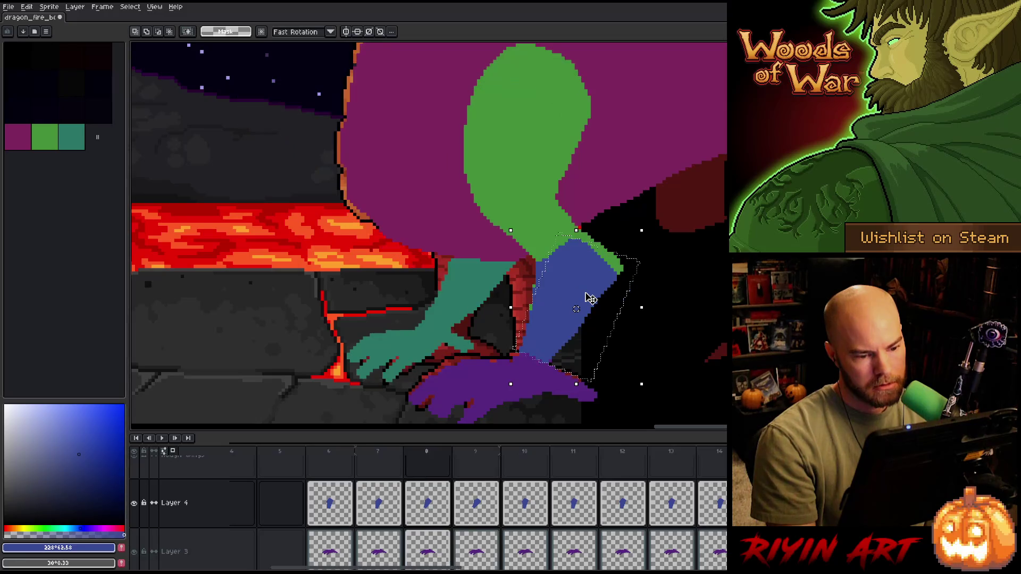
{"action": "key", "text": "period"}
{"action": "key", "text": "comma"}
{"action": "key", "text": "period"}
{"action": "key", "text": "comma"}
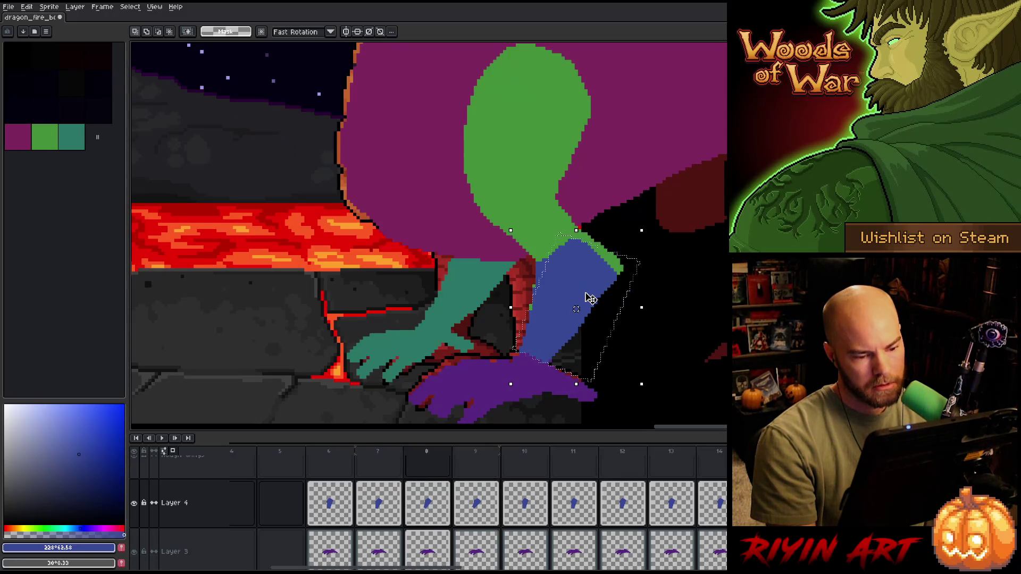
{"action": "key", "text": "period"}
{"action": "key", "text": "comma"}
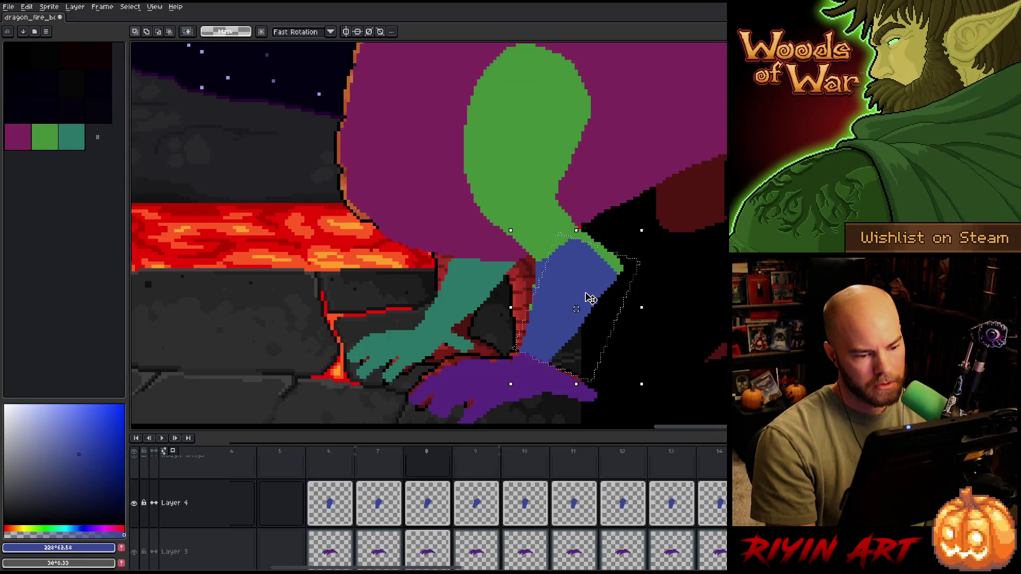
- Apply the leg rotation, clear the selection, switch to the Pencil, and settle on frame 9
{"action": "key", "text": "ctrl+d"}
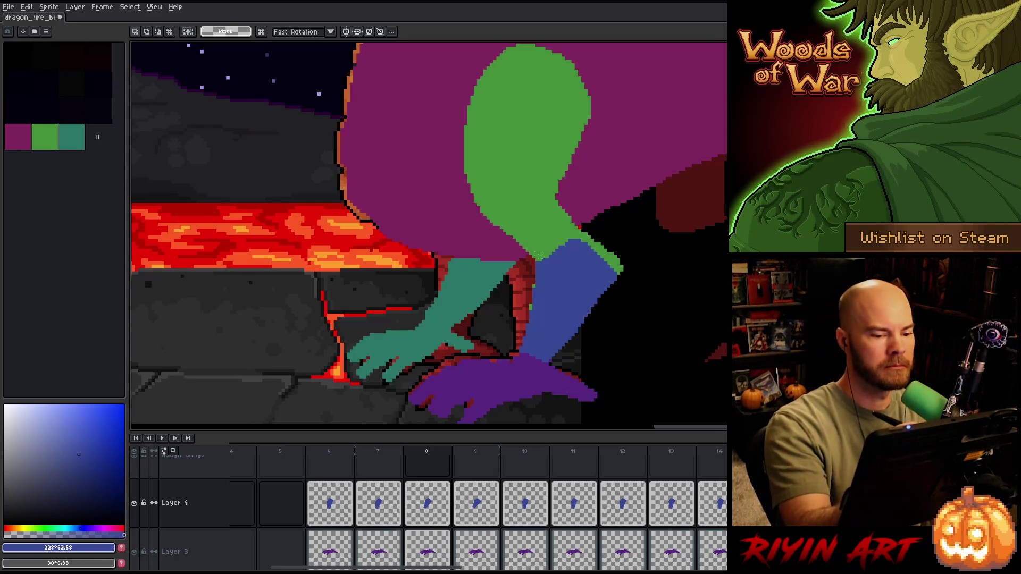
{"action": "key", "text": "b"}
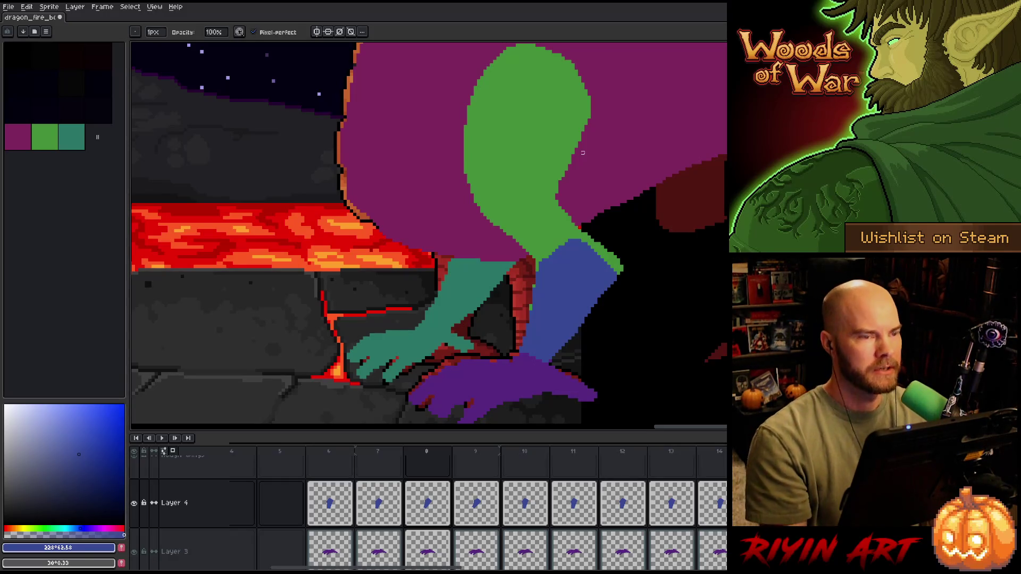
{"action": "key", "text": "period"}
{"action": "key", "text": "comma"}
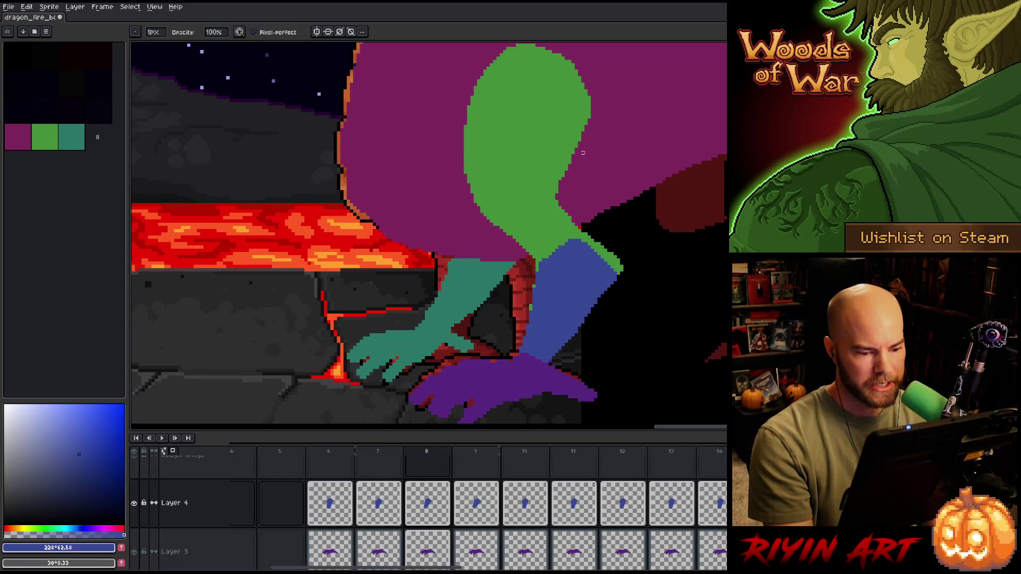
{"action": "key", "text": "period"}
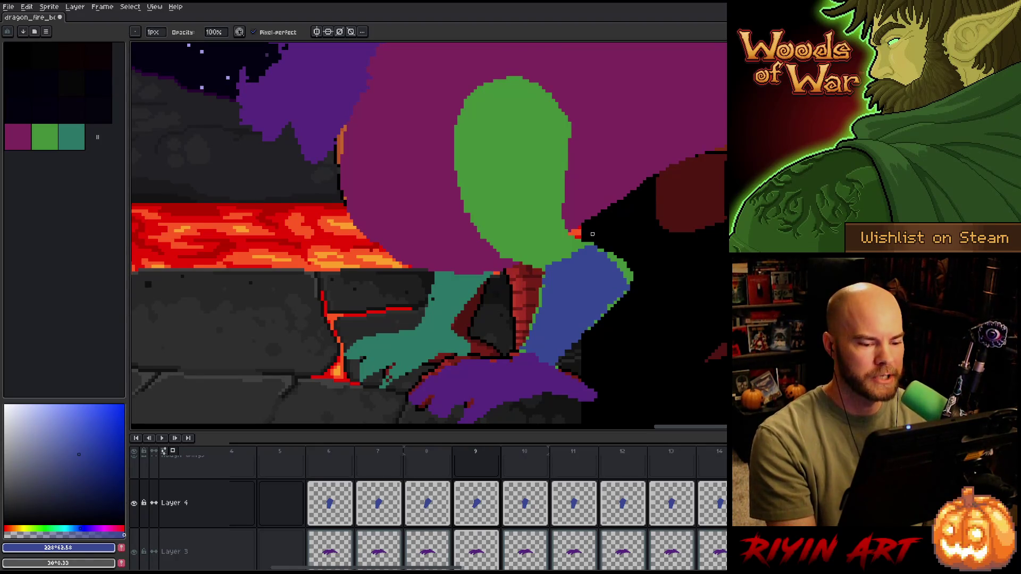
- Switch to the eraser and flip between frames 8 and 9 to compare the blue leg
{"action": "scroll", "coordinate": [593, 234], "scroll_direction": "up", "scroll_amount": 2}
{"action": "scroll", "coordinate": [552, 296], "scroll_direction": "down", "scroll_amount": 2}
{"action": "scroll", "coordinate": [547, 332], "scroll_direction": "up", "scroll_amount": 2}
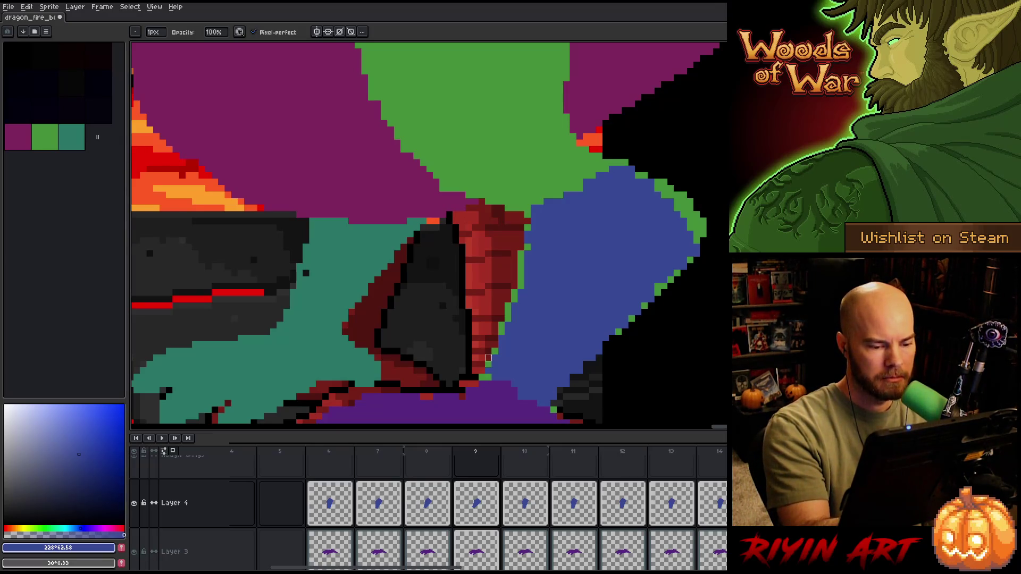
{"action": "key", "text": "e"}
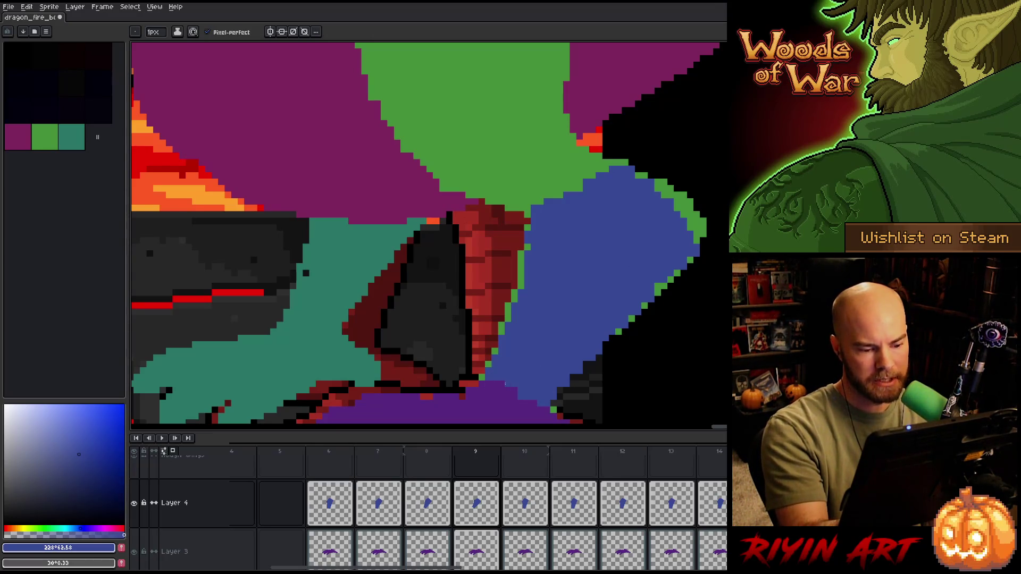
{"action": "key", "text": "Left"}
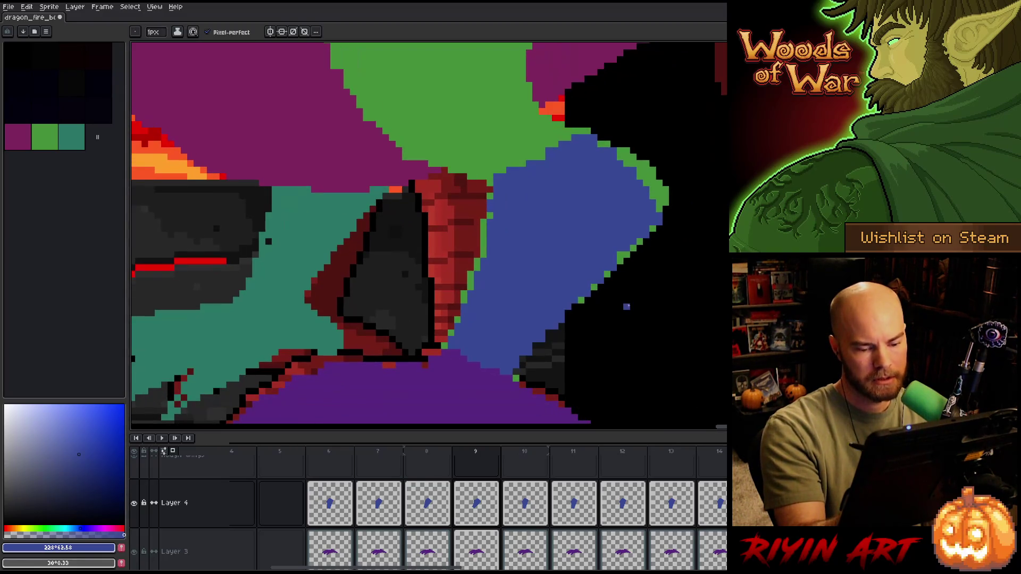
{"action": "key", "text": "Right"}
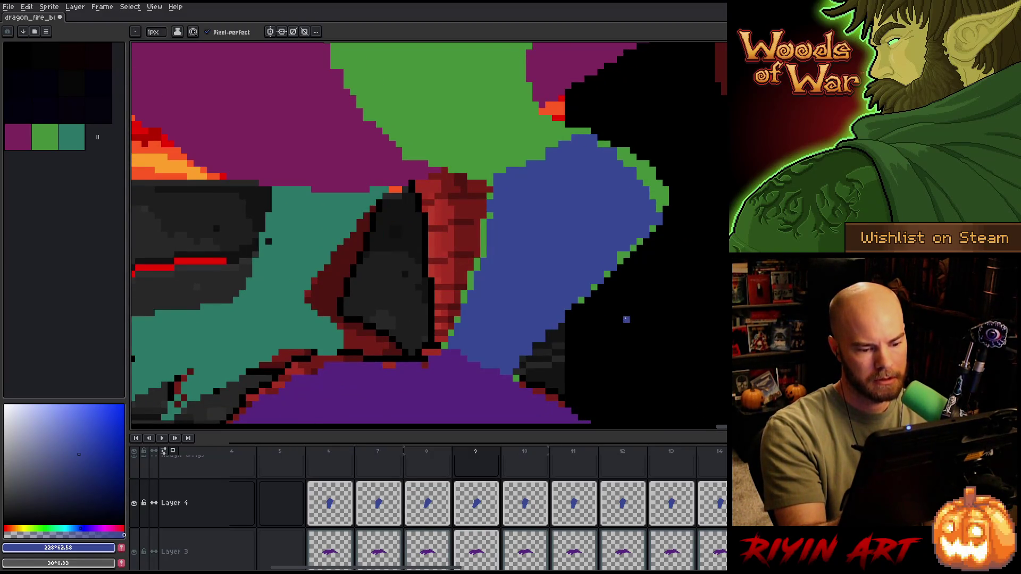
{"action": "key", "text": "Left"}
{"action": "key", "text": "Right"}
{"action": "key", "text": "Left"}
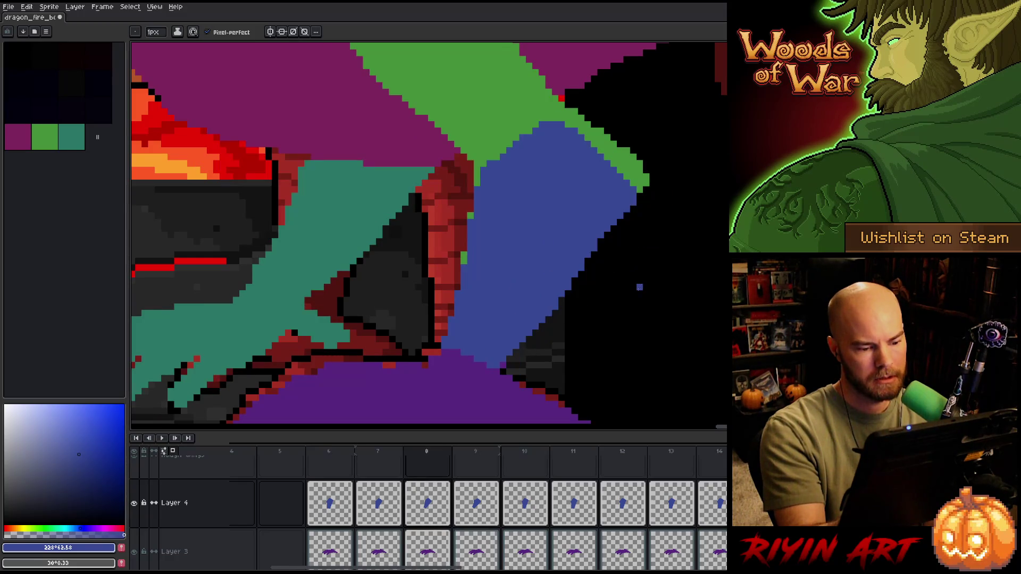
{"action": "key", "text": "Right"}
{"action": "key", "text": "Left"}
{"action": "key", "text": "Right"}
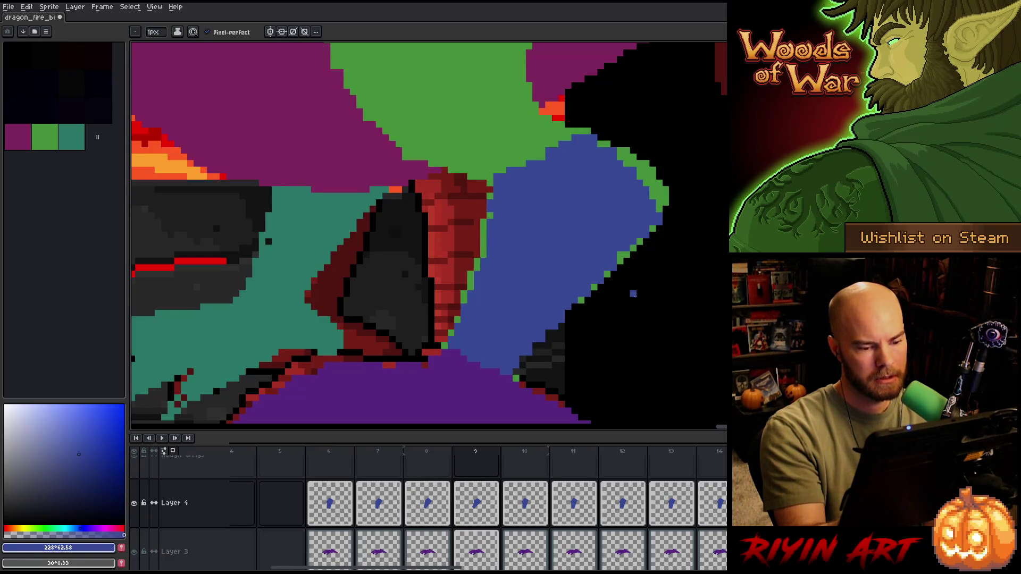
{"action": "key", "text": "Left"}
{"action": "key", "text": "Right"}
{"action": "key", "text": "Left"}
{"action": "key", "text": "Right"}
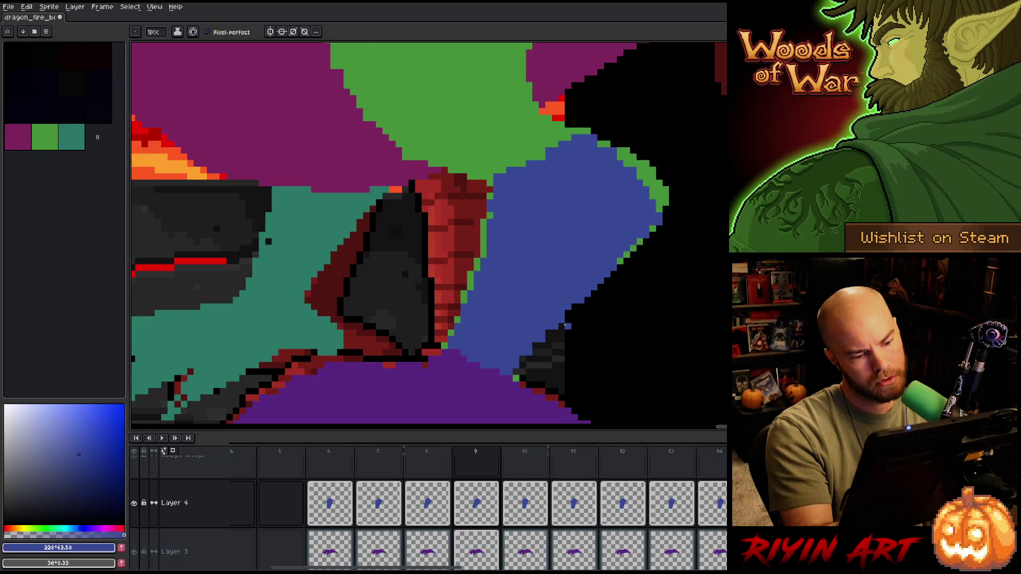
- Paint a green pixel at the leg's lower edge, erase green pixels along its right edge, and save
{"action": "key", "text": "e"}
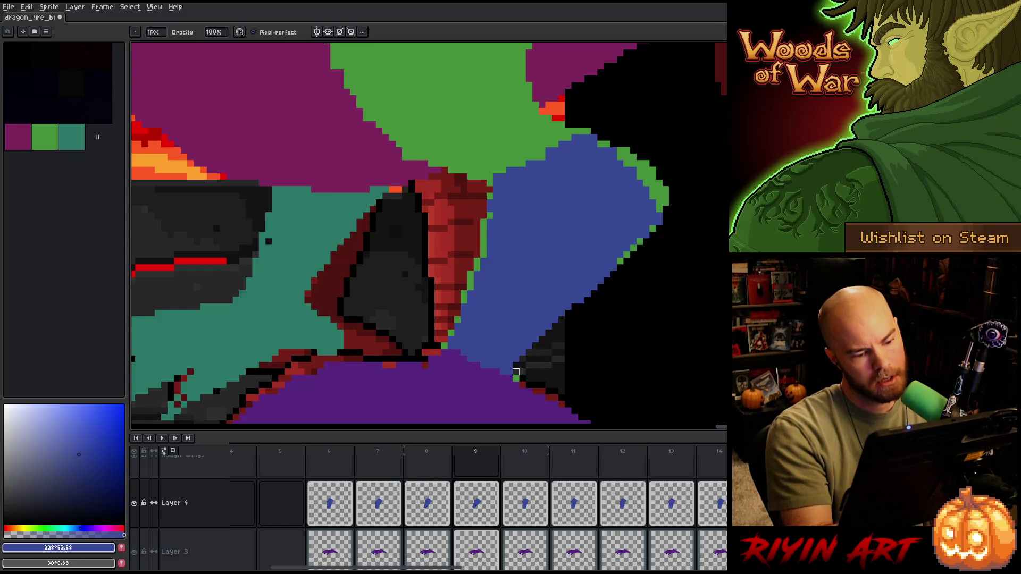
{"action": "left_click", "coordinate": [509, 372]}
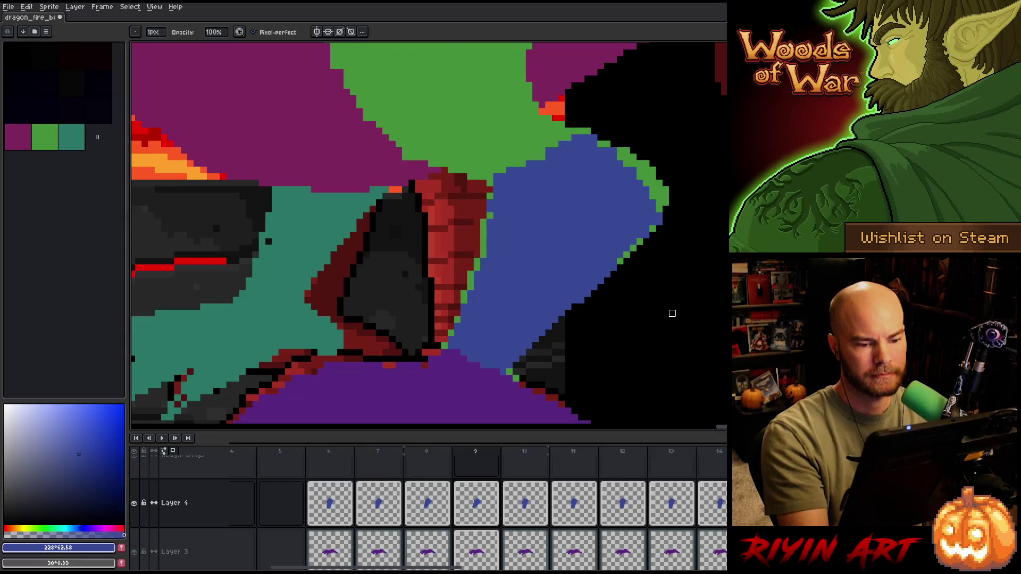
{"action": "key", "text": "e"}
{"action": "left_click_drag", "start_coordinate": [623, 258], "coordinate": [641, 240]}
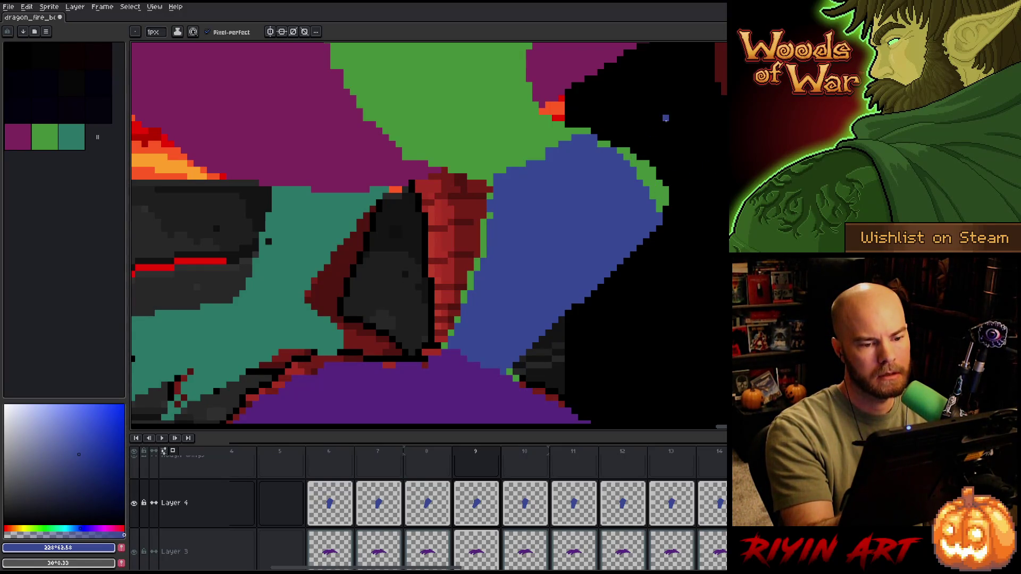
{"action": "key", "text": "b"}
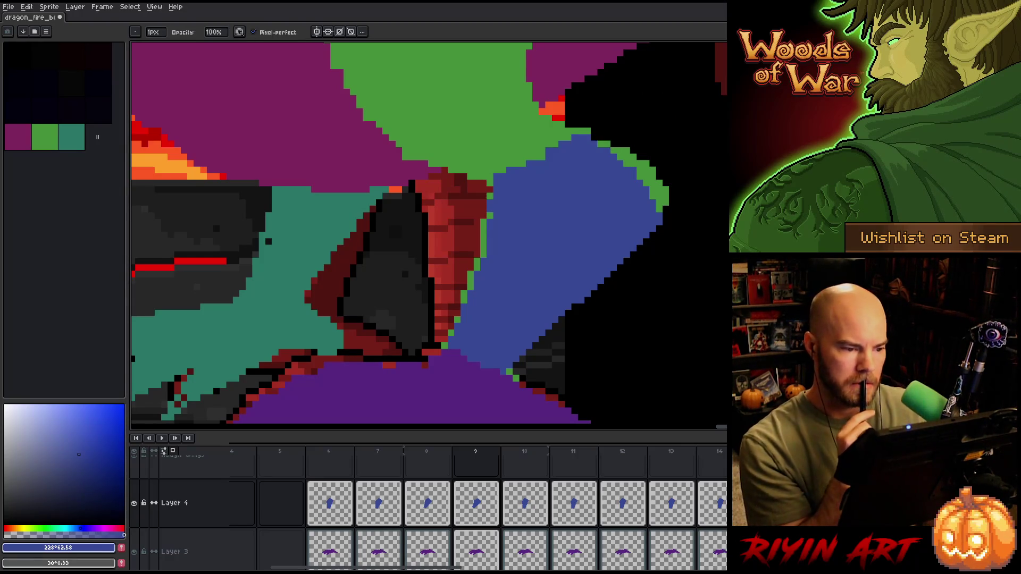
{"action": "key", "text": "e"}
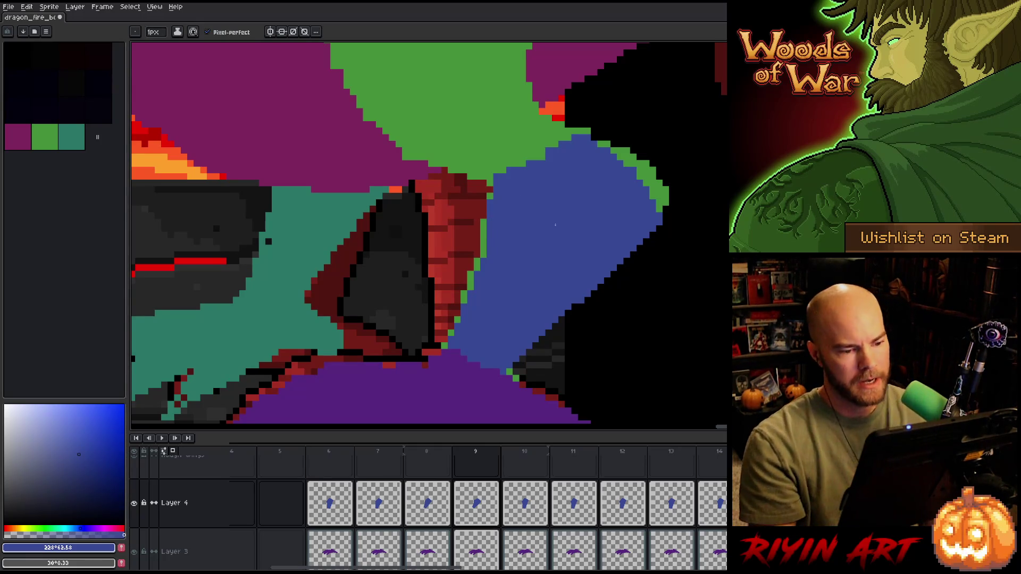
{"action": "key", "text": "ctrl+s"}
- Recheck the leg between frames 8 and 9, pan the blue leg into view, and save again
{"action": "key", "text": "Right"}
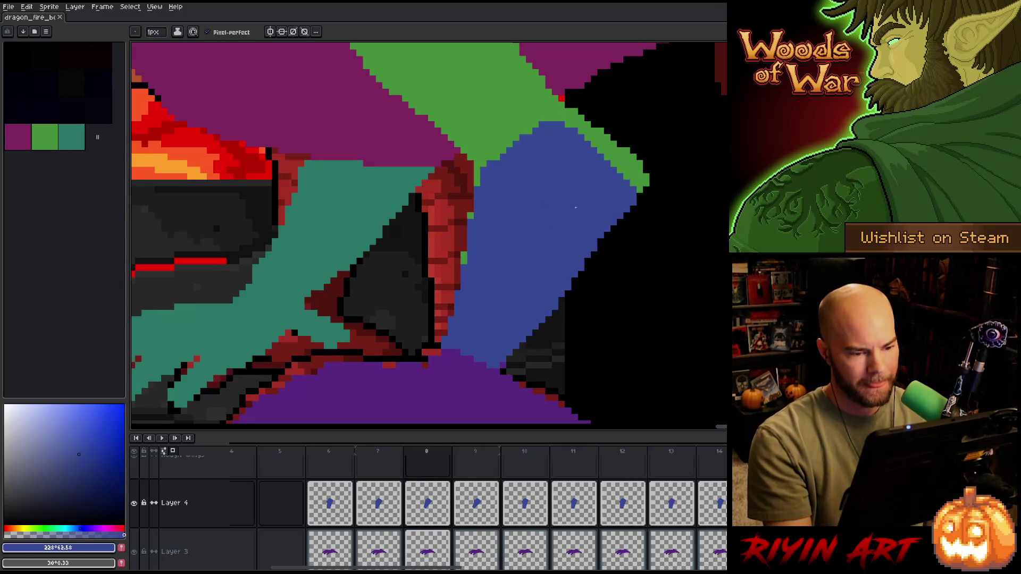
{"action": "key", "text": "Left"}
{"action": "key", "text": "Right"}
{"action": "key", "text": "Left"}
{"action": "key", "text": "Left"}
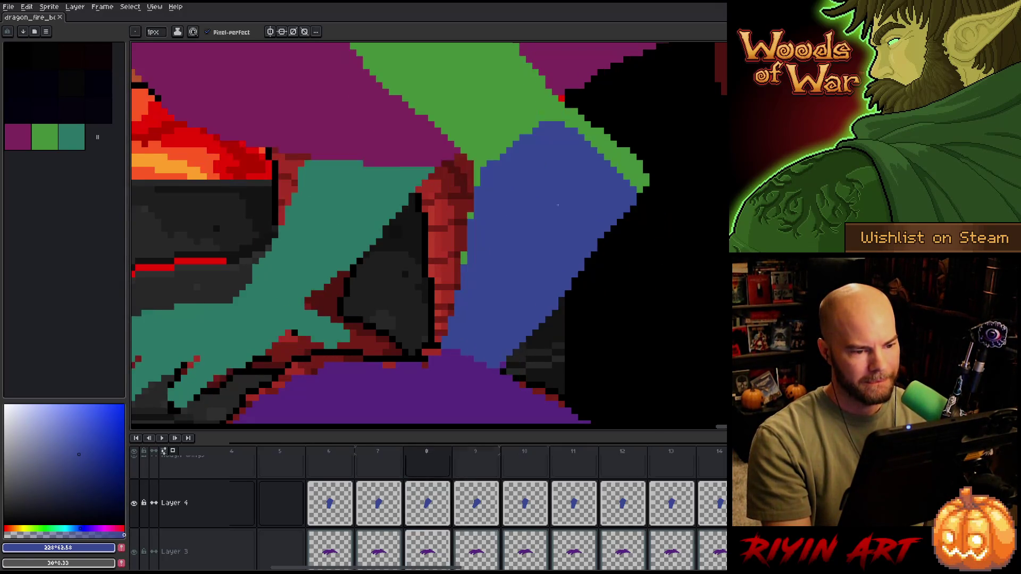
{"action": "key", "text": "Right"}
{"action": "key", "text": "Left"}
{"action": "key", "text": "Right"}
{"action": "scroll", "coordinate": [531, 192], "scroll_direction": "down", "scroll_amount": 3}
{"action": "key", "text": "Left"}
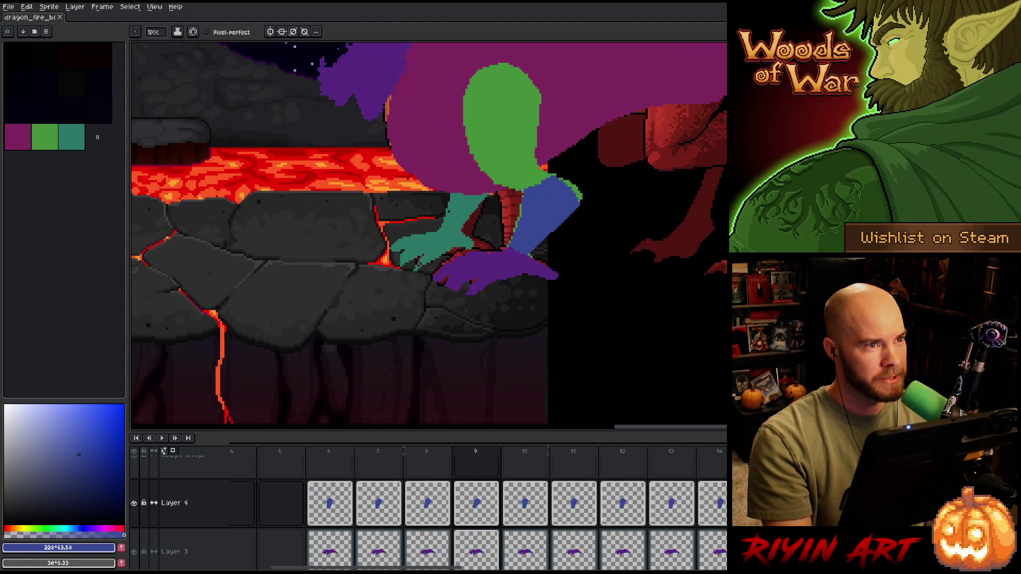
{"action": "scroll", "coordinate": [552, 196], "scroll_direction": "up", "scroll_amount": 2}
{"action": "scroll", "coordinate": [552, 196], "scroll_direction": "down", "scroll_amount": 1}
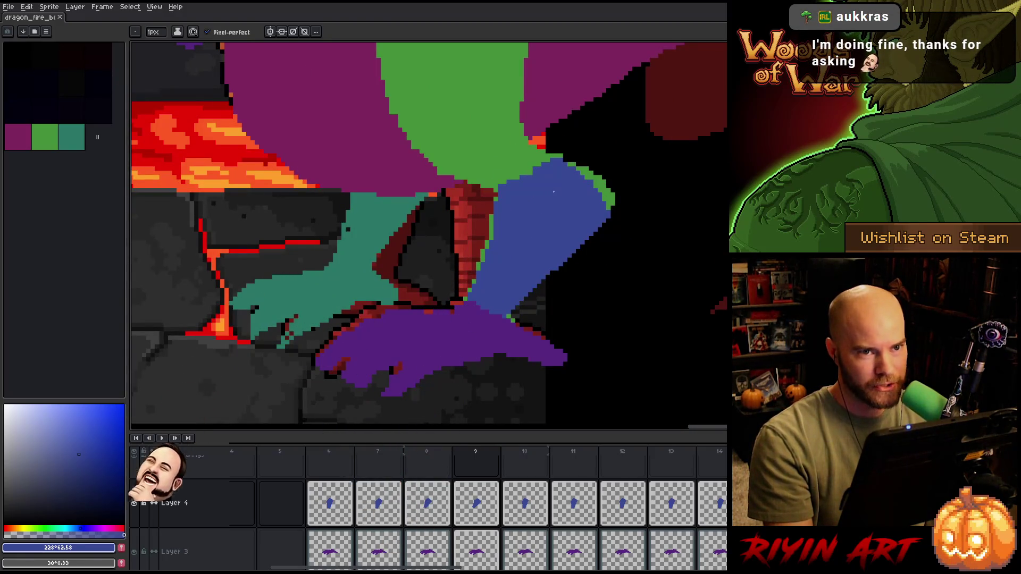
{"action": "mouse_move", "coordinate": [555, 185]}
{"action": "left_mouse_down"}
{"action": "mouse_move", "coordinate": [567, 209]}
{"action": "mouse_move", "coordinate": [505, 257]}
{"action": "mouse_move", "coordinate": [489, 250]}
{"action": "left_mouse_up"}
{"action": "scroll", "coordinate": [489, 250], "scroll_direction": "up", "scroll_amount": 1}
{"action": "key", "text": "b"}
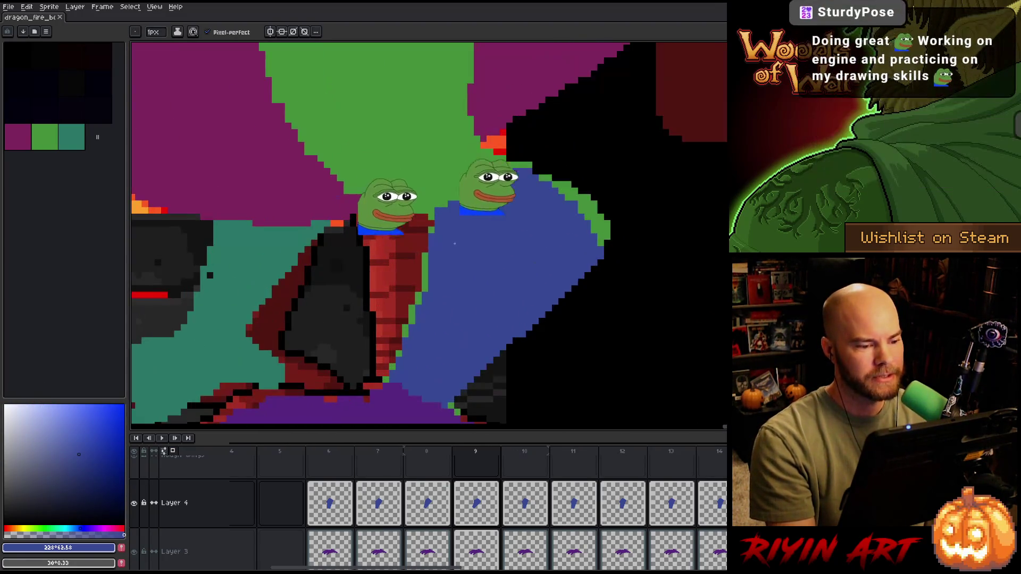
{"action": "key", "text": "e"}
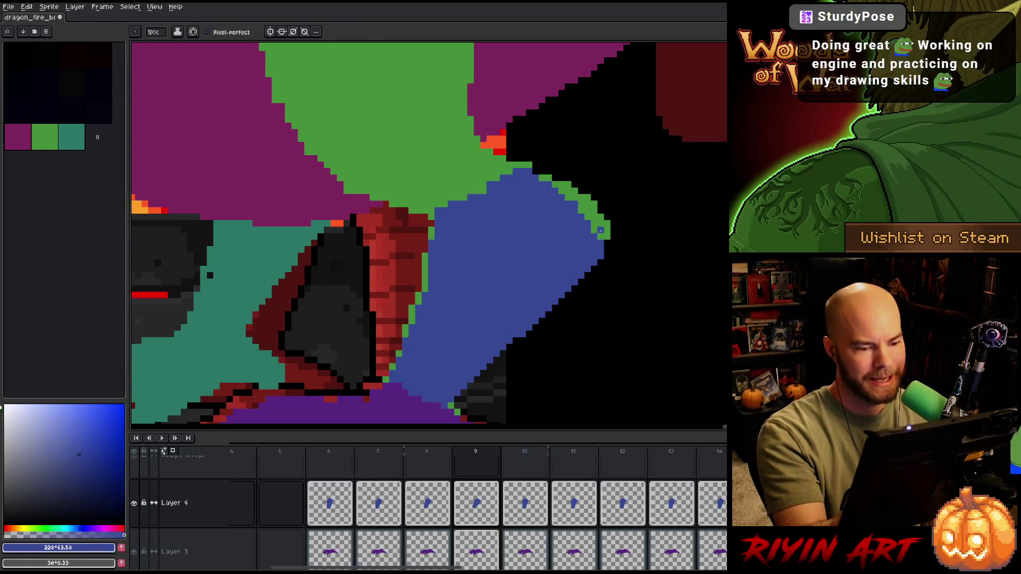
{"action": "key", "text": "ctrl+s"}
- Flip through frames 8 and 9 while zooming and panning to check the leg motion
{"action": "key", "text": "Left"}
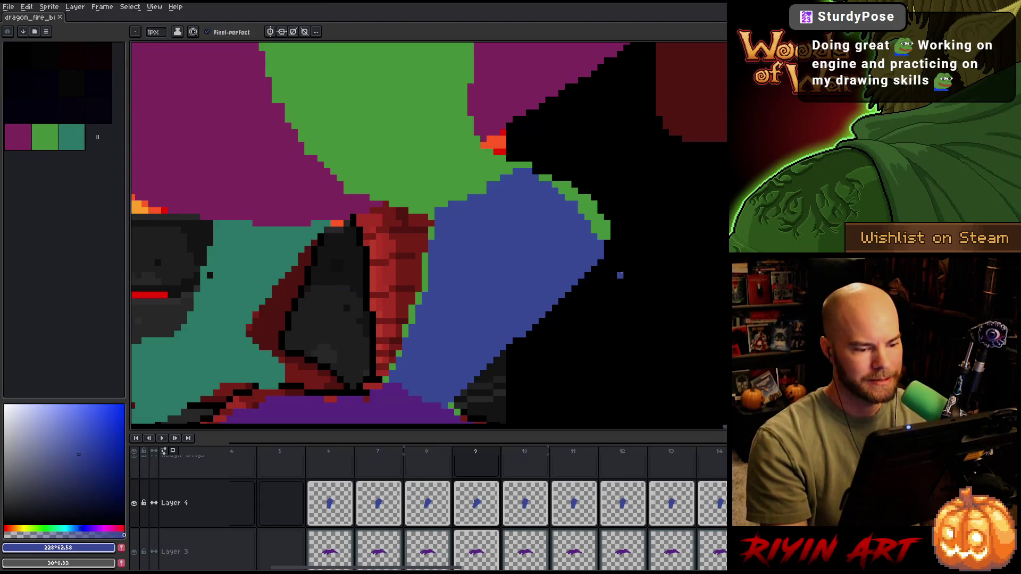
{"action": "key", "text": "Right"}
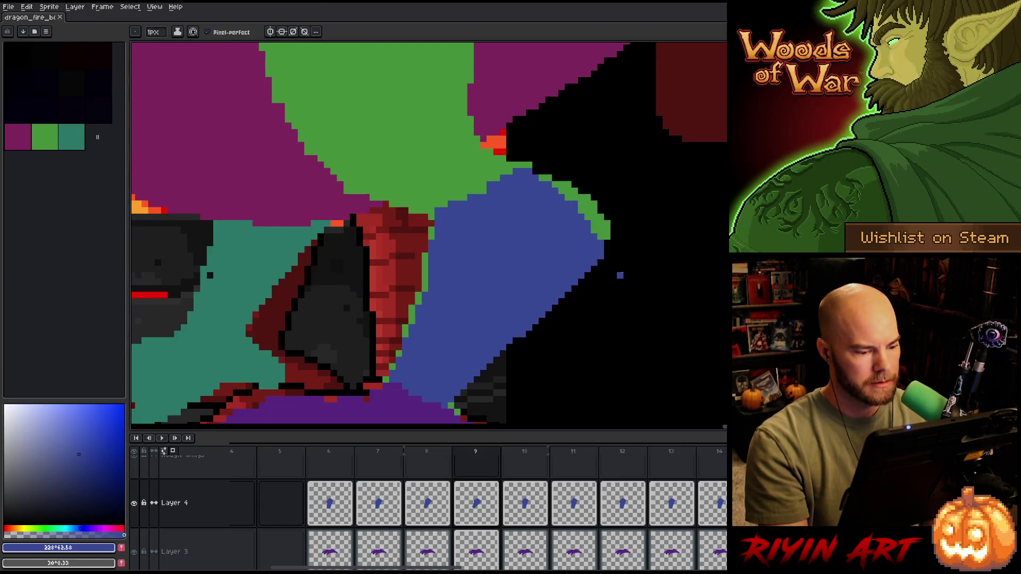
{"action": "key", "text": "Left"}
{"action": "scroll", "coordinate": [618, 274], "scroll_direction": "down", "scroll_amount": 4}
{"action": "key", "text": "Right"}
{"action": "key", "text": "Left"}
{"action": "key", "text": "Left"}
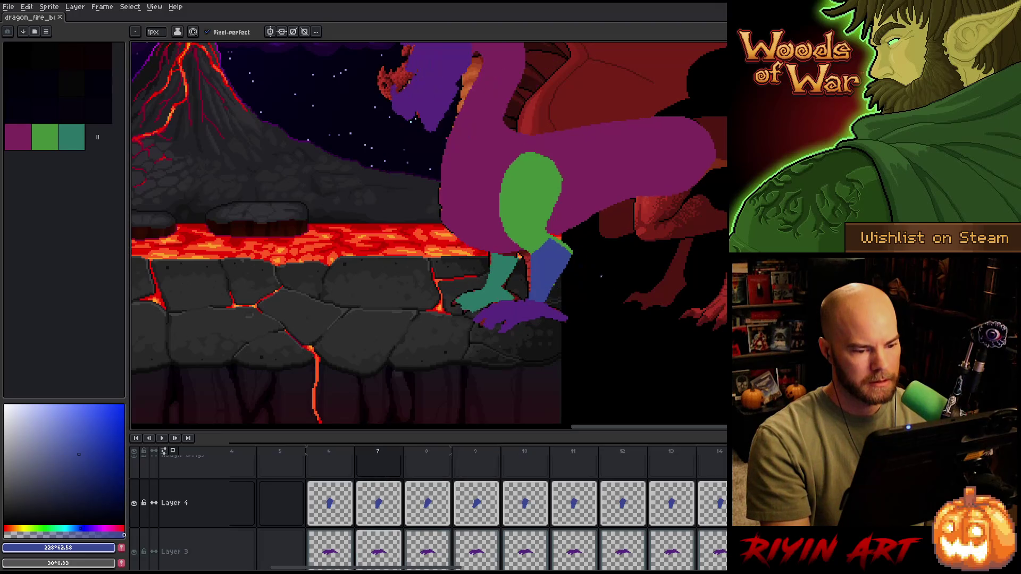
{"action": "key", "text": "Right"}
{"action": "key", "text": "Right"}
{"action": "scroll", "coordinate": [596, 272], "scroll_direction": "up", "scroll_amount": 4}
{"action": "key", "text": "Left"}
{"action": "key", "text": "Right"}
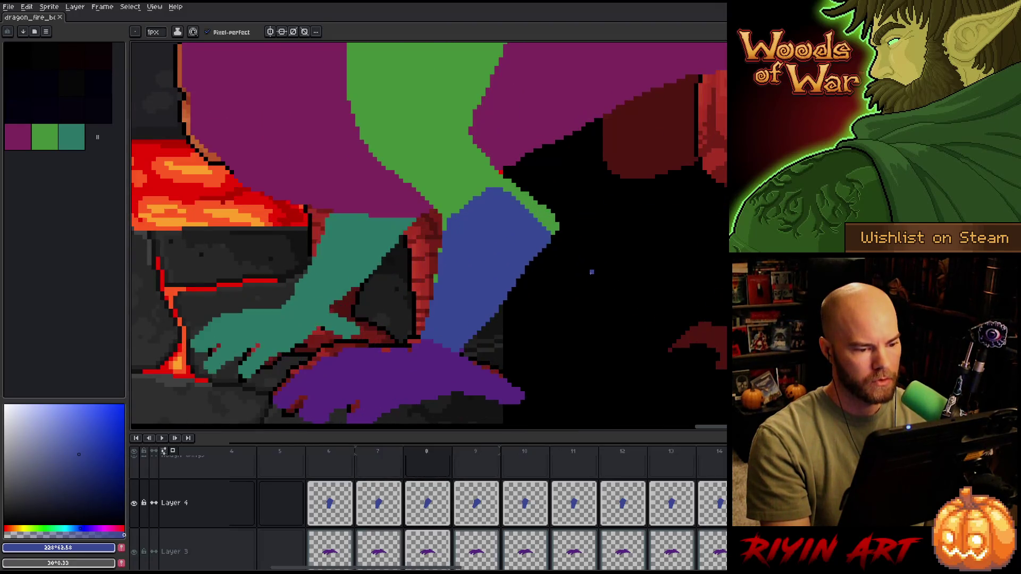
{"action": "key", "text": "Left"}
{"action": "key", "text": "Right"}
{"action": "scroll", "coordinate": [591, 268], "scroll_direction": "down", "scroll_amount": 4}
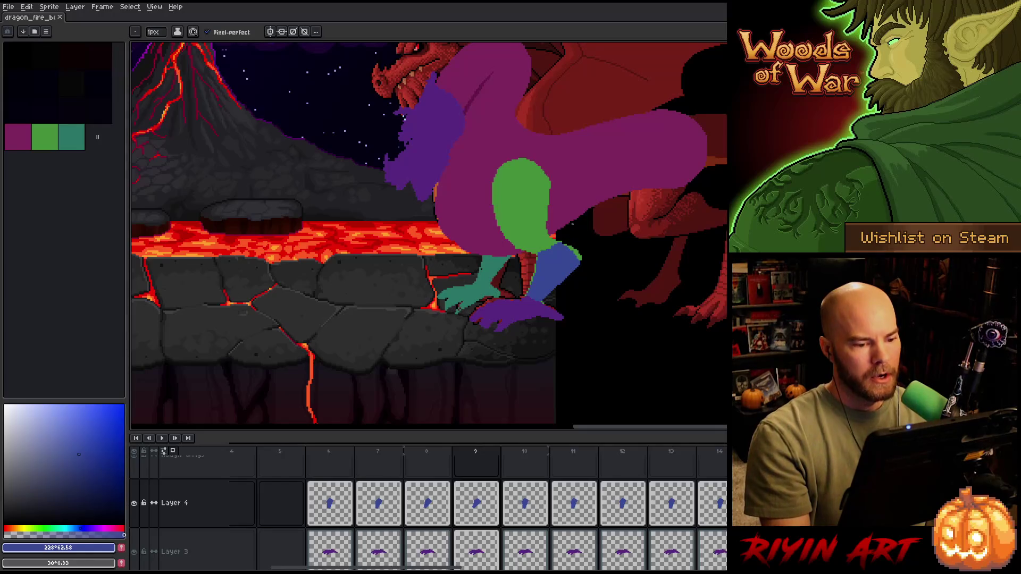
{"action": "scroll", "coordinate": [573, 223], "scroll_direction": "up", "scroll_amount": 1}
{"action": "scroll", "coordinate": [587, 216], "scroll_direction": "down", "scroll_amount": 1}
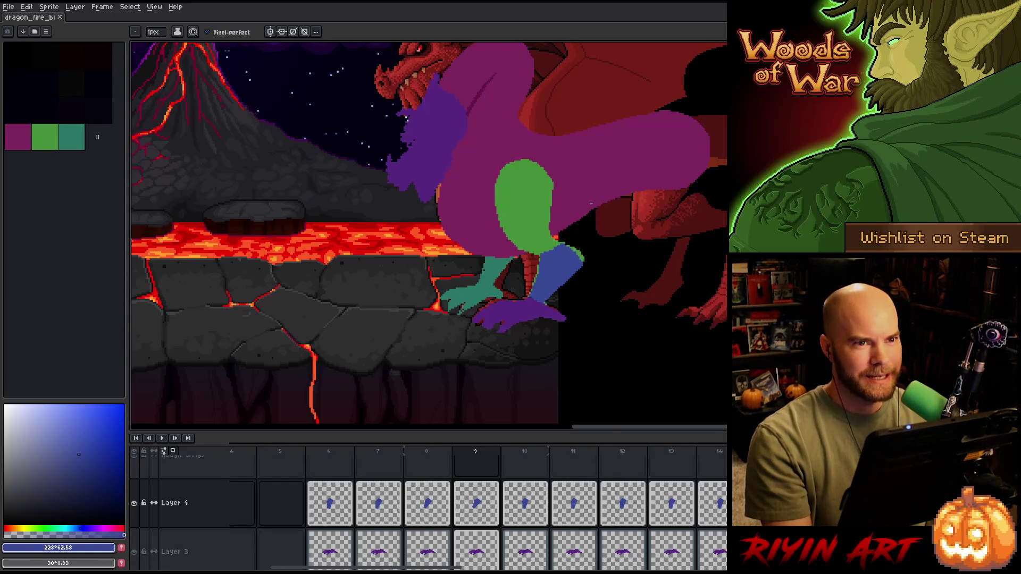
{"action": "scroll", "coordinate": [590, 223], "scroll_direction": "up", "scroll_amount": 2}
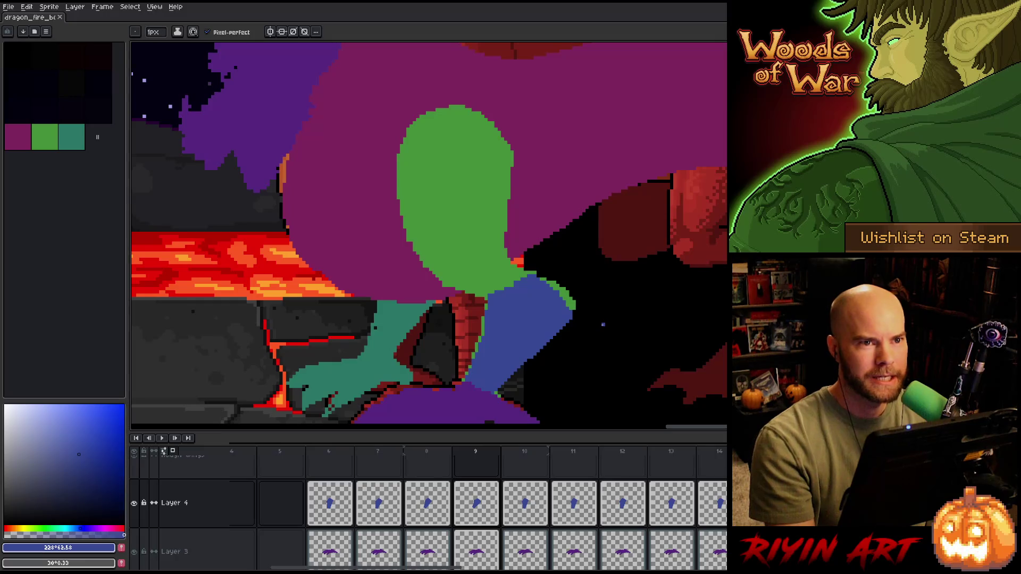
{"action": "scroll", "coordinate": [603, 324], "scroll_direction": "down", "scroll_amount": 2}
{"action": "scroll", "coordinate": [597, 358], "scroll_direction": "up", "scroll_amount": 1}
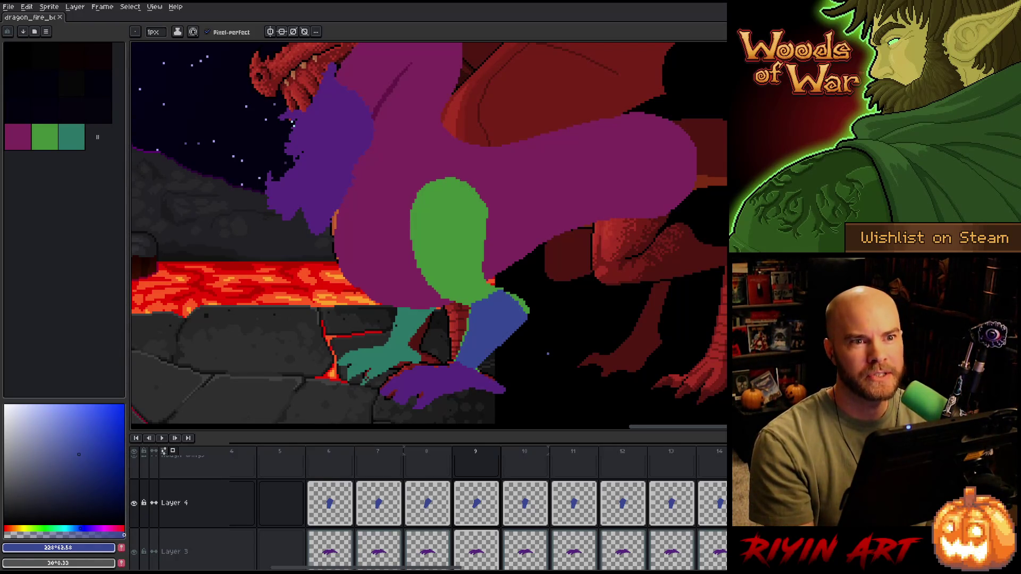
{"action": "scroll", "coordinate": [490, 331], "scroll_direction": "up", "scroll_amount": 2}
{"action": "scroll", "coordinate": [490, 330], "scroll_direction": "down", "scroll_amount": 1}
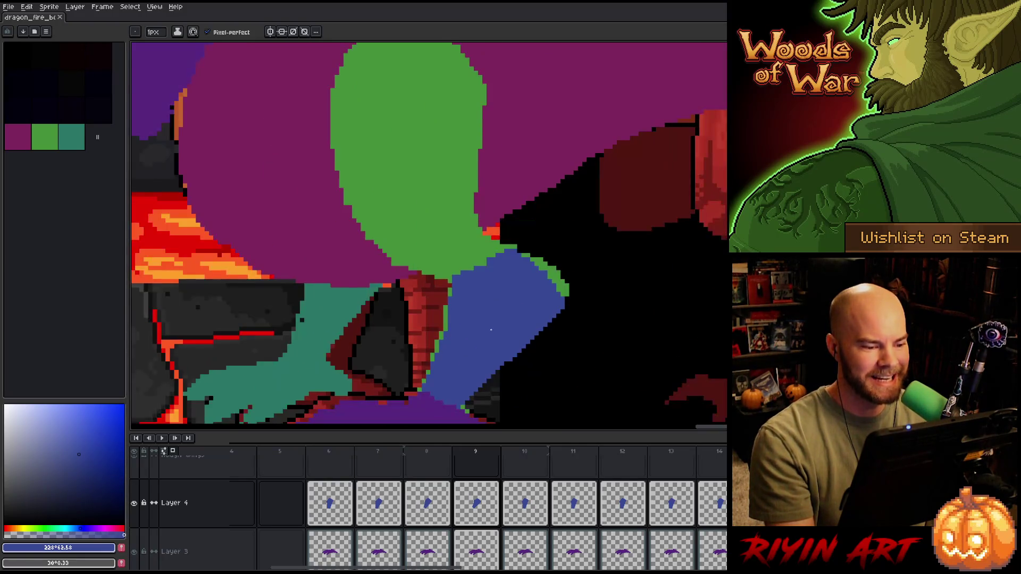
{"action": "scroll", "coordinate": [495, 338], "scroll_direction": "up", "scroll_amount": 1}
{"action": "left_click_drag", "start_coordinate": [497, 342], "coordinate": [513, 285]}
{"action": "scroll", "coordinate": [512, 285], "scroll_direction": "down", "scroll_amount": 1}
{"action": "scroll", "coordinate": [513, 286], "scroll_direction": "up", "scroll_amount": 1}
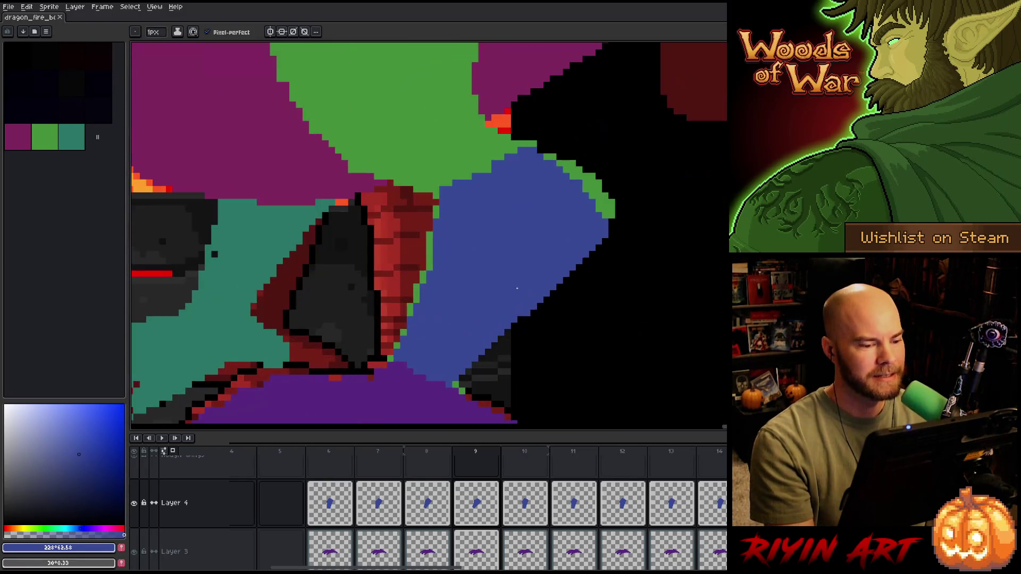
{"action": "scroll", "coordinate": [515, 287], "scroll_direction": "down", "scroll_amount": 1}
{"action": "scroll", "coordinate": [517, 289], "scroll_direction": "up", "scroll_amount": 1}
{"action": "scroll", "coordinate": [517, 289], "scroll_direction": "down", "scroll_amount": 1}
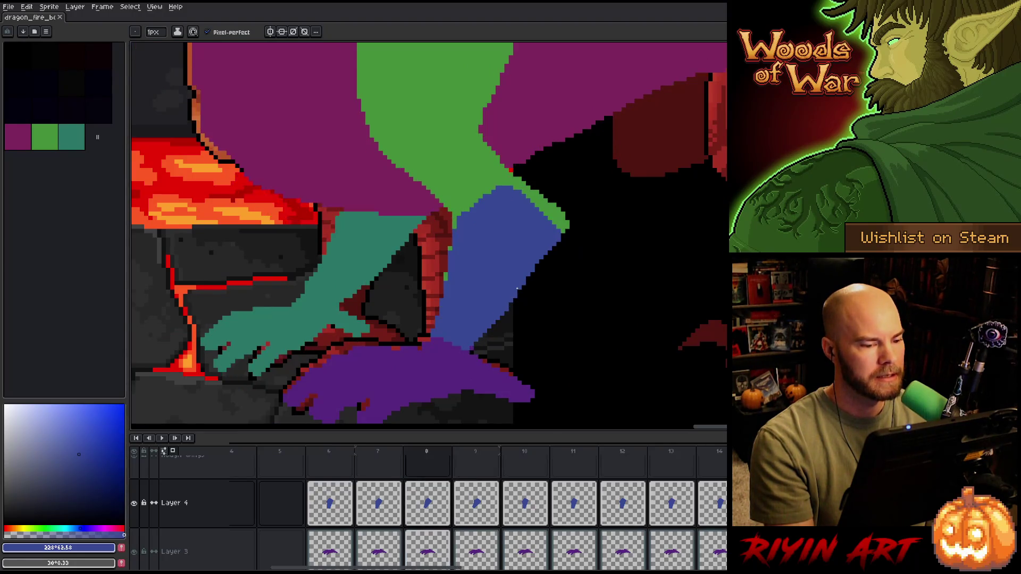
{"action": "scroll", "coordinate": [517, 289], "scroll_direction": "up", "scroll_amount": 1}
{"action": "scroll", "coordinate": [517, 289], "scroll_direction": "down", "scroll_amount": 1}
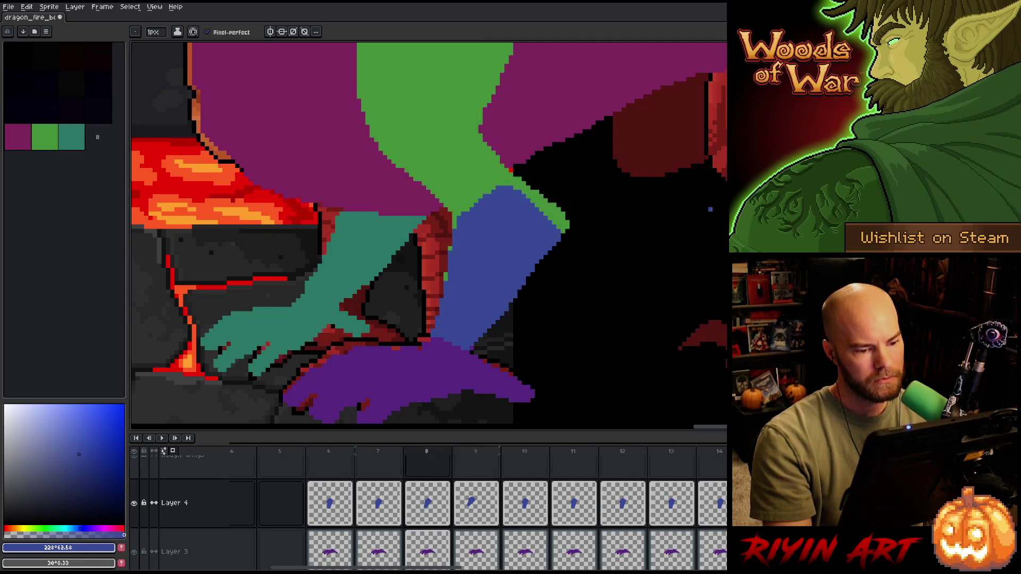
- Step through frames 7 to 9 and compare the blue leg pose in frames 8 and 9
{"action": "key", "text": "b"}
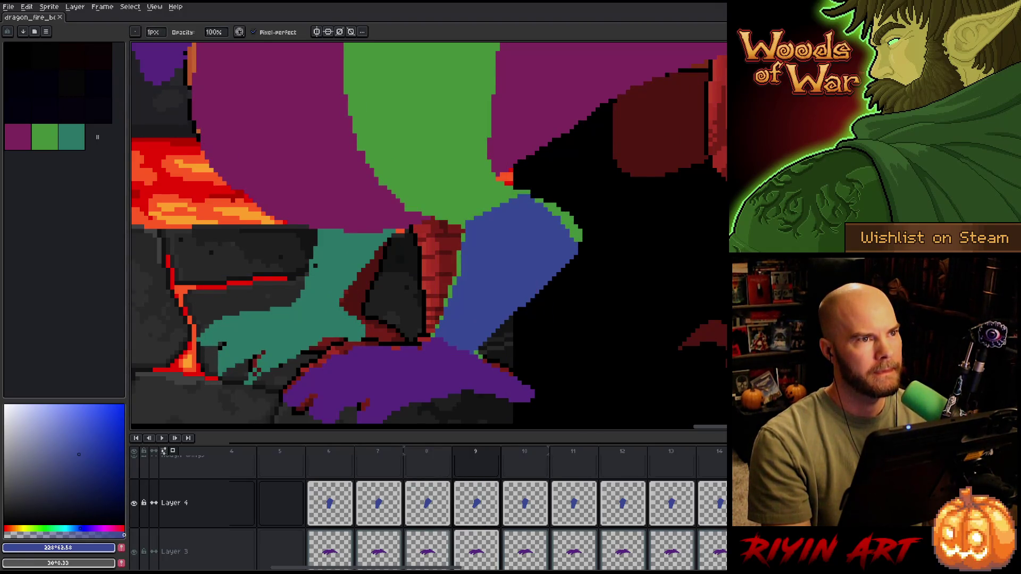
{"action": "key", "text": "Left"}
{"action": "key", "text": "Left"}
{"action": "key", "text": "Right"}
{"action": "key", "text": "Right"}
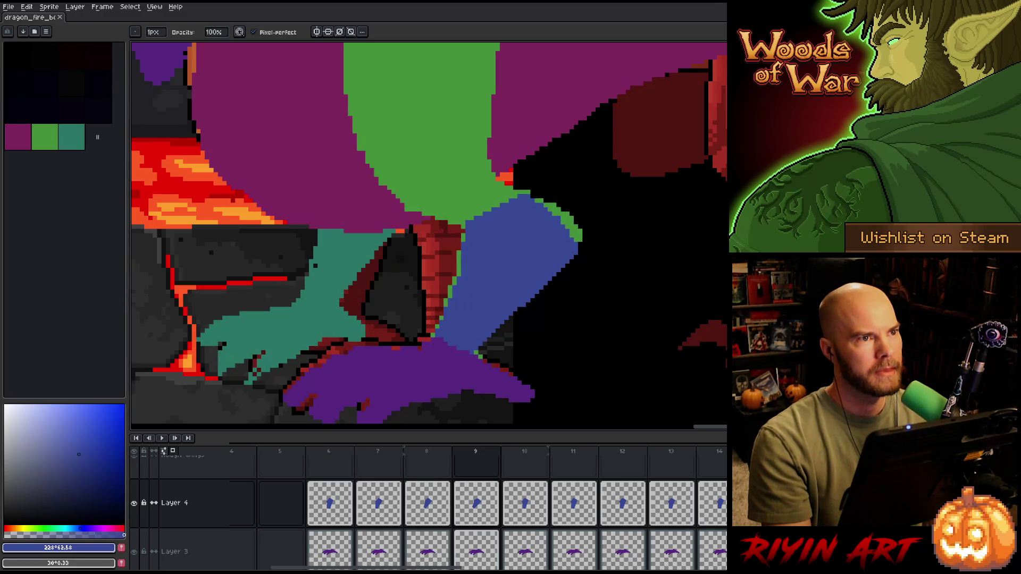
{"action": "key", "text": "Left"}
{"action": "key", "text": "Right"}
{"action": "key", "text": "Left"}
{"action": "key", "text": "Right"}
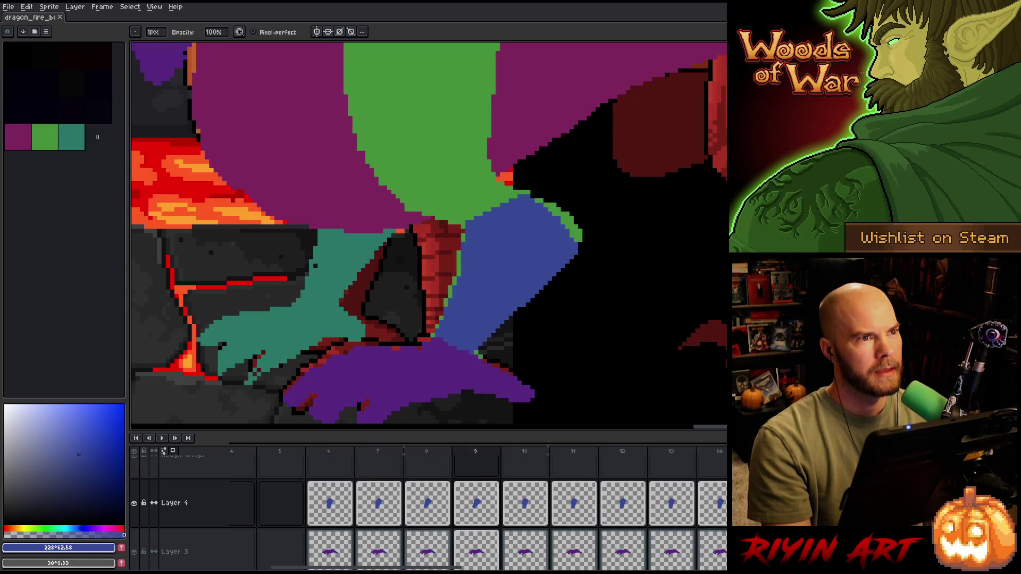
{"action": "key", "text": "Left"}
{"action": "key", "text": "Right"}
{"action": "key", "text": "Left"}
{"action": "key", "text": "Right"}
{"action": "key", "text": "Left"}
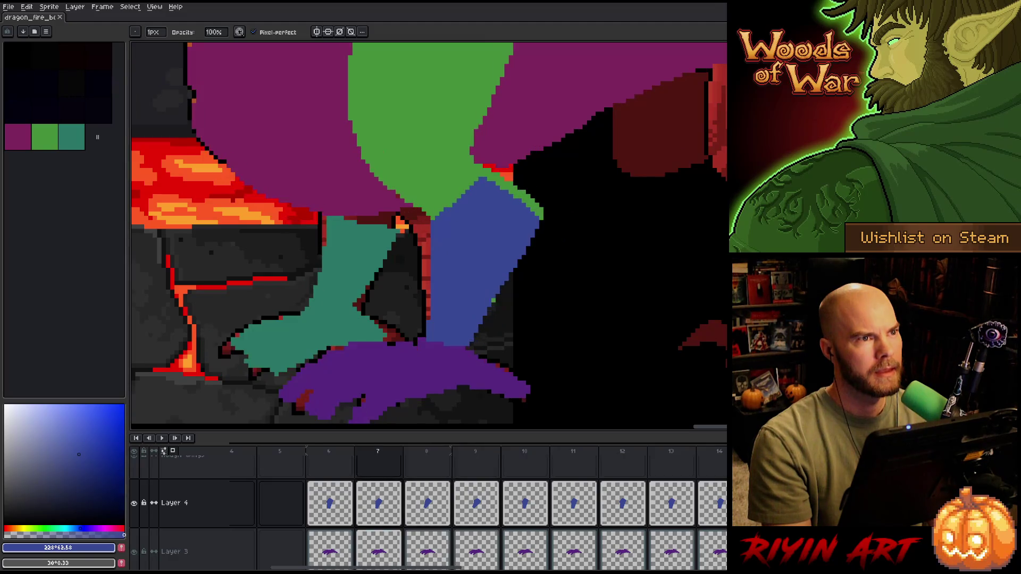
{"action": "key", "text": "Right"}
- Preview the leg motion across frames 8–9, then lift frame 10's blue leg into a free transform
{"action": "key", "text": "Left"}
{"action": "key", "text": "Right"}
{"action": "key", "text": "Left"}
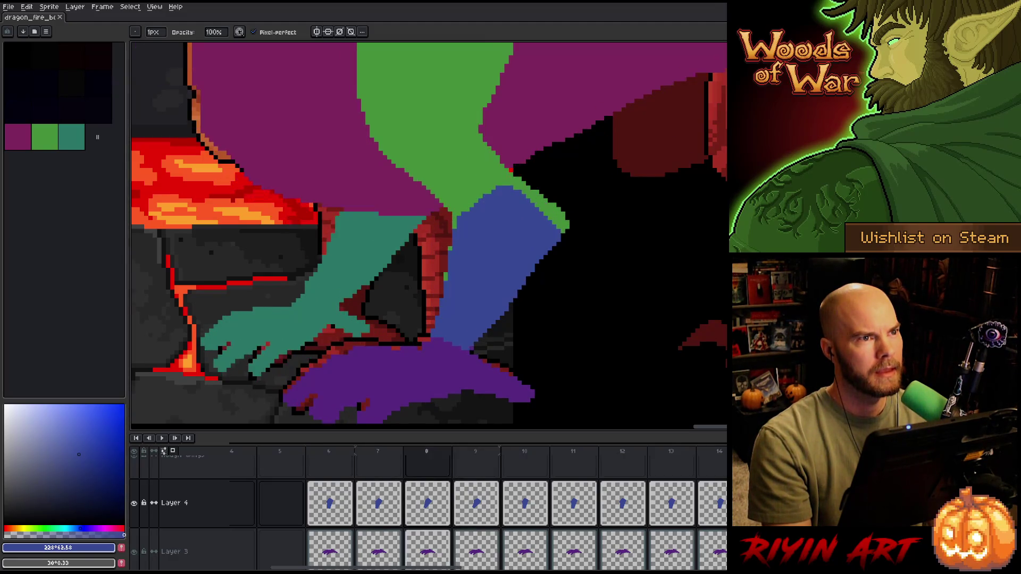
{"action": "key", "text": "Right"}
{"action": "key", "text": "Left"}
{"action": "key", "text": "Right"}
{"action": "key", "text": "Left"}
{"action": "key", "text": "Right"}
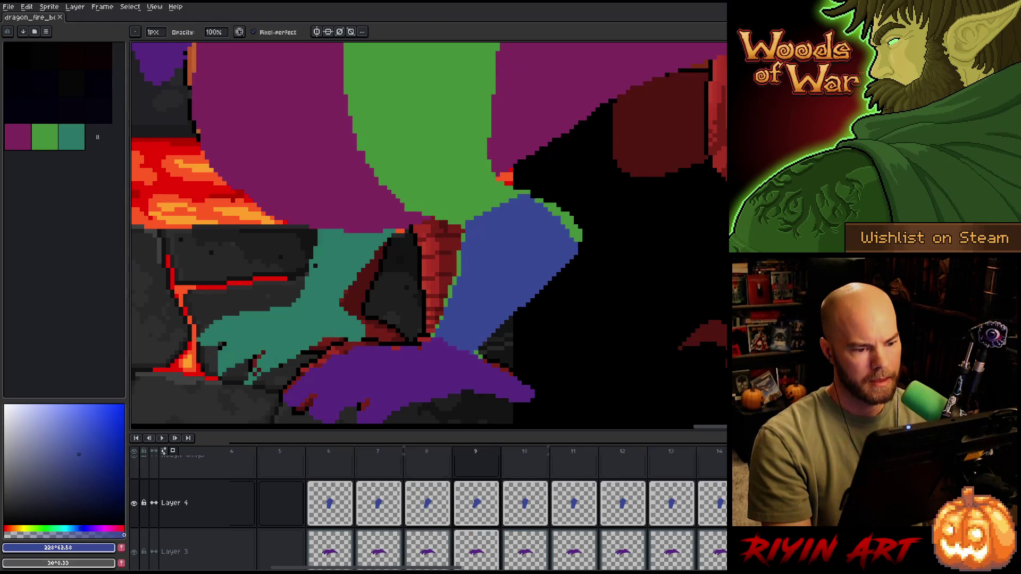
{"action": "key", "text": "Right"}
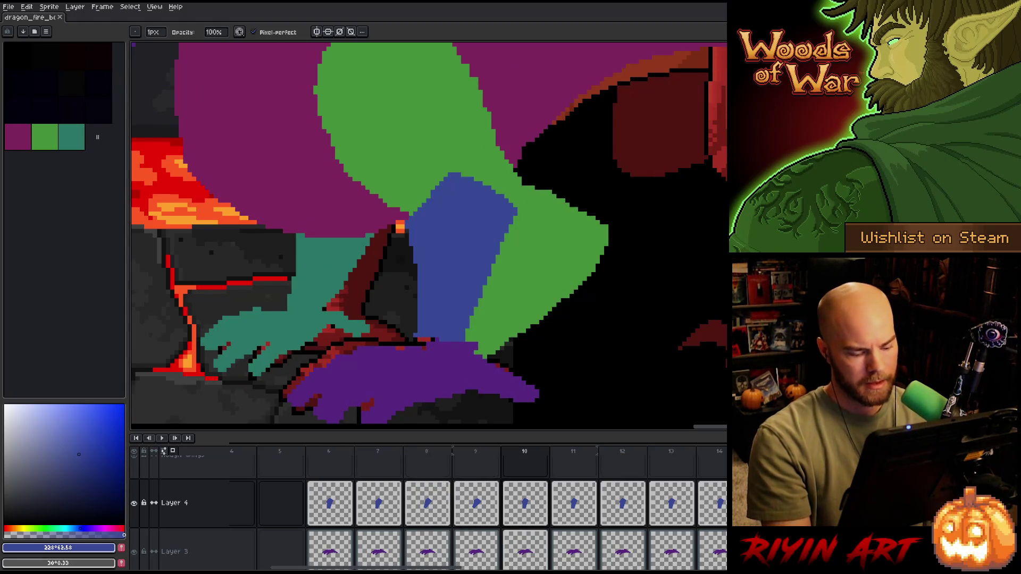
{"action": "key", "text": "ctrl+t"}
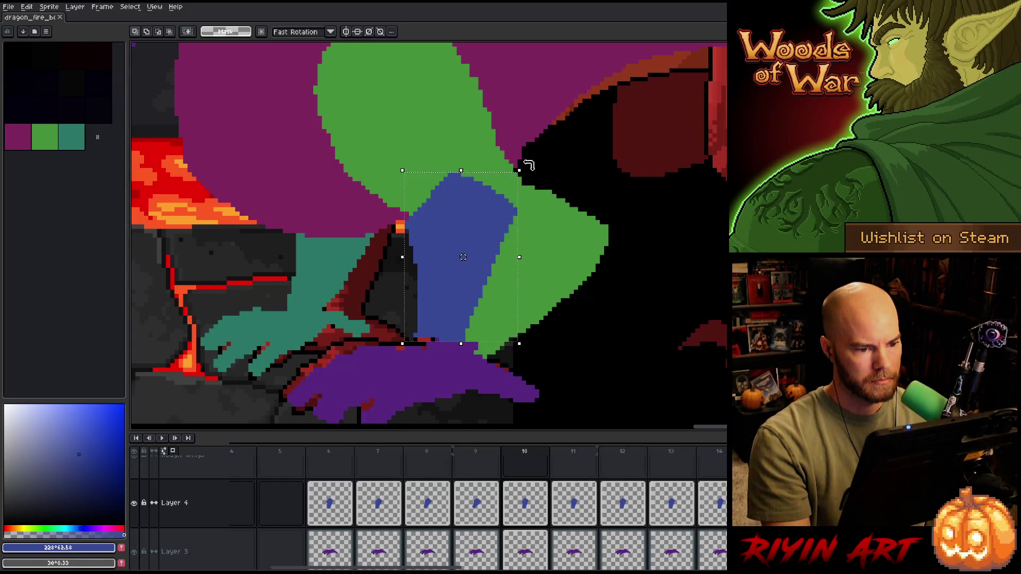
- Rotate frame 10's blue leg to about 26°, move it right and down, and commit it
{"action": "left_click_drag", "start_coordinate": [528, 165], "coordinate": [558, 197]}
{"action": "mouse_move", "coordinate": [474, 225]}
{"action": "left_mouse_down"}
{"action": "mouse_move", "coordinate": [533, 242]}
{"action": "mouse_move", "coordinate": [528, 251]}
{"action": "left_mouse_up"}
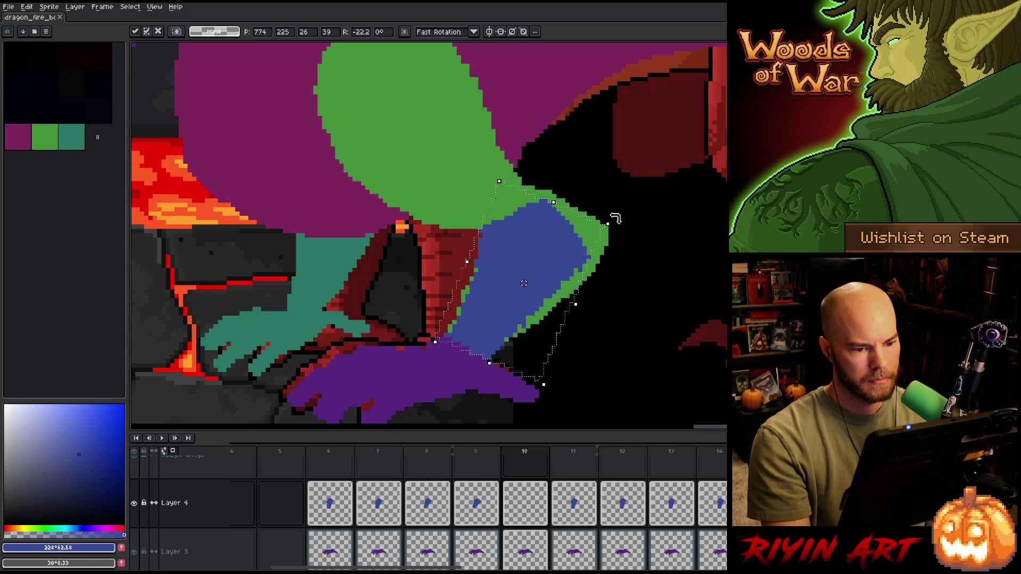
{"action": "left_click_drag", "start_coordinate": [616, 218], "coordinate": [623, 226]}
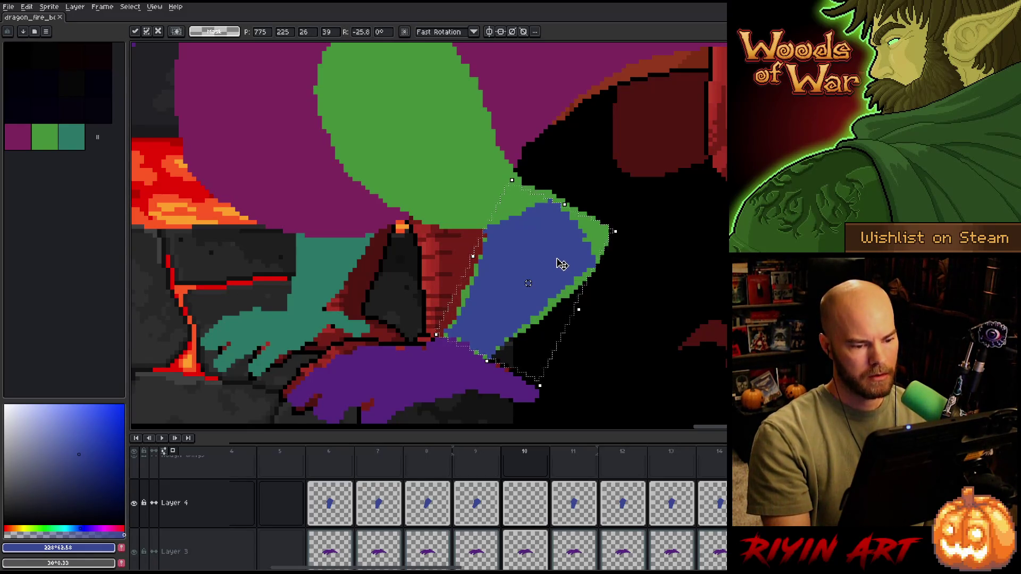
{"action": "scroll", "coordinate": [563, 264], "scroll_direction": "down", "scroll_amount": 3}
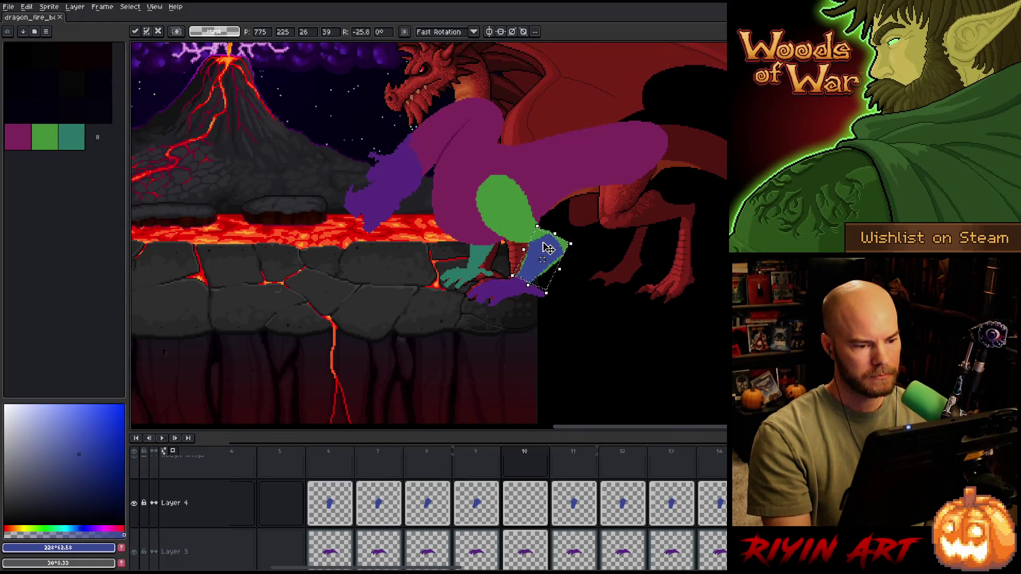
{"action": "scroll", "coordinate": [548, 248], "scroll_direction": "up", "scroll_amount": 4}
{"action": "scroll", "coordinate": [547, 250], "scroll_direction": "down", "scroll_amount": 1}
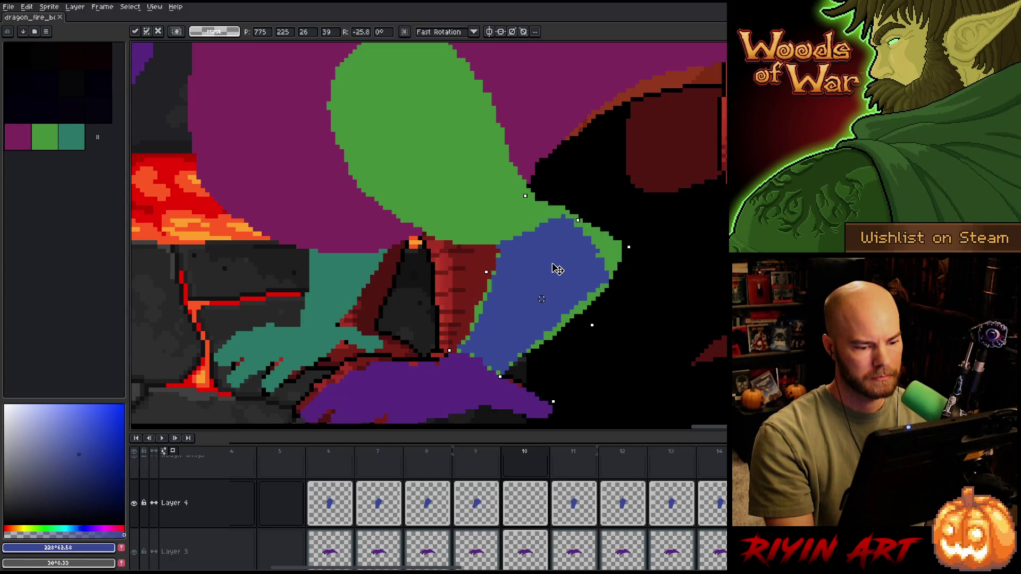
{"action": "key", "text": "Return"}
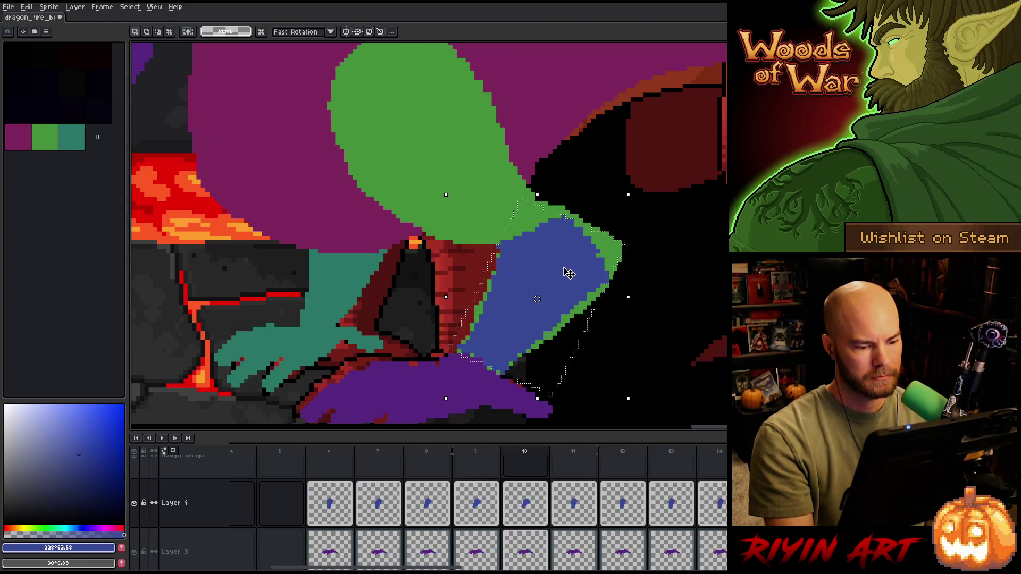
{"action": "left_click_drag", "start_coordinate": [569, 273], "coordinate": [565, 273]}
- Flip between frames 9, 10 and 11 to compare the leg's motion
{"action": "key", "text": "Left"}
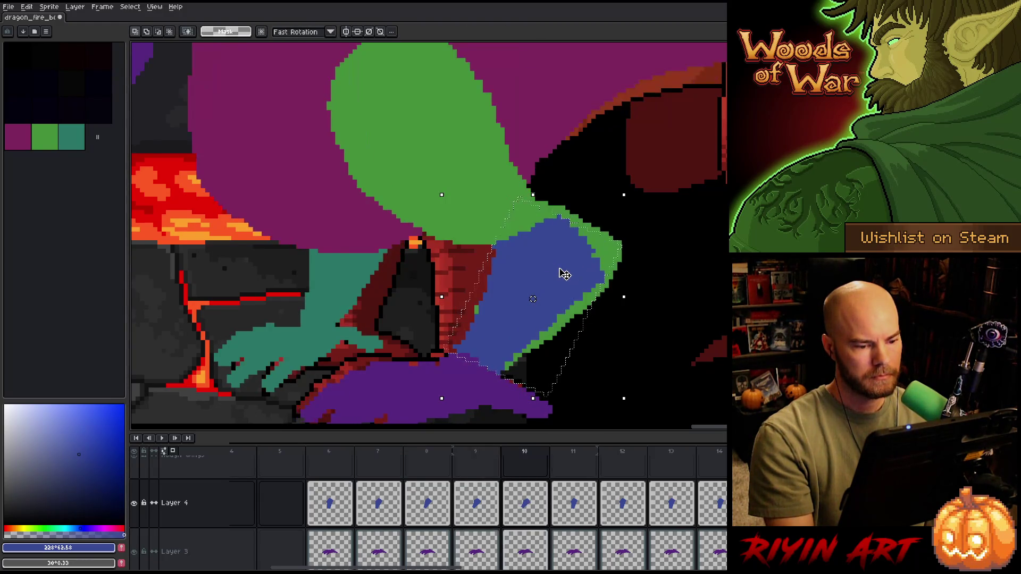
{"action": "key", "text": "Right"}
{"action": "key", "text": "Left"}
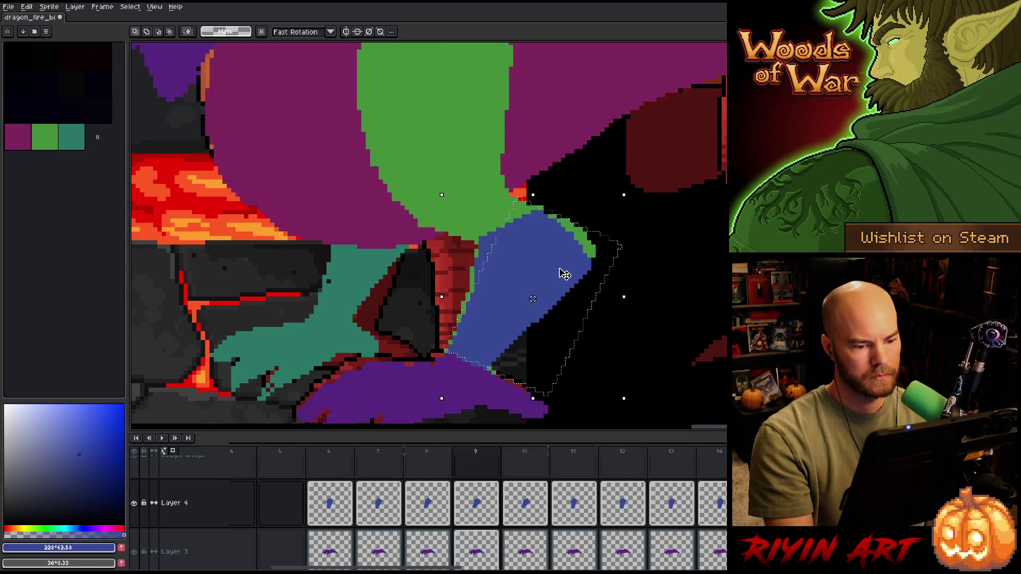
{"action": "key", "text": "Right"}
{"action": "key", "text": "Left"}
{"action": "key", "text": "Right"}
{"action": "key", "text": "Left"}
{"action": "key", "text": "Right"}
{"action": "key", "text": "Right"}
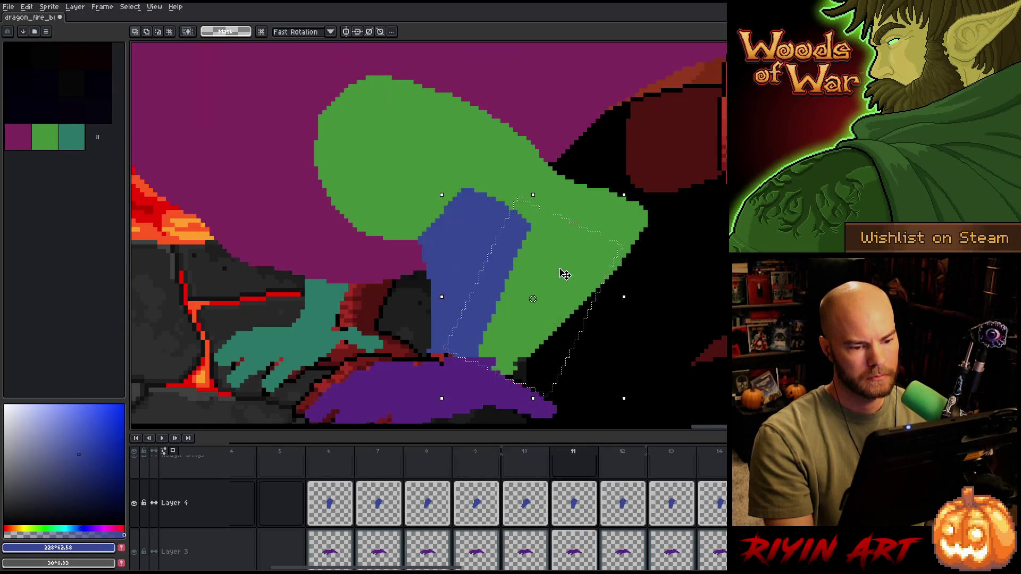
{"action": "key", "text": "Left"}
{"action": "key", "text": "Left"}
{"action": "key", "text": "Right"}
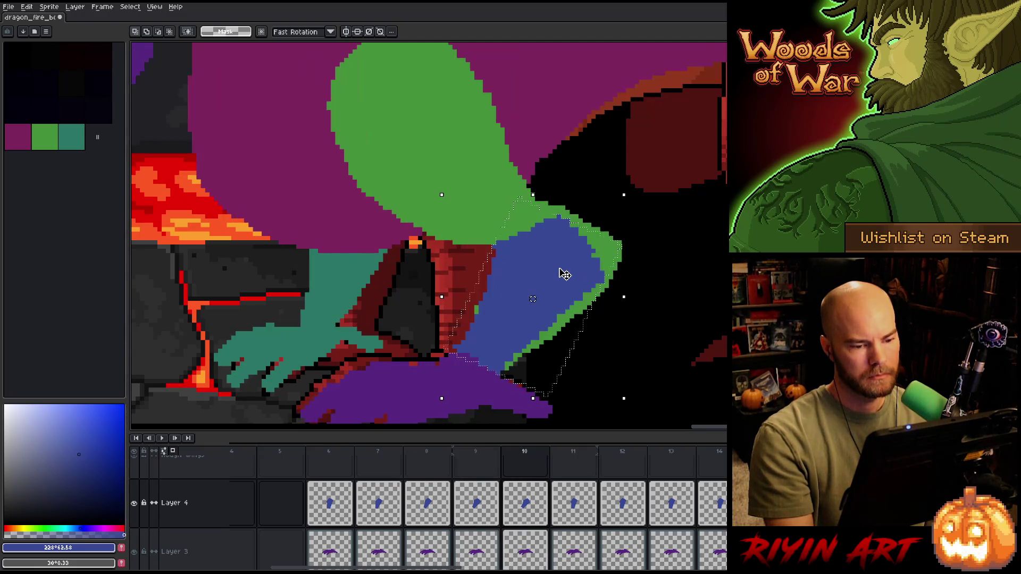
{"action": "key", "text": "Right"}
{"action": "key", "text": "Left"}
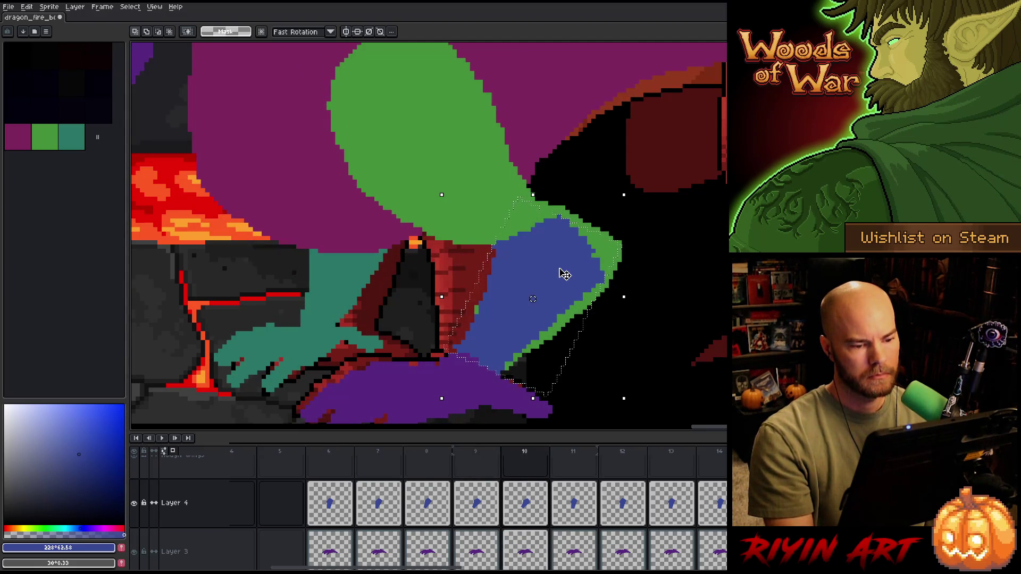
{"action": "key", "text": "Right"}
{"action": "key", "text": "Left"}
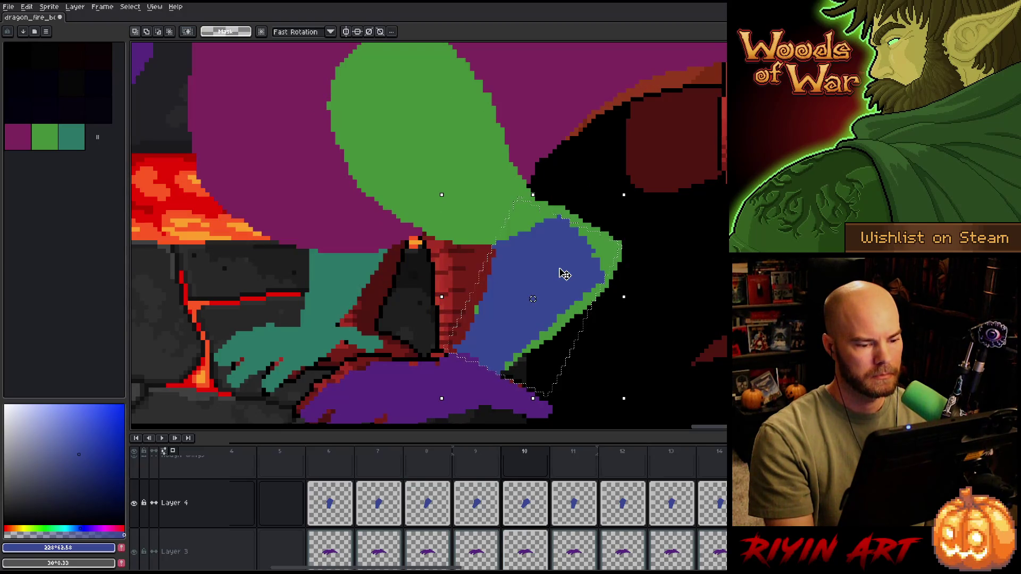
{"action": "key", "text": "Left"}
{"action": "key", "text": "Right"}
{"action": "key", "text": "Left"}
{"action": "key", "text": "Right"}
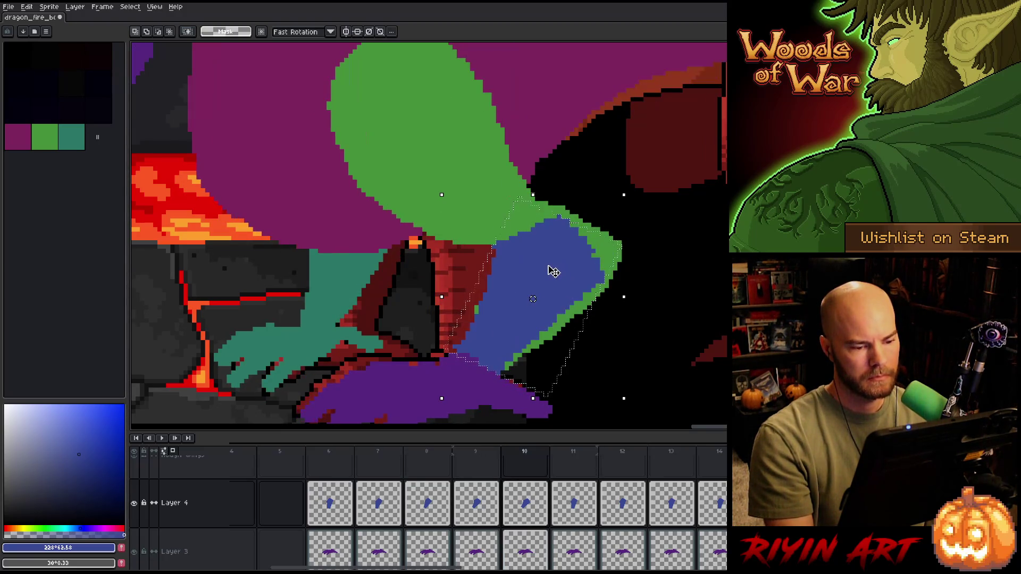
{"action": "key", "text": "Left"}
{"action": "key", "text": "Right"}
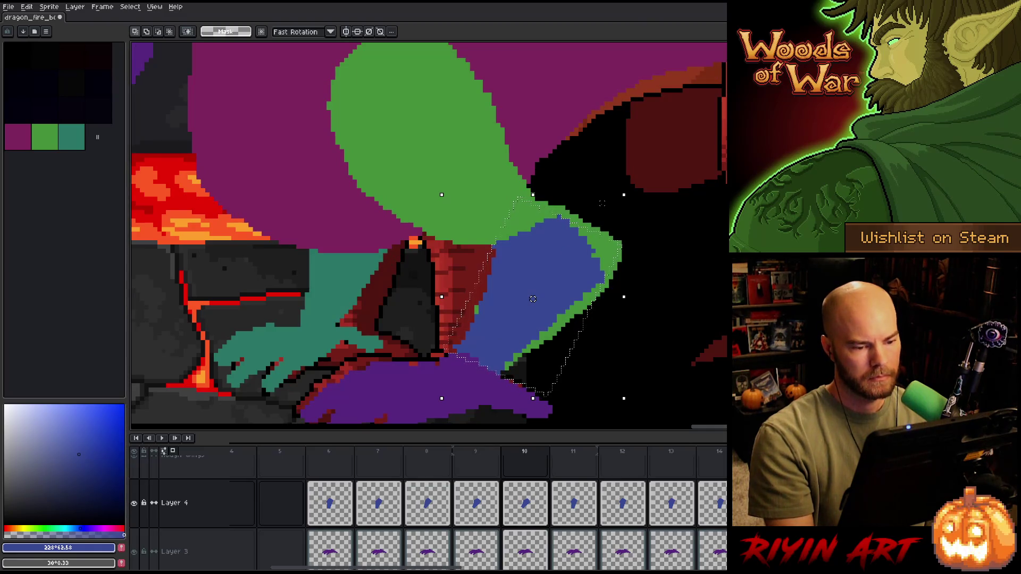
- Tilt the blue leg one more degree, nudge it right and down, and compare with frame 9
{"action": "left_click", "coordinate": [636, 192]}
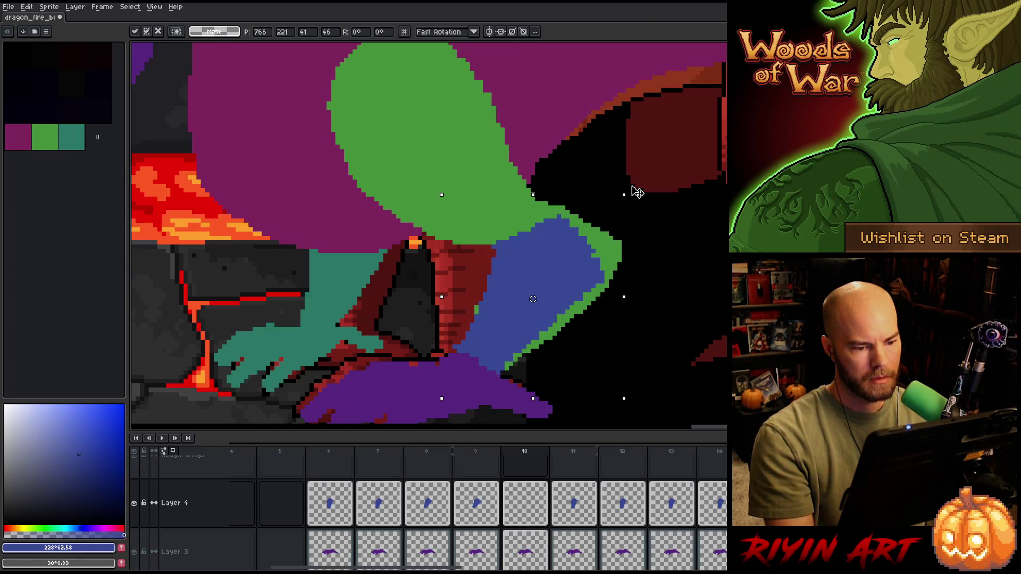
{"action": "left_click_drag", "start_coordinate": [636, 191], "coordinate": [632, 186]}
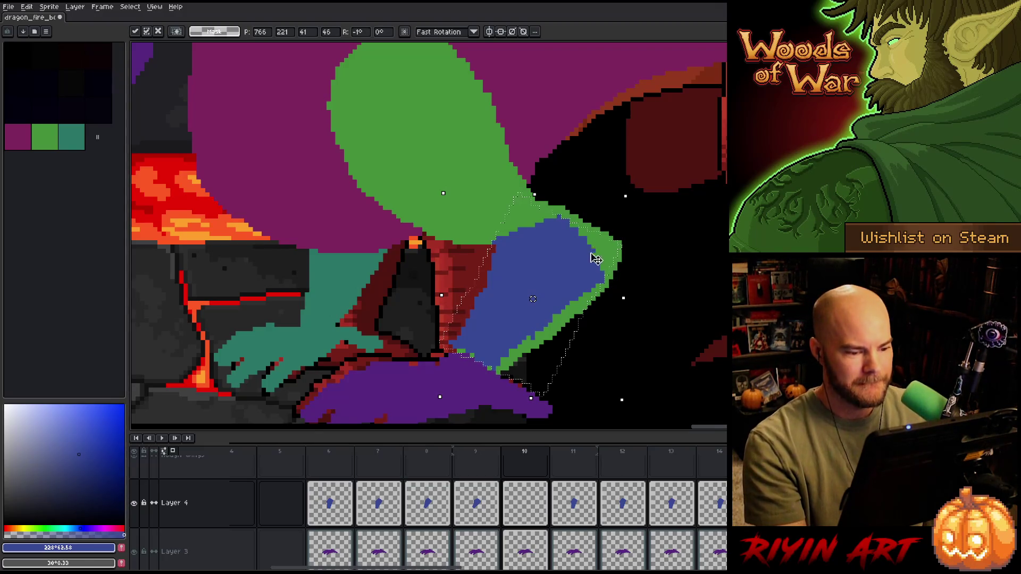
{"action": "left_click_drag", "start_coordinate": [537, 263], "coordinate": [548, 269]}
{"action": "key", "text": "Left"}
{"action": "key", "text": "Right"}
{"action": "key", "text": "Left"}
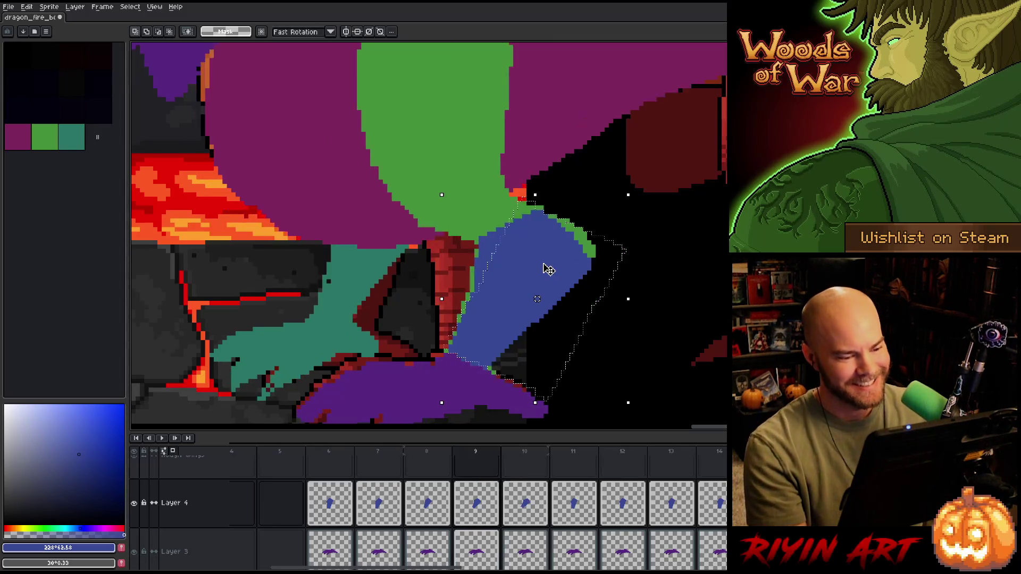
{"action": "key", "text": "Right"}
{"action": "key", "text": "Left"}
{"action": "key", "text": "Right"}
{"action": "key", "text": "ctrl+d"}
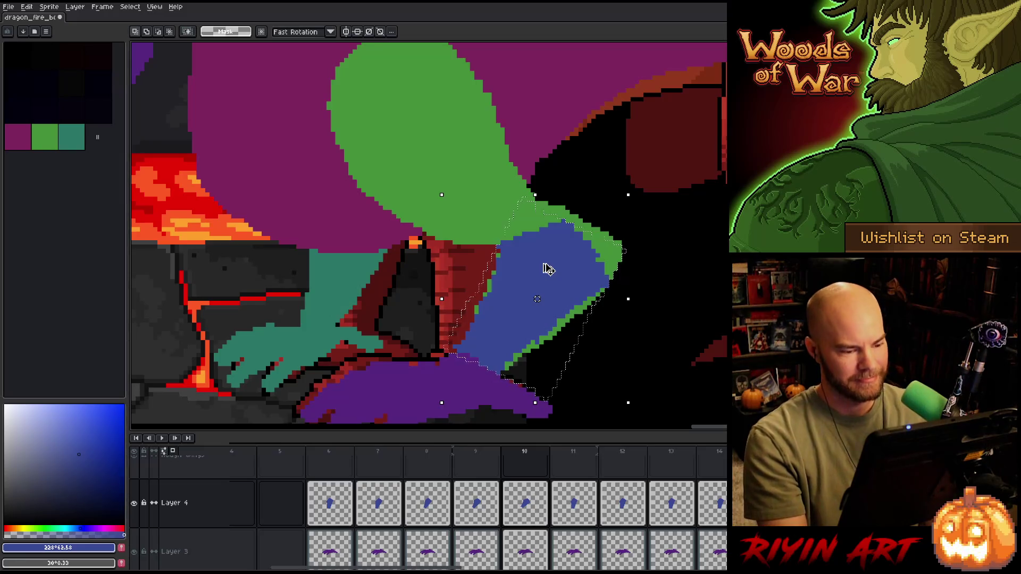
{"action": "key", "text": "b"}
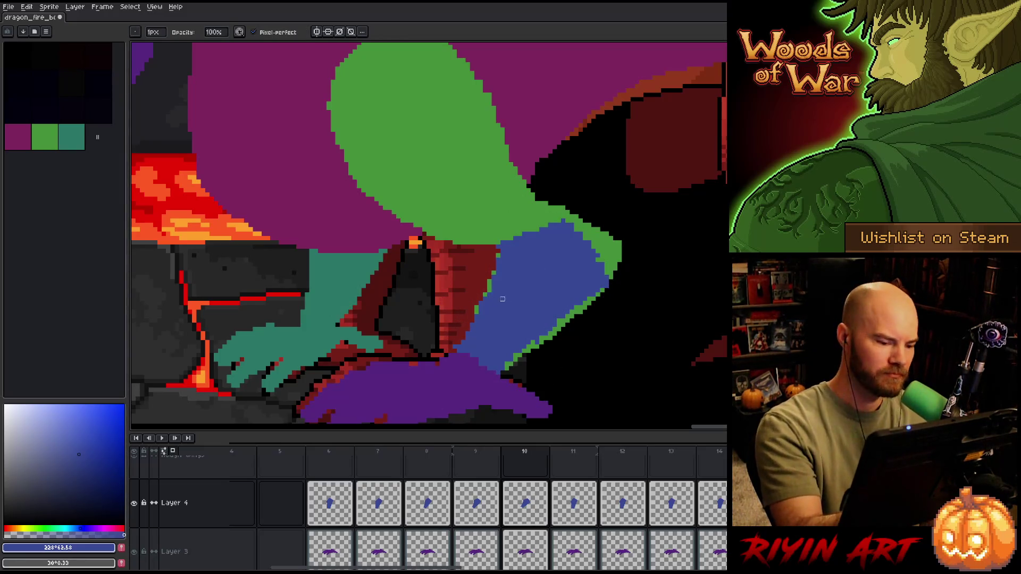
- Undo the last leg change and compare frame 10 against frame 9
{"action": "key", "text": "ctrl+z"}
{"action": "key", "text": "m"}
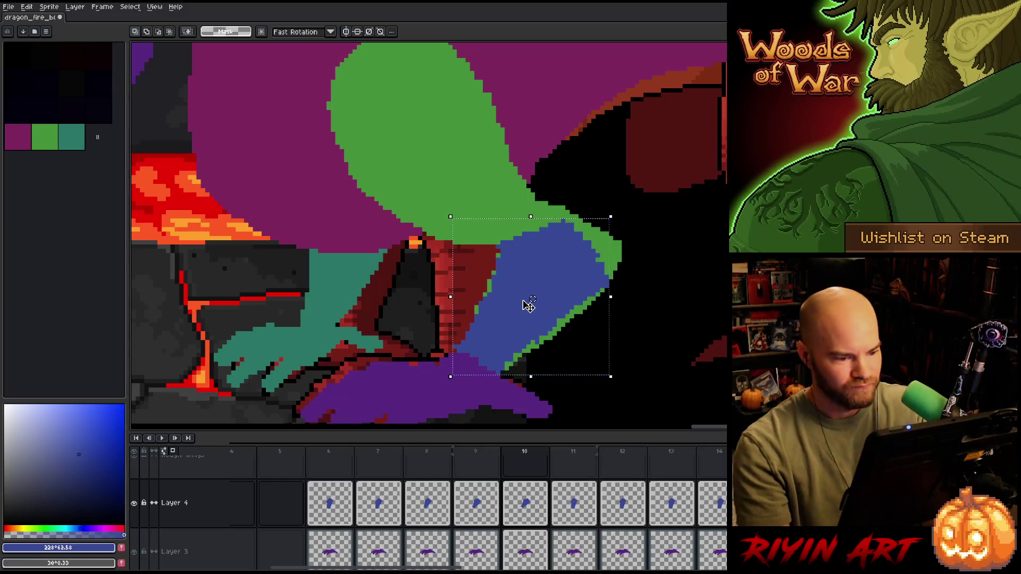
{"action": "key", "text": "Left"}
{"action": "key", "text": "Right"}
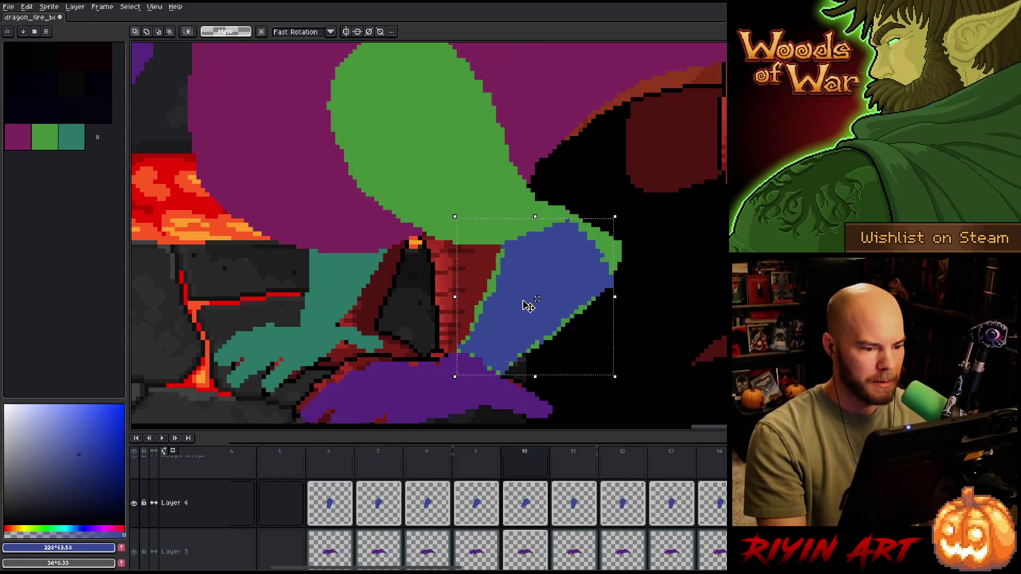
{"action": "key", "text": "ctrl+d"}
{"action": "key", "text": "b"}
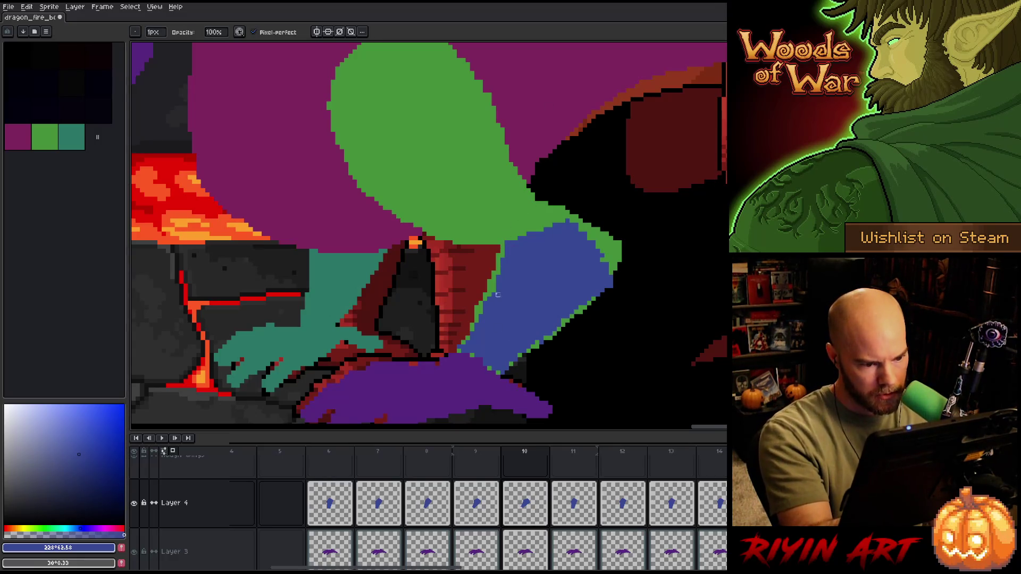
- Redraw and erase pixels along the blue leg's edges with Pencil and Eraser
{"action": "key", "text": "e"}
{"action": "key", "text": "b"}
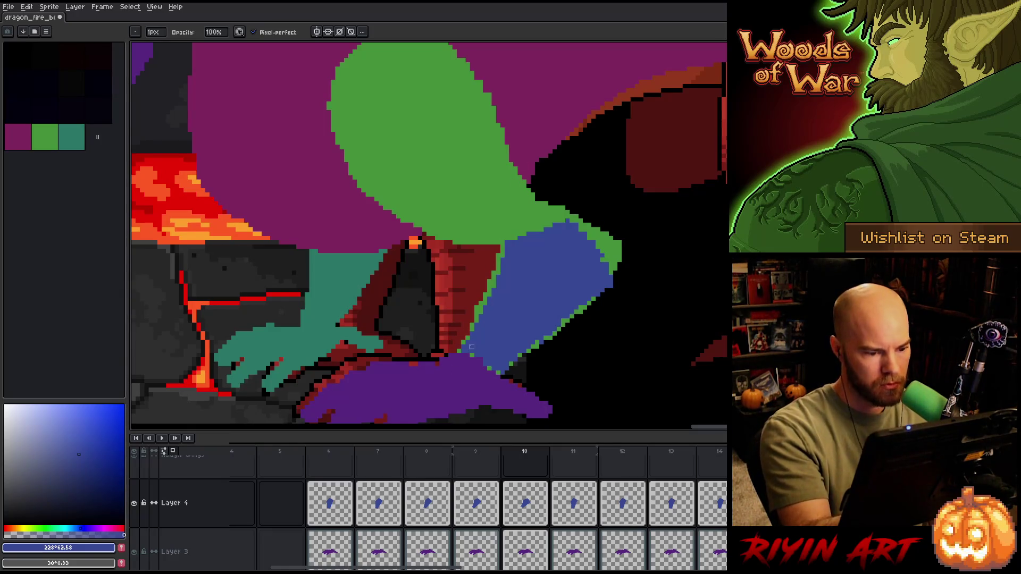
{"action": "key", "text": "e"}
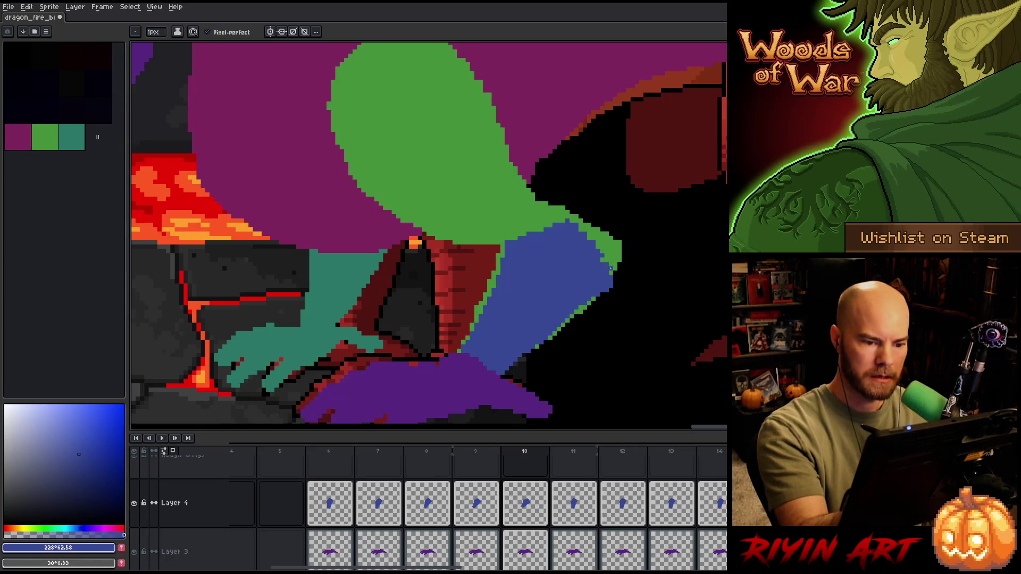
{"action": "key", "text": "b"}
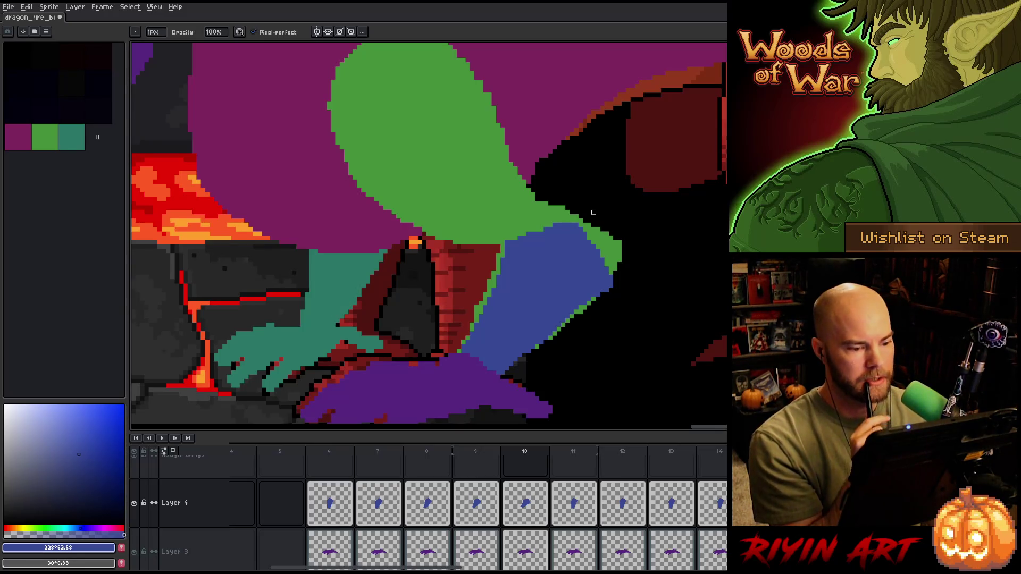
{"action": "key", "text": "v"}
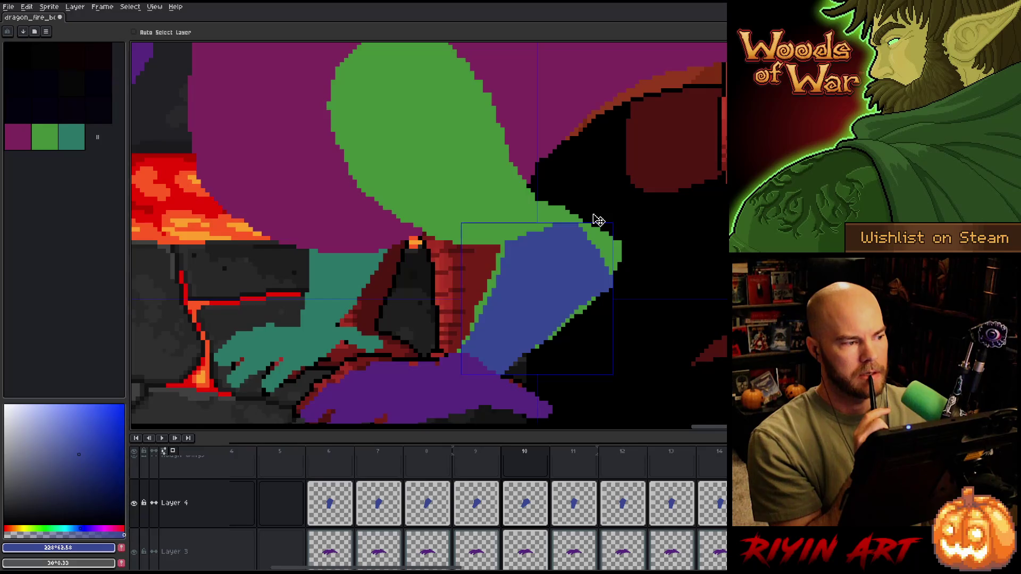
{"action": "key", "text": "b"}
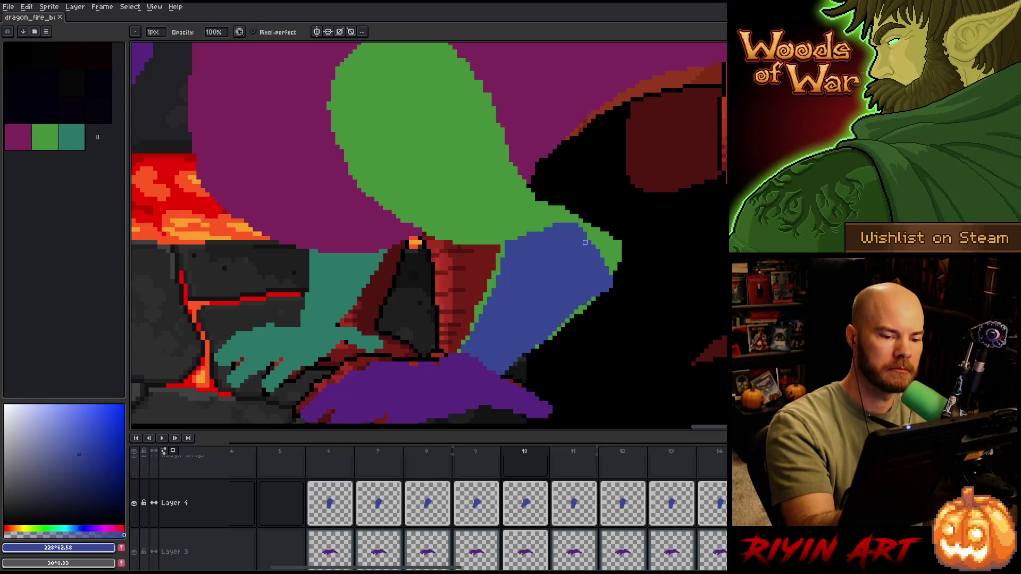
{"action": "key", "text": "e"}
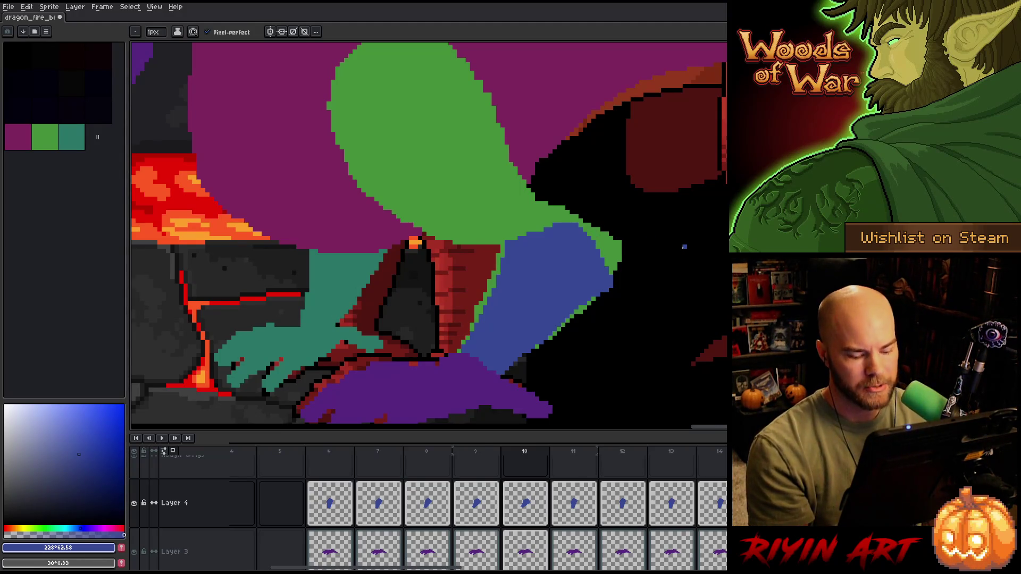
- Compare frame 9's leg with frames 8 and 10, then save the animation
{"action": "key", "text": "Left"}
{"action": "key", "text": "Right"}
{"action": "key", "text": "Left"}
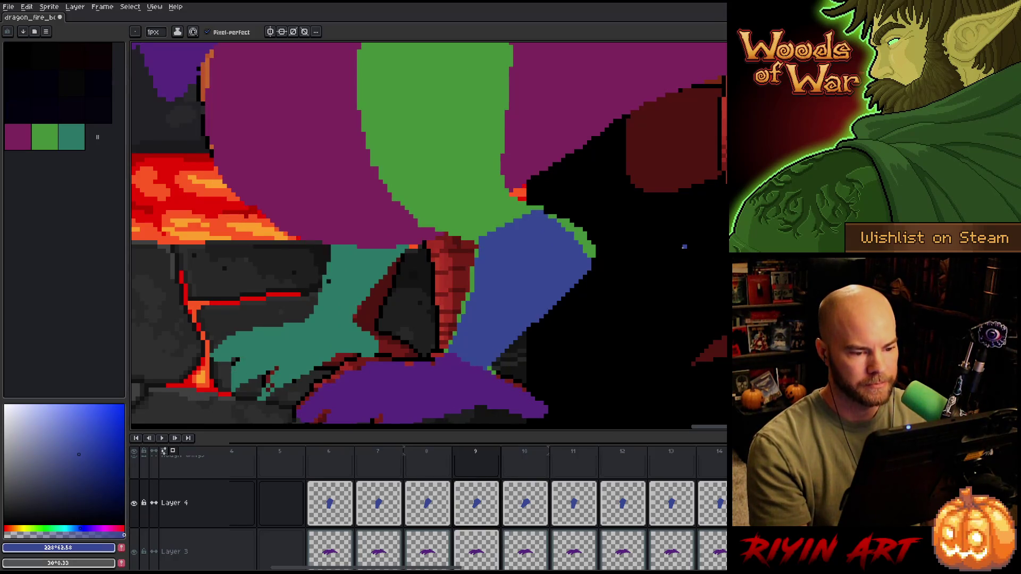
{"action": "key", "text": "b"}
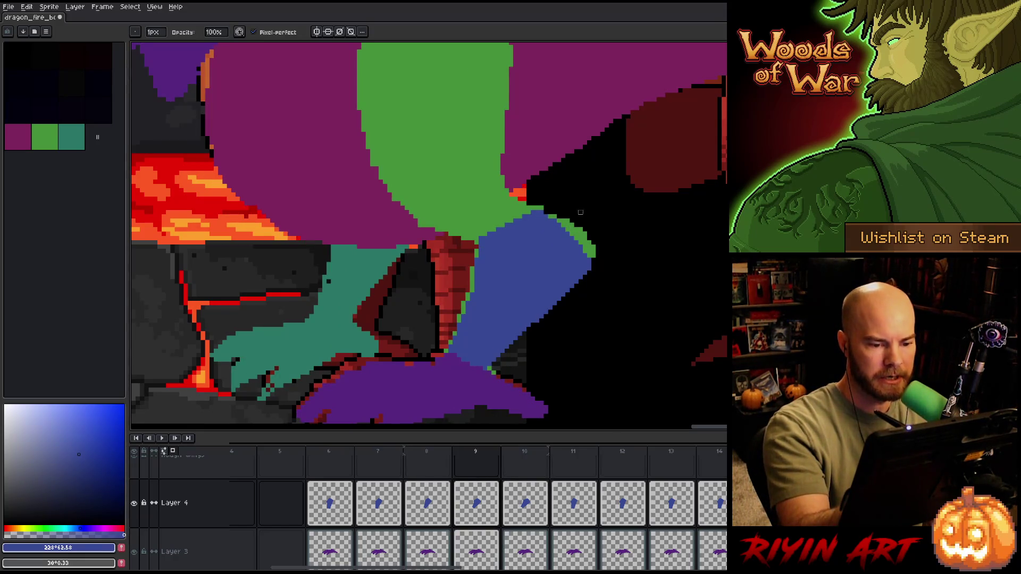
{"action": "key", "text": "Left"}
{"action": "key", "text": "Left"}
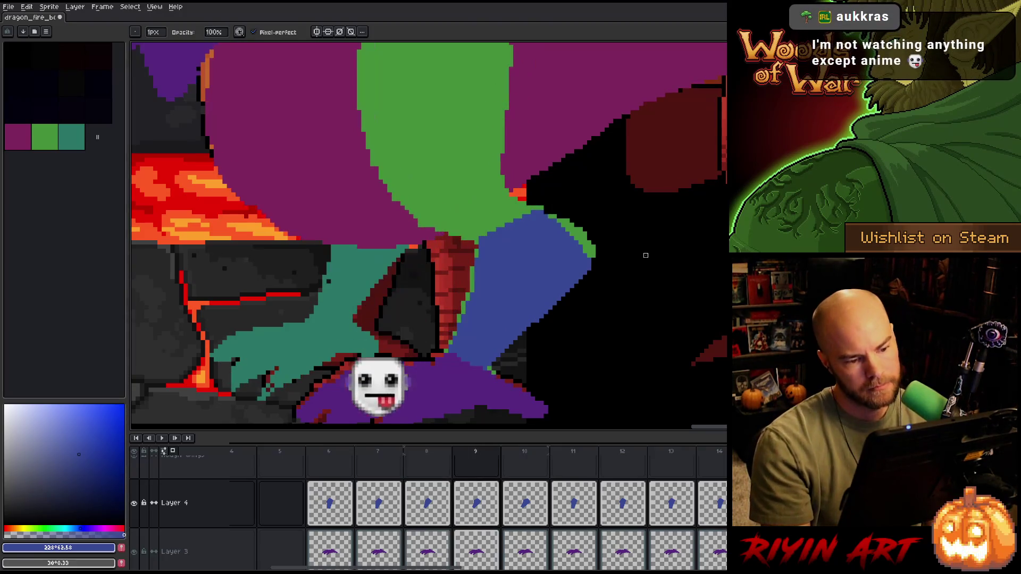
{"action": "key", "text": "Right"}
{"action": "key", "text": "Right"}
{"action": "key", "text": "Left"}
{"action": "key", "text": "Right"}
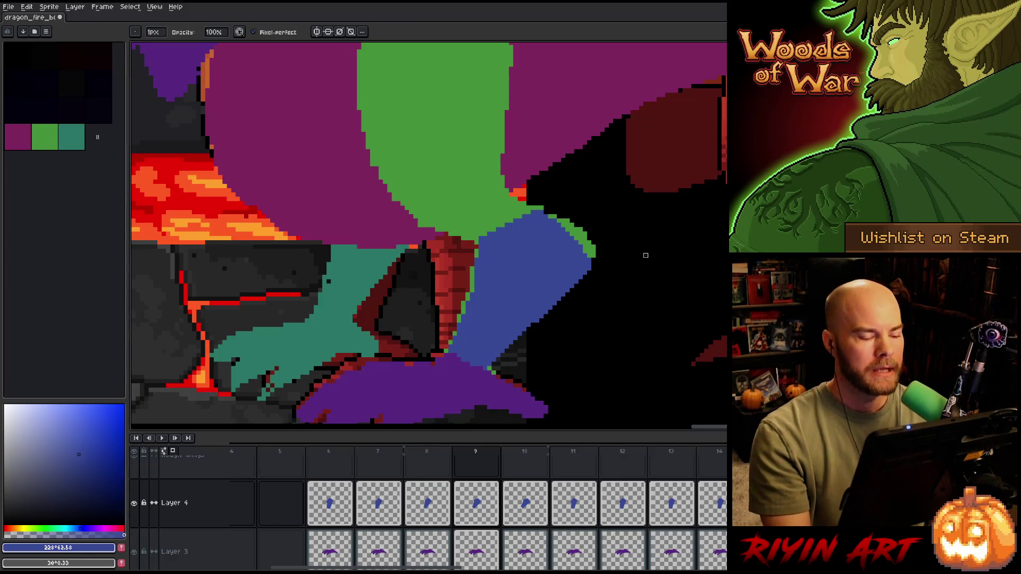
{"action": "key", "text": "ctrl+s"}
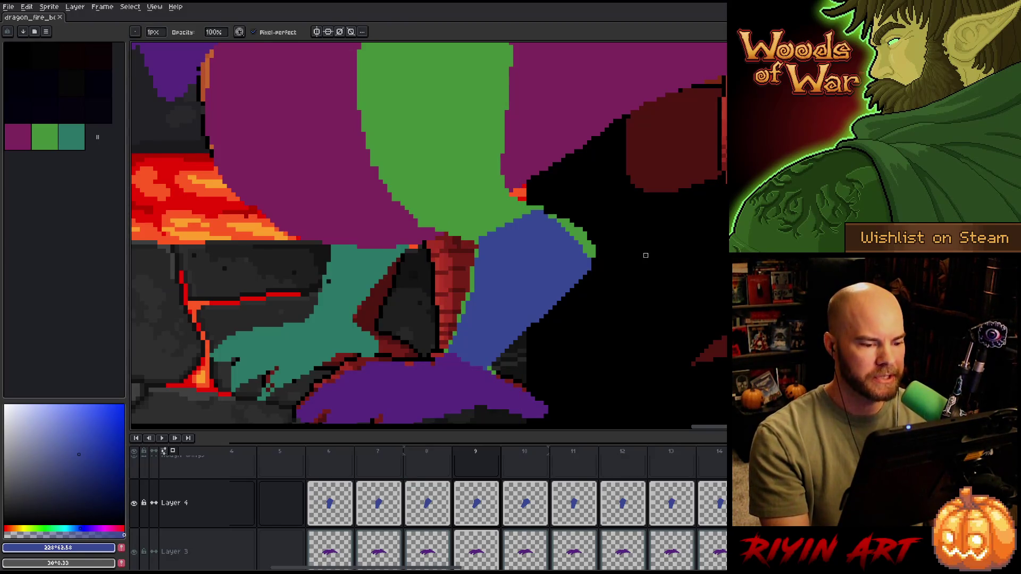
{"action": "key", "text": "Left"}
{"action": "key", "text": "Right"}
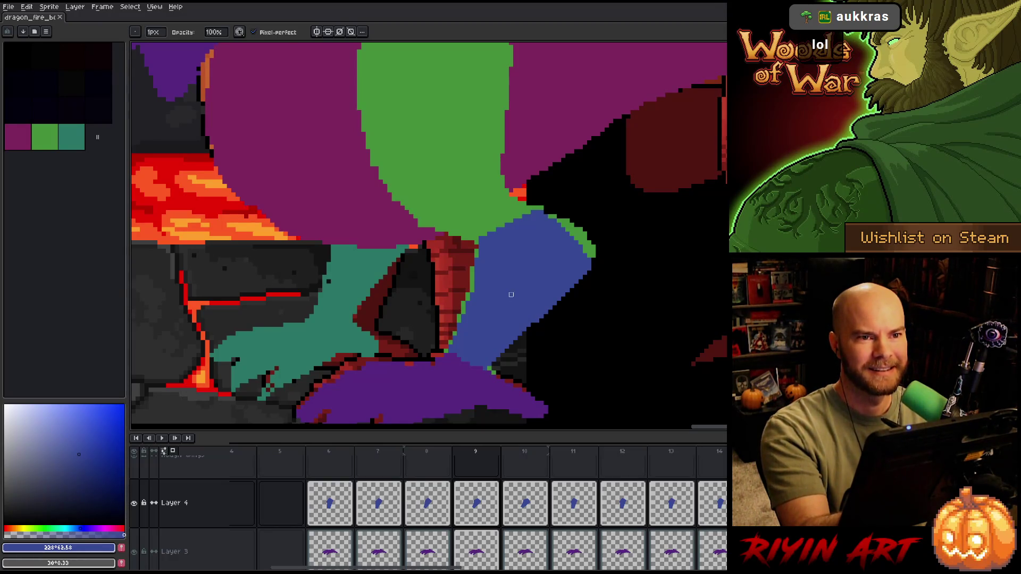
- Patch the blue leg's edge on frame 9 in #384495 and compare it with frame 10
{"action": "key", "text": "e"}
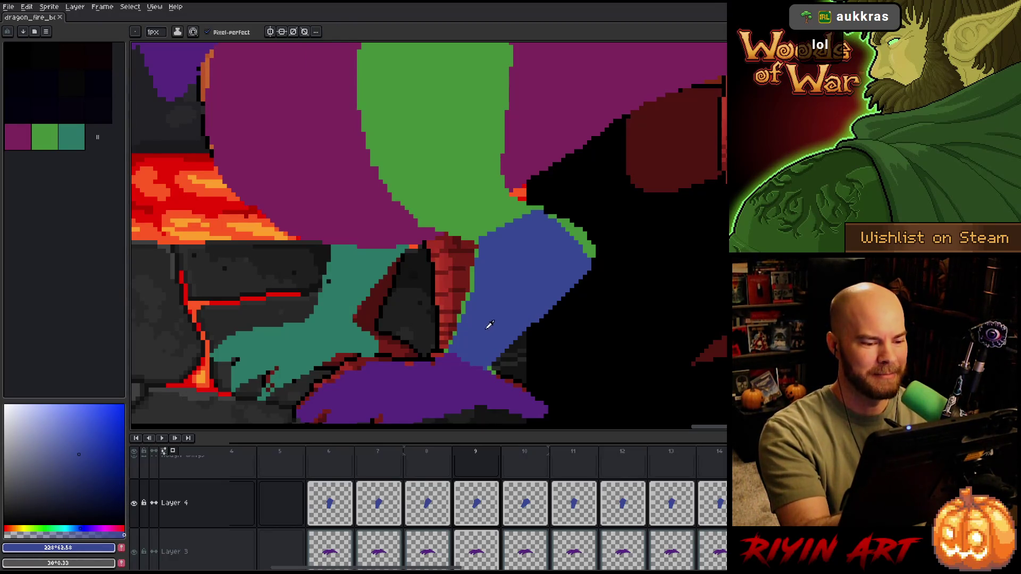
{"action": "left_click", "coordinate": [569, 282]}
{"action": "key", "text": "Right"}
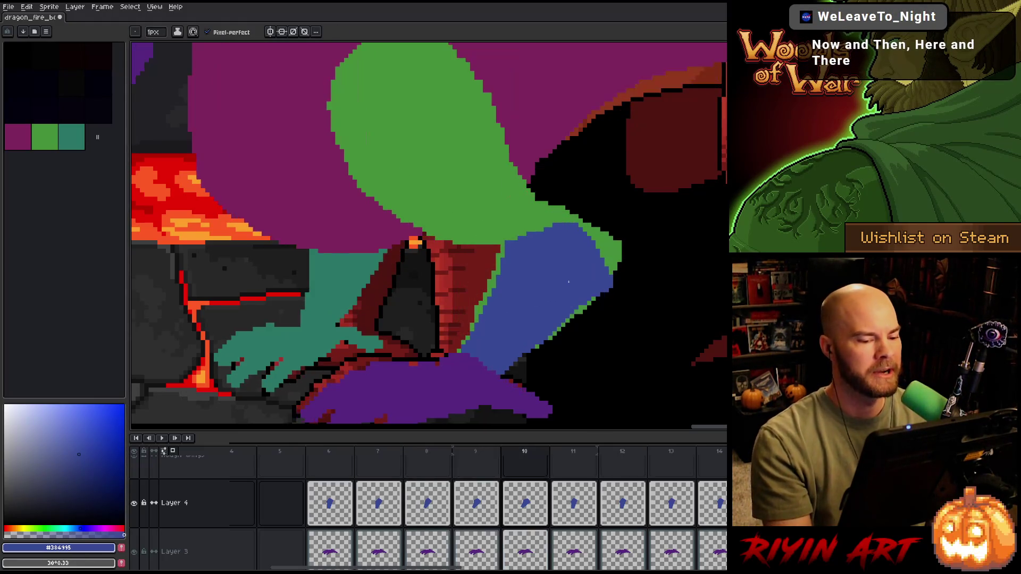
{"action": "key", "text": "Left"}
{"action": "key", "text": "Right"}
{"action": "key", "text": "Left"}
{"action": "key", "text": "Right"}
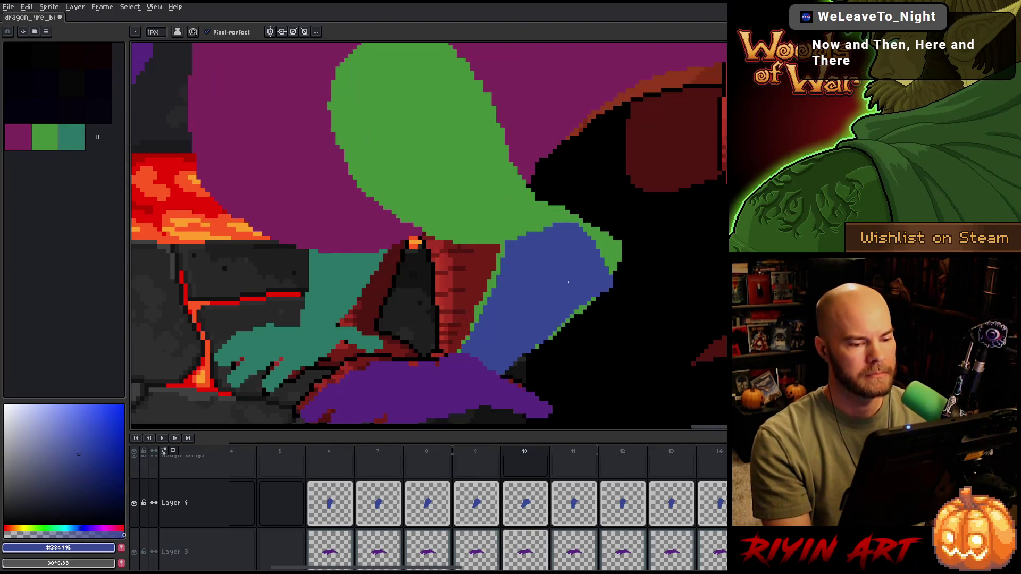
{"action": "key", "text": "Left"}
{"action": "key", "text": "Right"}
{"action": "key", "text": "Left"}
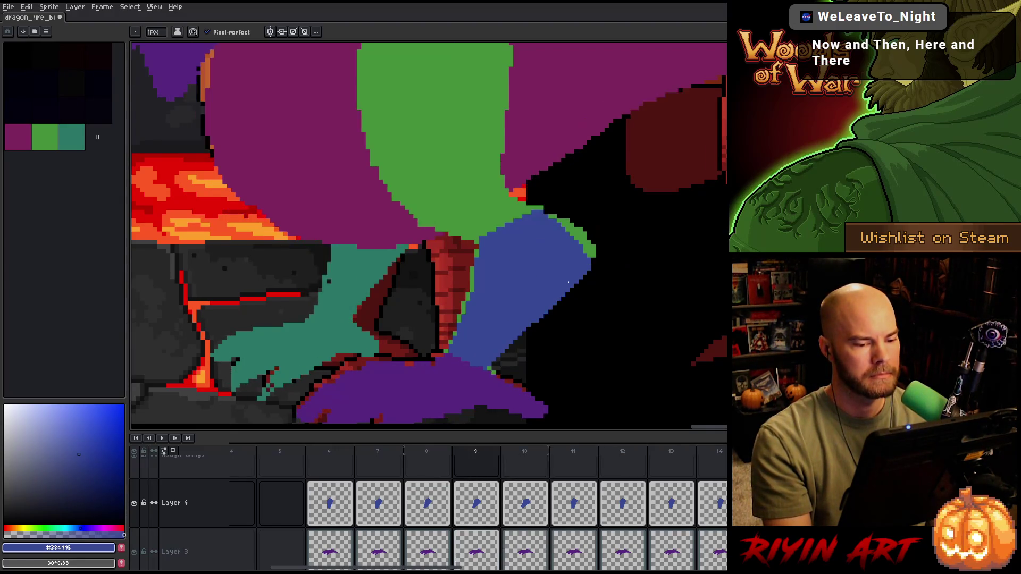
{"action": "key", "text": "Right"}
{"action": "key", "text": "Left"}
{"action": "key", "text": "Right"}
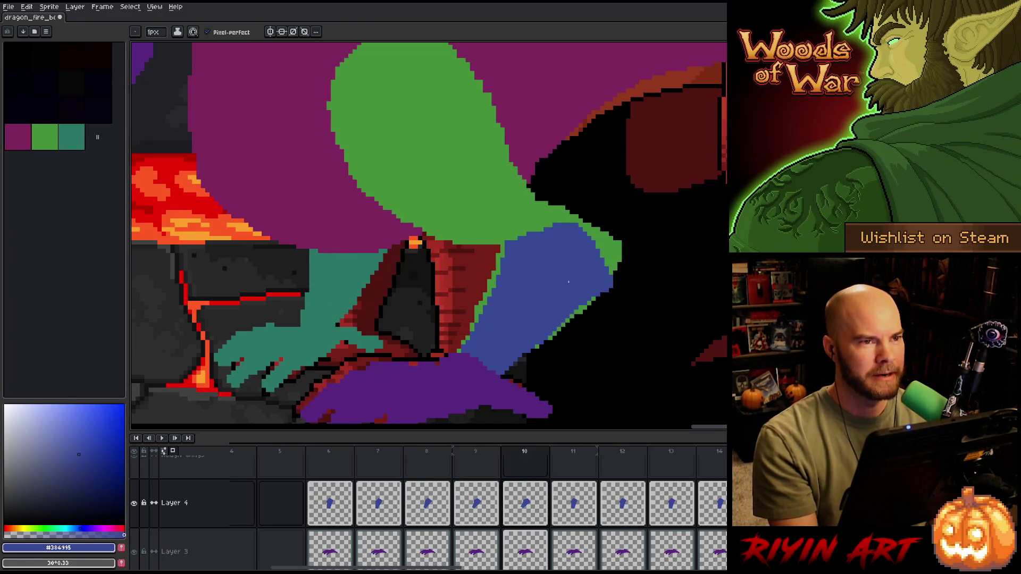
- Save the file and step through the frames up to frame 11 to check the leg
{"action": "key", "text": "ctrl+s"}
{"action": "key", "text": "Return"}
{"action": "key", "text": "Left"}
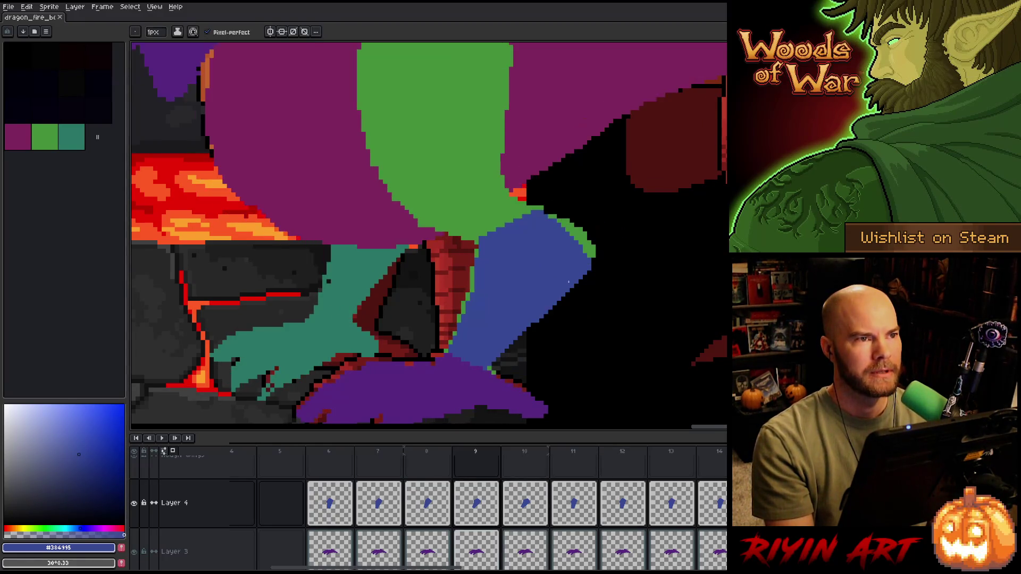
{"action": "key", "text": "Right"}
{"action": "key", "text": "Left"}
{"action": "key", "text": "Right"}
{"action": "key", "text": "Left"}
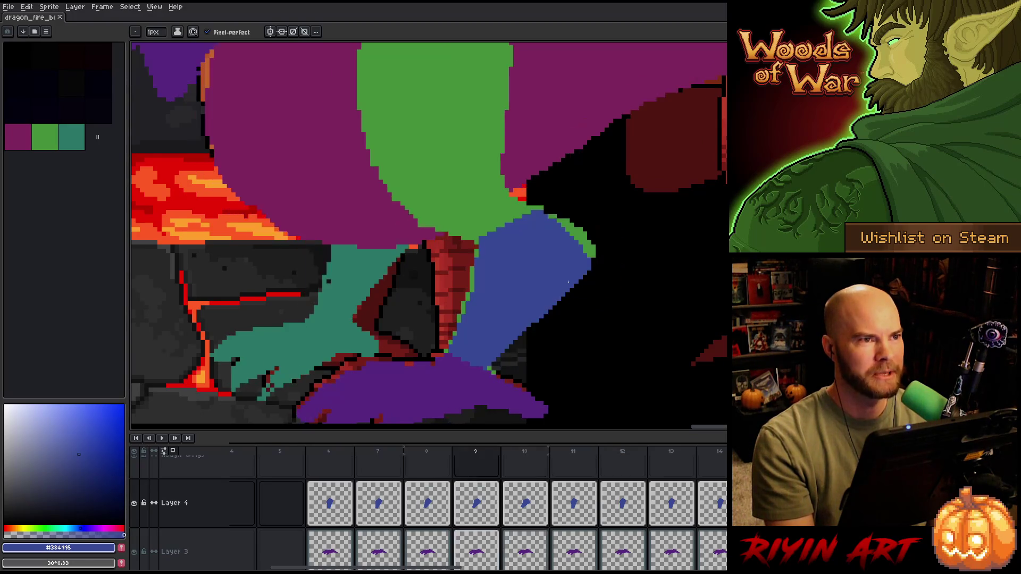
{"action": "key", "text": "Right"}
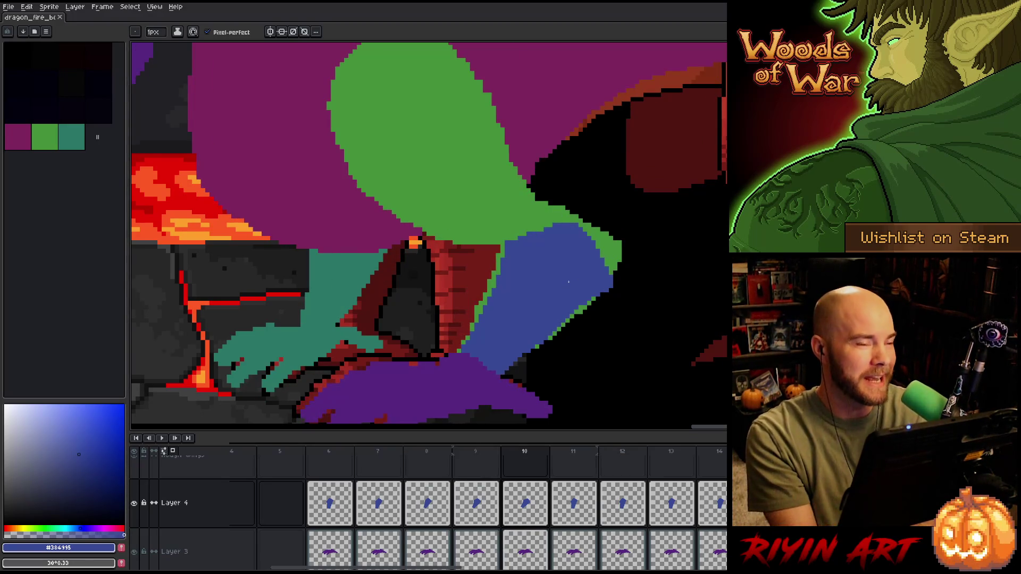
{"action": "key", "text": "Left"}
{"action": "key", "text": "Right"}
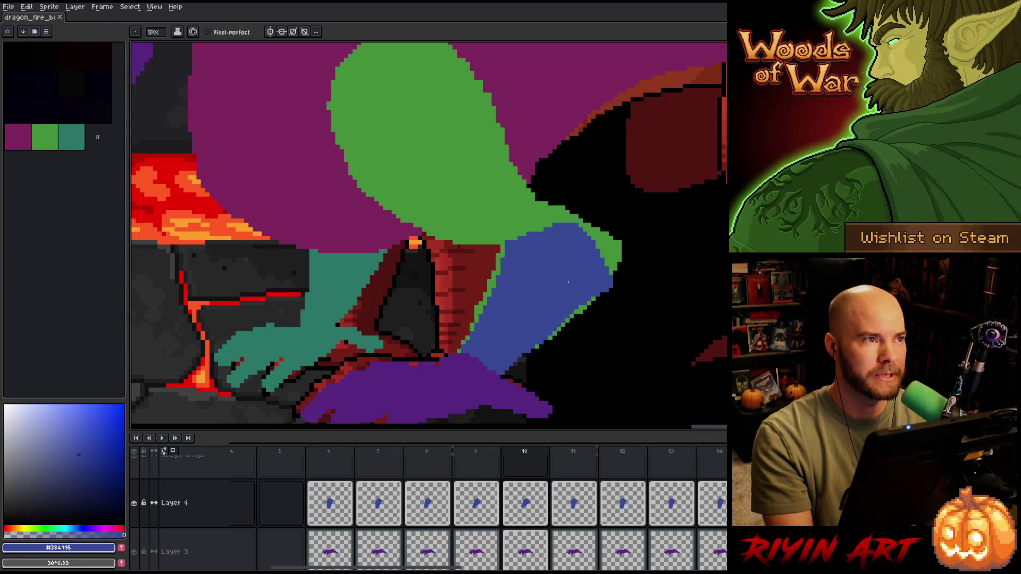
{"action": "key", "text": "Left"}
{"action": "key", "text": "Right"}
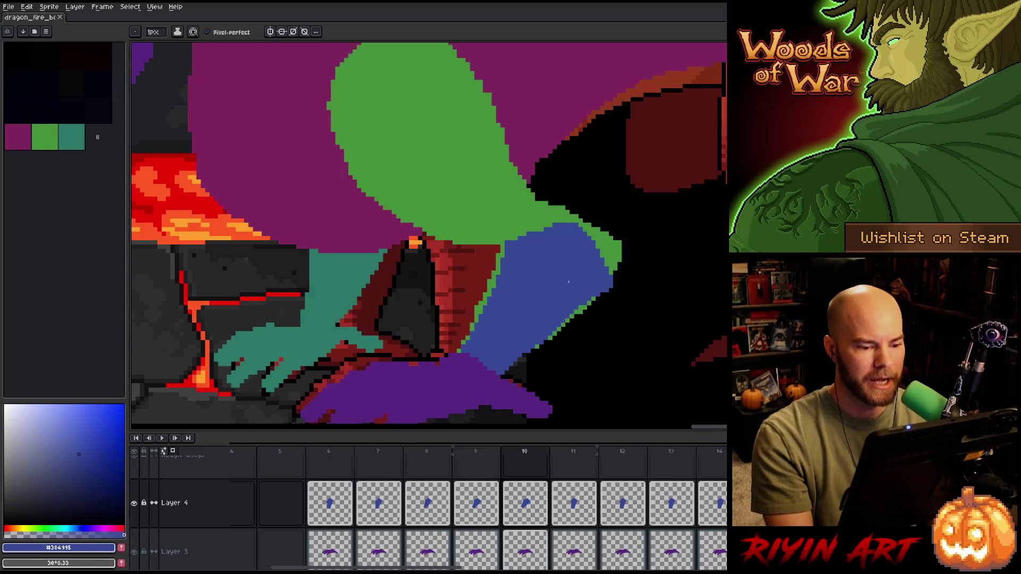
{"action": "key", "text": "Left"}
{"action": "key", "text": "Left"}
{"action": "key", "text": "Left"}
{"action": "key", "text": "Right"}
{"action": "key", "text": "Right"}
{"action": "key", "text": "Right"}
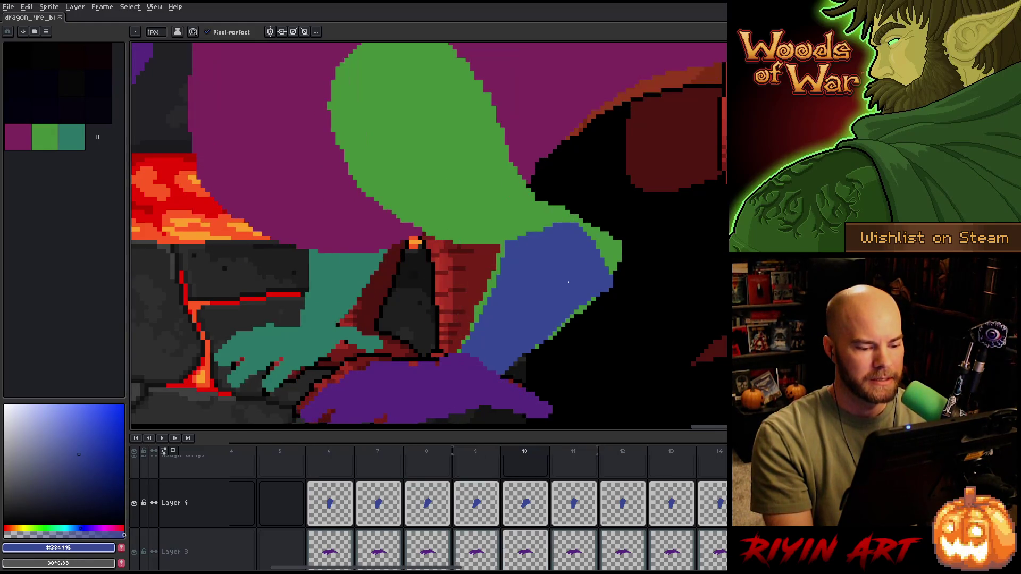
{"action": "key", "text": "Right"}
{"action": "key", "text": "Left"}
- Select frame 11's blue leg, move it right, rotate it about 16° and apply
{"action": "key", "text": "Right"}
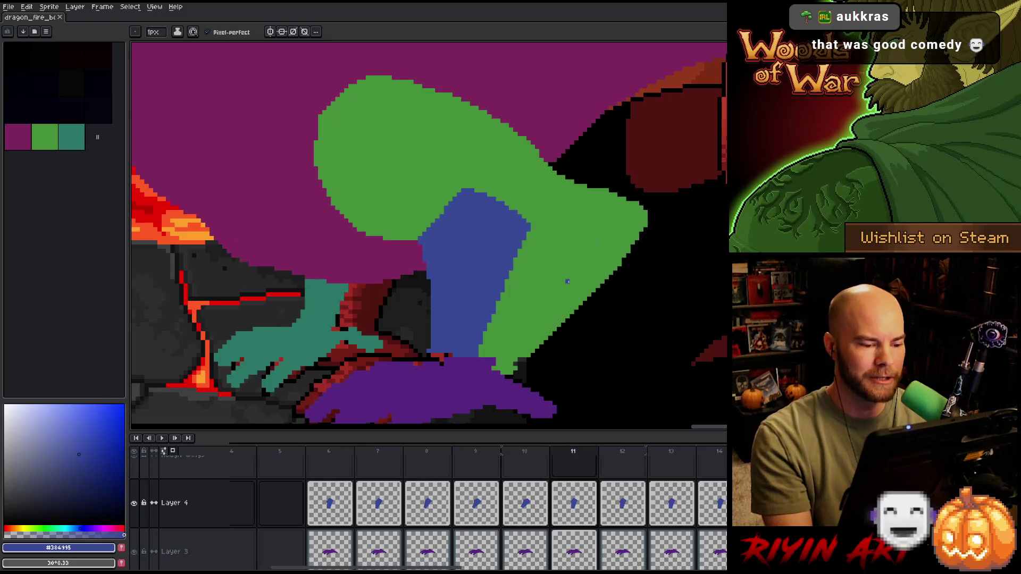
{"action": "key", "text": "Left"}
{"action": "key", "text": "Left"}
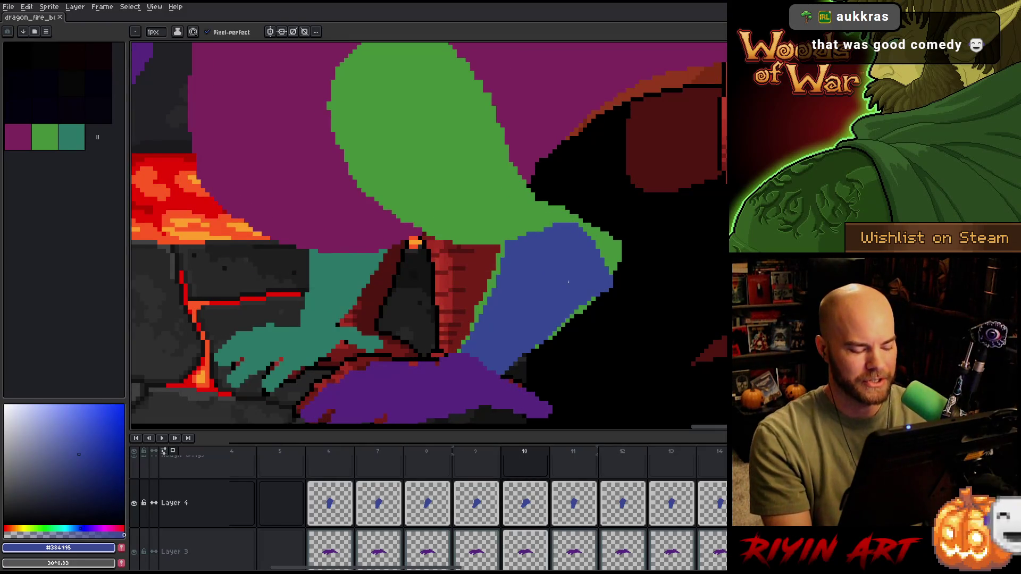
{"action": "key", "text": "period"}
{"action": "key", "text": "m"}
{"action": "key", "text": "ctrl+a"}
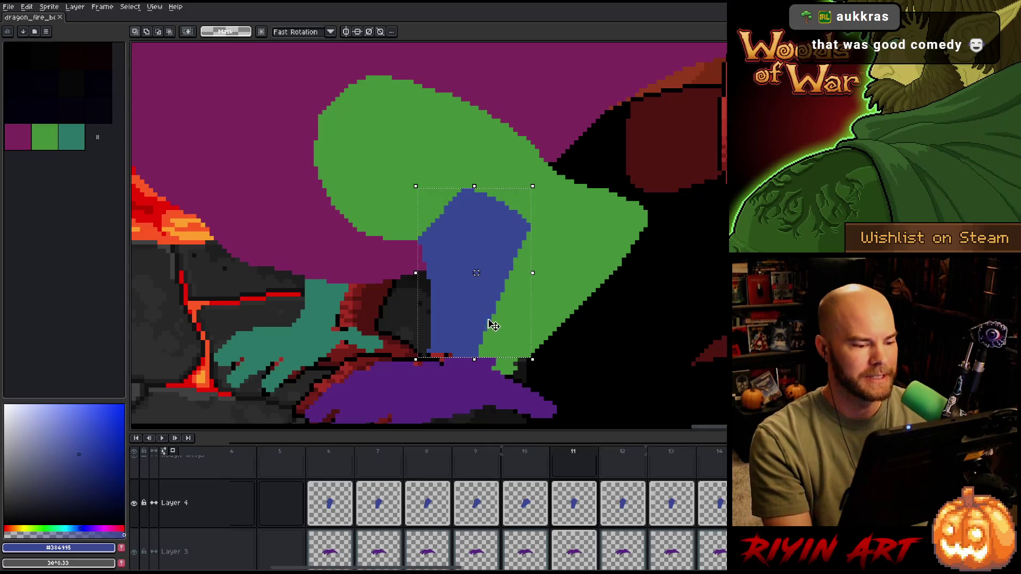
{"action": "mouse_move", "coordinate": [479, 235]}
{"action": "left_mouse_down"}
{"action": "mouse_move", "coordinate": [524, 234]}
{"action": "mouse_move", "coordinate": [522, 243]}
{"action": "left_mouse_up"}
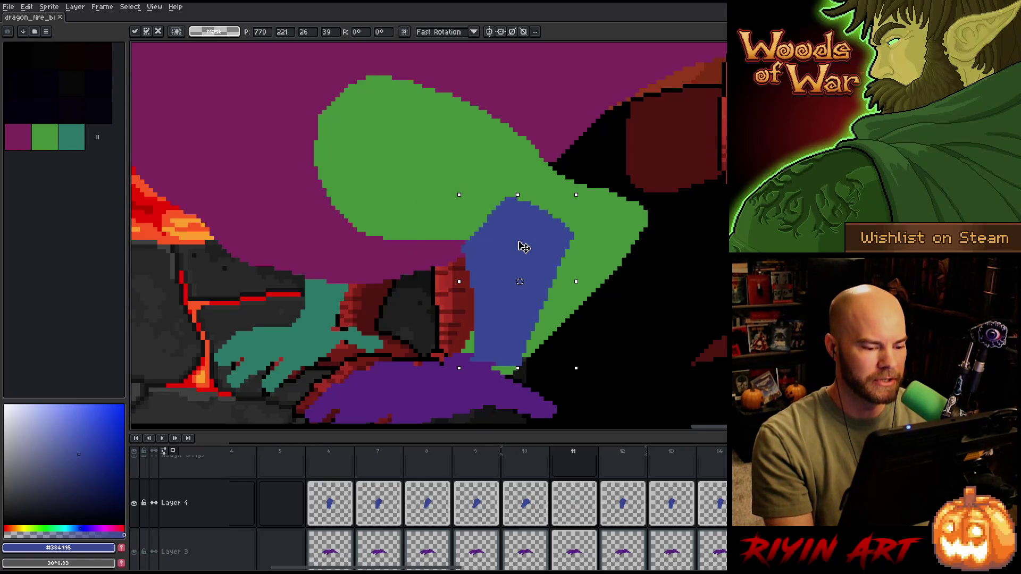
{"action": "mouse_move", "coordinate": [579, 192]}
{"action": "left_mouse_down"}
{"action": "mouse_move", "coordinate": [621, 198]}
{"action": "mouse_move", "coordinate": [611, 196]}
{"action": "left_mouse_up"}
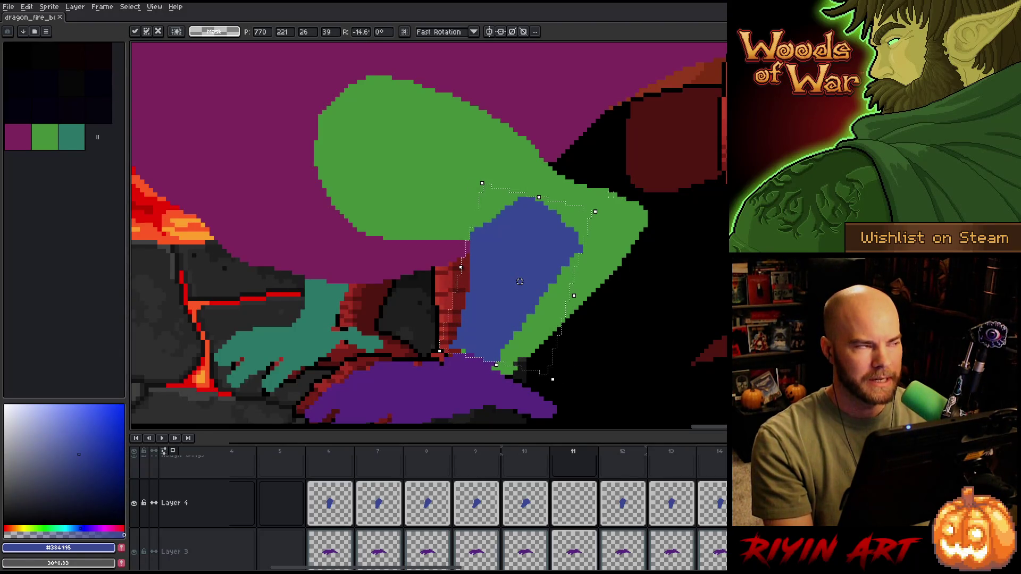
{"action": "left_click_drag", "start_coordinate": [542, 246], "coordinate": [559, 259]}
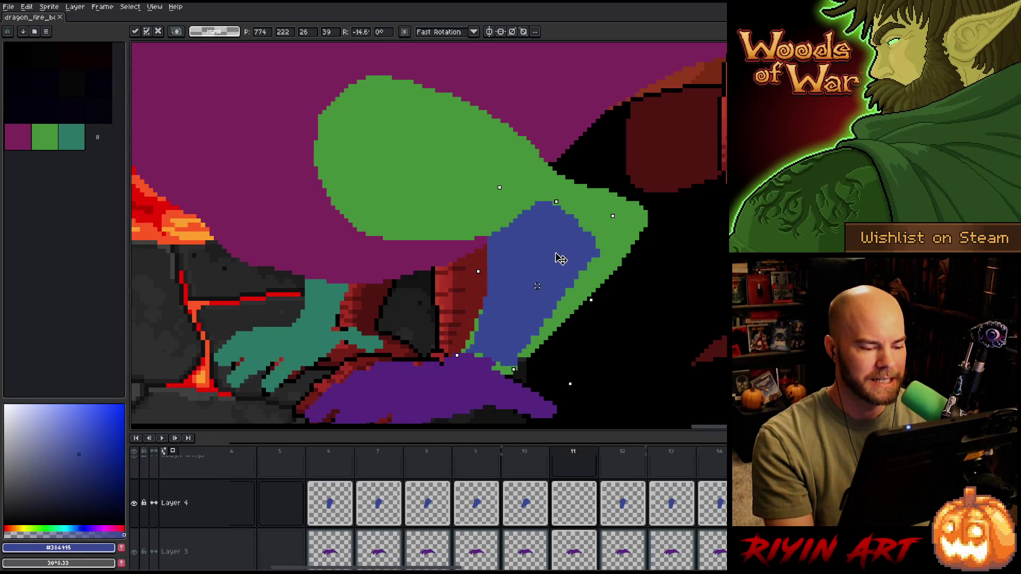
{"action": "key", "text": "Return"}
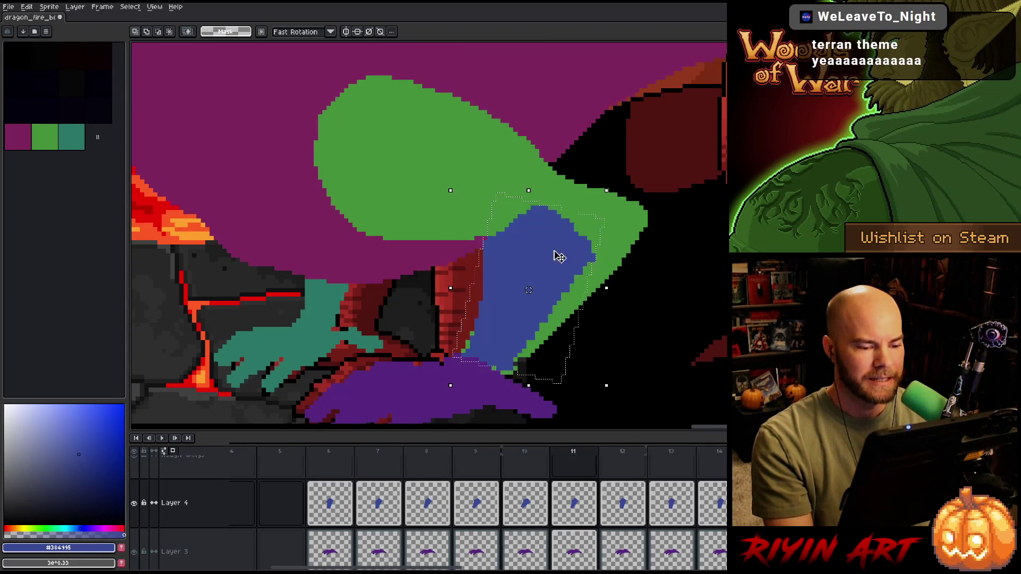
- Re-tilt the blue leg to about 10°, shift it right, apply, then deselect and reselect it
{"action": "left_click_drag", "start_coordinate": [617, 186], "coordinate": [639, 189]}
{"action": "left_click_drag", "start_coordinate": [549, 256], "coordinate": [566, 263]}
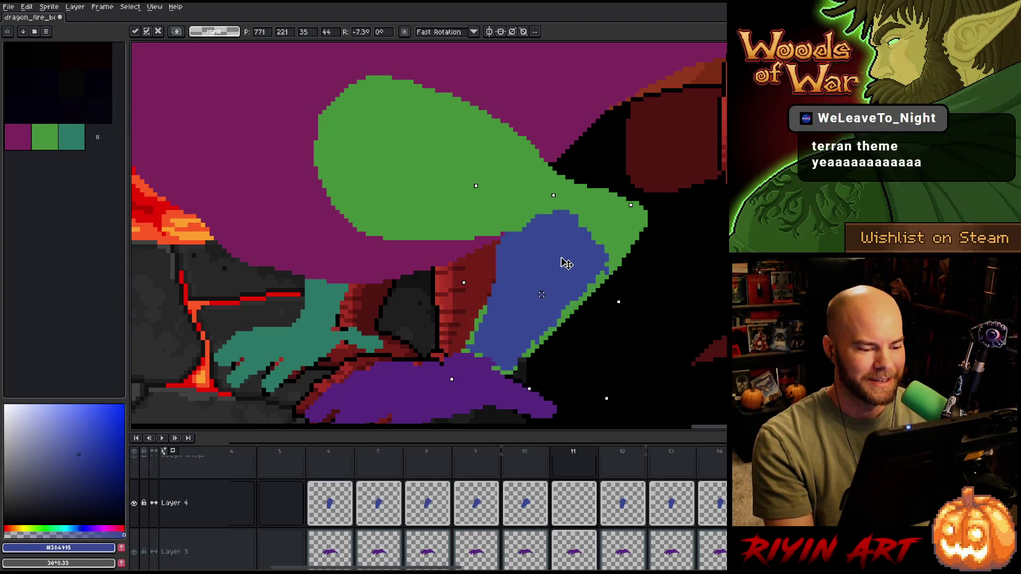
{"action": "left_click_drag", "start_coordinate": [637, 200], "coordinate": [644, 209]}
{"action": "left_click_drag", "start_coordinate": [563, 257], "coordinate": [579, 261]}
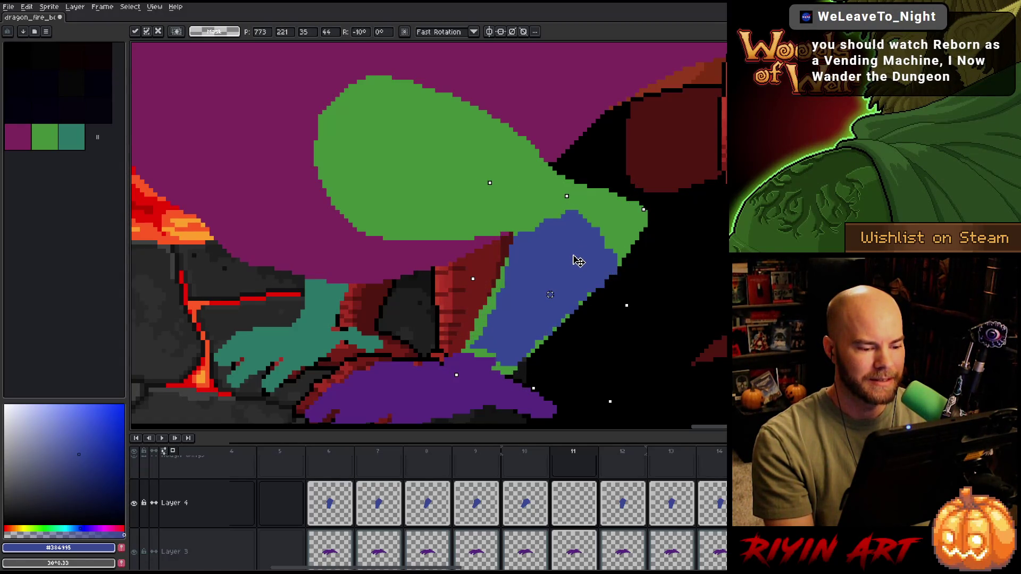
{"action": "key", "text": "Return"}
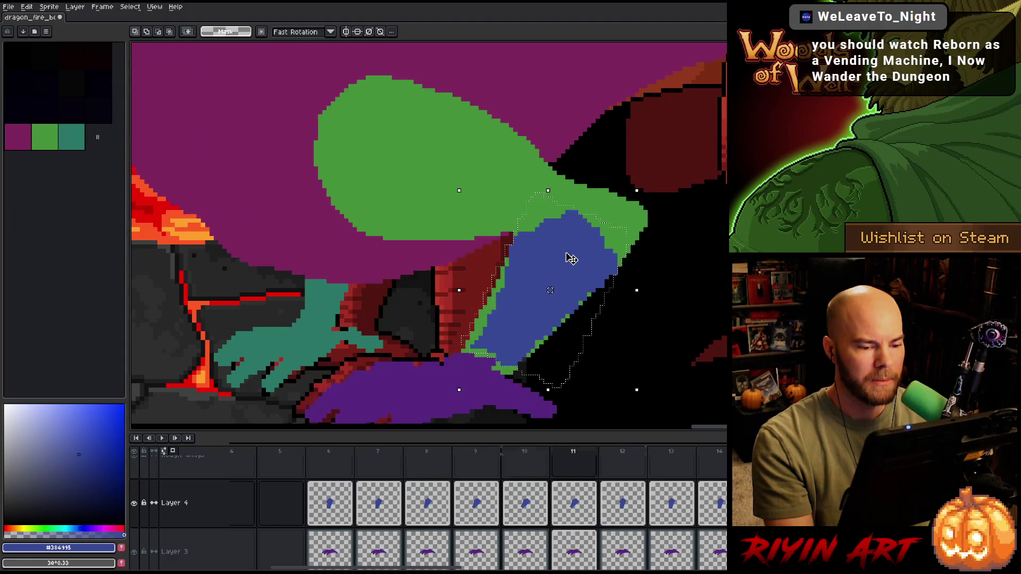
{"action": "key", "text": "ctrl+d"}
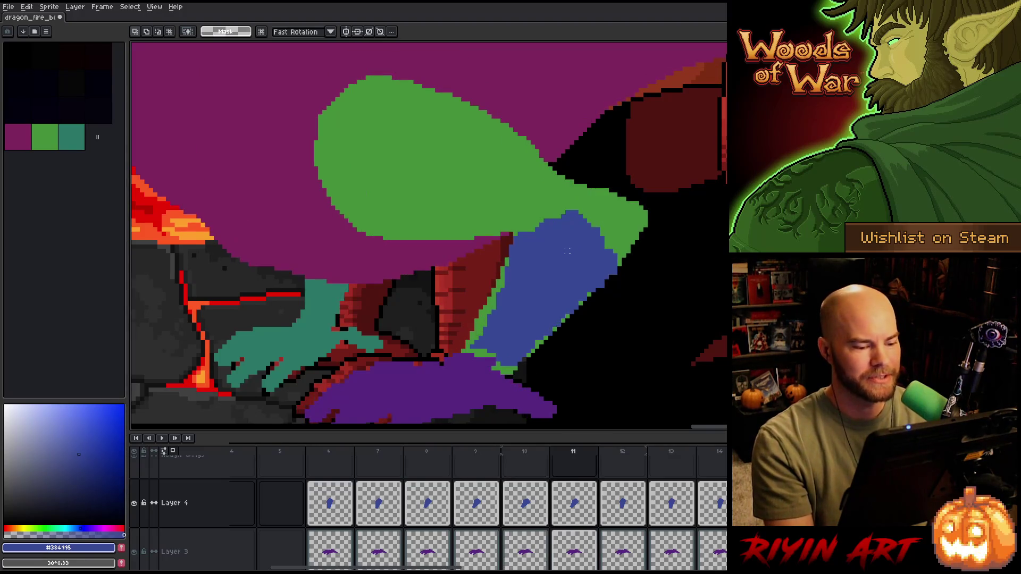
{"action": "key", "text": "ctrl+shift+d"}
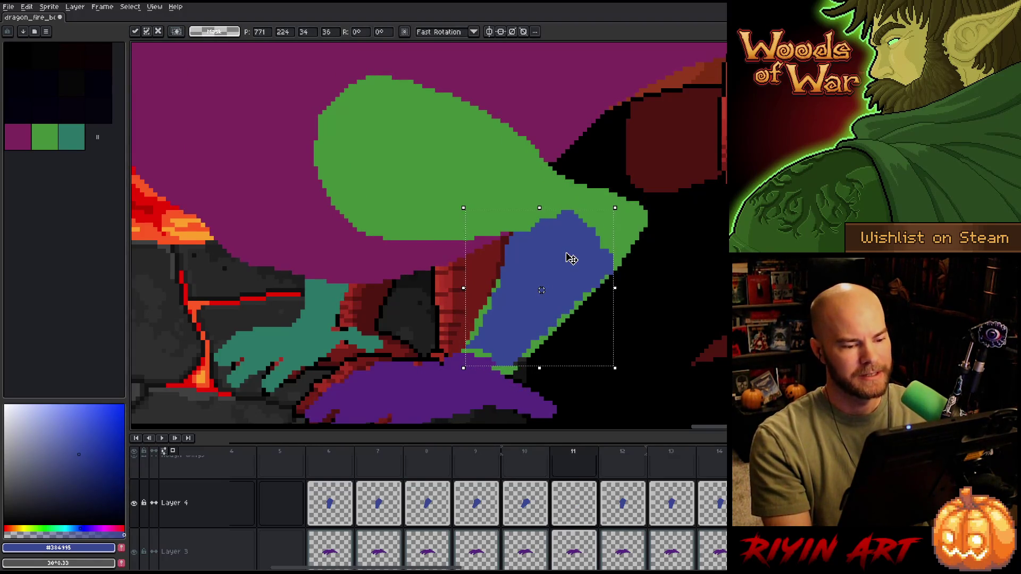
{"action": "key", "text": "comma"}
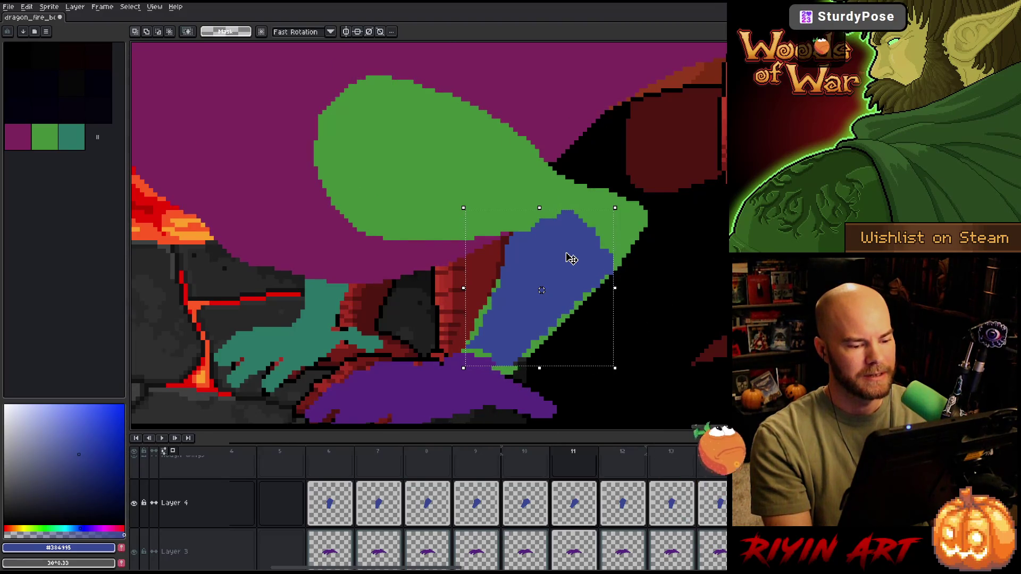
{"action": "key", "text": "period"}
{"action": "key", "text": "ctrl+d"}
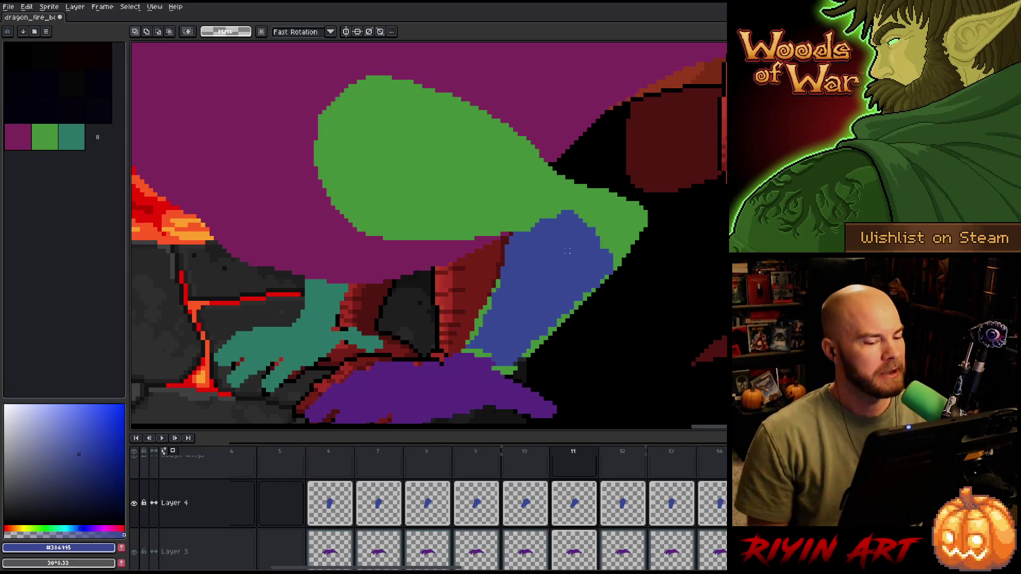
{"action": "key", "text": "b"}
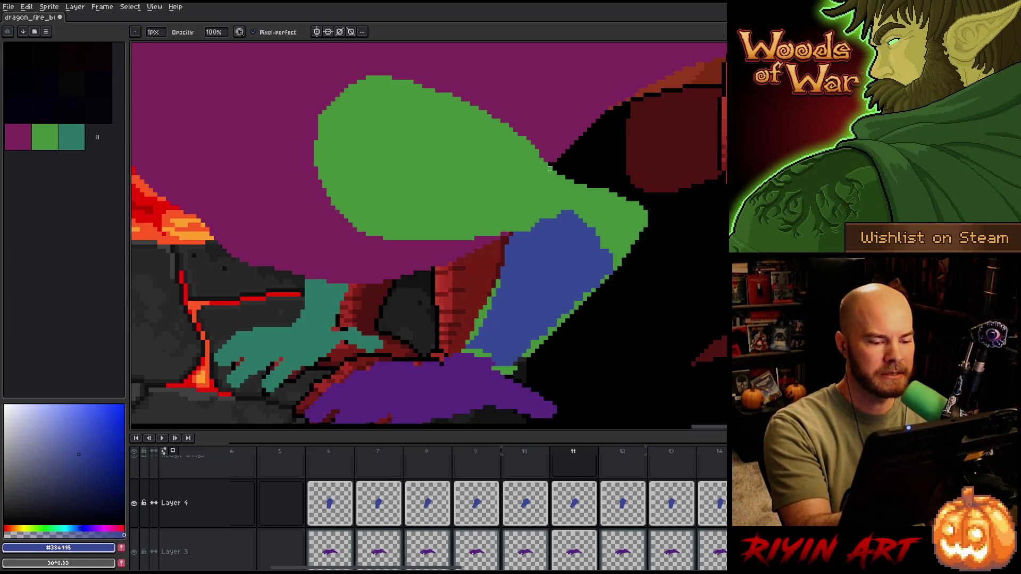
{"action": "key", "text": "e"}
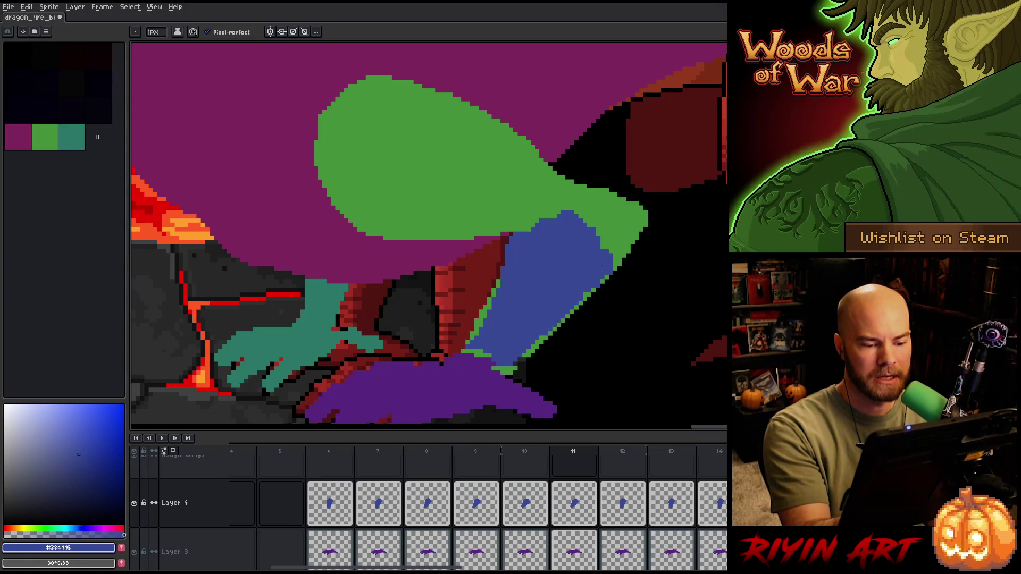
{"action": "key", "text": "b"}
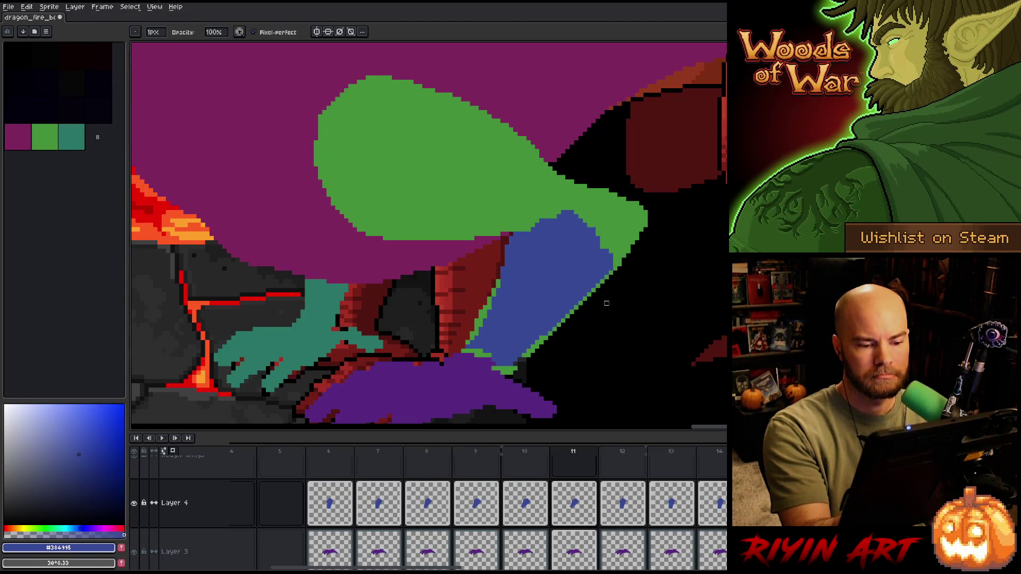
{"action": "key", "text": "e"}
{"action": "key", "text": "b"}
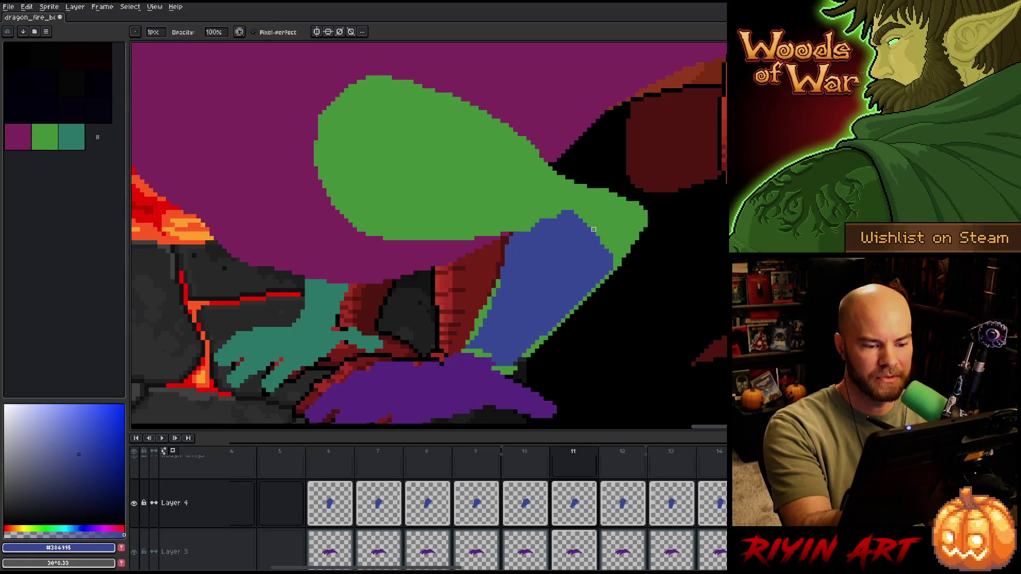
{"action": "key", "text": "e"}
{"action": "key", "text": "b"}
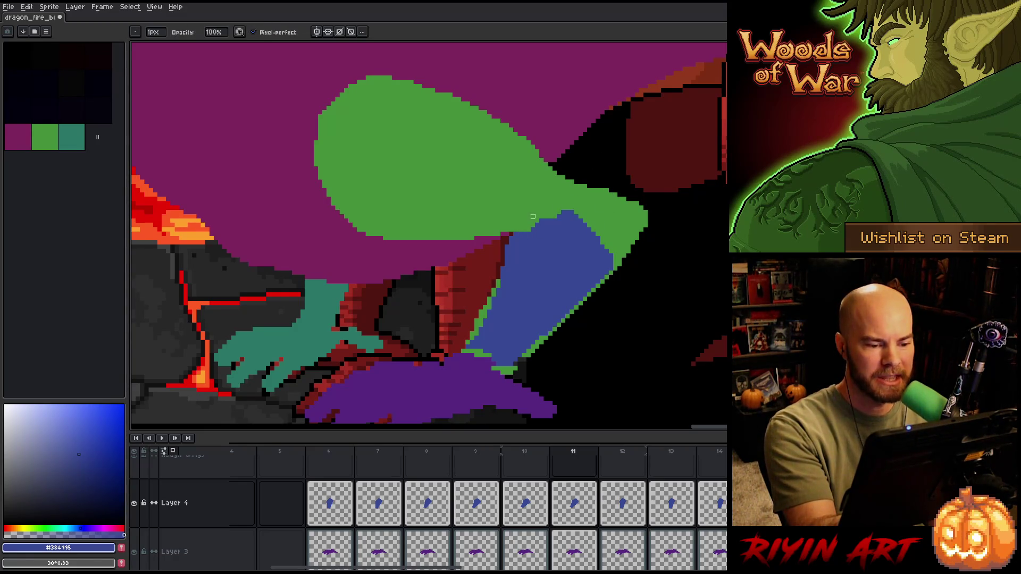
{"action": "key", "text": "e"}
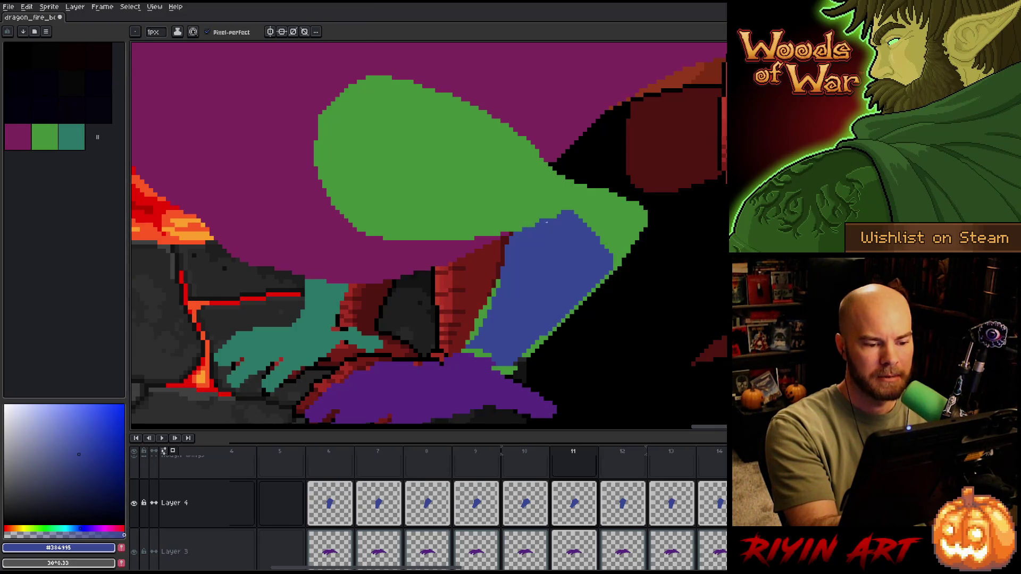
{"action": "key", "text": "b"}
{"action": "key", "text": "e"}
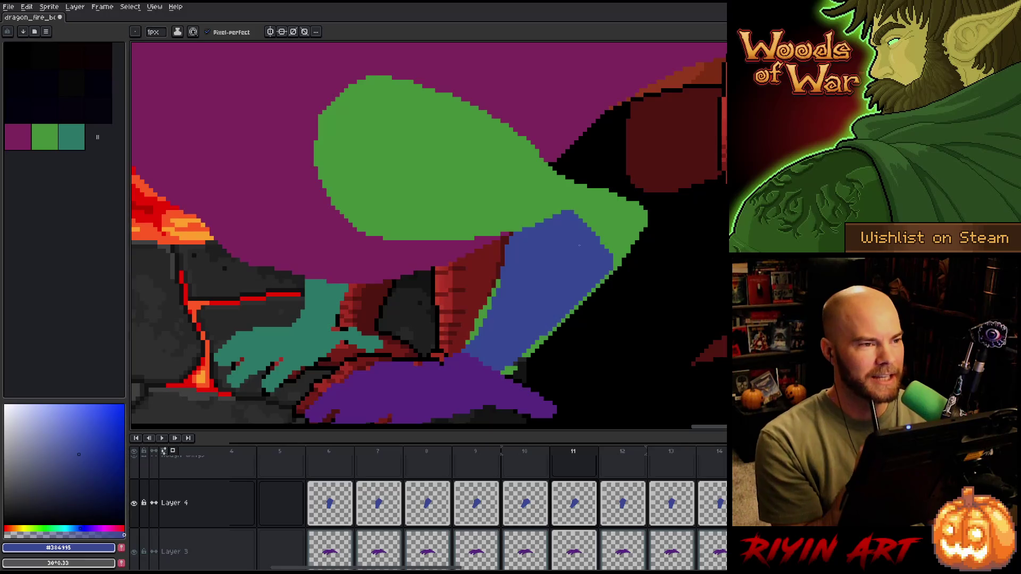
{"action": "key", "text": "v"}
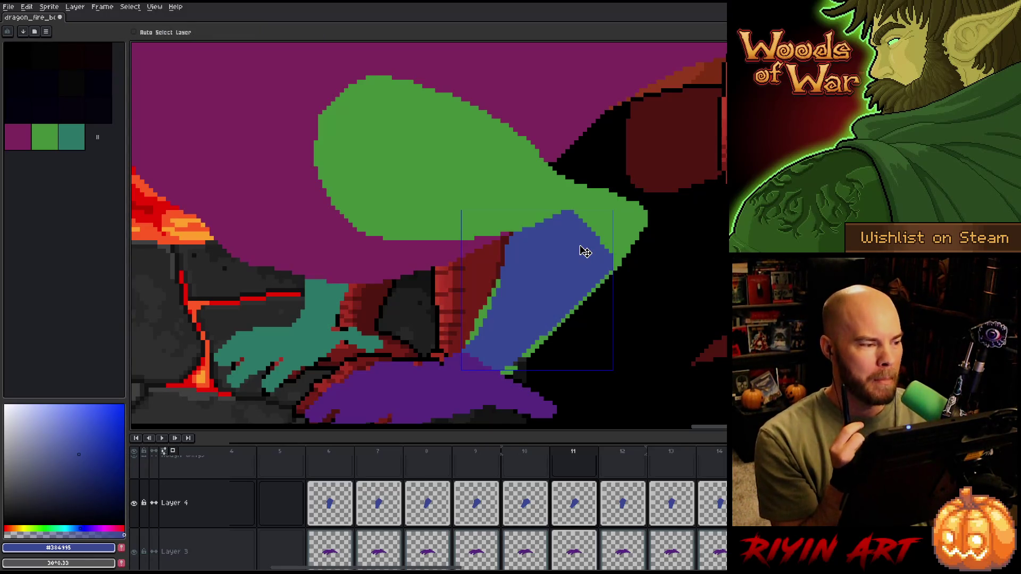
{"action": "right_click", "coordinate": [585, 251]}
{"action": "key", "text": "b"}
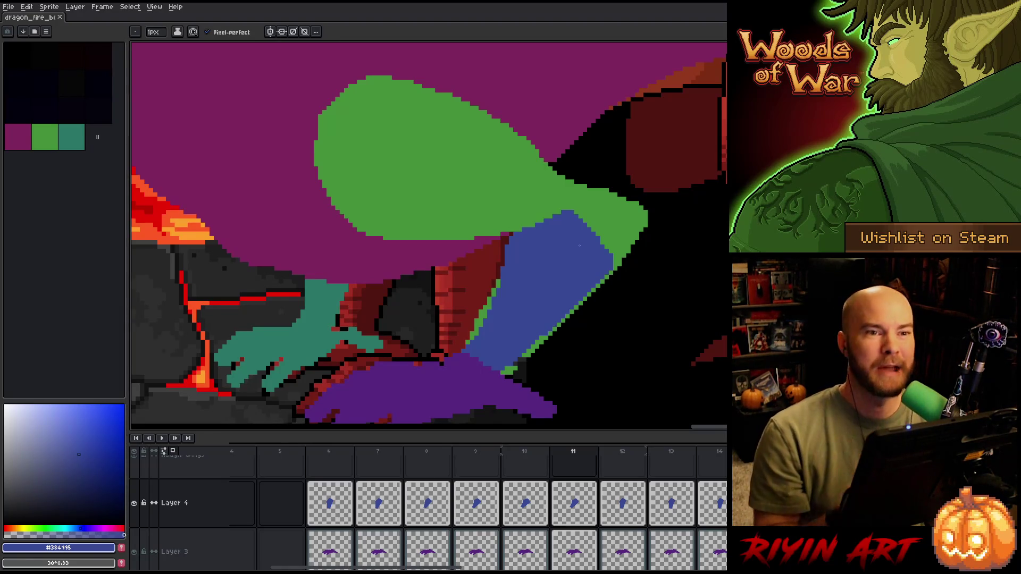
{"action": "key", "text": "v"}
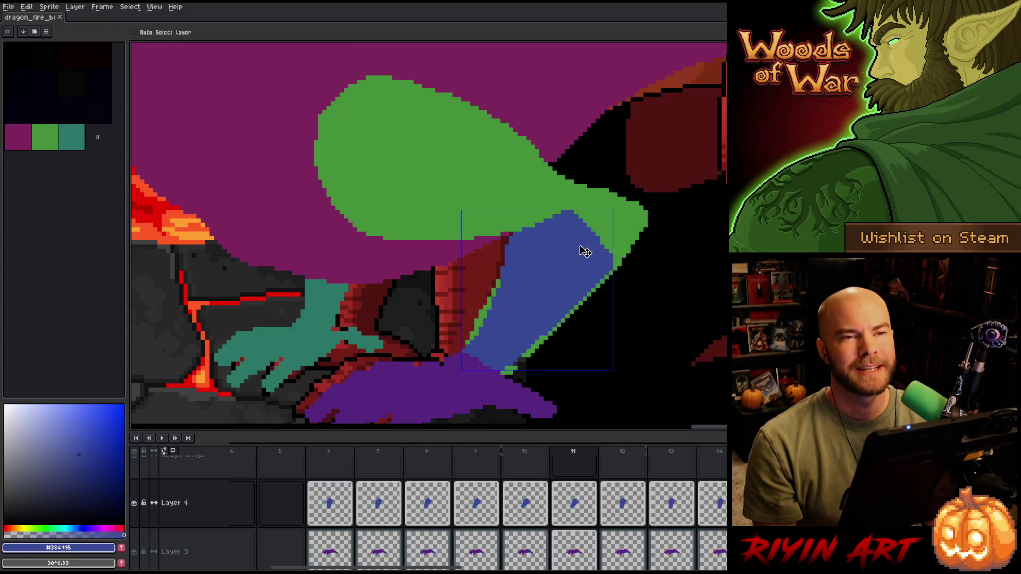
{"action": "right_click", "coordinate": [585, 250]}
{"action": "key", "text": "b"}
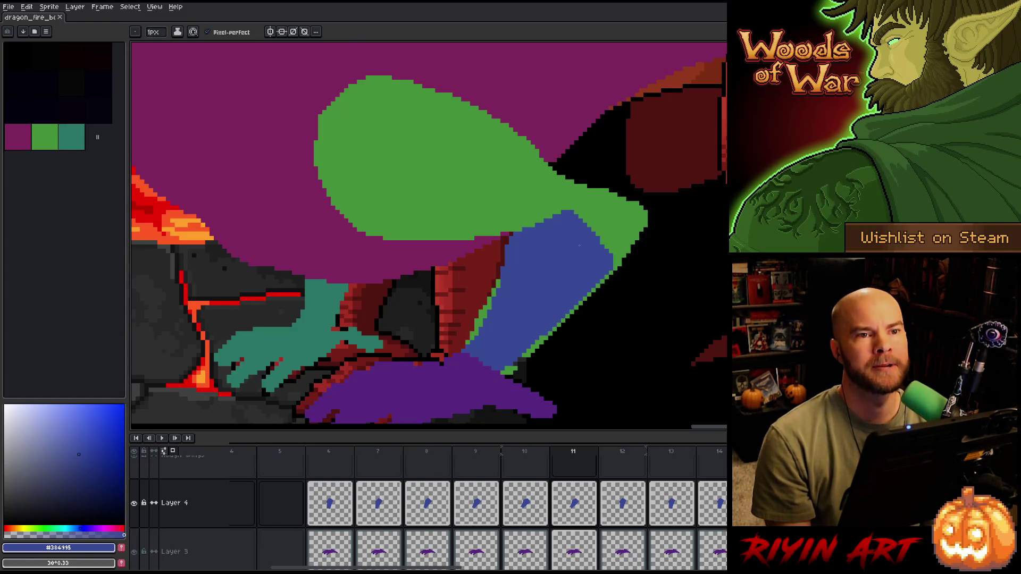
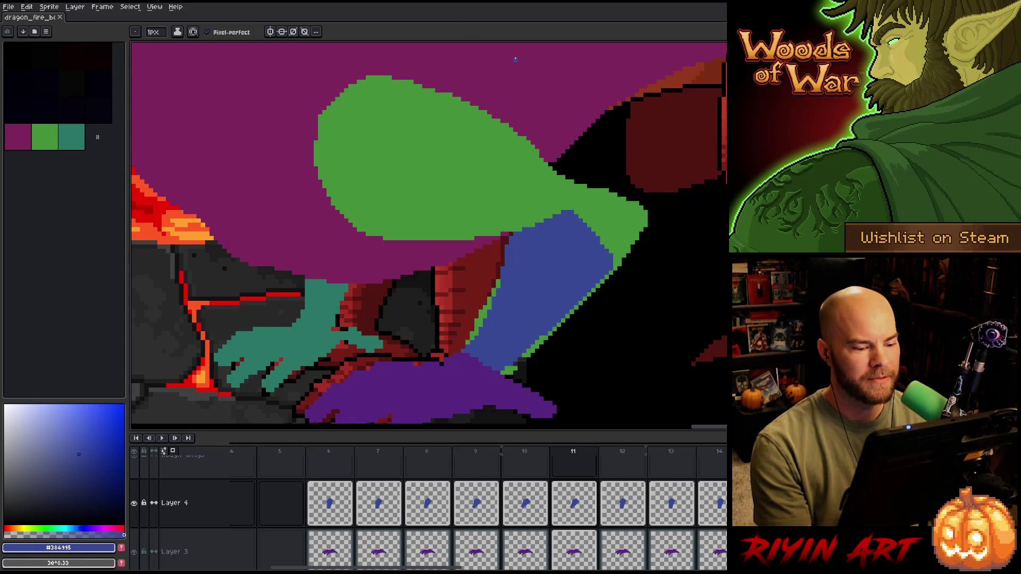
- Flip back and forth between frames 11 and 12 to compare the limb poses
{"action": "key", "text": "period"}
{"action": "key", "text": "comma"}
{"action": "key", "text": "period"}
{"action": "key", "text": "comma"}
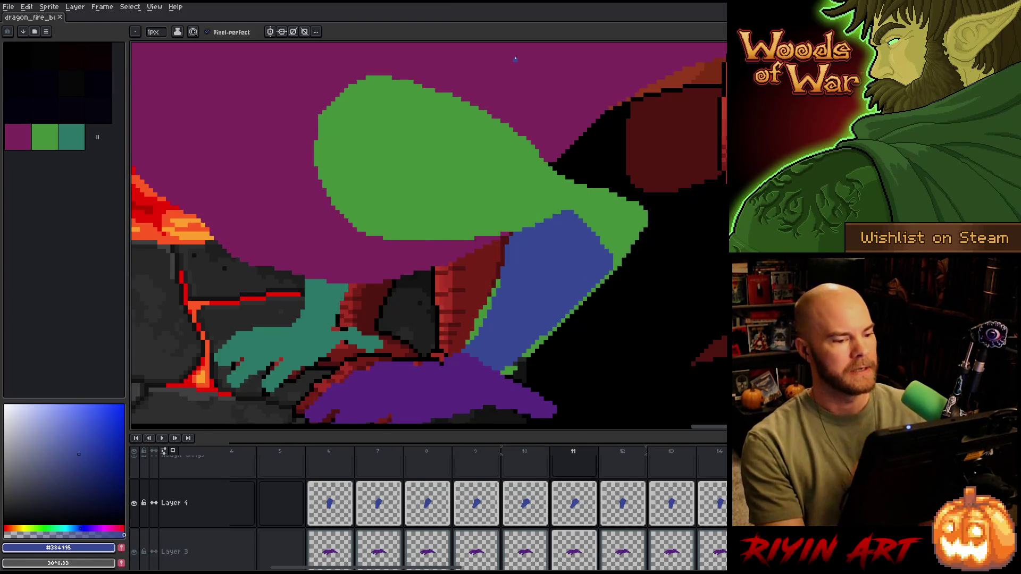
{"action": "key", "text": "period"}
{"action": "key", "text": "comma"}
{"action": "key", "text": "period"}
{"action": "key", "text": "comma"}
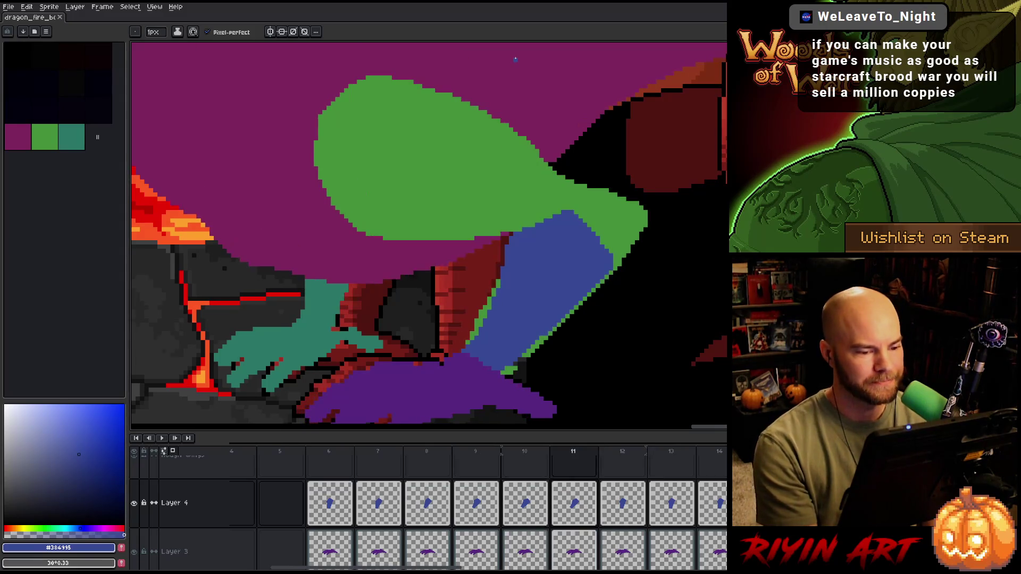
- Flip through the frames again and stop on frame 12, ready to move the selected limb
{"action": "key", "text": "period"}
{"action": "key", "text": "comma"}
{"action": "key", "text": "period"}
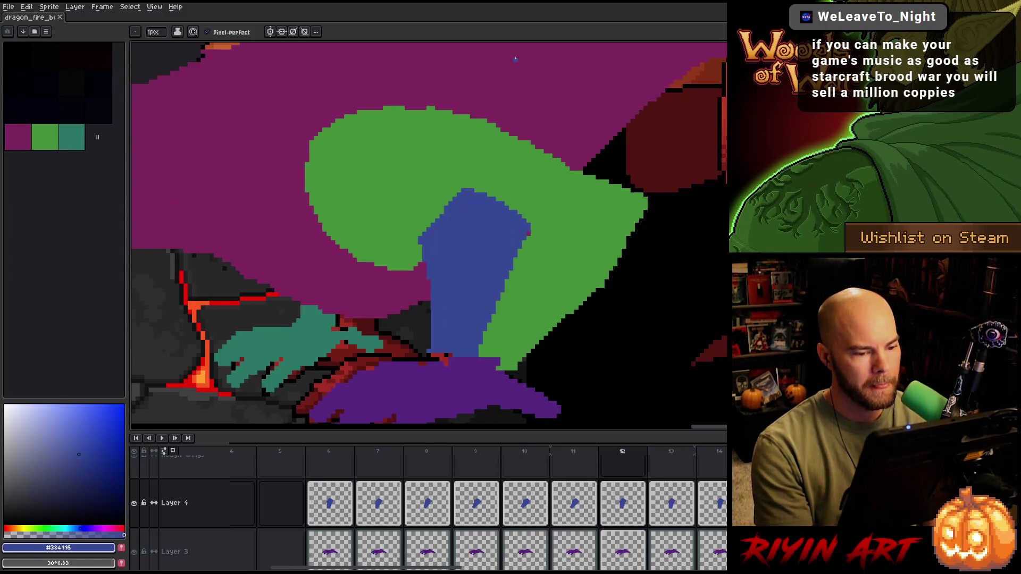
{"action": "key", "text": "comma"}
{"action": "key", "text": "period"}
{"action": "key", "text": "ctrl"}
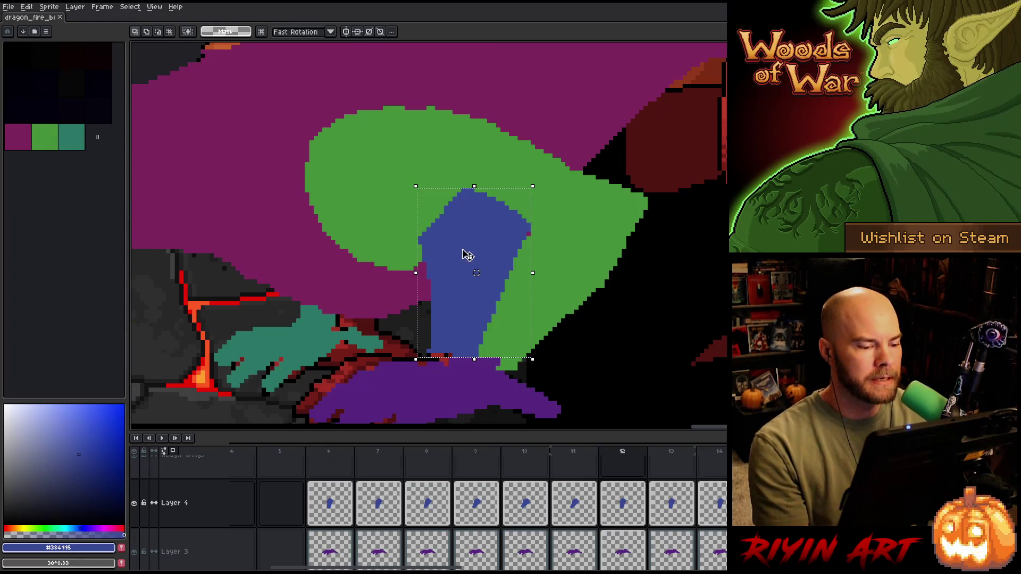
- Shift the blue limb right and rotate it to lean like frame 11's limb, then apply
{"action": "left_click_drag", "start_coordinate": [466, 256], "coordinate": [525, 253]}
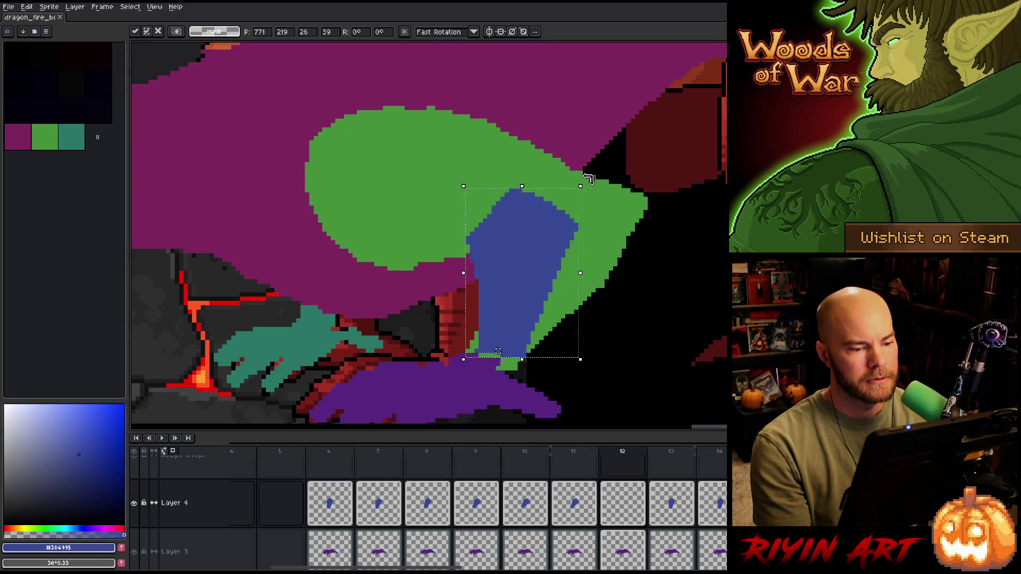
{"action": "left_click_drag", "start_coordinate": [588, 180], "coordinate": [677, 221]}
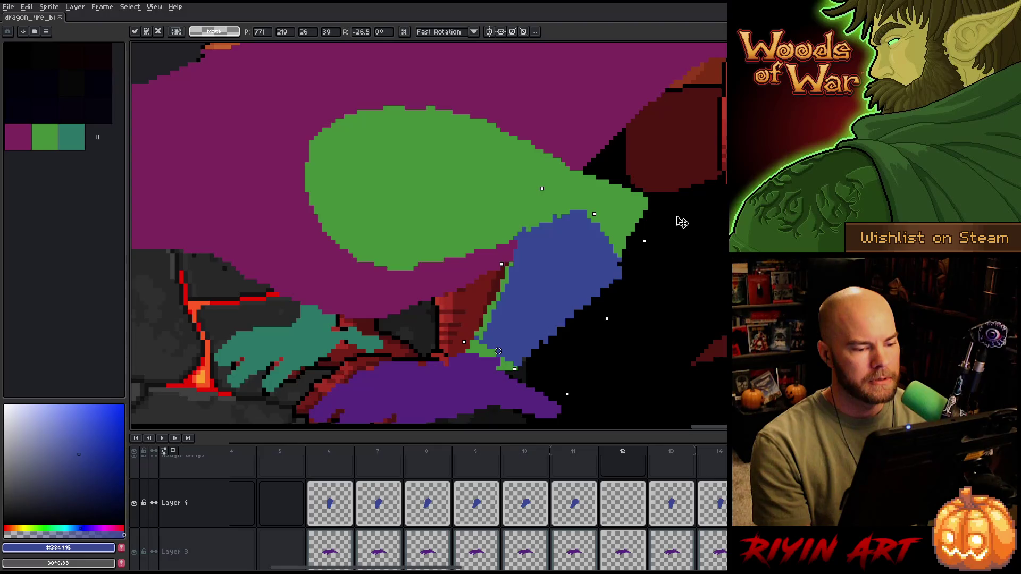
{"action": "left_click_drag", "start_coordinate": [592, 284], "coordinate": [536, 301]}
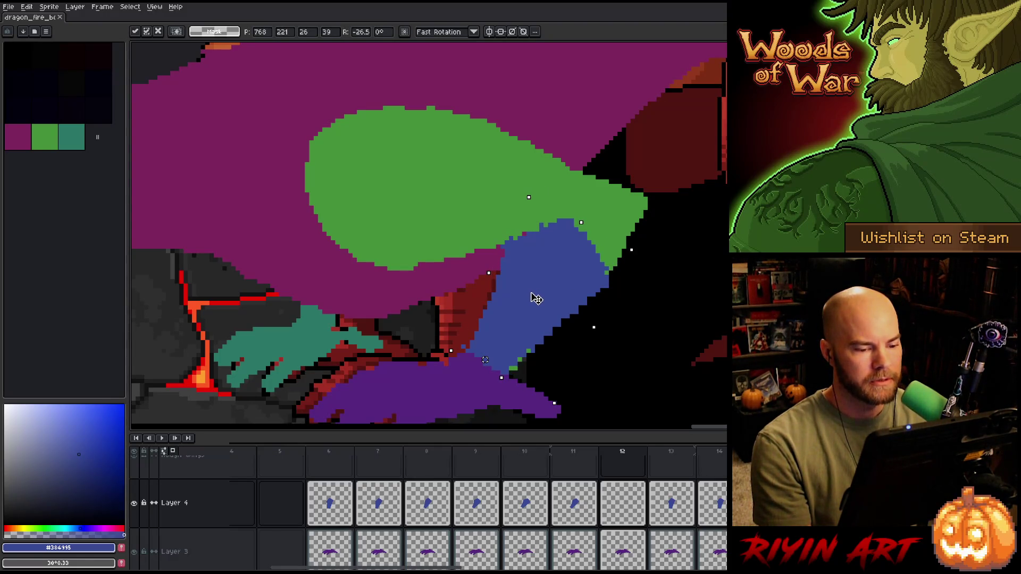
{"action": "left_click_drag", "start_coordinate": [534, 297], "coordinate": [544, 292]}
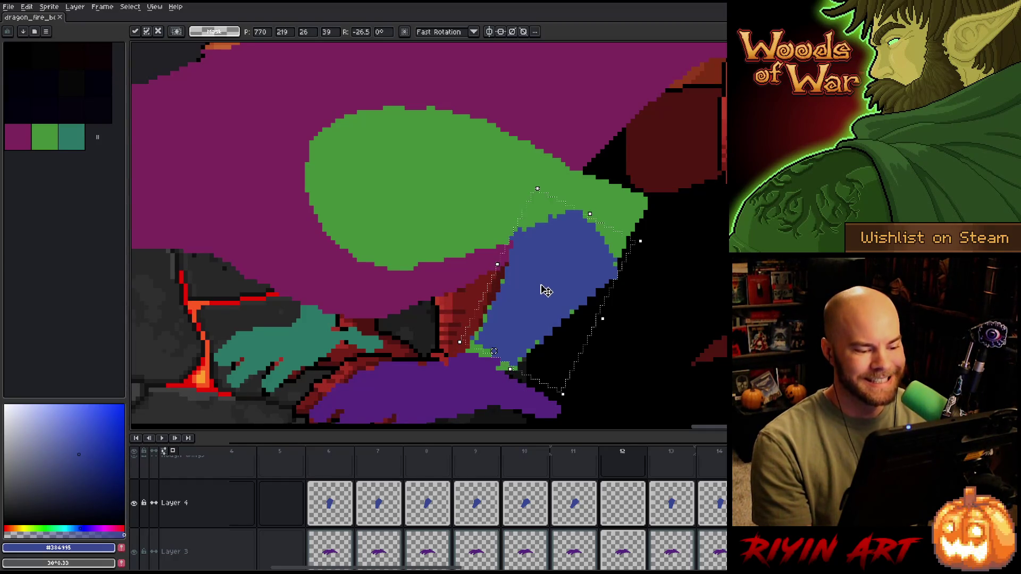
{"action": "key", "text": "Return"}
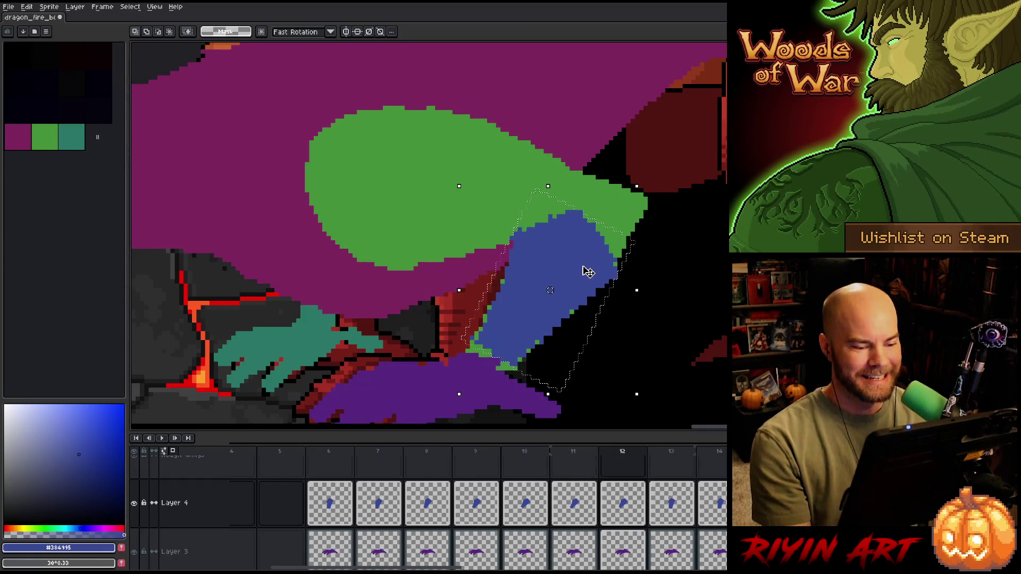
- Nudge the limb one pixel down-left and compare it against frames 10 and 11
{"action": "left_click", "coordinate": [587, 270]}
{"action": "left_click_drag", "start_coordinate": [587, 271], "coordinate": [585, 281]}
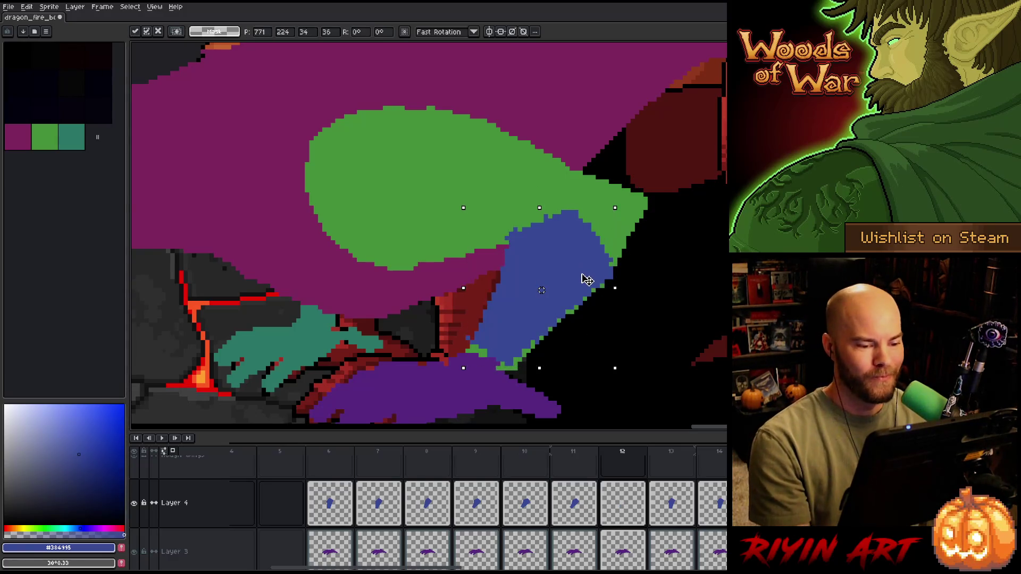
{"action": "key", "text": "comma"}
{"action": "key", "text": "comma"}
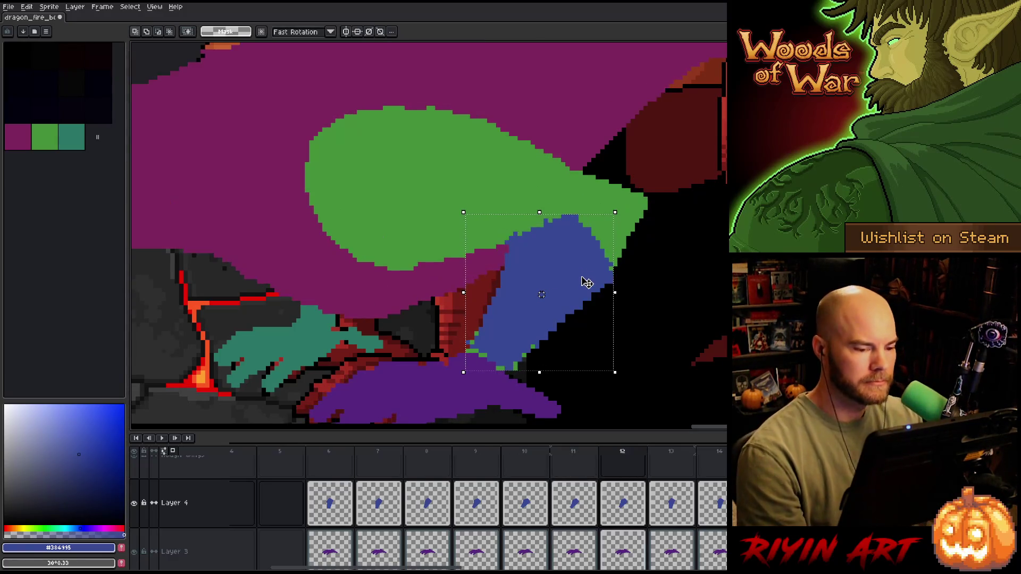
{"action": "key", "text": "period"}
{"action": "key", "text": "comma"}
{"action": "key", "text": "period"}
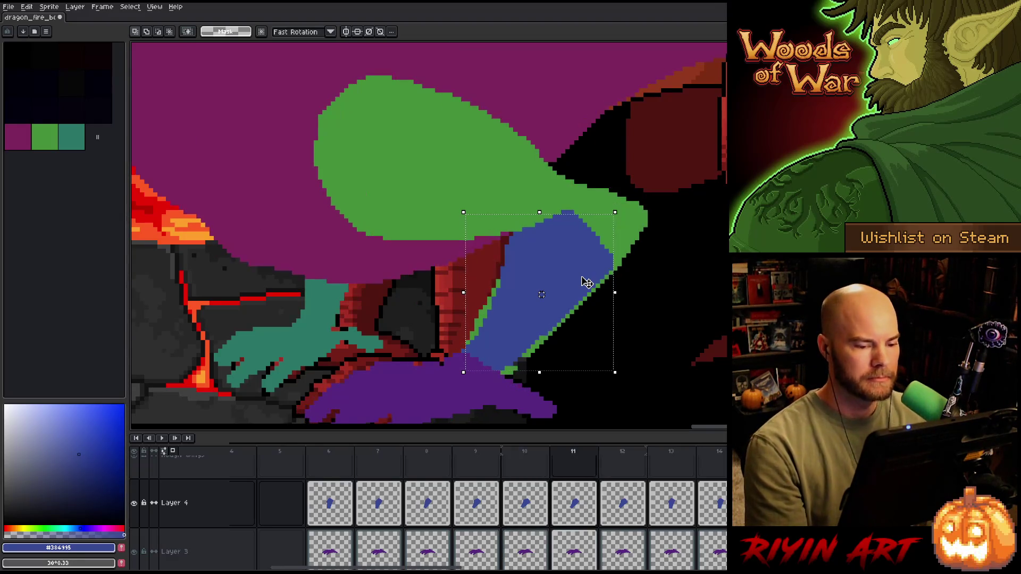
{"action": "key", "text": "period"}
{"action": "key", "text": "comma"}
{"action": "key", "text": "period"}
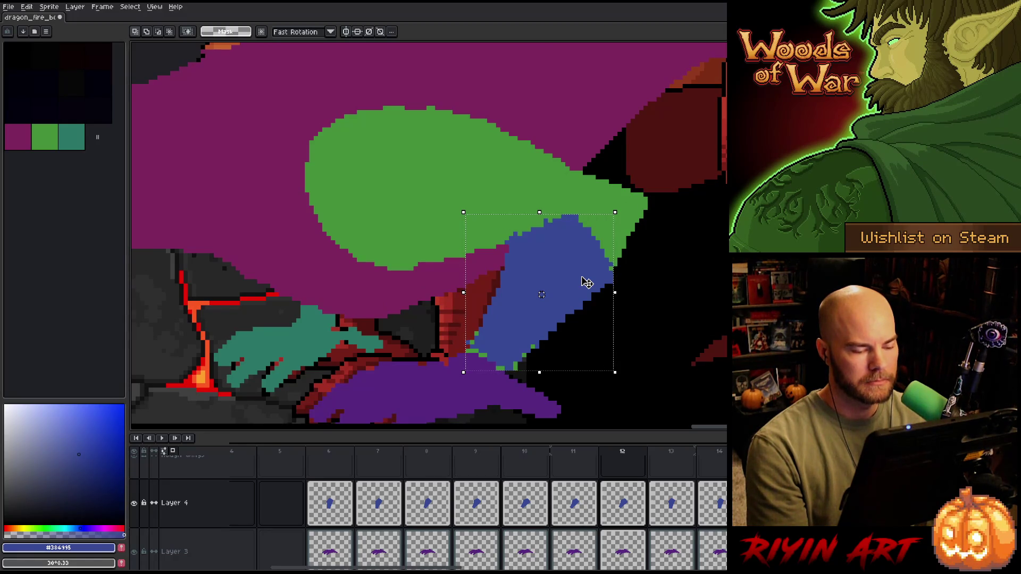
{"action": "key", "text": "comma"}
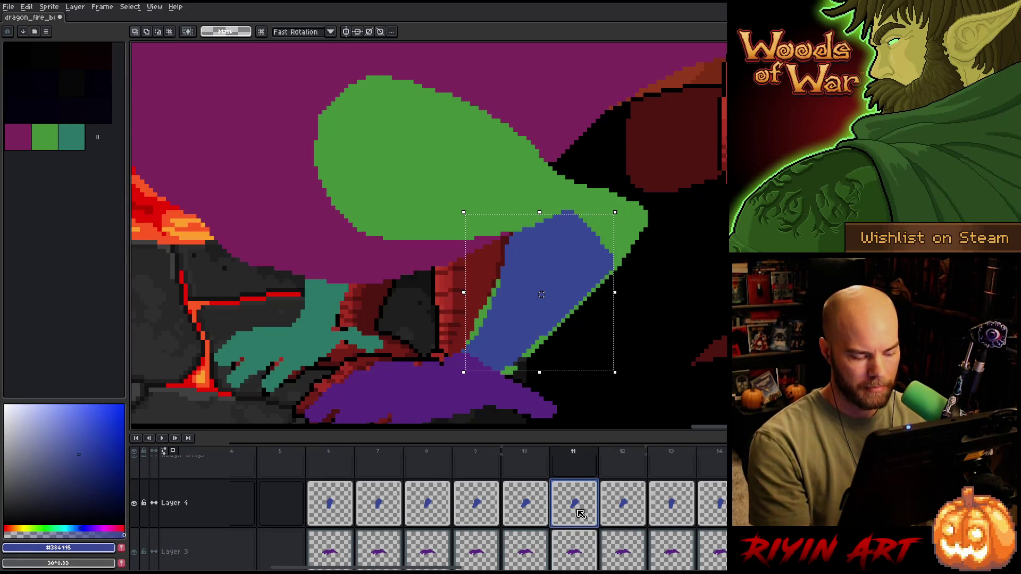
- On frame 12, shift the blue limb slightly right, apply its position, and deselect
{"action": "left_click", "coordinate": [624, 511]}
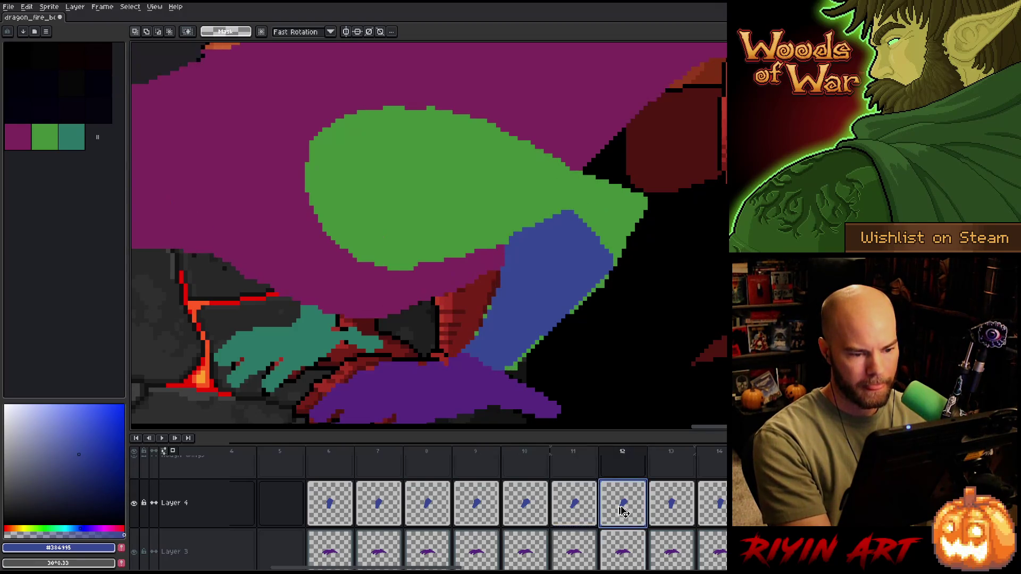
{"action": "key", "text": "ctrl+t"}
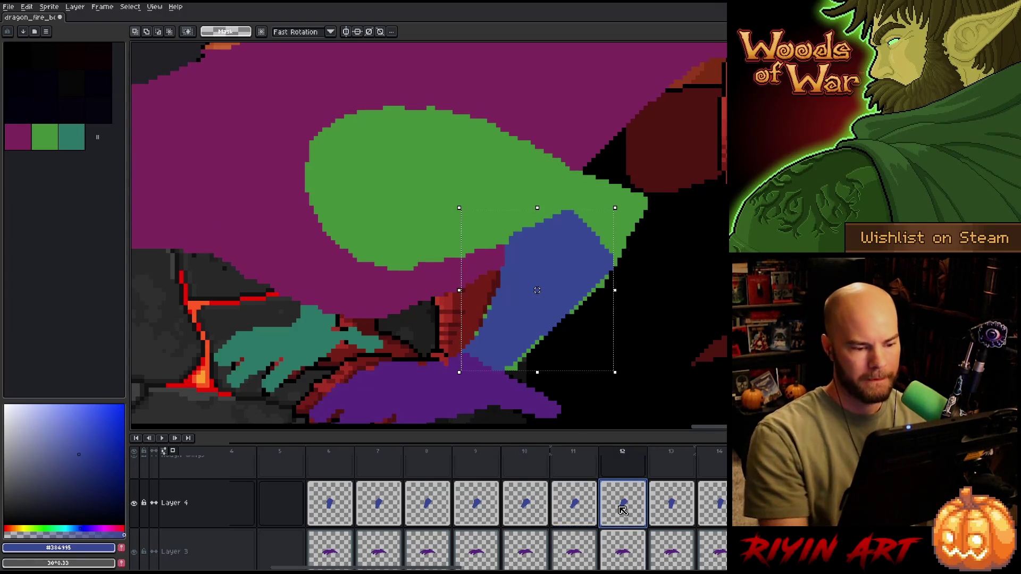
{"action": "key", "text": "Return"}
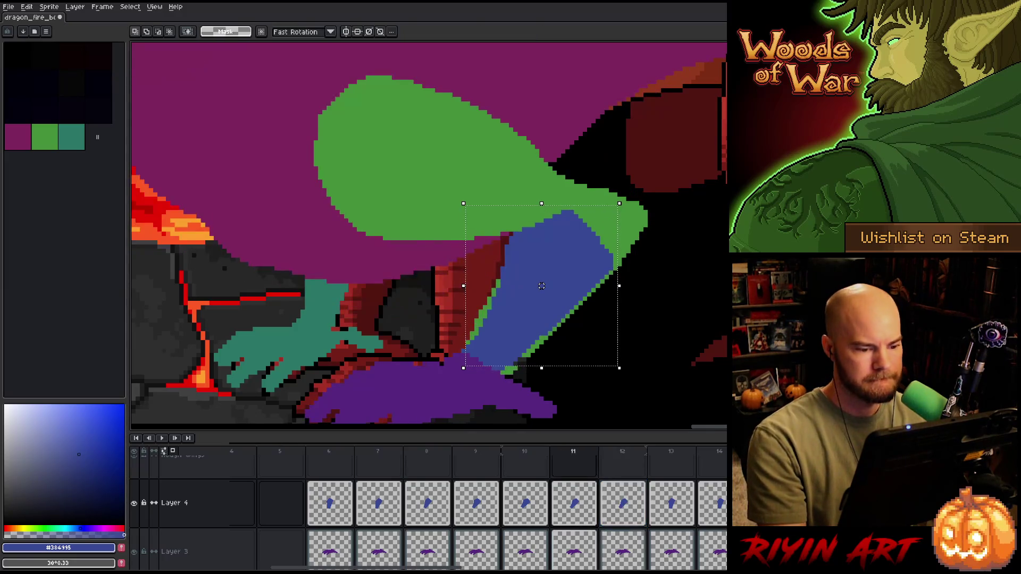
{"action": "key", "text": "Return"}
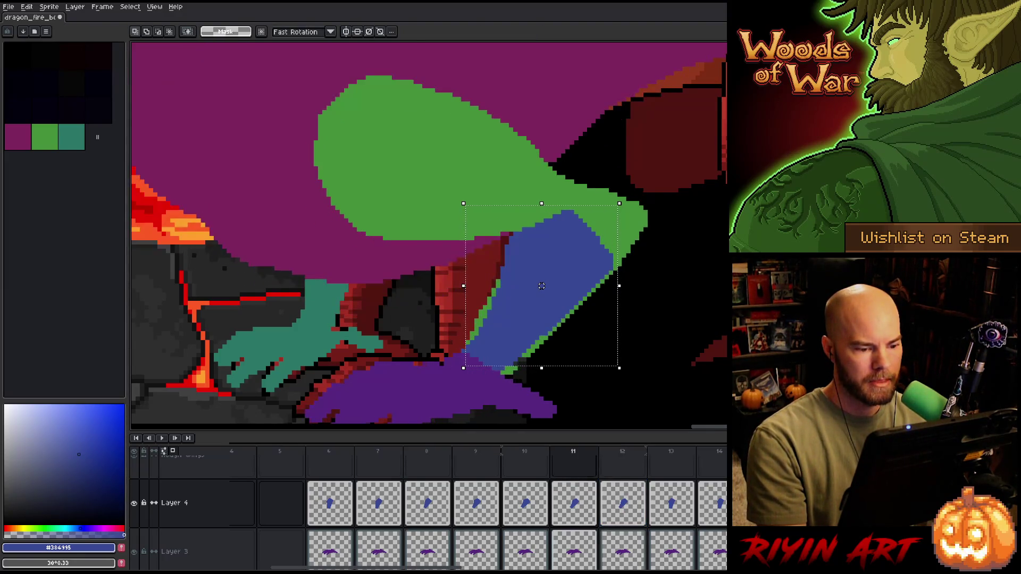
{"action": "key", "text": "Return"}
{"action": "left_click_drag", "start_coordinate": [542, 286], "coordinate": [546, 286]}
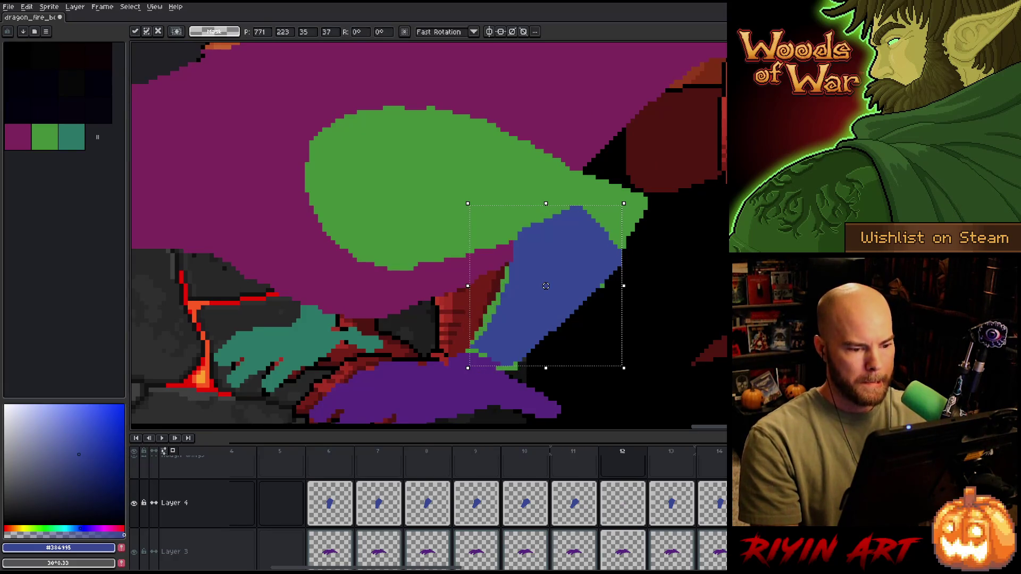
{"action": "key", "text": "Return"}
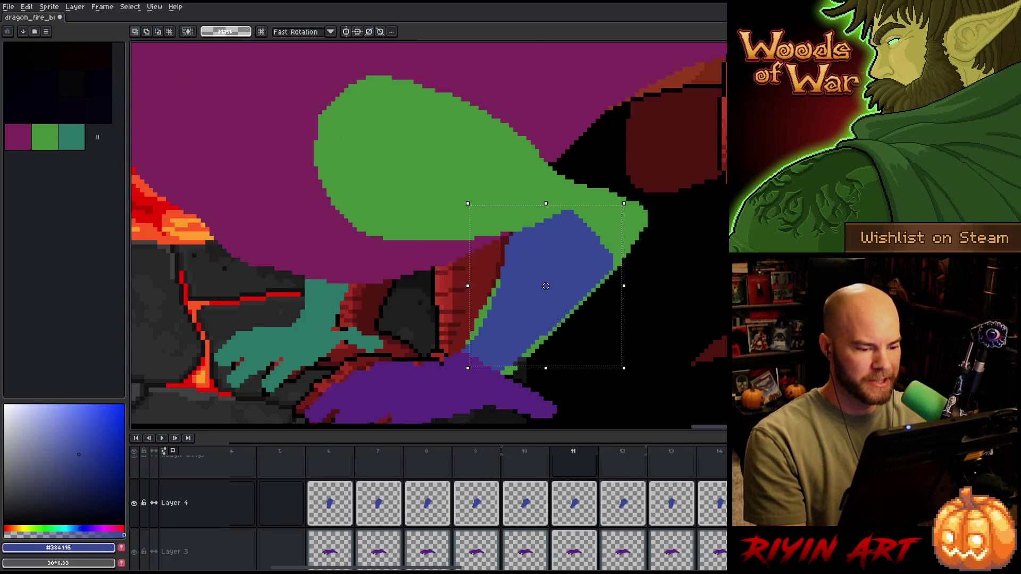
{"action": "key", "text": "Return"}
{"action": "key", "text": "ctrl+d"}
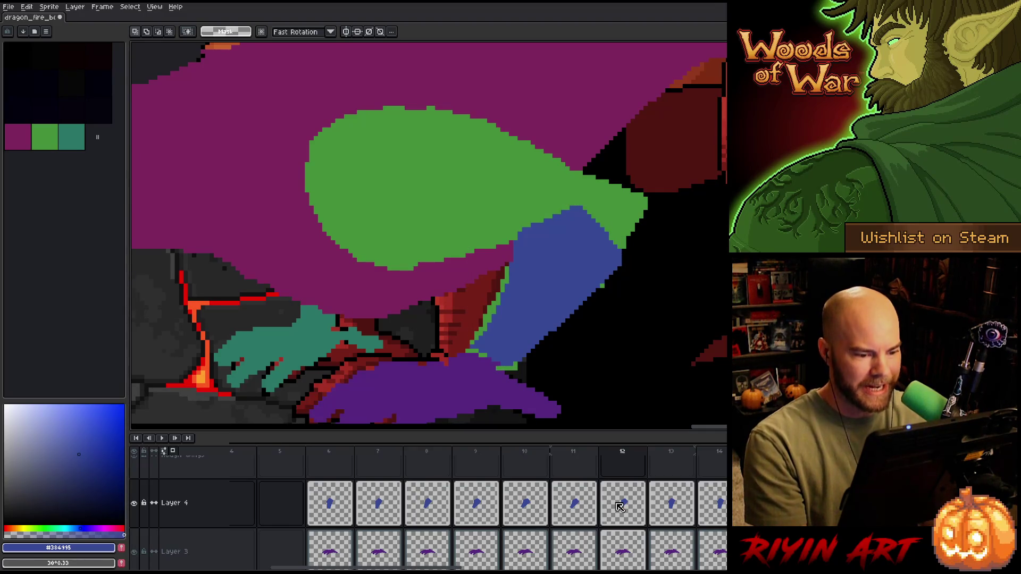
- Flip between frames 11 and 12 to check the limb, ending on frame 11
{"action": "key", "text": "Left"}
{"action": "key", "text": "Right"}
{"action": "key", "text": "Left"}
{"action": "key", "text": "Right"}
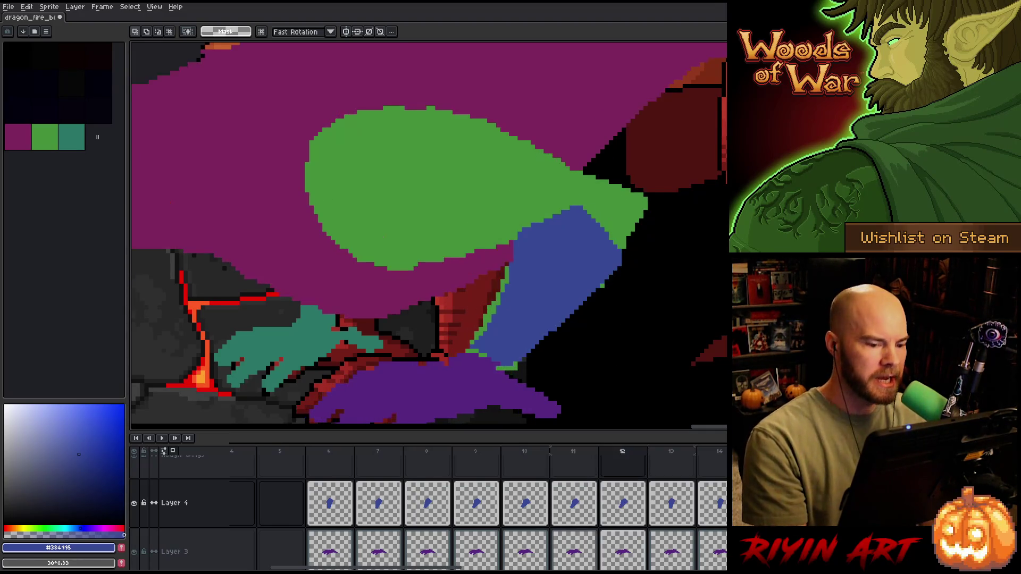
{"action": "key", "text": "Left"}
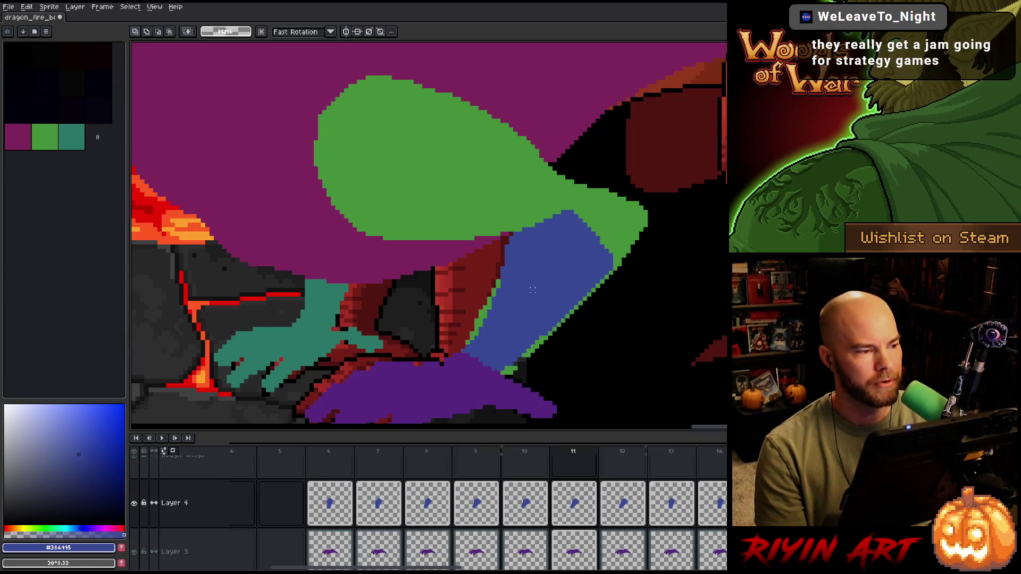
- Save the dragon animation file with Ctrl+S
{"action": "key", "text": "ctrl+s"}
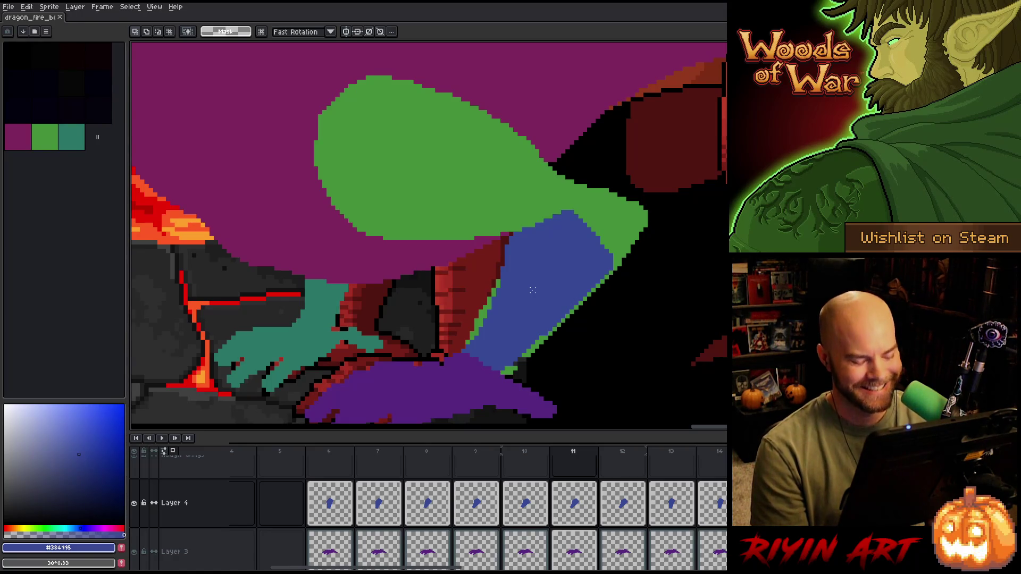
- Compare frames 10 and 11, then paint the green gap at the limb's lower edge blue
{"action": "right_click", "coordinate": [532, 290]}
{"action": "key", "text": "Escape"}
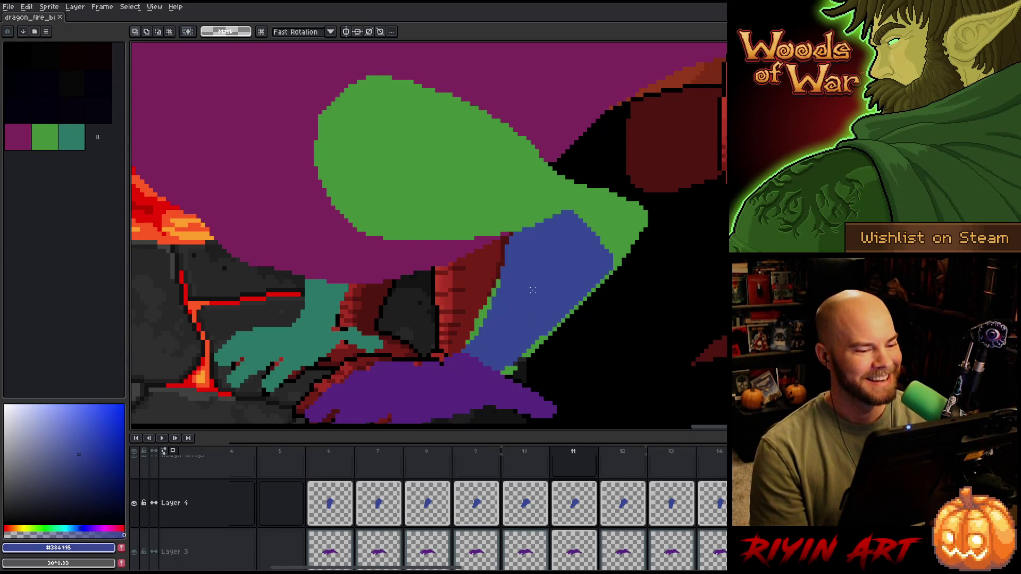
{"action": "key", "text": "Left"}
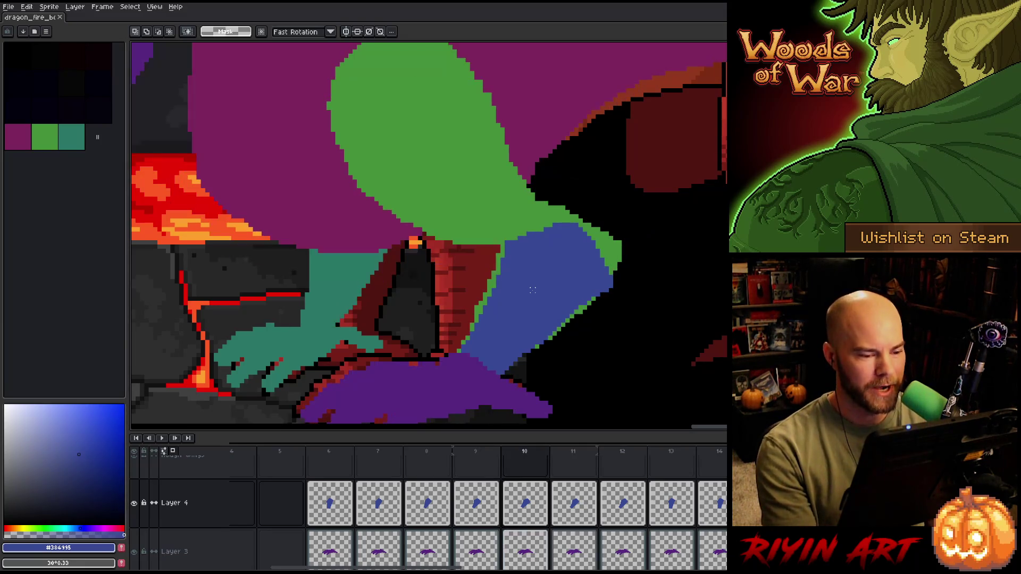
{"action": "key", "text": "Right"}
{"action": "key", "text": "Left"}
{"action": "key", "text": "Right"}
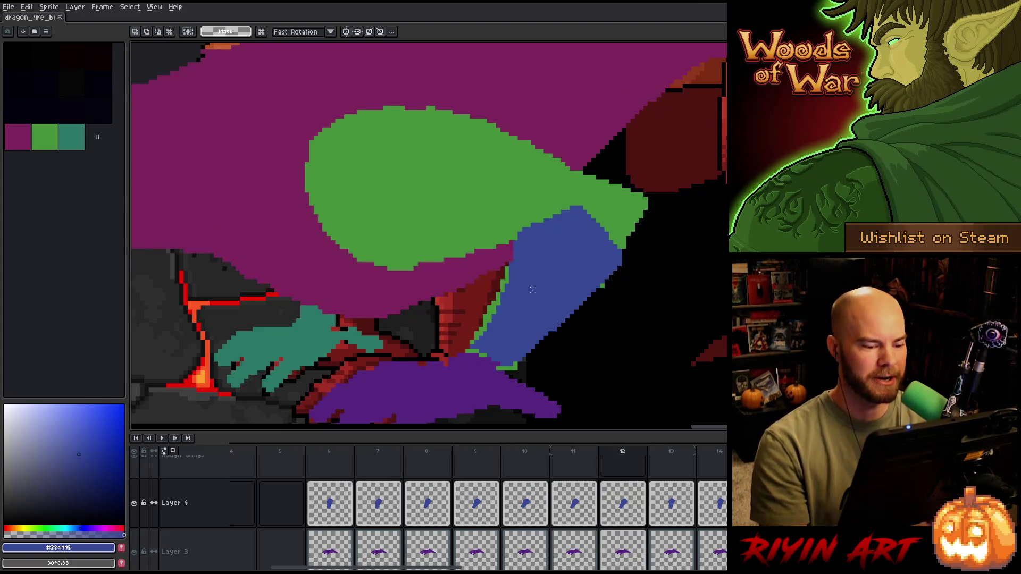
{"action": "key", "text": "b"}
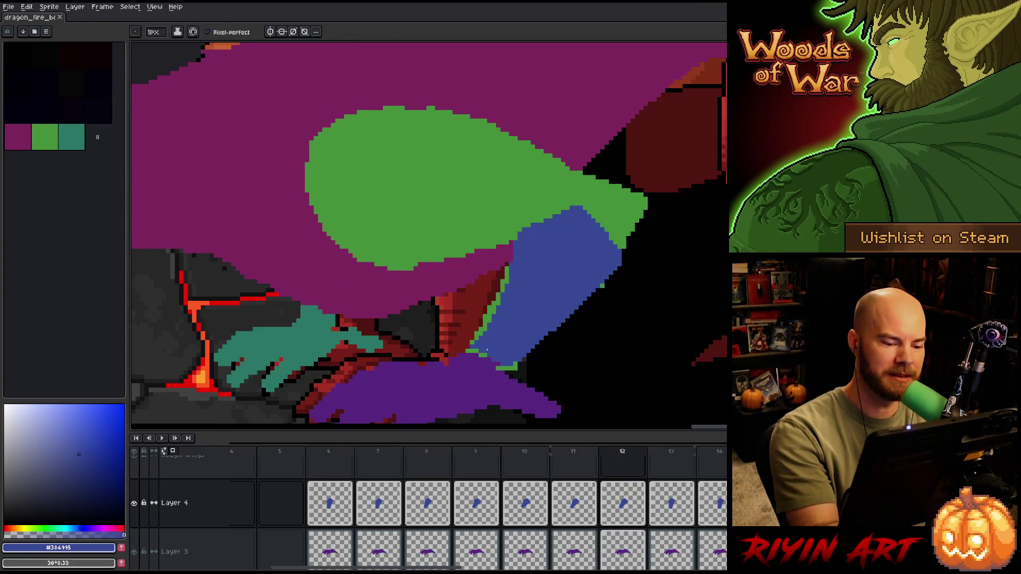
{"action": "mouse_move", "coordinate": [479, 351]}
{"action": "left_mouse_down"}
{"action": "mouse_move", "coordinate": [465, 352]}
{"action": "mouse_move", "coordinate": [479, 351]}
{"action": "left_mouse_up"}
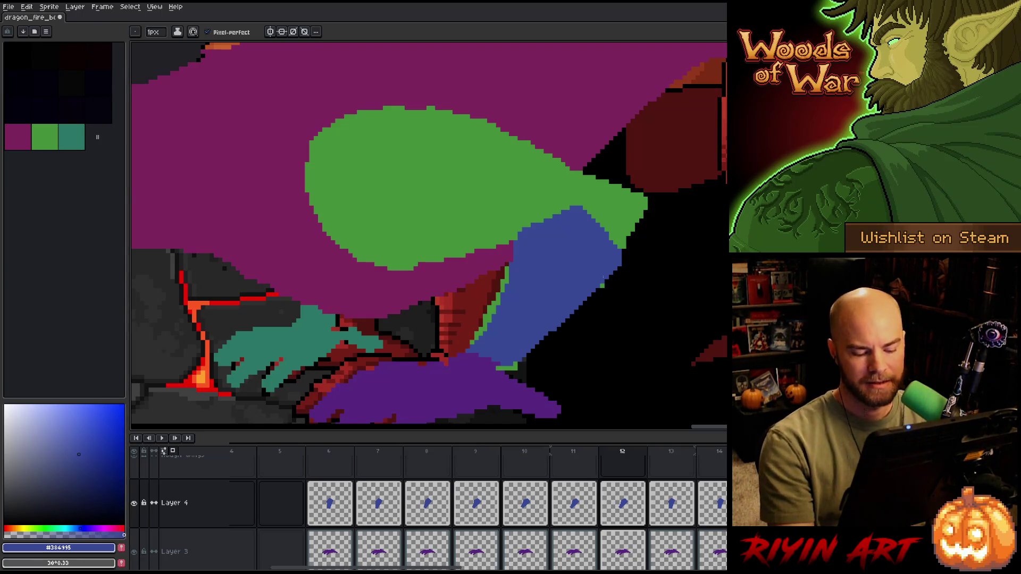
- Flip repeatedly between frames 11 and 12 to compare the limb poses
{"action": "key", "text": "comma"}
{"action": "key", "text": "period"}
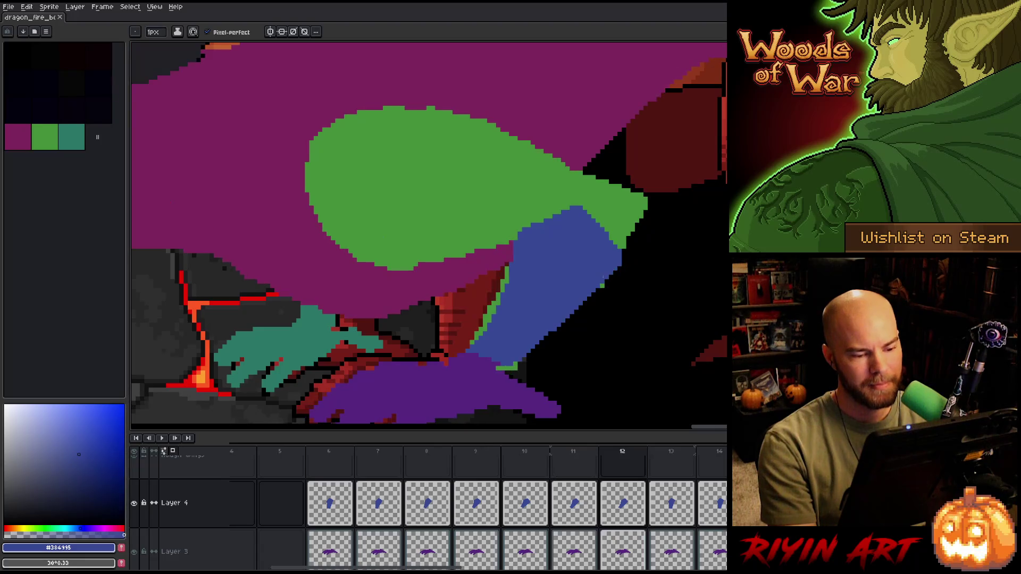
{"action": "key", "text": "comma"}
{"action": "key", "text": "period"}
{"action": "key", "text": "comma"}
{"action": "key", "text": "period"}
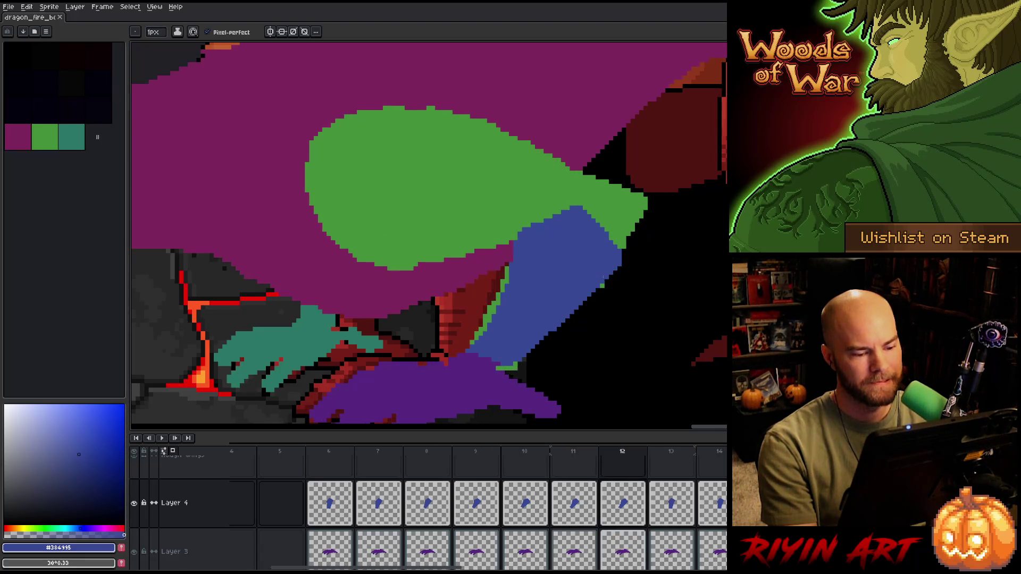
{"action": "key", "text": "comma"}
{"action": "key", "text": "period"}
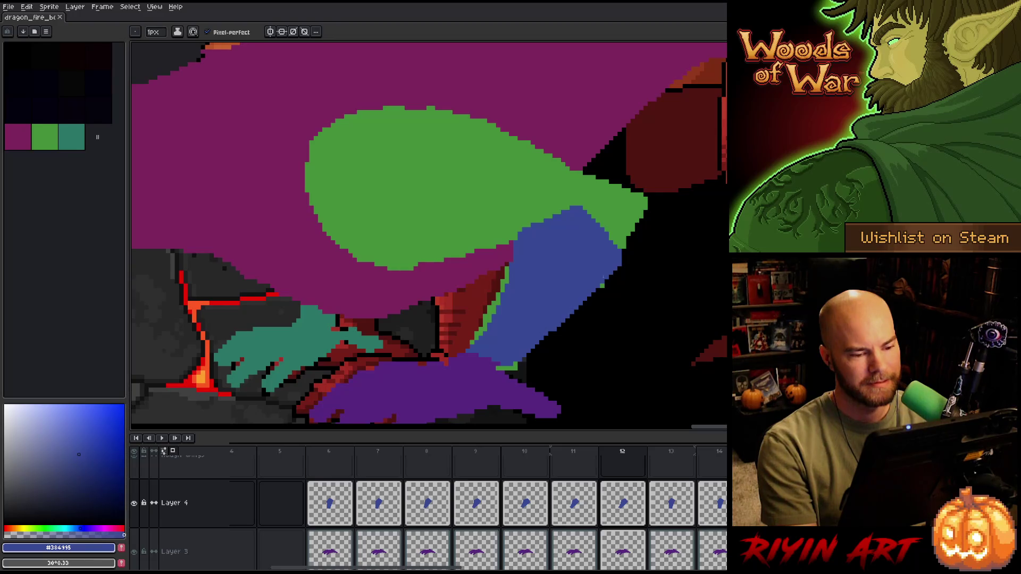
{"action": "key", "text": "comma"}
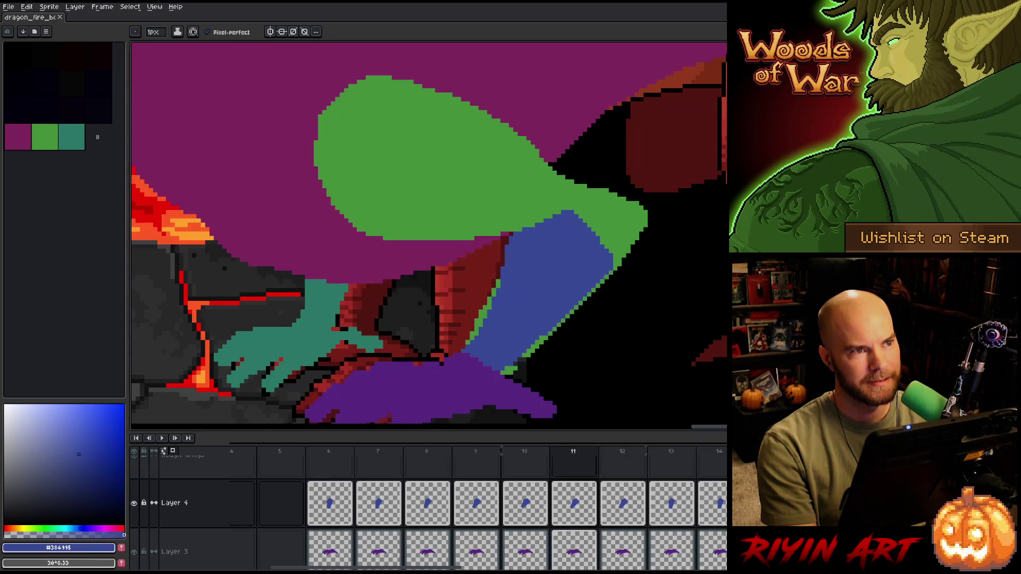
{"action": "key", "text": "period"}
{"action": "key", "text": "comma"}
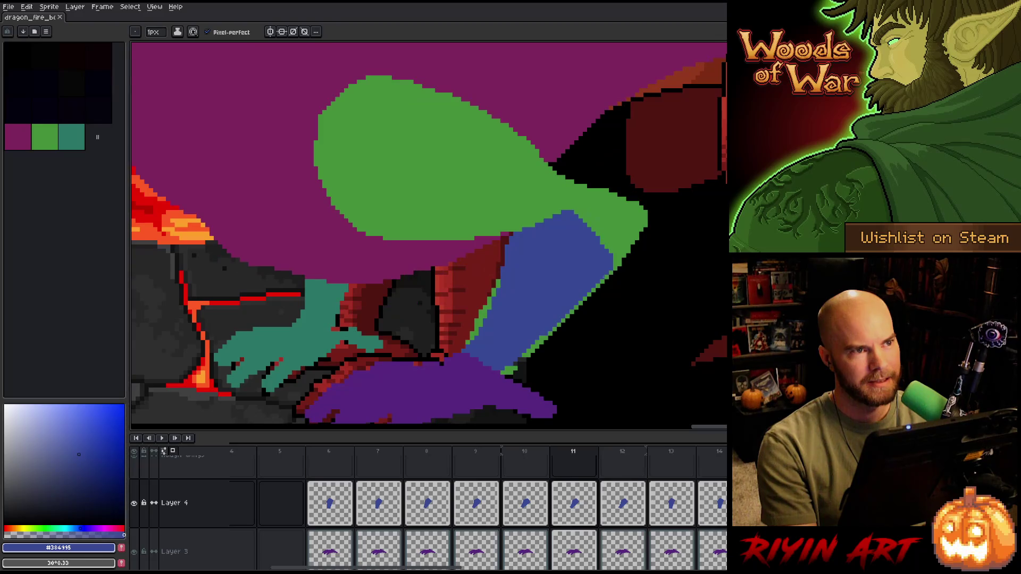
{"action": "key", "text": "period"}
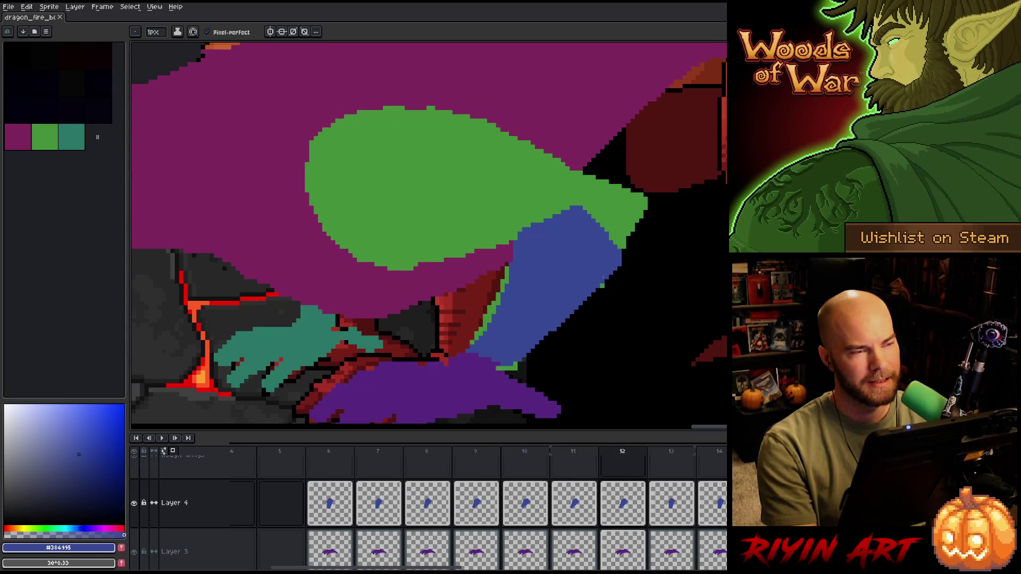
{"action": "key", "text": "comma"}
{"action": "key", "text": "comma"}
{"action": "key", "text": "comma"}
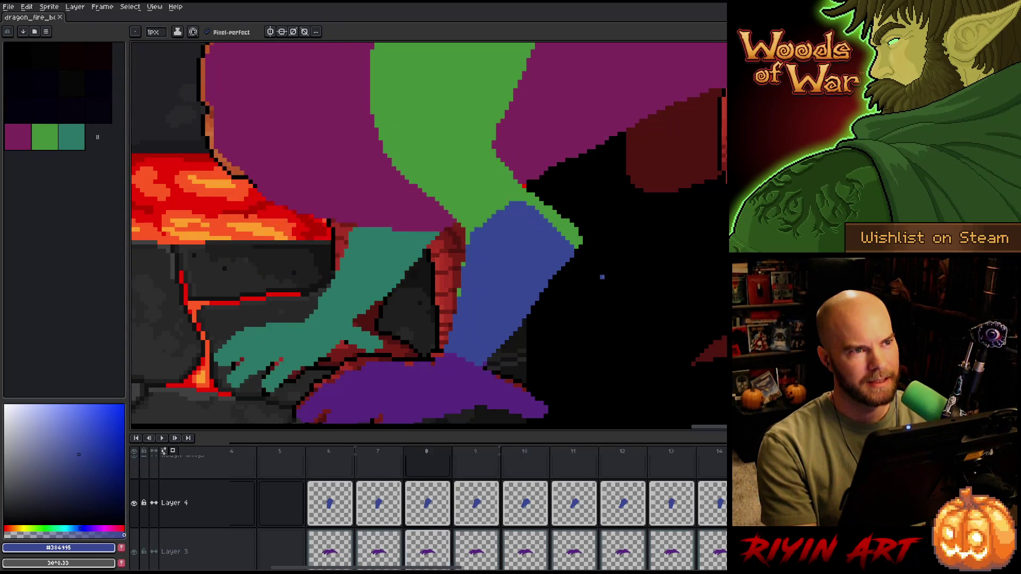
{"action": "key", "text": "period"}
{"action": "key", "text": "period"}
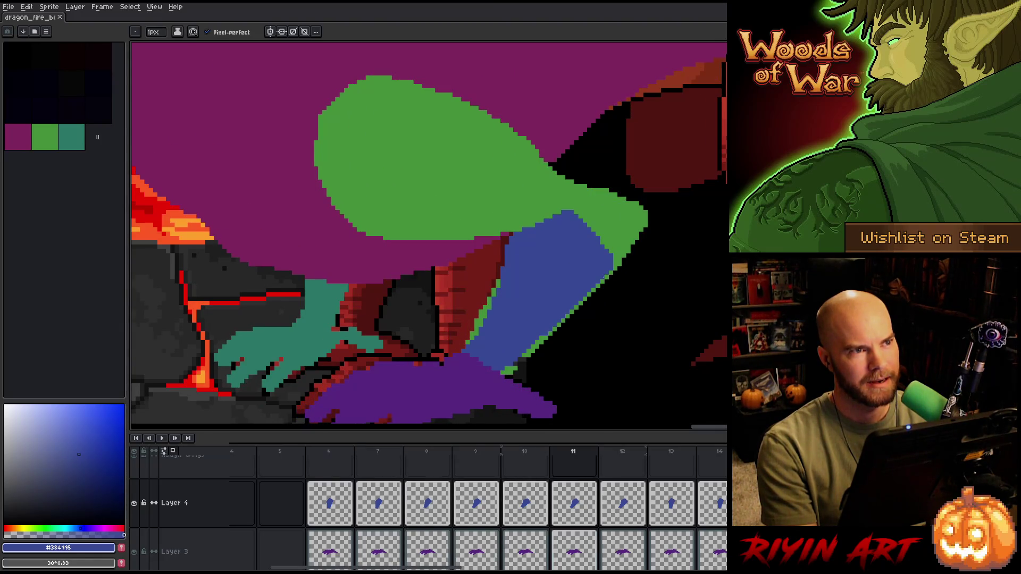
- Step through frames 9 to 13 to check the limb's position, ending on frame 11
{"action": "key", "text": "period"}
{"action": "key", "text": "period"}
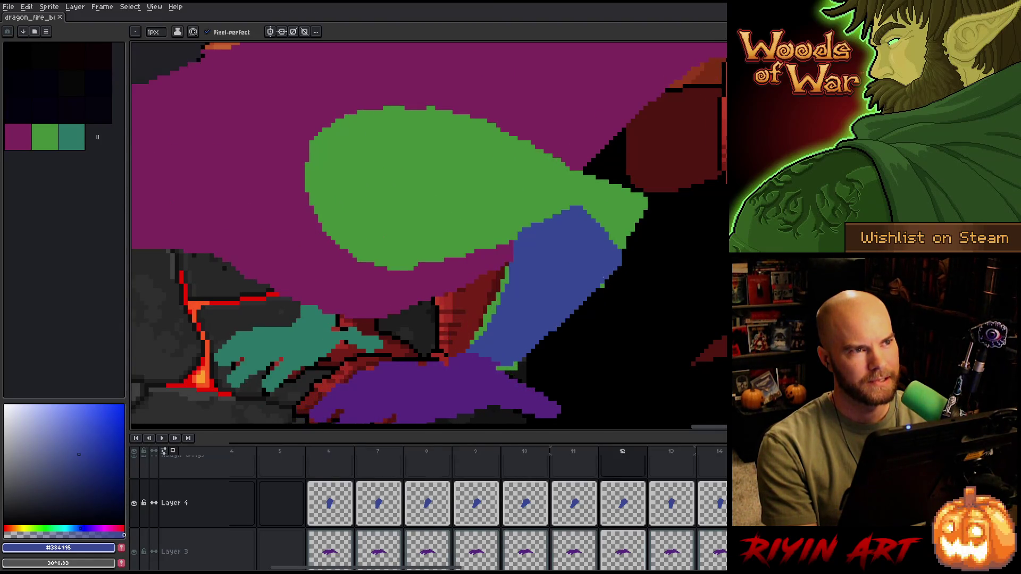
{"action": "key", "text": "comma"}
{"action": "key", "text": "comma"}
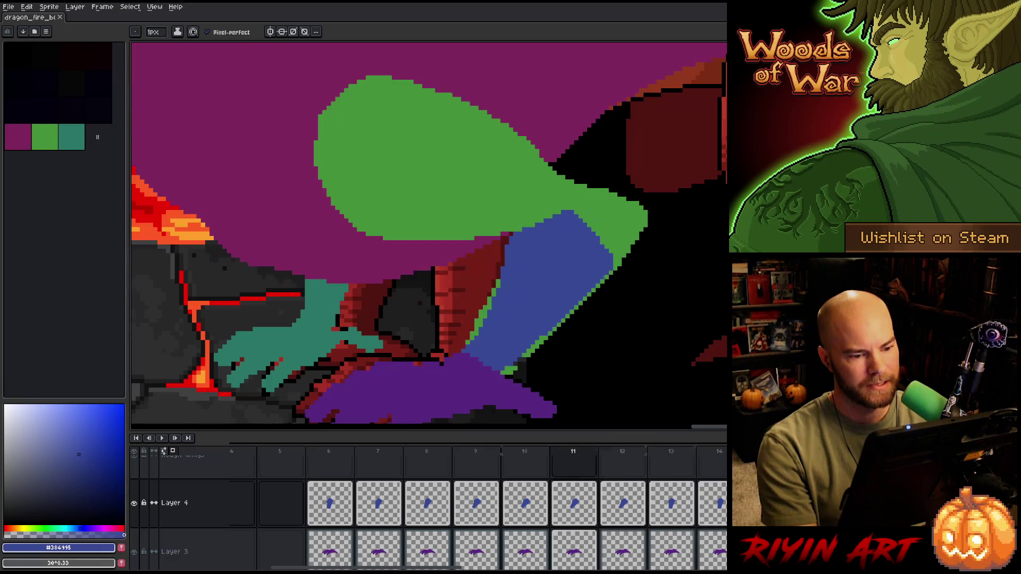
{"action": "key", "text": "period"}
{"action": "key", "text": "comma"}
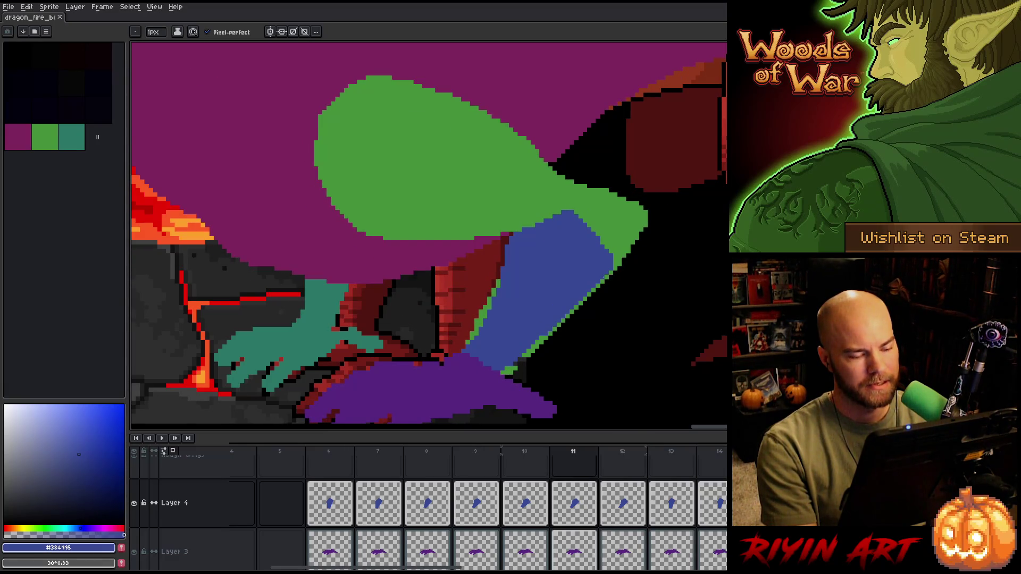
{"action": "key", "text": "comma"}
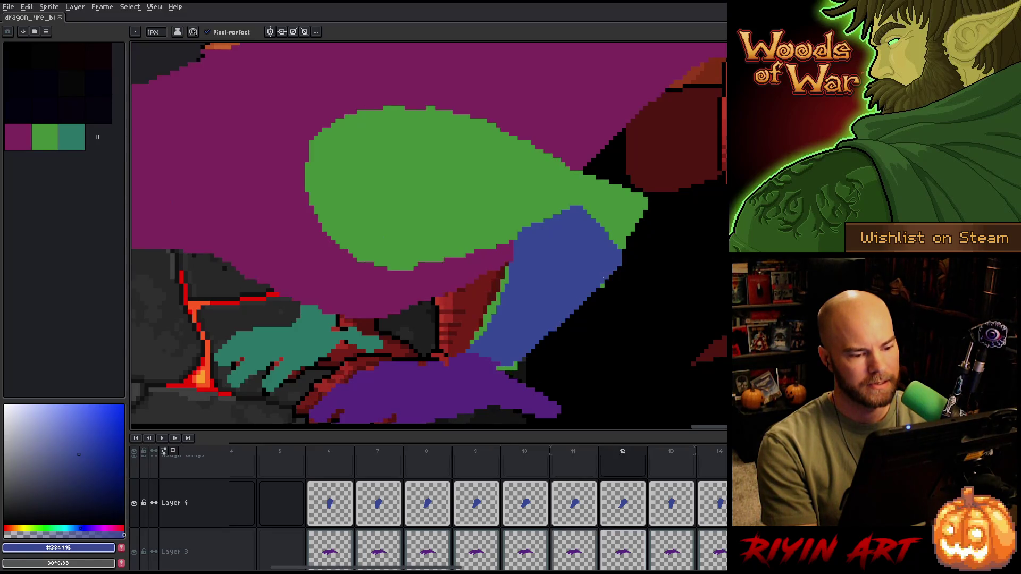
{"action": "key", "text": "comma"}
{"action": "key", "text": "period"}
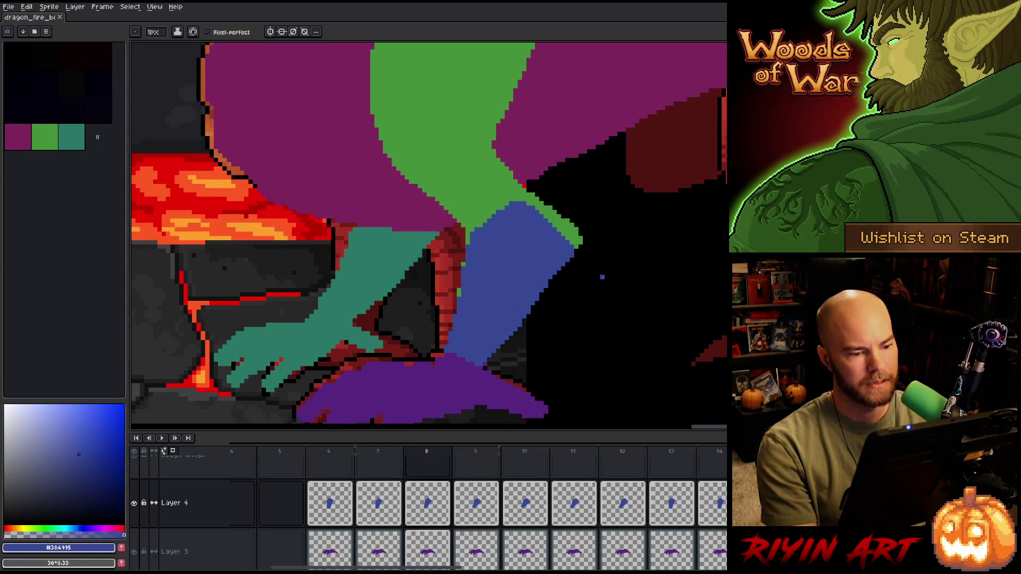
{"action": "key", "text": "comma"}
{"action": "key", "text": "period"}
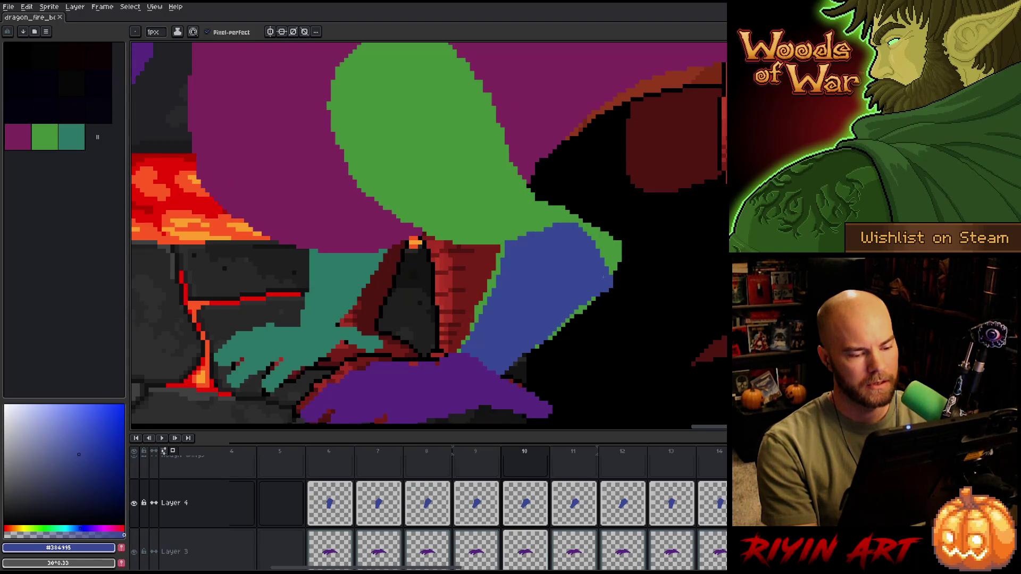
{"action": "key", "text": "comma"}
{"action": "key", "text": "period"}
{"action": "key", "text": "comma"}
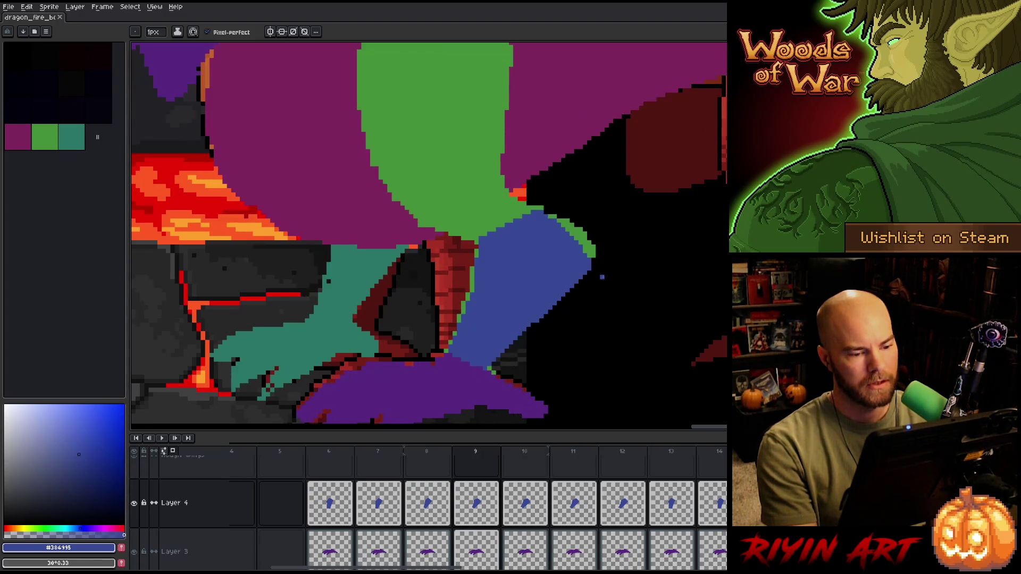
{"action": "key", "text": "period"}
{"action": "key", "text": "period"}
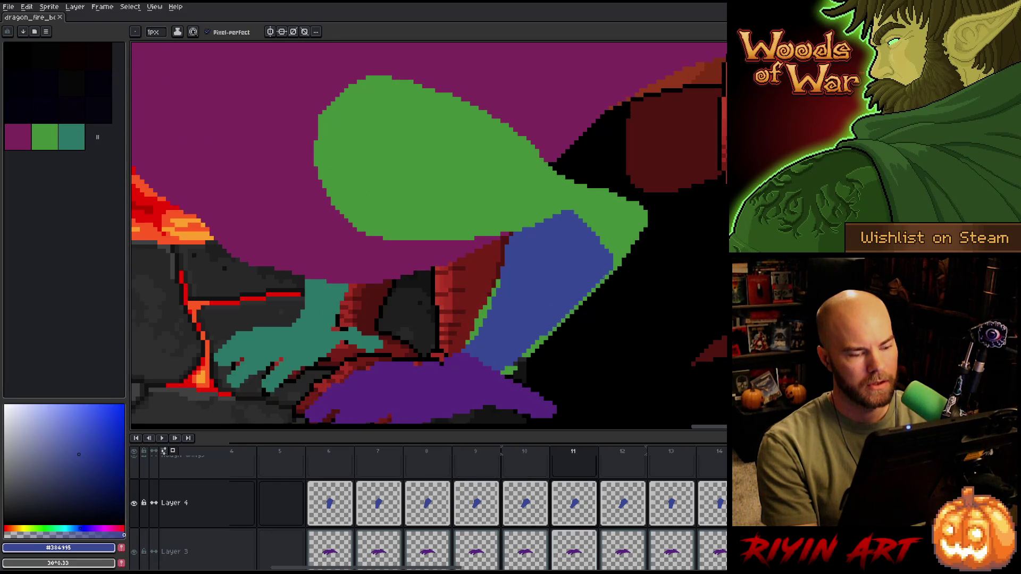
{"action": "key", "text": "comma"}
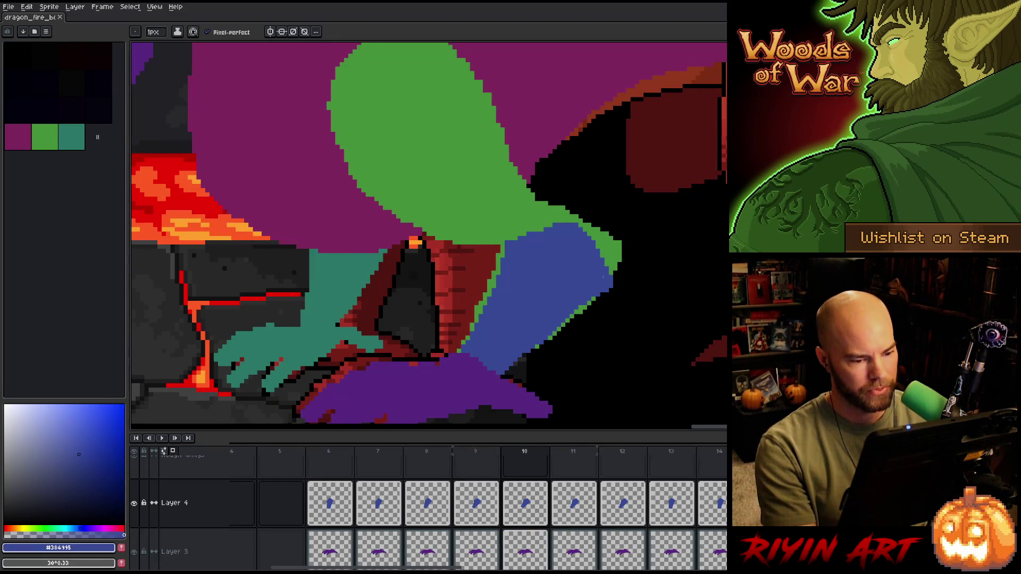
{"action": "key", "text": "comma"}
{"action": "key", "text": "period"}
{"action": "key", "text": "period"}
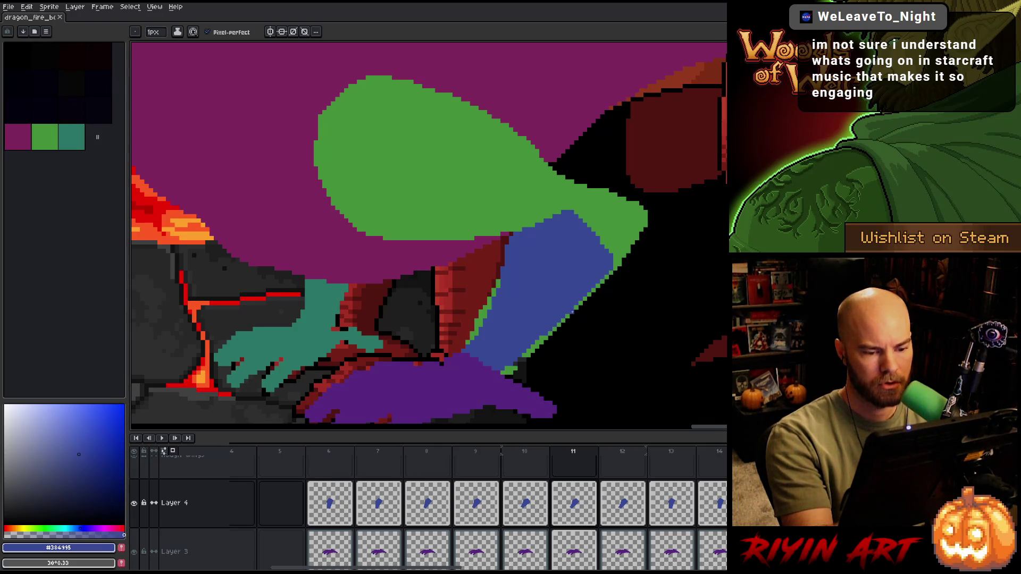
- Touch up the blue limb on frame 11, then review Layer 4's cels through frame 13
{"action": "left_click_drag", "start_coordinate": [574, 312], "coordinate": [629, 242]}
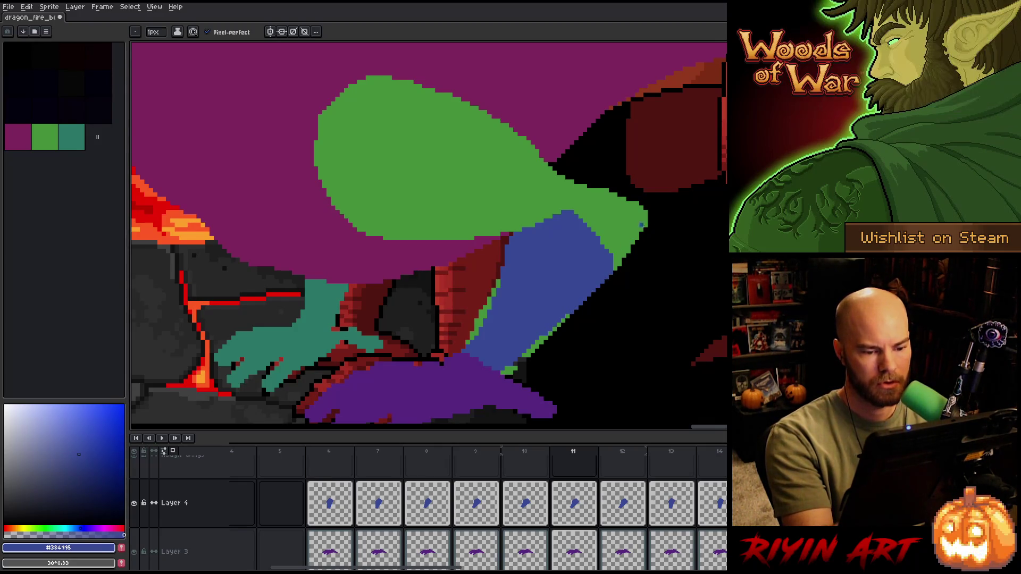
{"action": "left_click", "coordinate": [572, 497]}
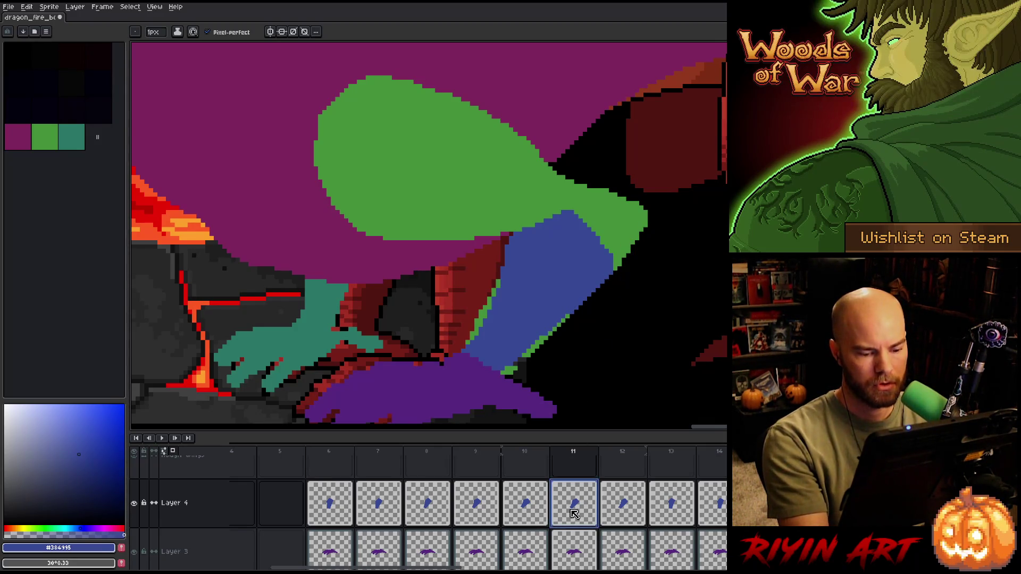
{"action": "left_click", "coordinate": [623, 503]}
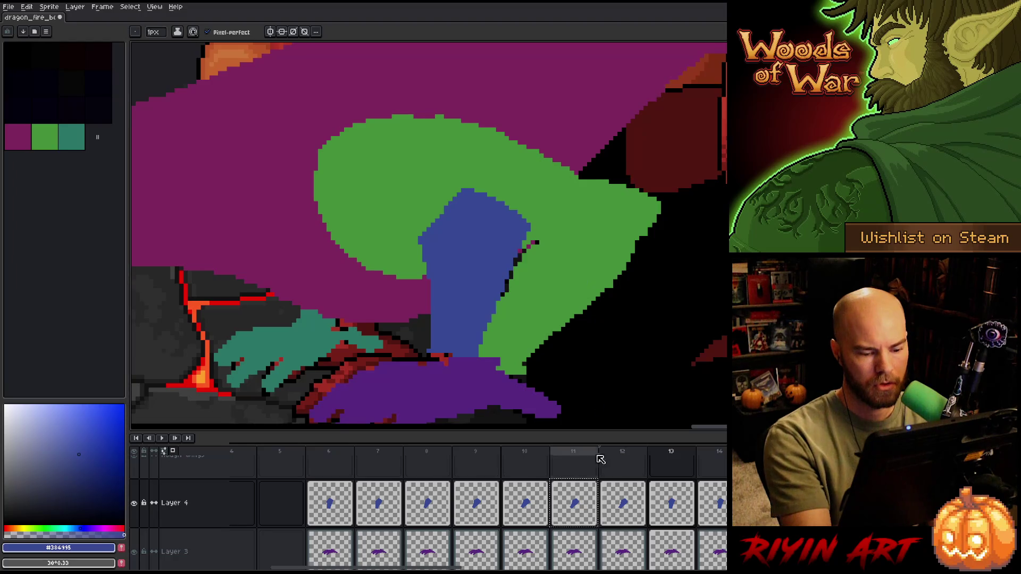
{"action": "left_click", "coordinate": [530, 506]}
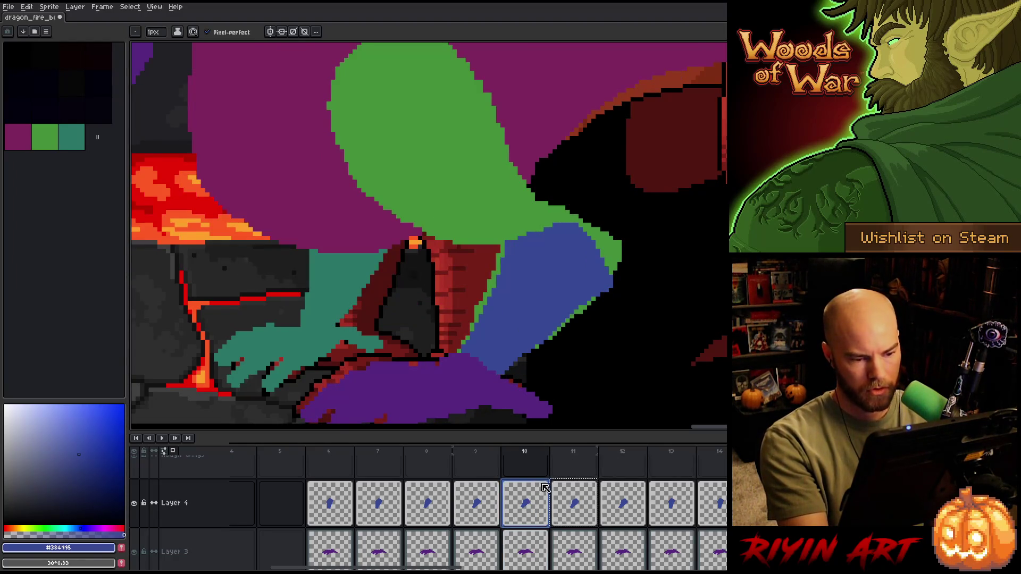
{"action": "left_click", "coordinate": [581, 504]}
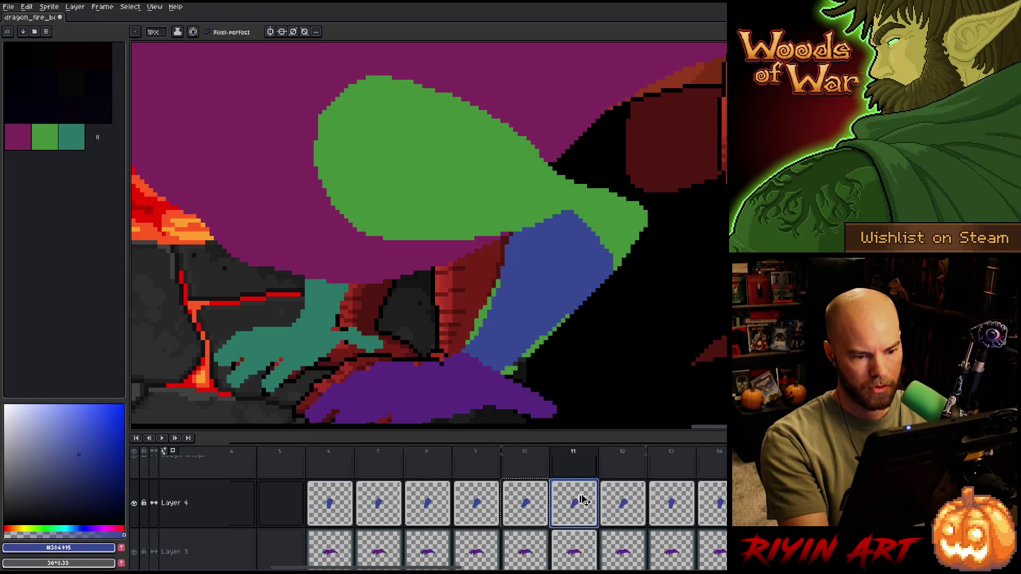
{"action": "left_click", "coordinate": [621, 512]}
{"action": "left_click", "coordinate": [679, 510]}
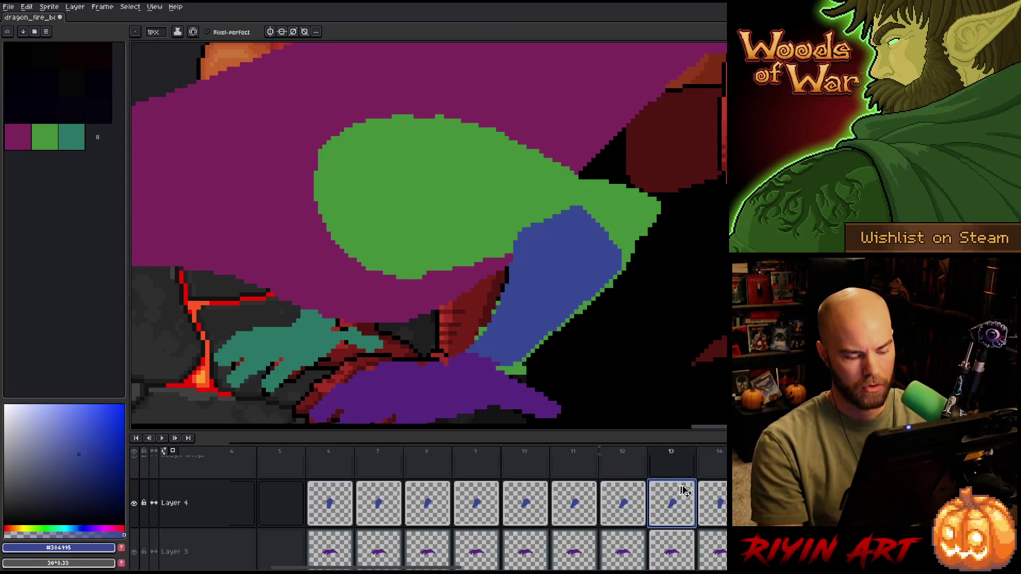
{"action": "key", "text": "ctrl+v"}
- Flip between frames 12 and 13 to compare the blue limb
{"action": "key", "text": "Left"}
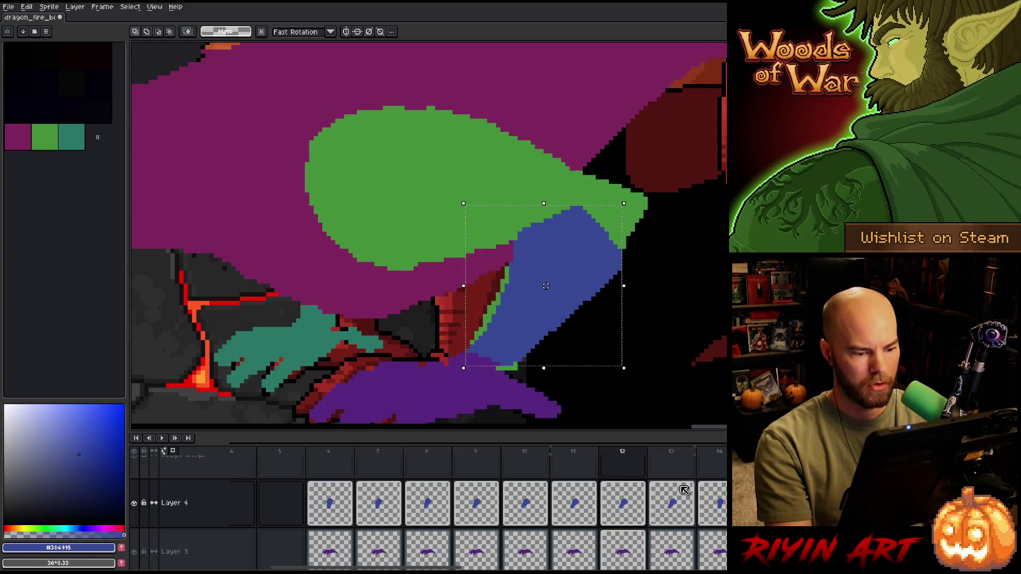
{"action": "key", "text": "Right"}
{"action": "key", "text": "Left"}
{"action": "key", "text": "Right"}
{"action": "key", "text": "Left"}
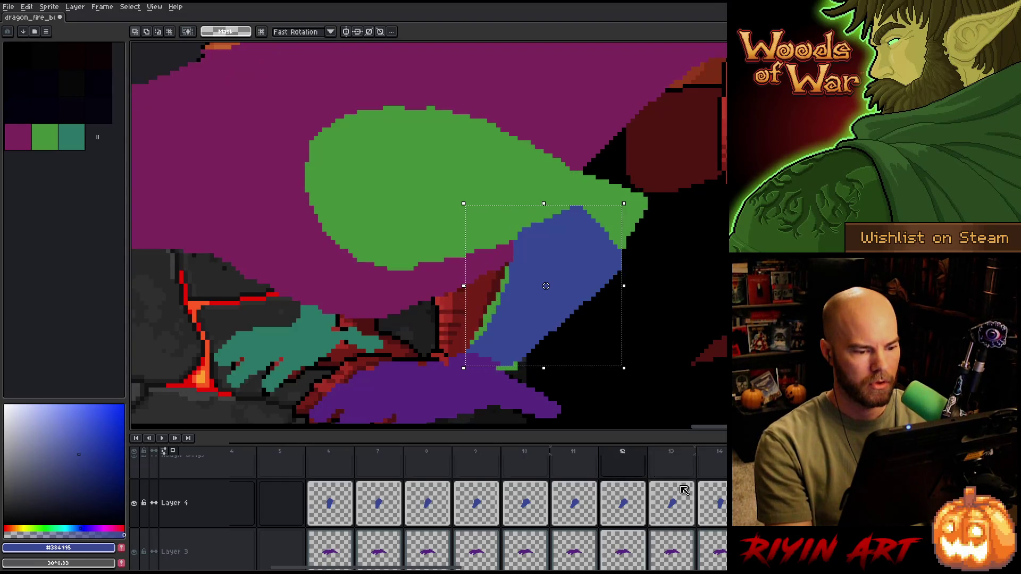
{"action": "key", "text": "Right"}
{"action": "key", "text": "Left"}
{"action": "key", "text": "Right"}
{"action": "key", "text": "Left"}
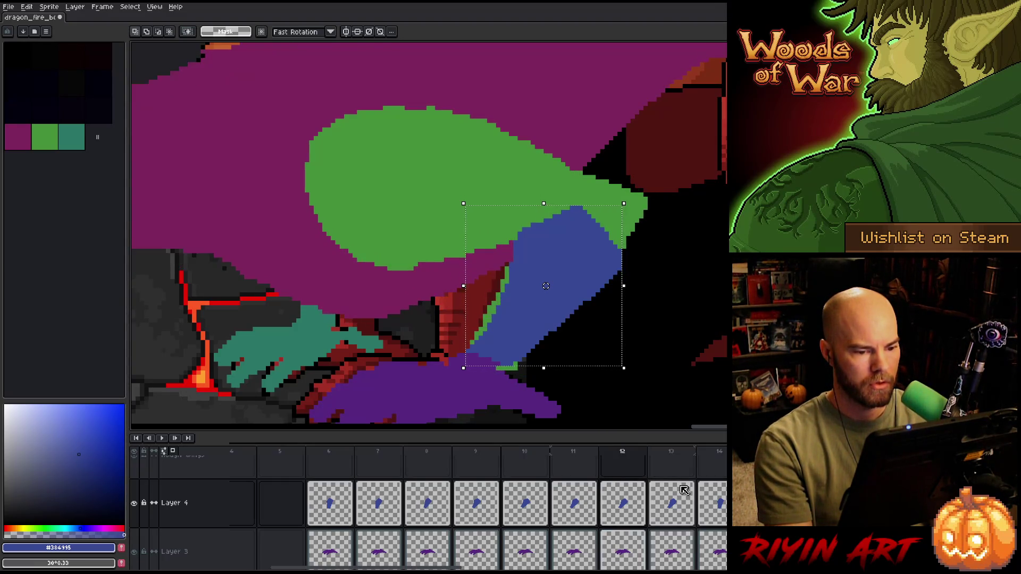
{"action": "key", "text": "Right"}
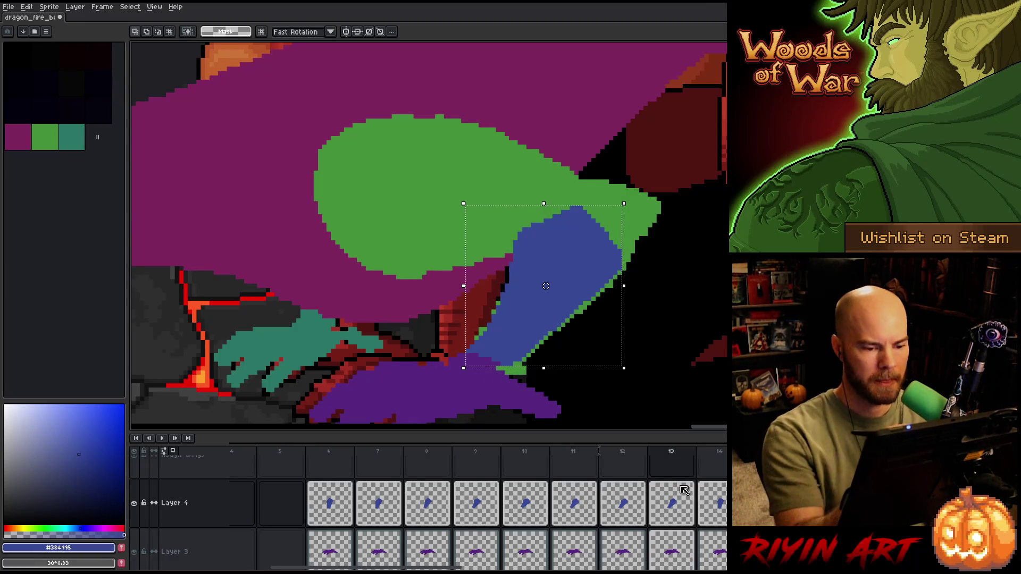
- Try rotating the blue limb on frame 13, undo it, and drop the limb in place deselected
{"action": "left_click", "coordinate": [545, 286]}
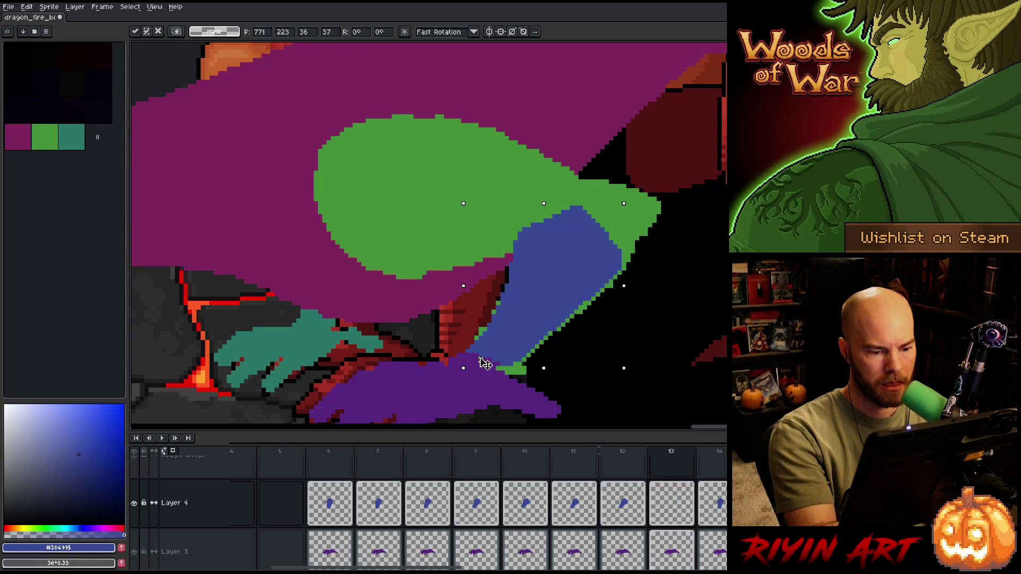
{"action": "left_click_drag", "start_coordinate": [631, 197], "coordinate": [638, 209]}
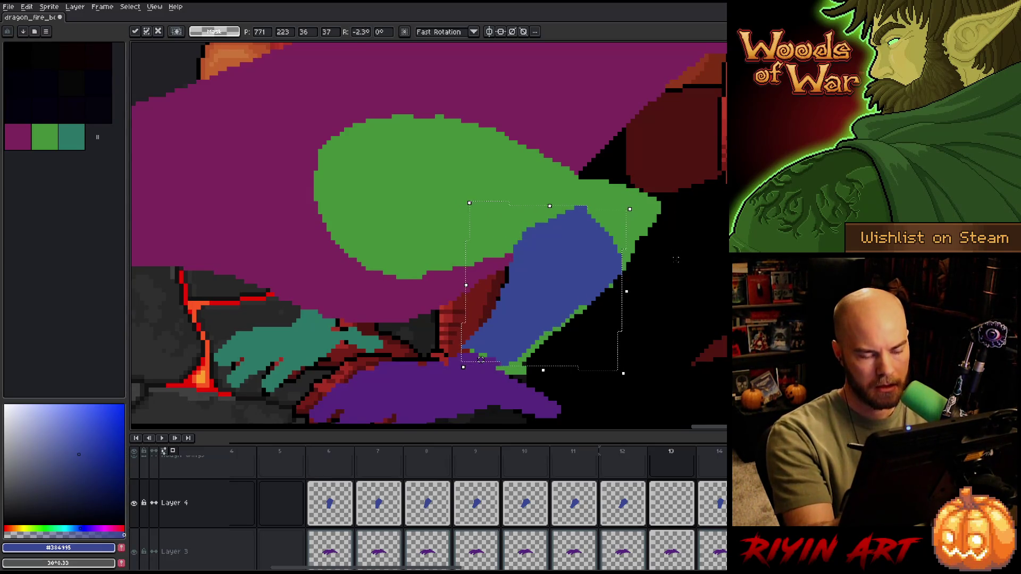
{"action": "left_click", "coordinate": [641, 281]}
{"action": "key", "text": "ctrl+z"}
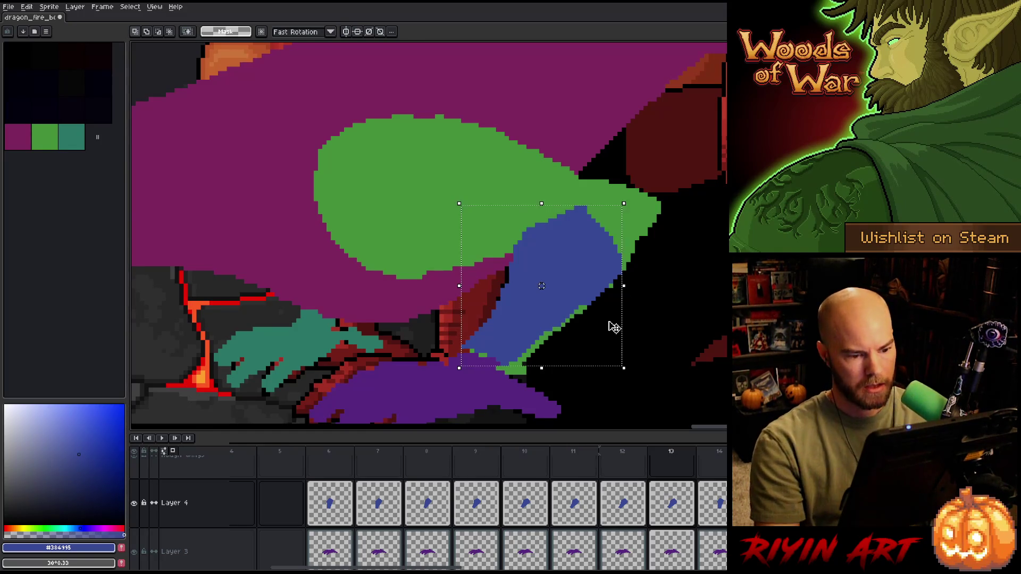
{"action": "key", "text": "ctrl+z"}
{"action": "key", "text": "Return"}
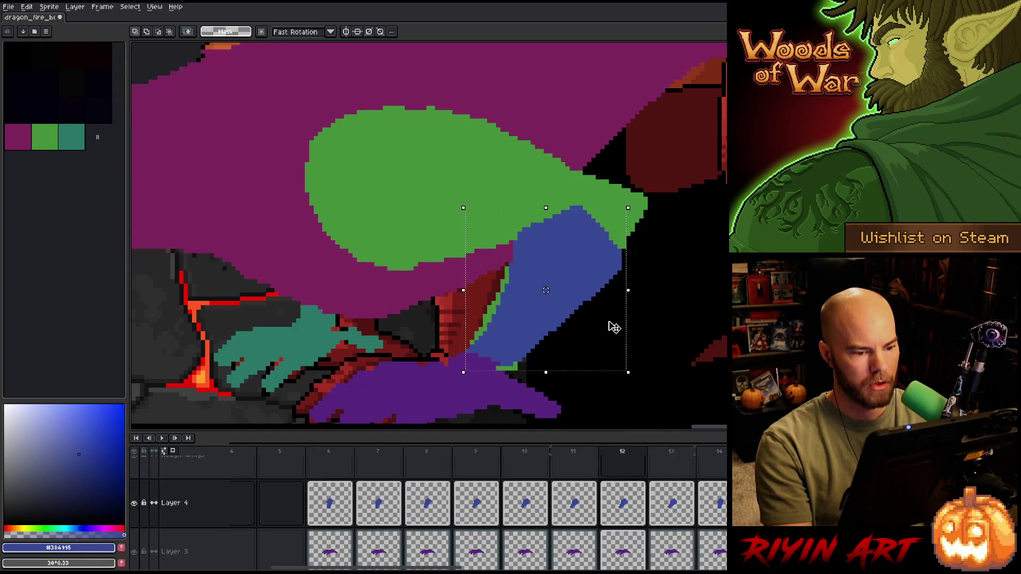
{"action": "key", "text": "ctrl+d"}
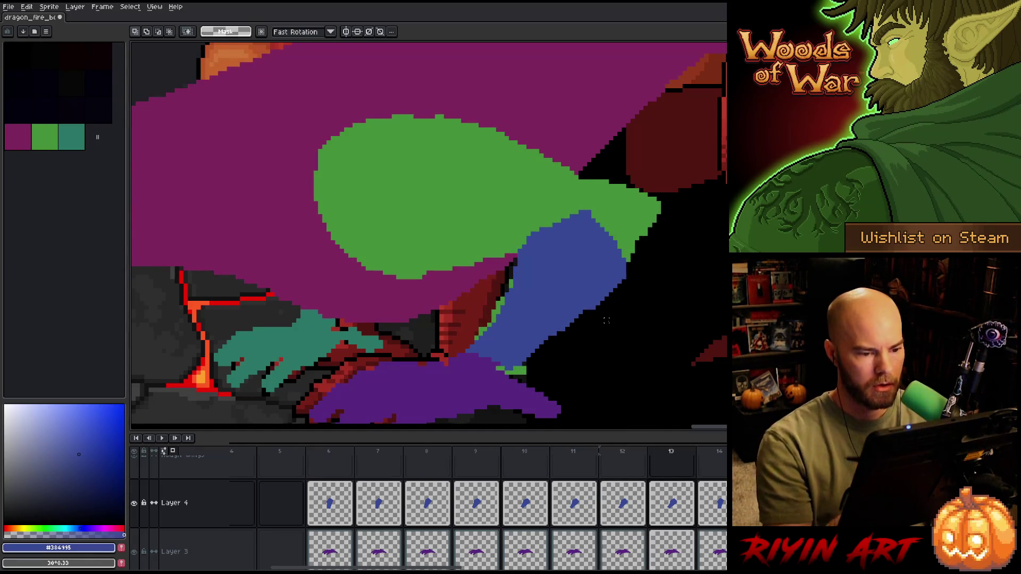
{"action": "key", "text": "b"}
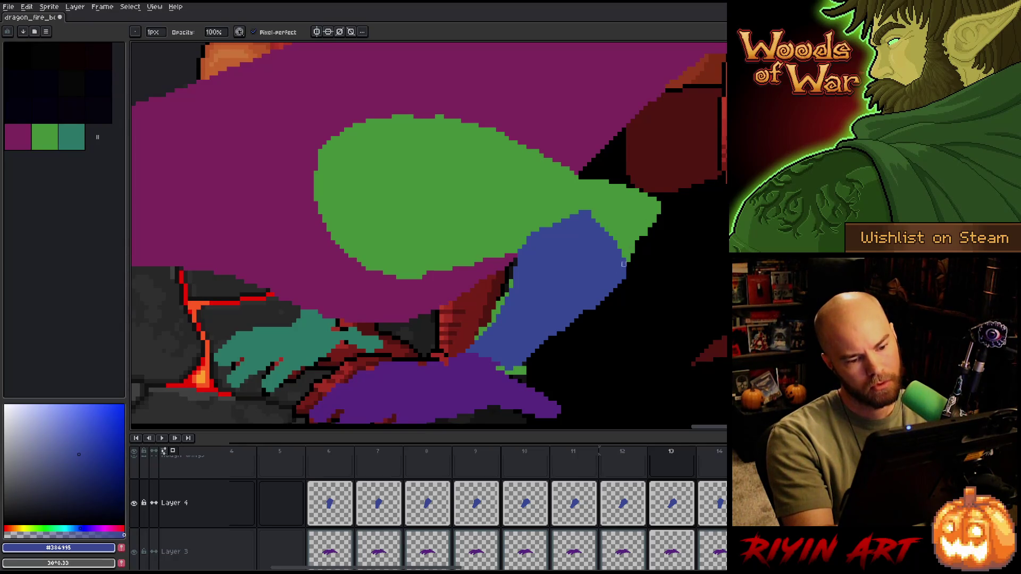
- Pick the Eraser and save the dragon fire animation
{"action": "key", "text": "e"}
{"action": "key", "text": "ctrl+s"}
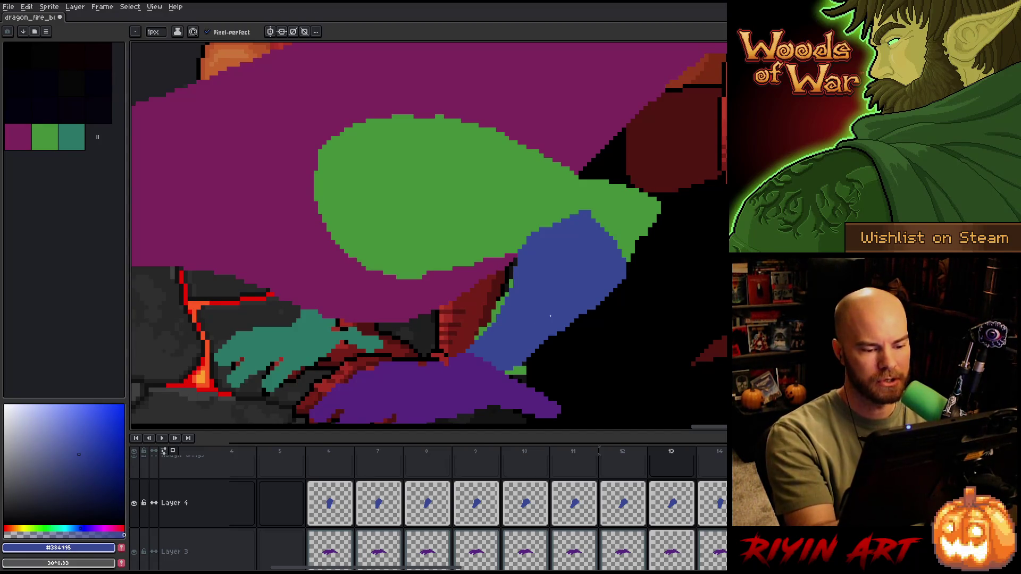
- Flip back and forth across frames 12 to 14 to compare the blue limb's position
{"action": "key", "text": "comma"}
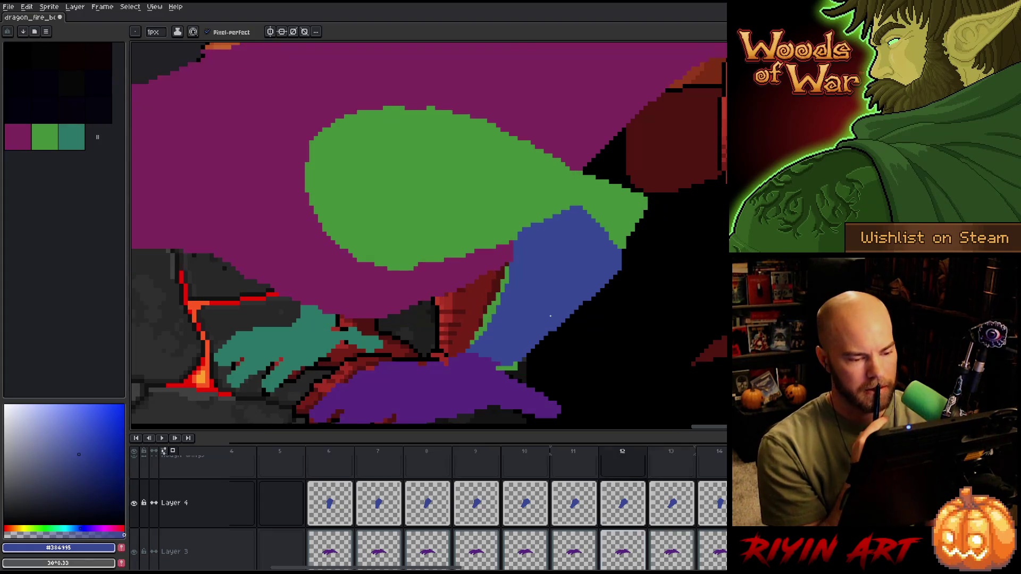
{"action": "key", "text": "period"}
{"action": "key", "text": "comma"}
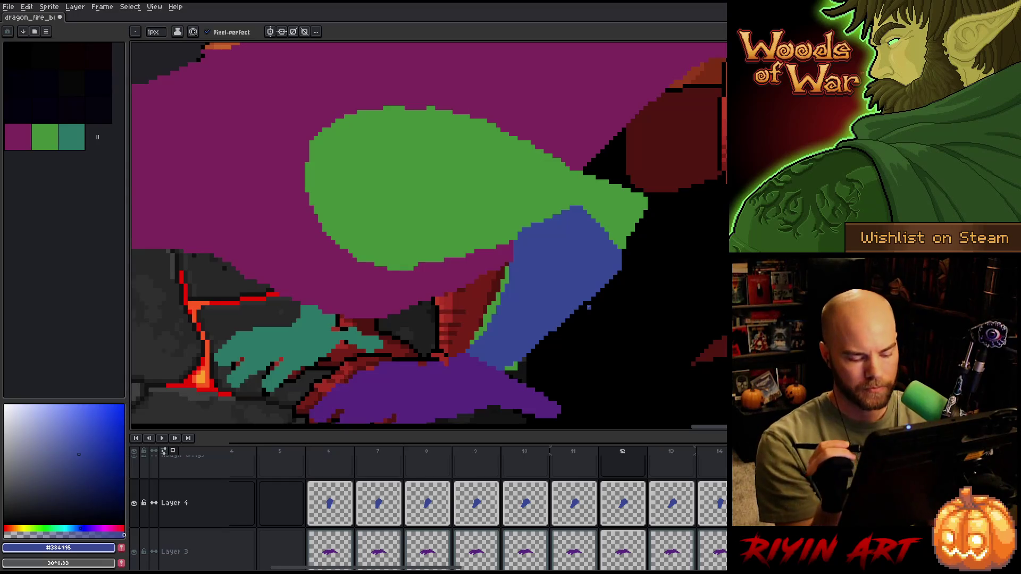
{"action": "key", "text": "period"}
{"action": "key", "text": "comma"}
{"action": "key", "text": "period"}
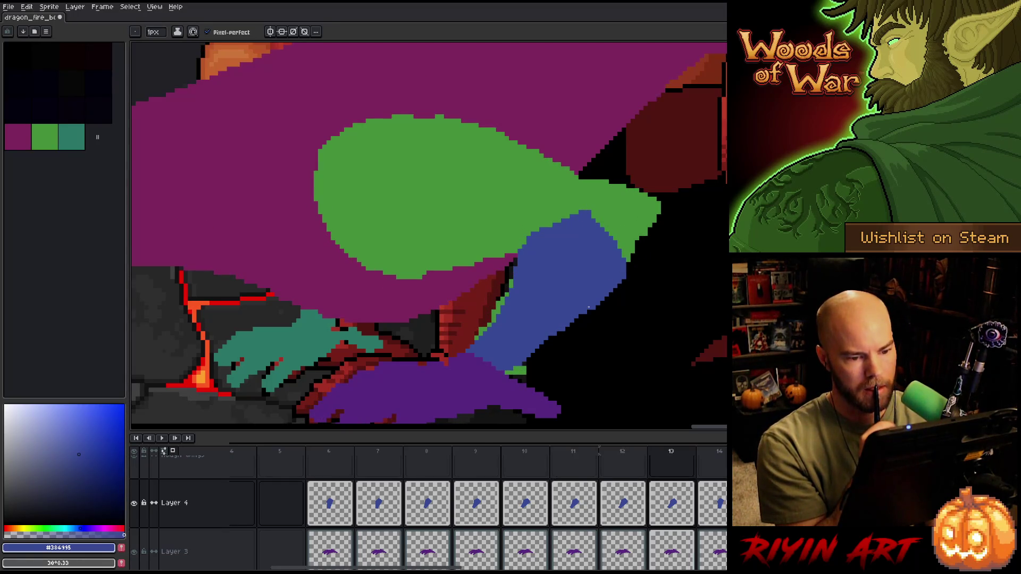
{"action": "key", "text": "comma"}
{"action": "key", "text": "period"}
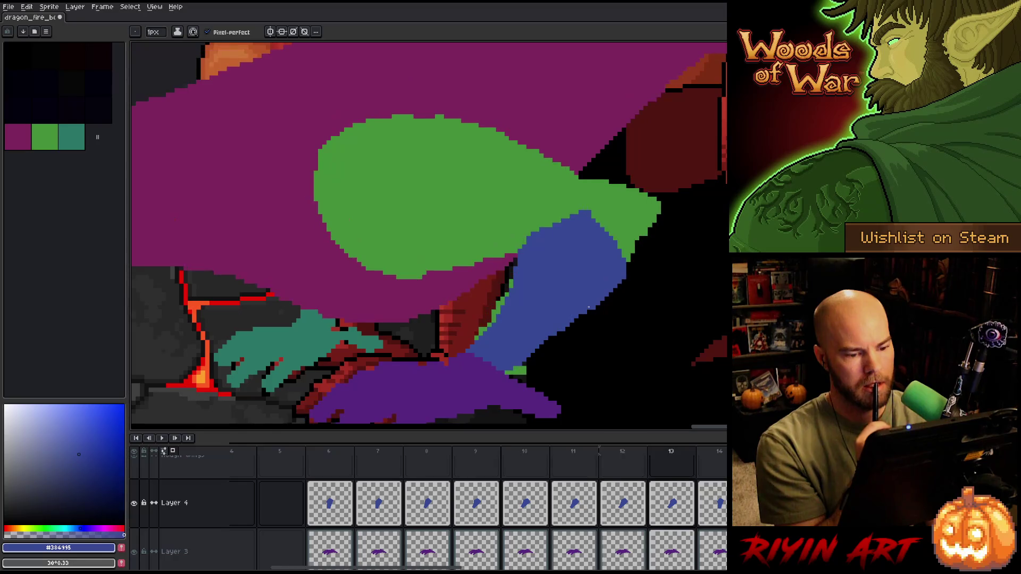
{"action": "key", "text": "period"}
{"action": "key", "text": "comma"}
{"action": "key", "text": "comma"}
{"action": "key", "text": "period"}
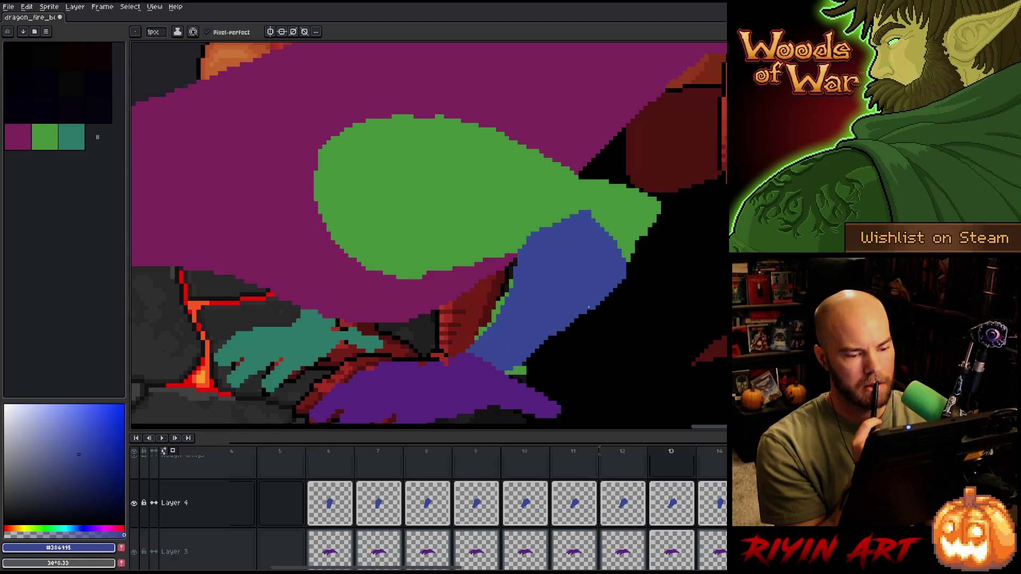
{"action": "key", "text": "comma"}
{"action": "key", "text": "period"}
{"action": "key", "text": "period"}
{"action": "key", "text": "comma"}
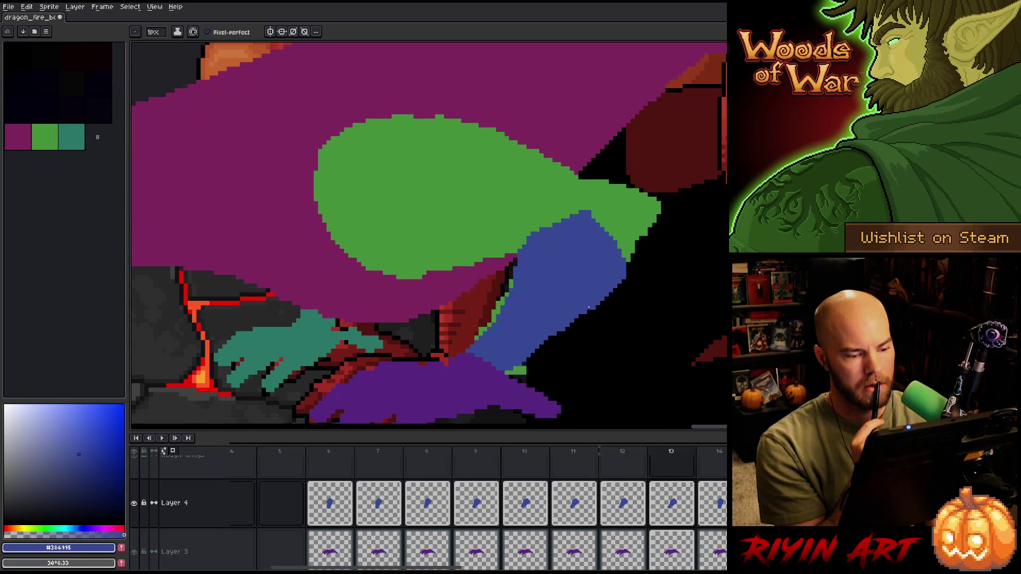
{"action": "key", "text": "comma"}
{"action": "key", "text": "period"}
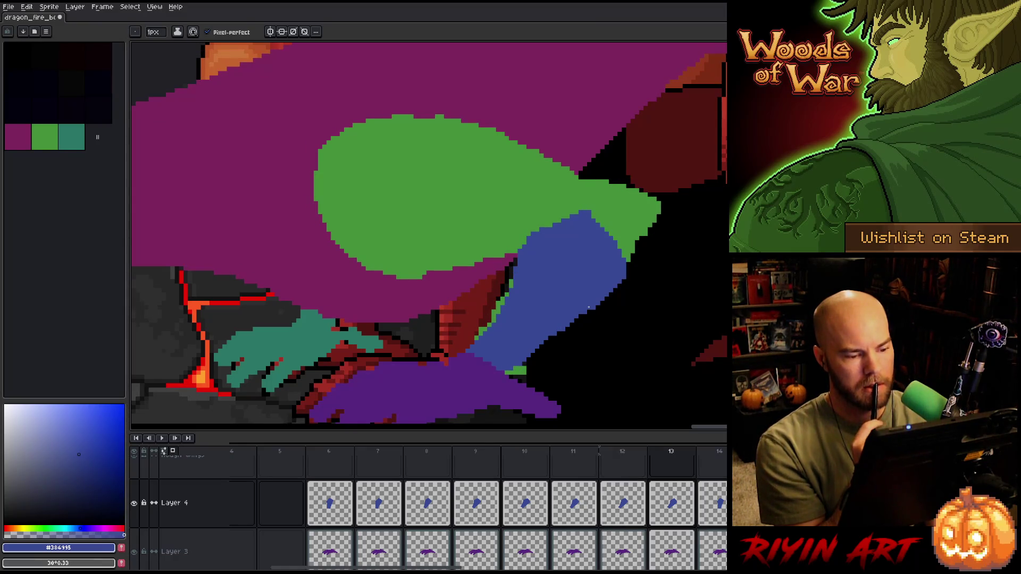
{"action": "key", "text": "comma"}
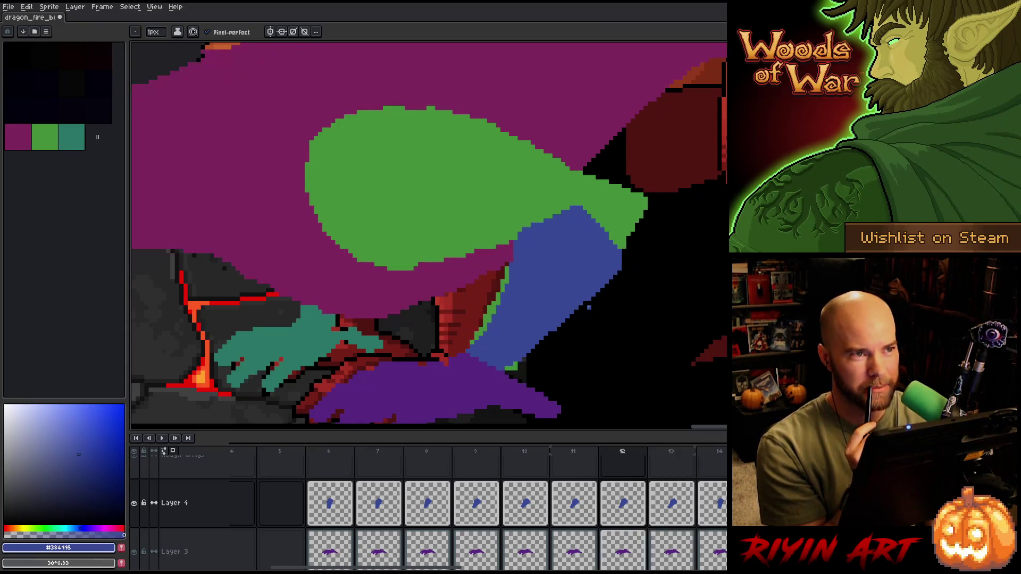
{"action": "key", "text": "period"}
{"action": "key", "text": "comma"}
{"action": "key", "text": "period"}
- Toggle between frames 12 and 13 to check the limb, then save the dragon fire file
{"action": "key", "text": "comma"}
{"action": "key", "text": "period"}
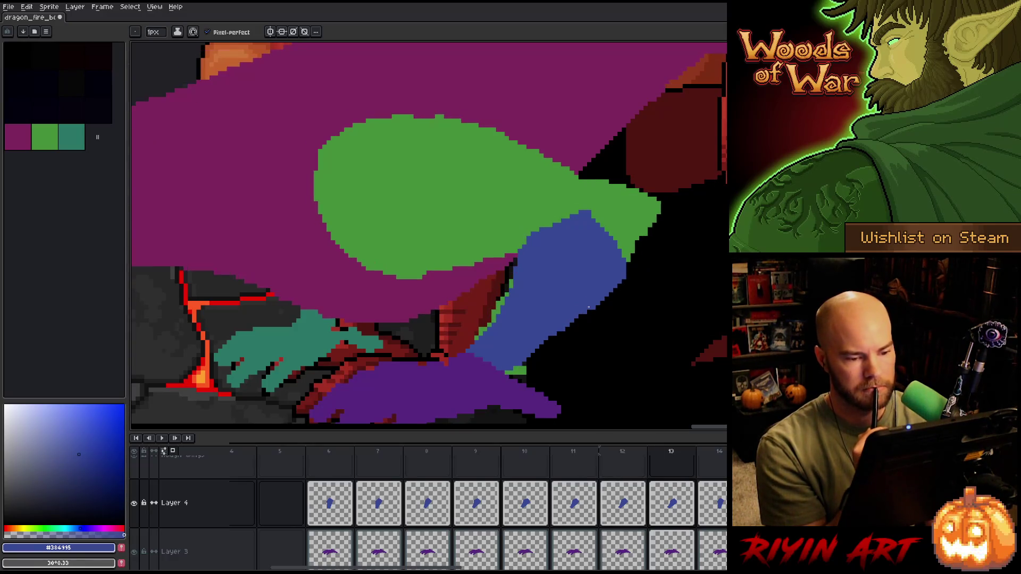
{"action": "key", "text": "comma"}
{"action": "key", "text": "period"}
{"action": "key", "text": "comma"}
{"action": "key", "text": "period"}
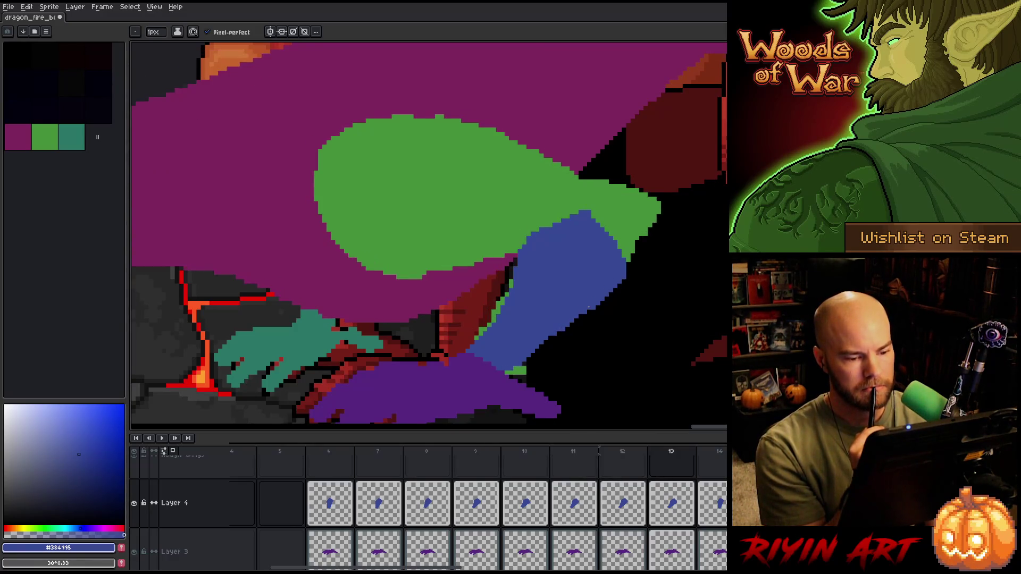
{"action": "key", "text": "comma"}
{"action": "key", "text": "period"}
{"action": "key", "text": "comma"}
{"action": "key", "text": "period"}
{"action": "key", "text": "comma"}
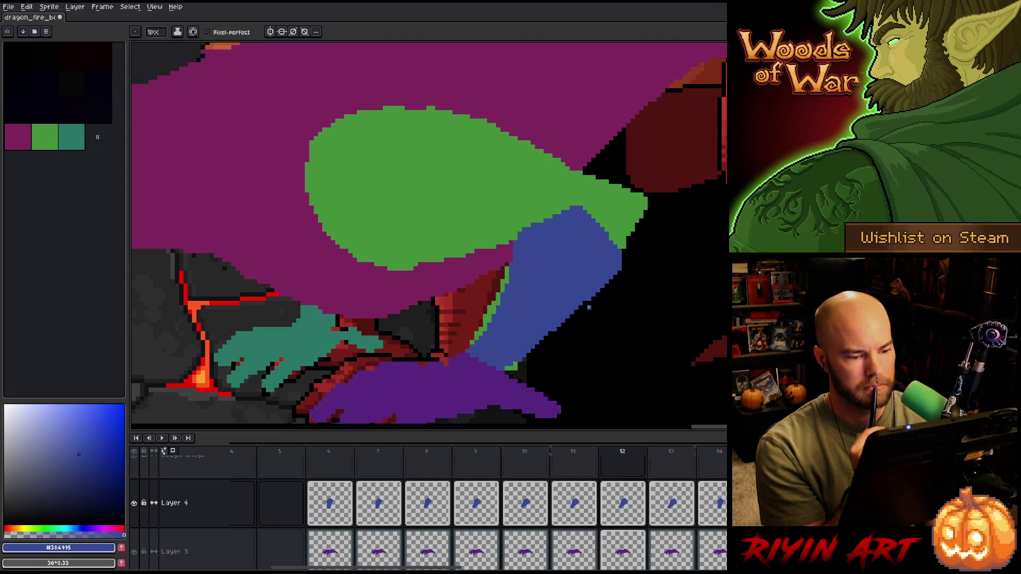
{"action": "key", "text": "period"}
{"action": "key", "text": "comma"}
{"action": "key", "text": "period"}
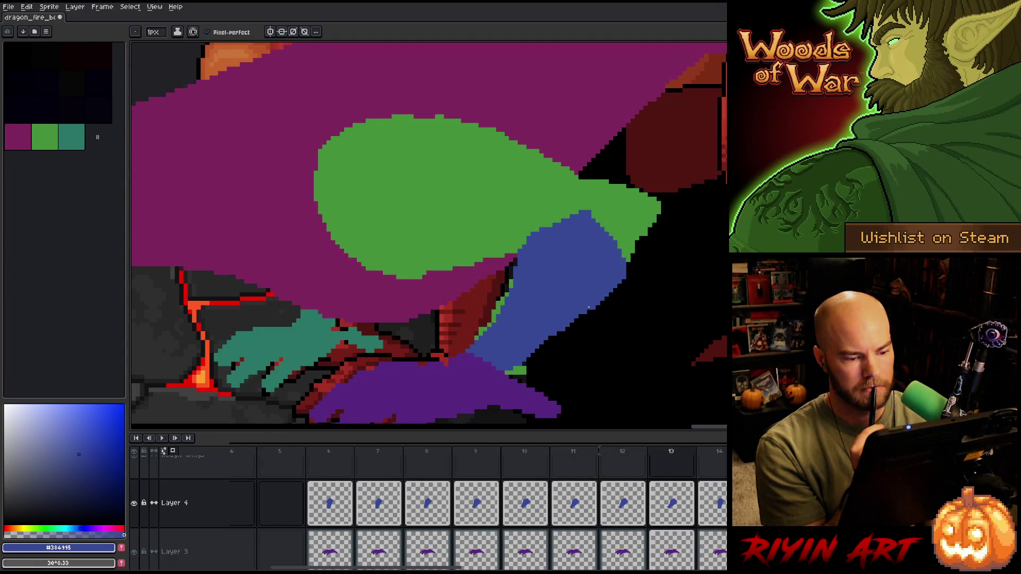
{"action": "key", "text": "comma"}
{"action": "key", "text": "period"}
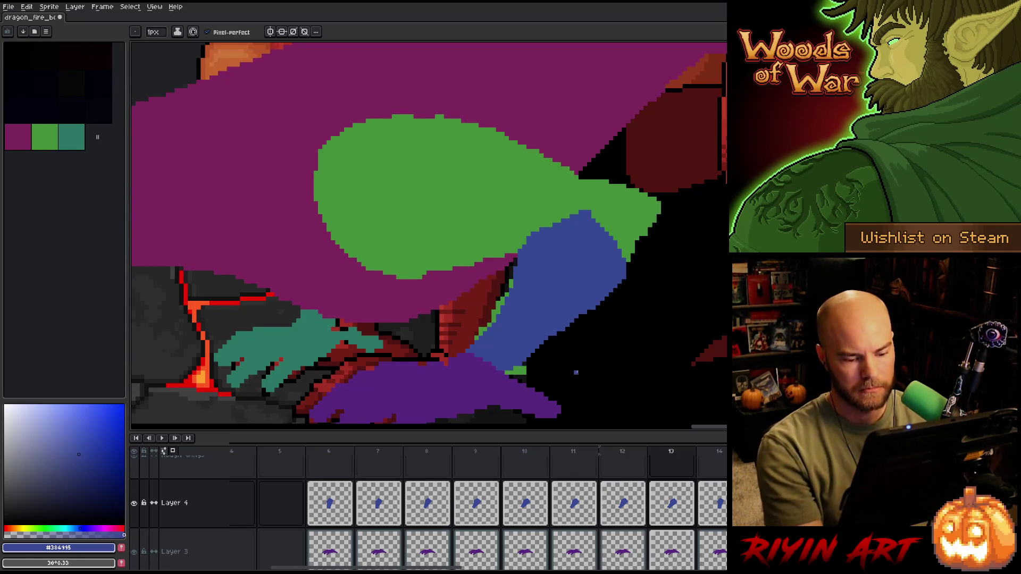
{"action": "key", "text": "ctrl+s"}
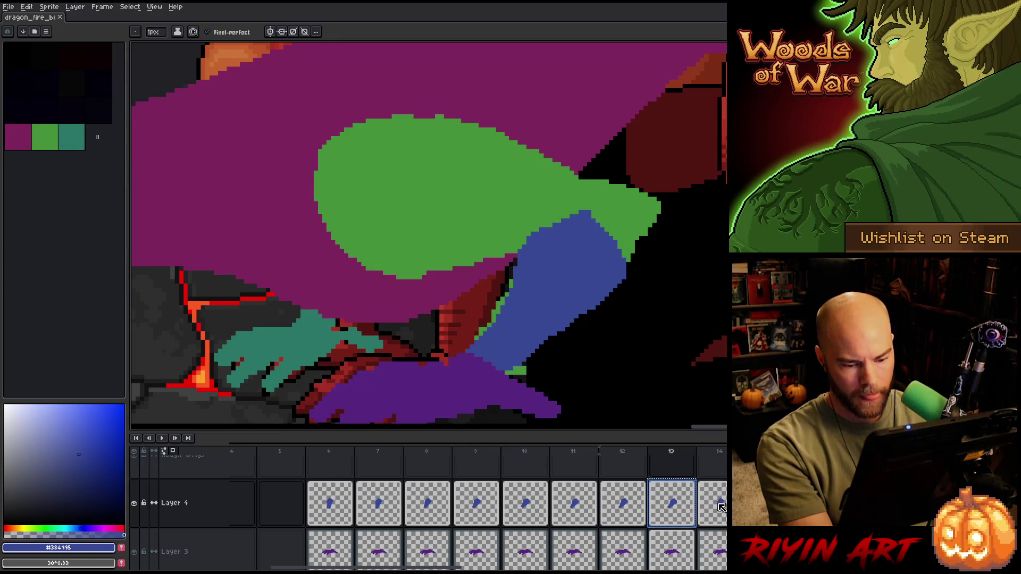
- Move on to frame 14 and select its blue limb for moving
{"action": "key", "text": "period"}
{"action": "key", "text": "period"}
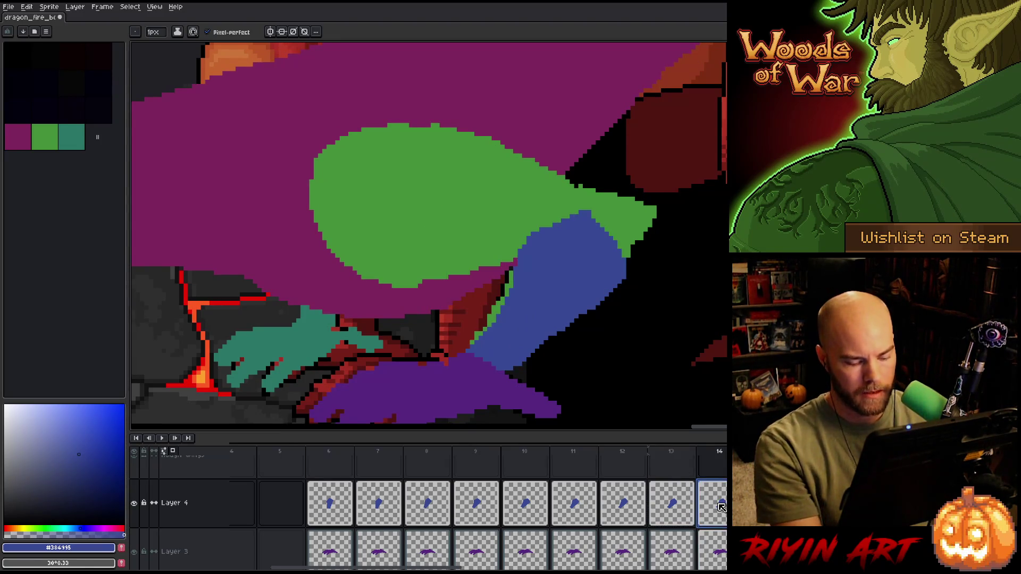
{"action": "key", "text": "comma"}
{"action": "key", "text": "comma"}
{"action": "key", "text": "period"}
{"action": "key", "text": "comma"}
{"action": "key", "text": "period"}
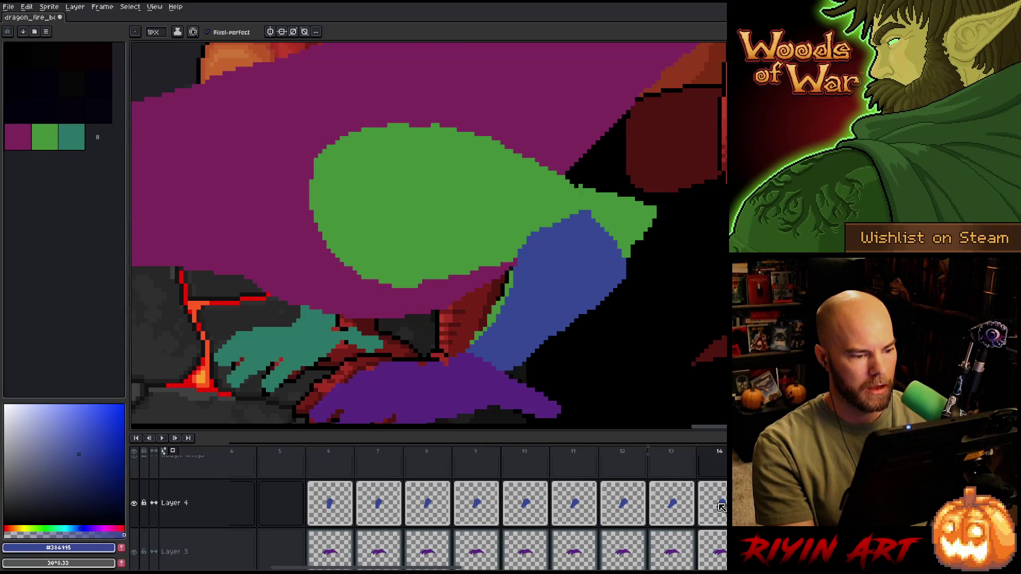
{"action": "key", "text": "comma"}
{"action": "key", "text": "period"}
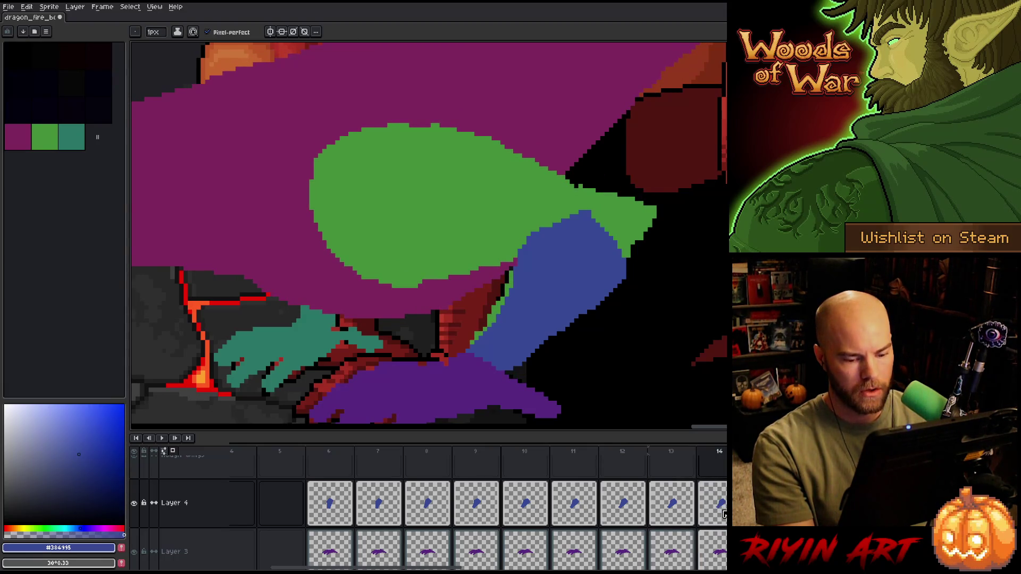
{"action": "key", "text": "comma"}
{"action": "key", "text": "period"}
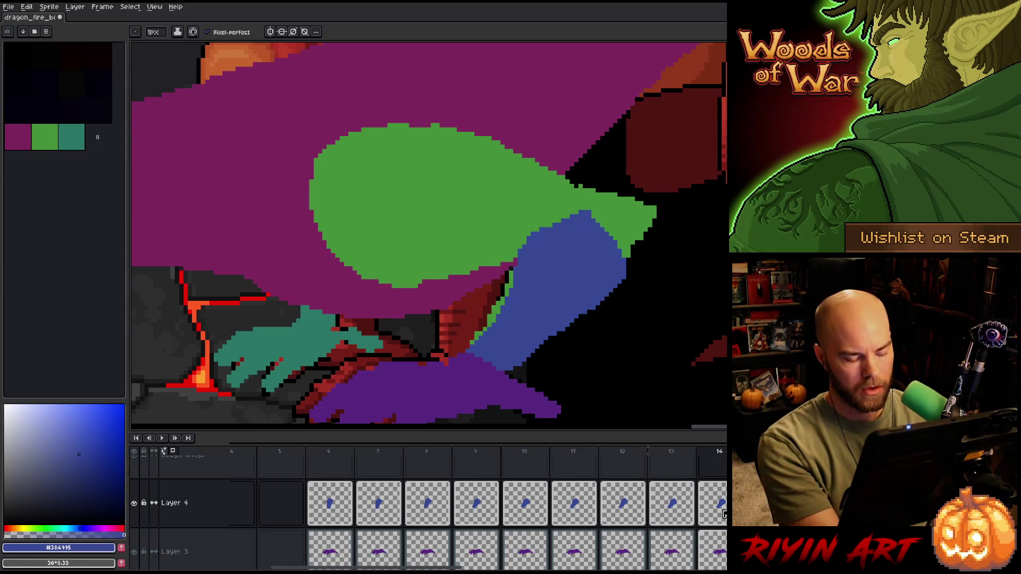
{"action": "key", "text": "ctrl+t"}
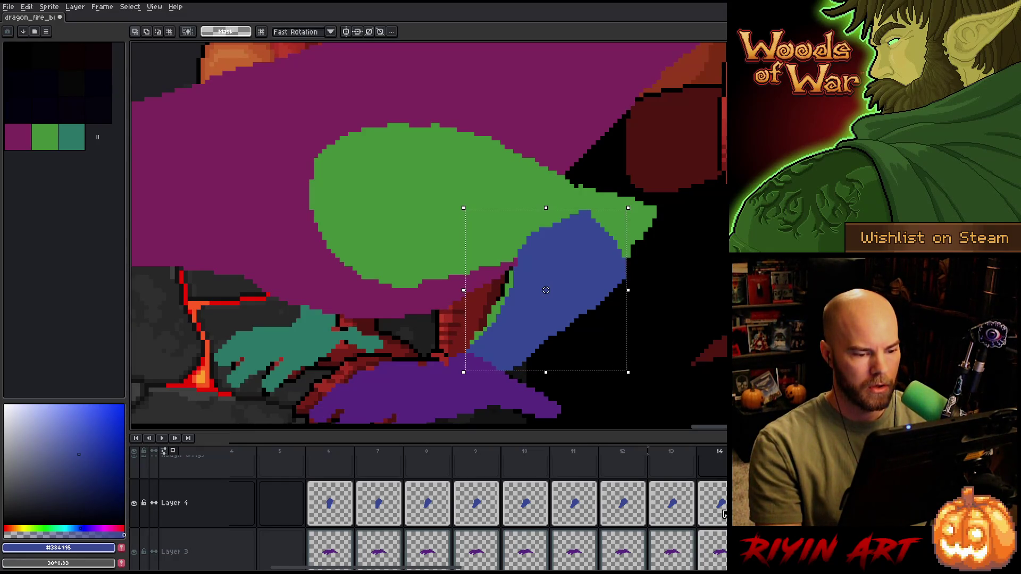
- Nudge the blue limb one pixel left and check it against frame 13
{"action": "key", "text": "Left"}
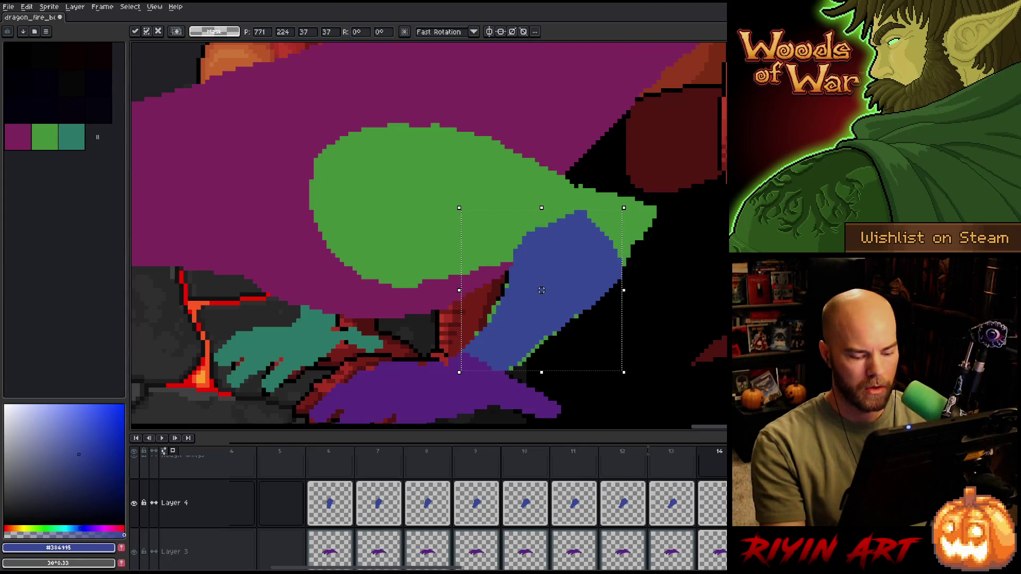
{"action": "key", "text": "comma"}
{"action": "key", "text": "period"}
{"action": "key", "text": "comma"}
{"action": "key", "text": "period"}
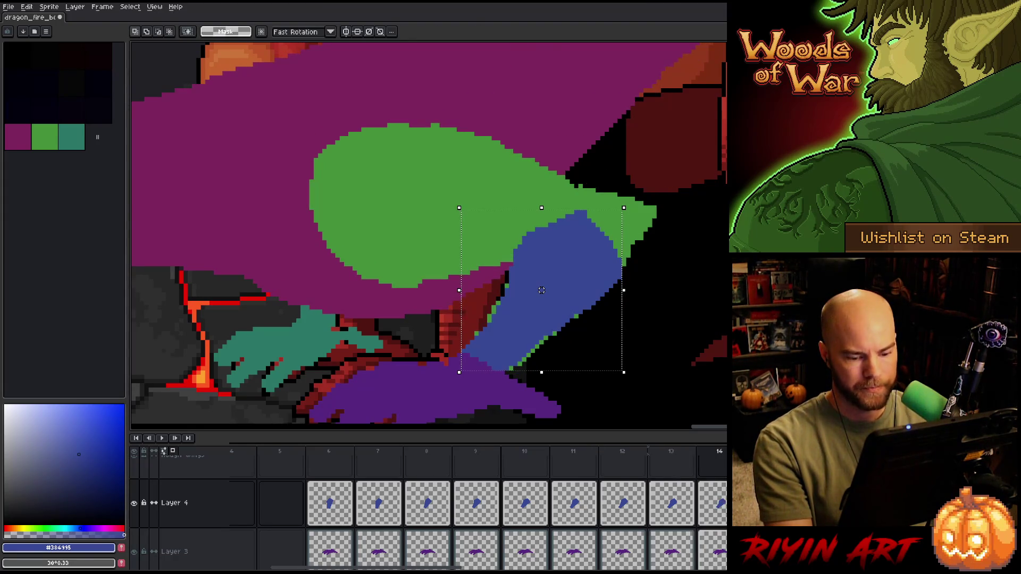
{"action": "key", "text": "comma"}
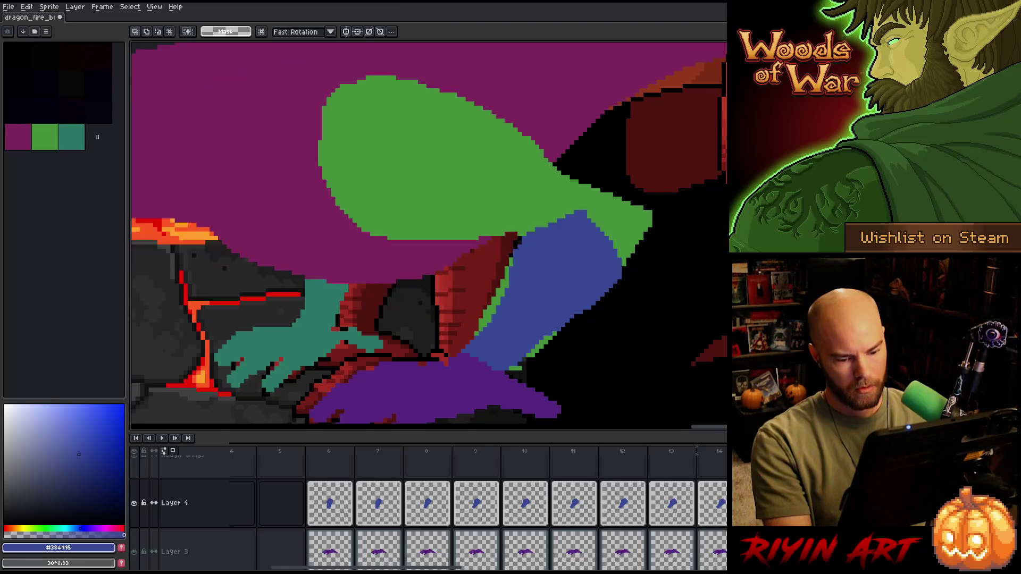
{"action": "key", "text": "period"}
{"action": "key", "text": "comma"}
{"action": "key", "text": "comma"}
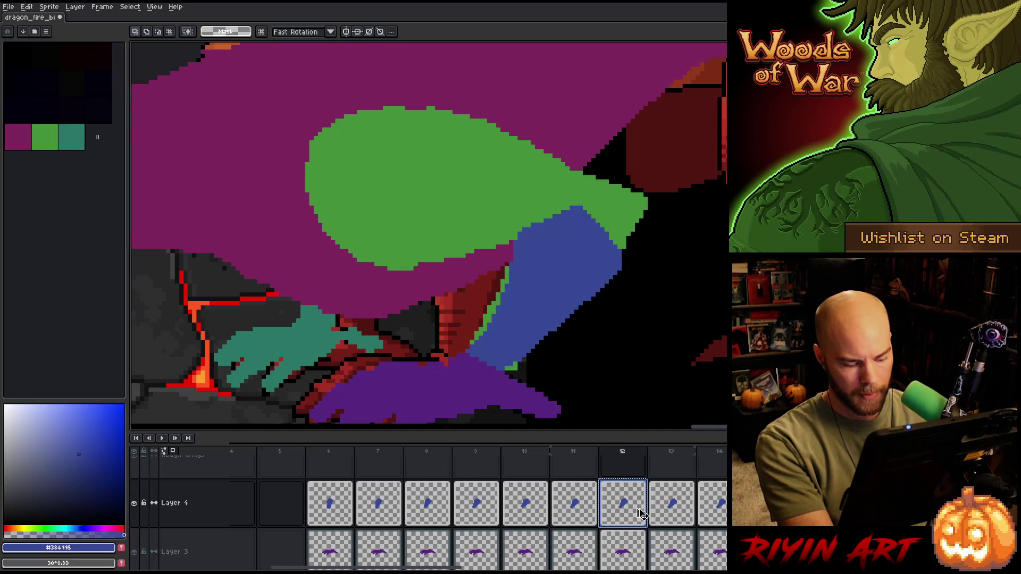
{"action": "key", "text": "period"}
{"action": "key", "text": "period"}
{"action": "key", "text": "period"}
{"action": "key", "text": "period"}
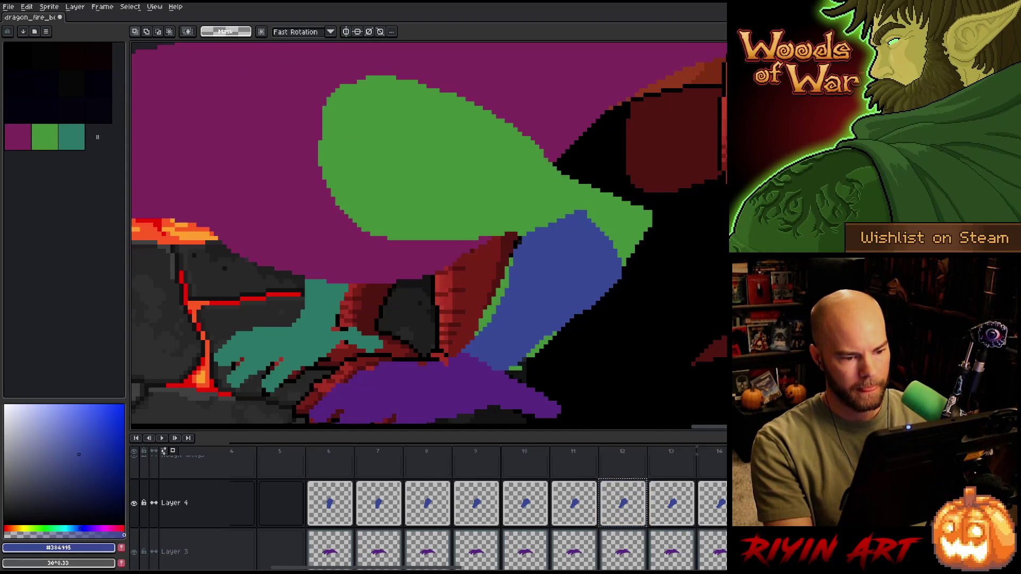
- Flip between neighbouring frames to compare the blue limb's pose
{"action": "key", "text": "comma"}
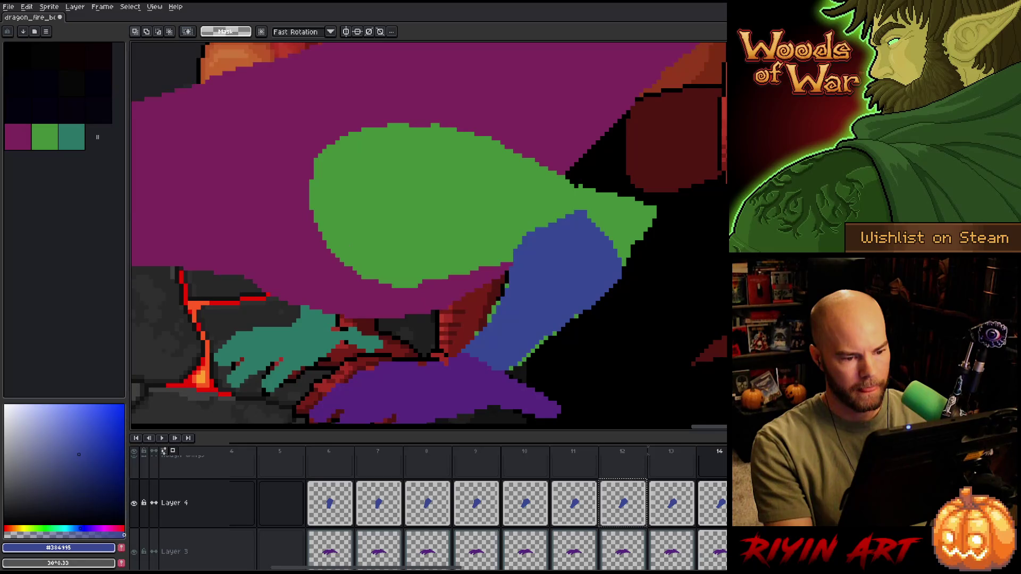
{"action": "key", "text": "comma"}
{"action": "key", "text": "period"}
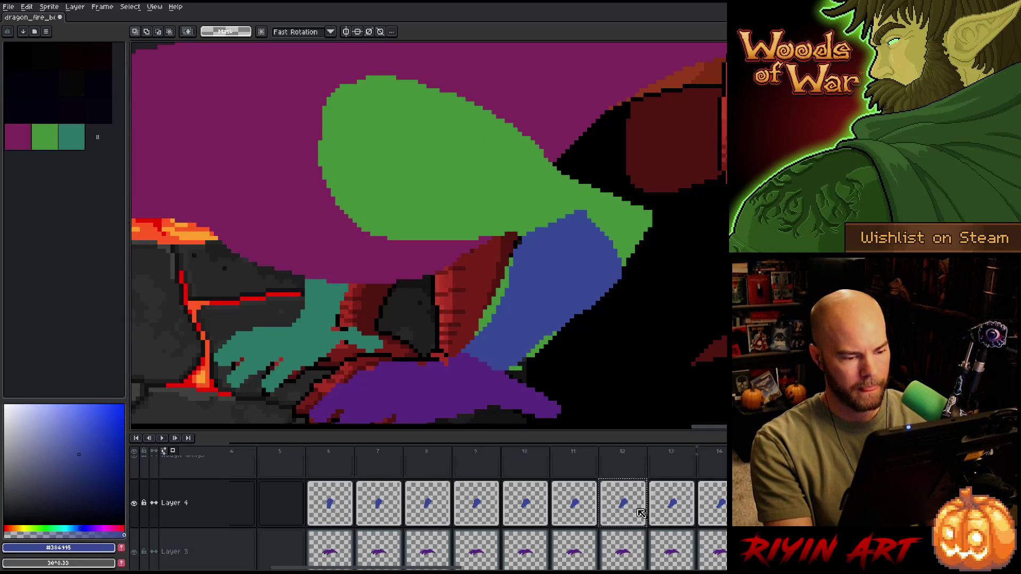
{"action": "key", "text": "comma"}
{"action": "key", "text": "period"}
{"action": "key", "text": "comma"}
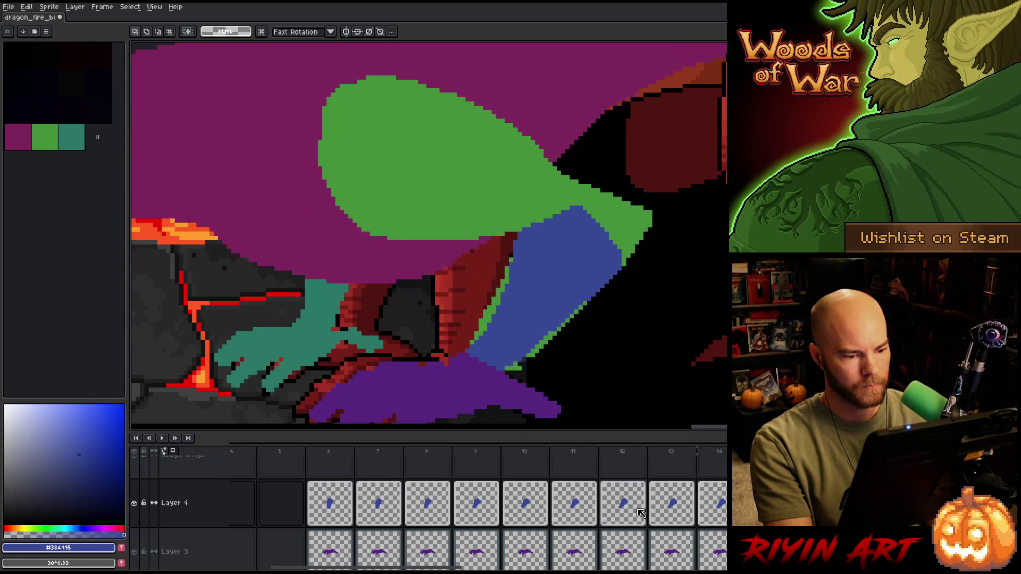
{"action": "key", "text": "period"}
{"action": "key", "text": "comma"}
{"action": "key", "text": "period"}
{"action": "key", "text": "comma"}
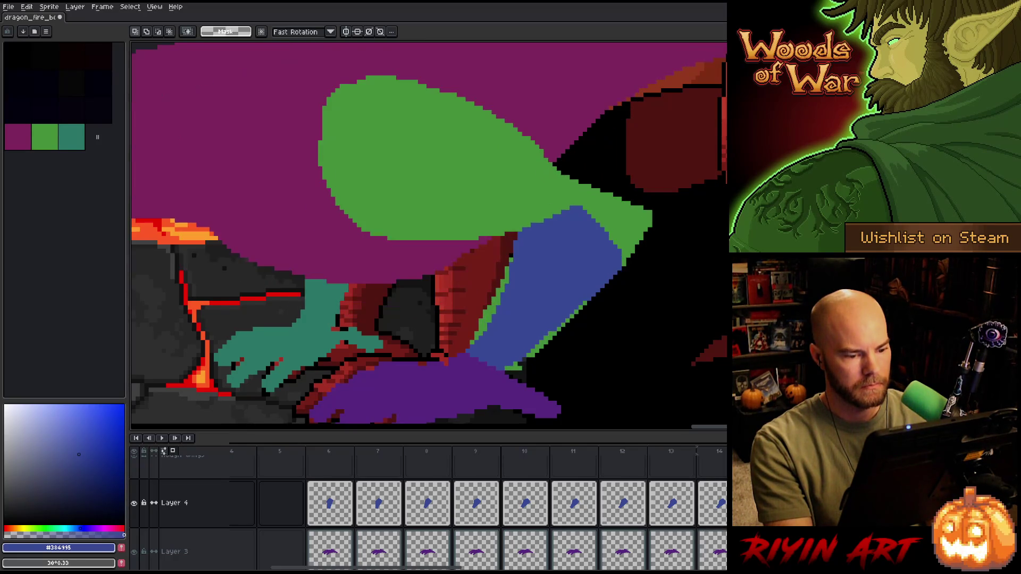
{"action": "key", "text": "period"}
- Drag the blue limb into its new position, check the motion across frames, and deselect
{"action": "key", "text": "comma"}
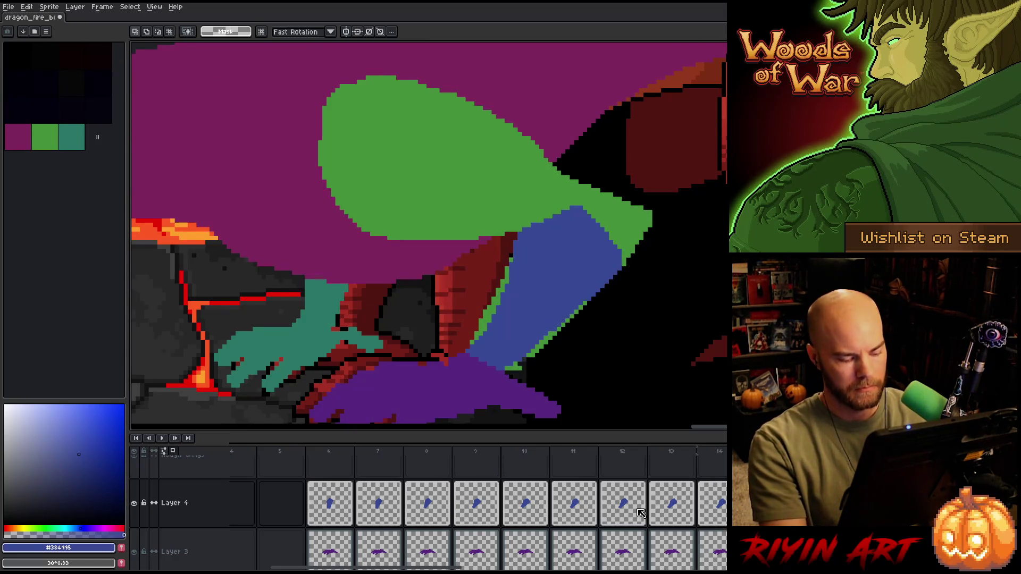
{"action": "left_click_drag", "start_coordinate": [459, 203], "coordinate": [619, 372]}
{"action": "key", "text": "period"}
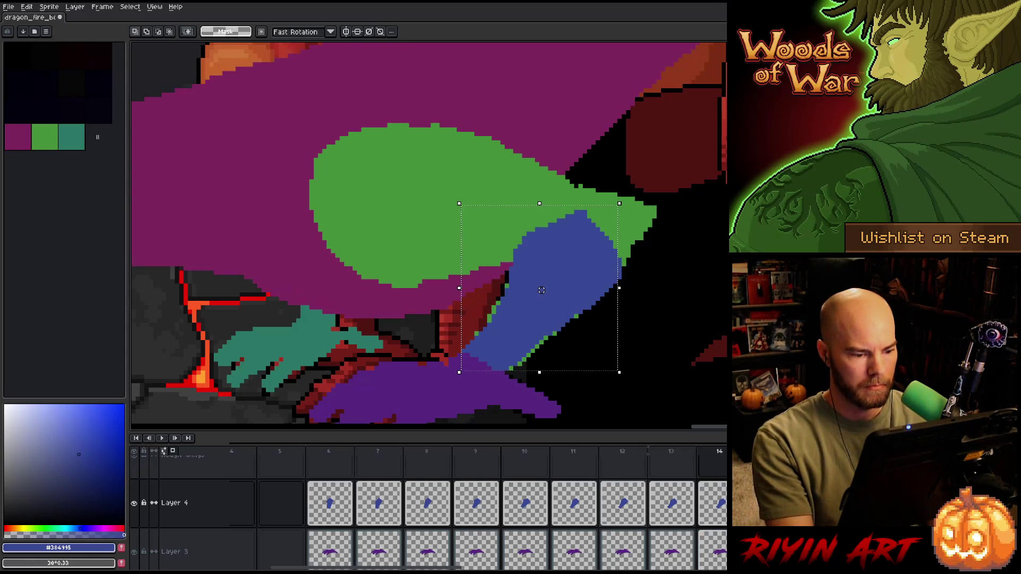
{"action": "key", "text": "comma"}
{"action": "key", "text": "period"}
{"action": "key", "text": "comma"}
{"action": "key", "text": "period"}
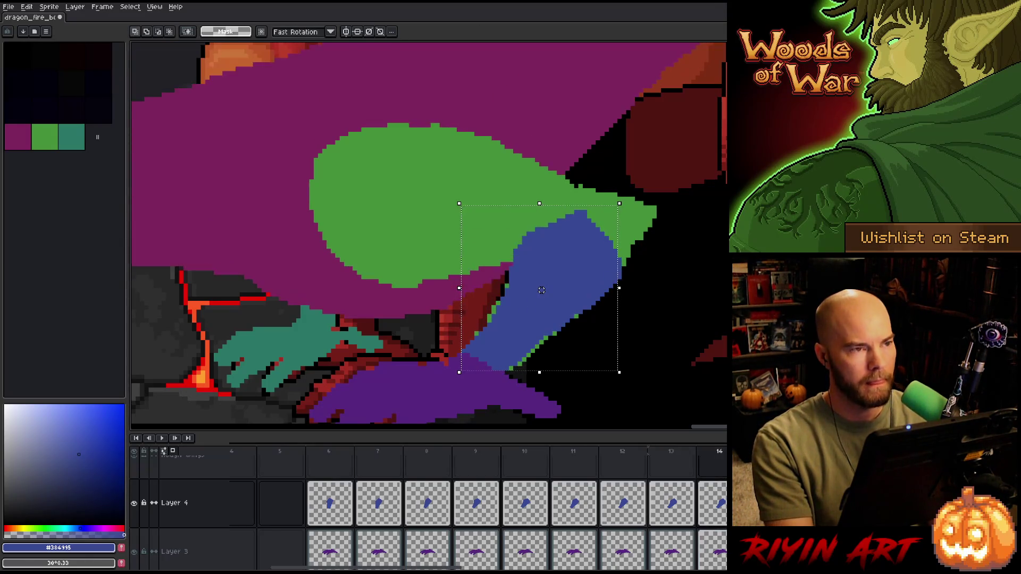
{"action": "key", "text": "comma"}
{"action": "key", "text": "period"}
{"action": "key", "text": "comma"}
{"action": "key", "text": "period"}
{"action": "key", "text": "comma"}
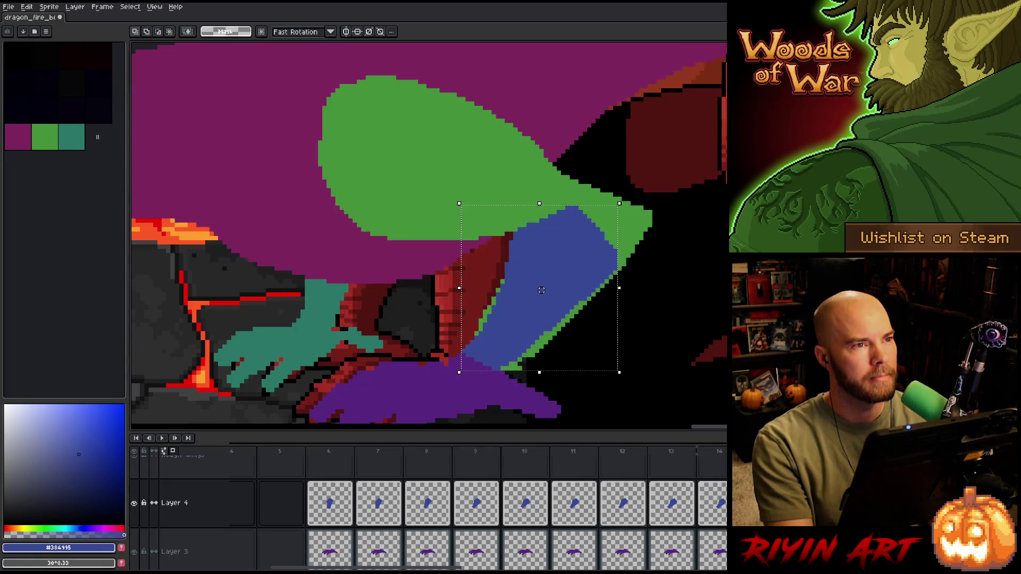
{"action": "key", "text": "period"}
{"action": "key", "text": "comma"}
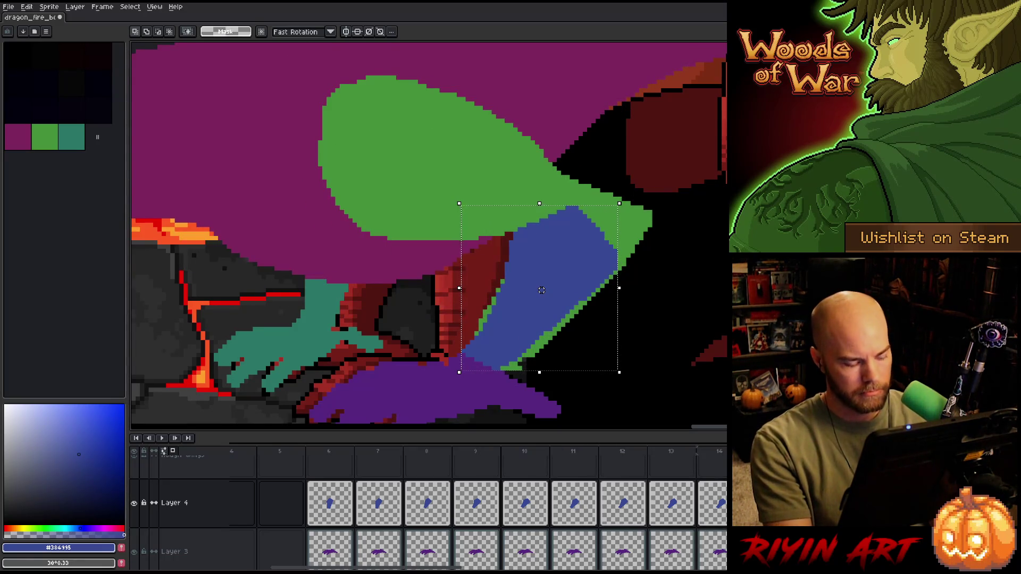
{"action": "key", "text": "ctrl+d"}
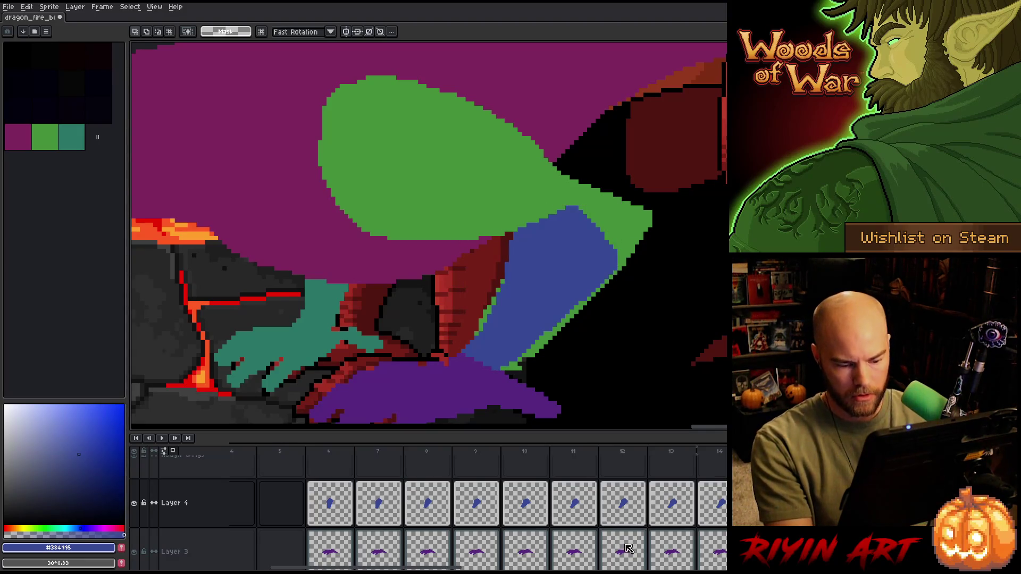
- Scroll the timeline and go to frame 15 on Layer 4
{"action": "left_click_drag", "start_coordinate": [450, 569], "coordinate": [500, 569]}
{"action": "scroll", "coordinate": [558, 497], "scroll_direction": "up", "scroll_amount": 2}
{"action": "scroll", "coordinate": [558, 497], "scroll_direction": "up", "scroll_amount": 1}
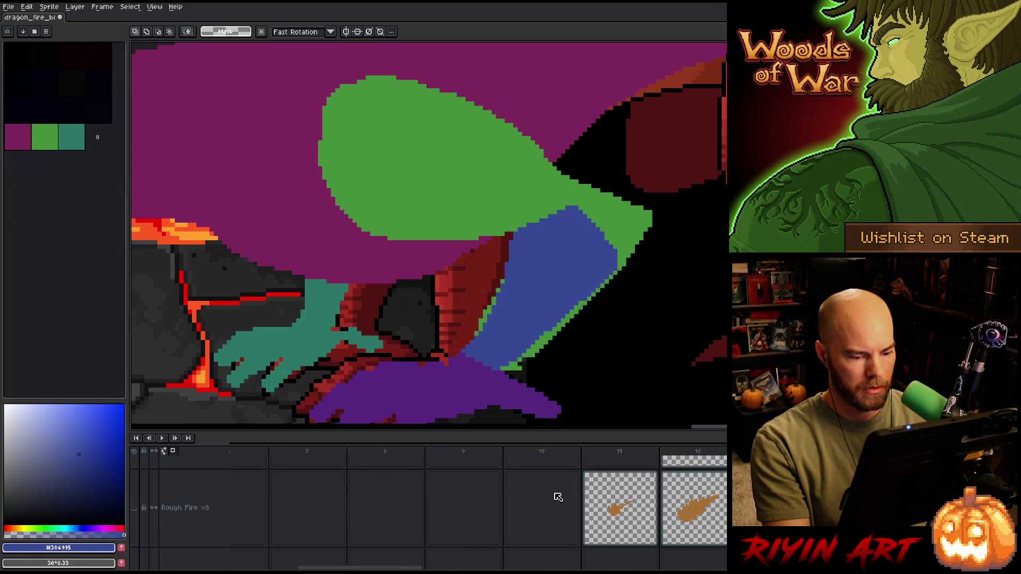
{"action": "scroll", "coordinate": [556, 494], "scroll_direction": "up", "scroll_amount": 2}
{"action": "left_click_drag", "start_coordinate": [393, 569], "coordinate": [452, 569]}
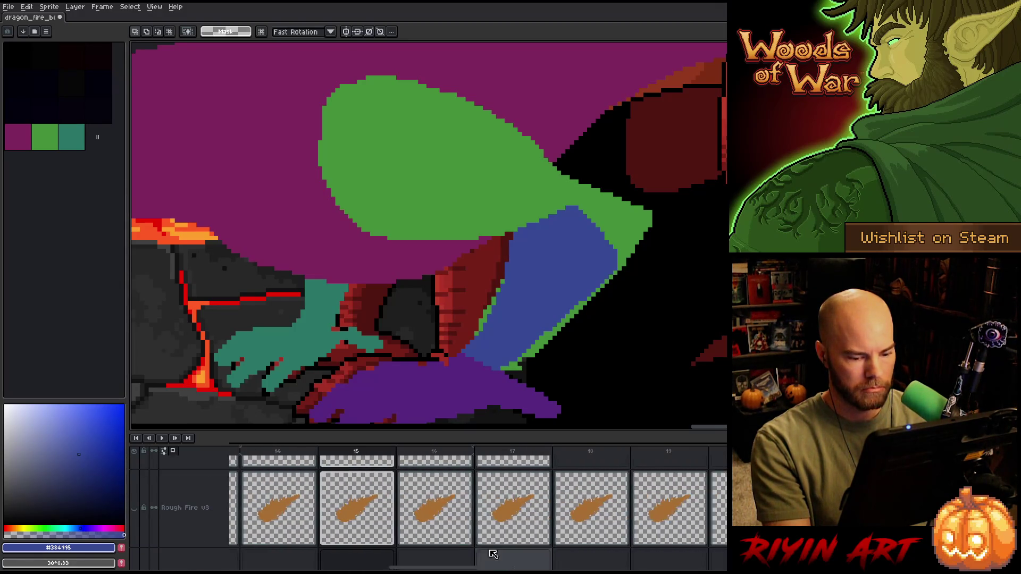
{"action": "scroll", "coordinate": [500, 519], "scroll_direction": "up", "scroll_amount": 2}
{"action": "scroll", "coordinate": [501, 516], "scroll_direction": "up", "scroll_amount": 3}
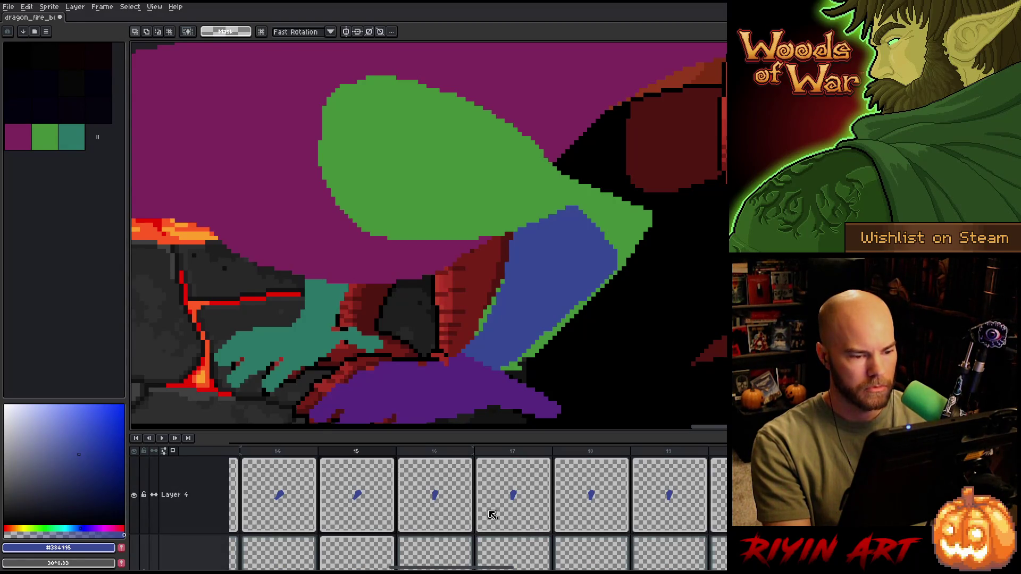
{"action": "left_click", "coordinate": [355, 500]}
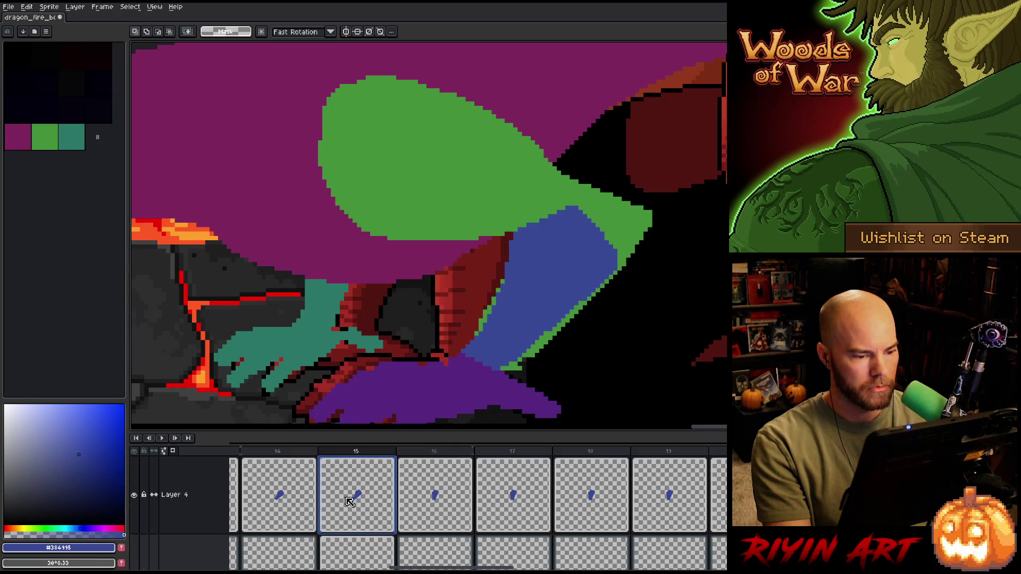
- Paste frame 15's blue limb into frame 16 and compare the two frames
{"action": "left_click", "coordinate": [444, 494]}
{"action": "key", "text": "ctrl+v"}
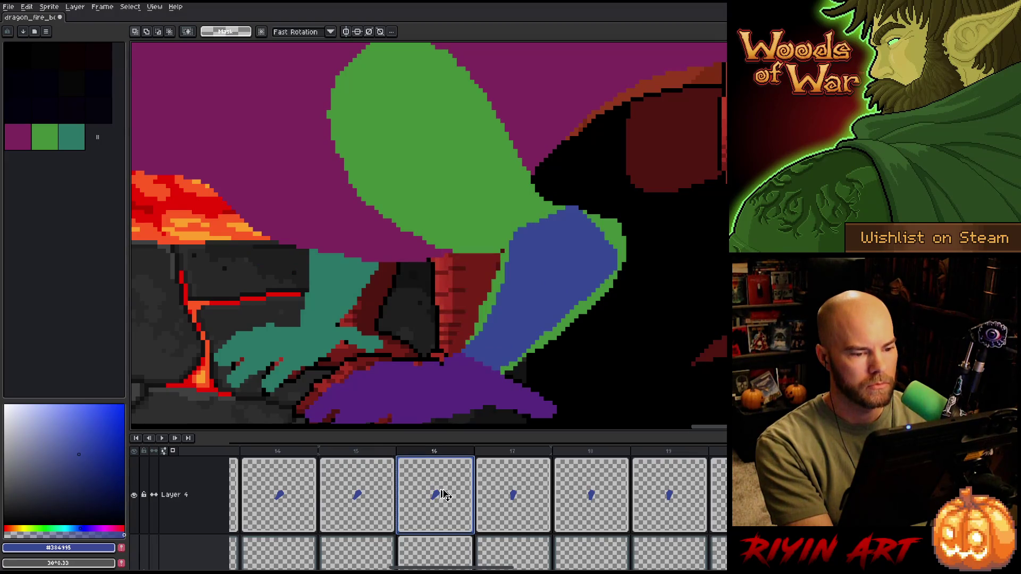
{"action": "key", "text": "Left"}
{"action": "key", "text": "Right"}
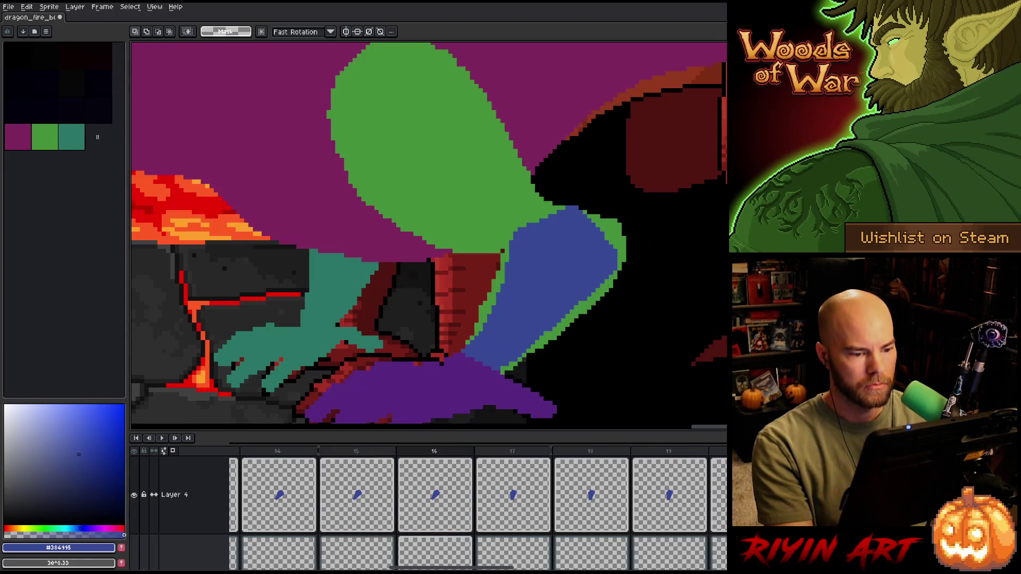
{"action": "key", "text": "Left"}
{"action": "key", "text": "Right"}
{"action": "key", "text": "Left"}
{"action": "key", "text": "Right"}
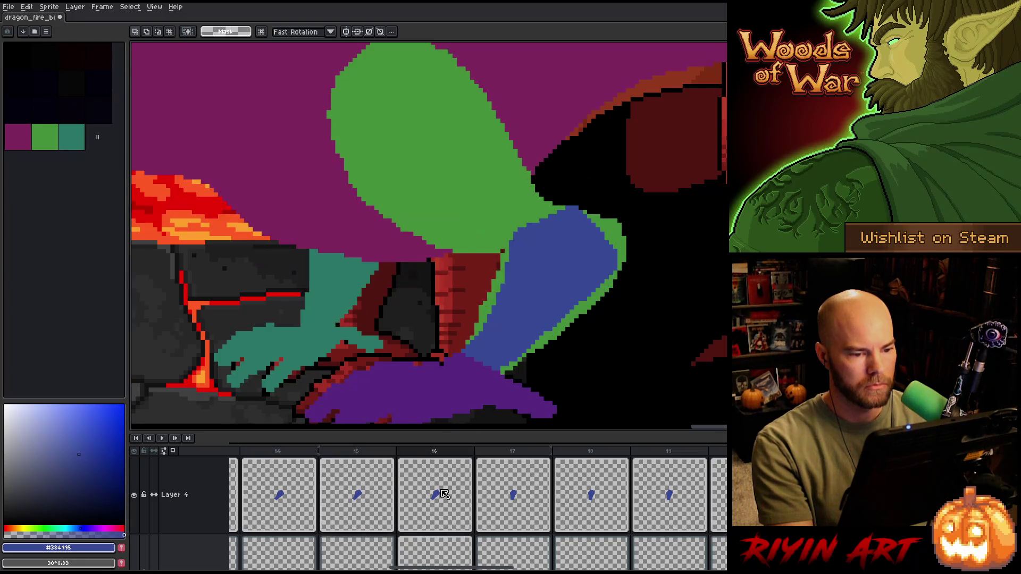
- Paste the limb again, nudge it one pixel left and down, and compare with frame 15
{"action": "key", "text": "ctrl+v"}
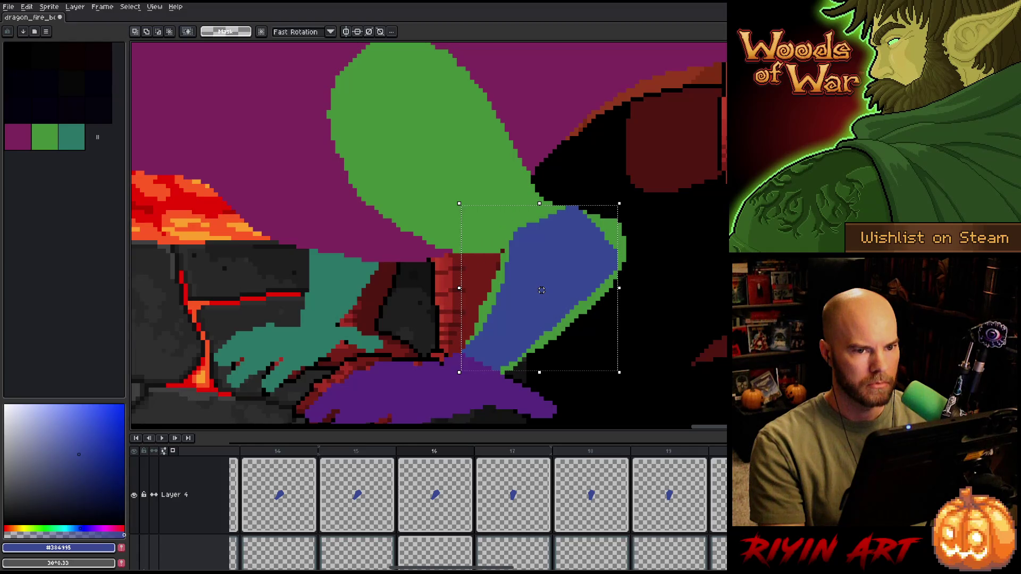
{"action": "key", "text": "Left"}
{"action": "key", "text": "Down"}
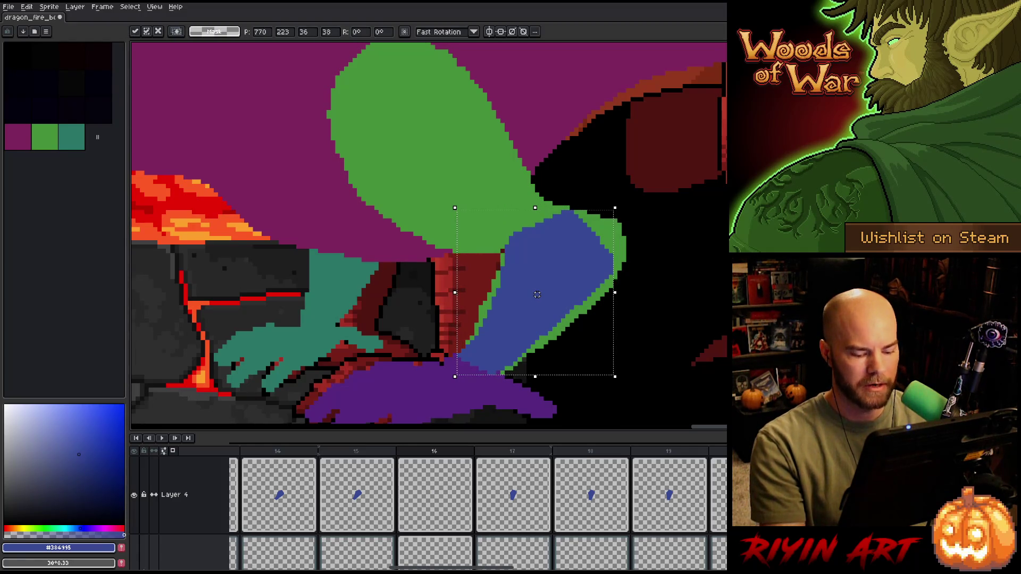
{"action": "key", "text": "Right"}
{"action": "key", "text": "Left"}
{"action": "key", "text": "Right"}
{"action": "key", "text": "Left"}
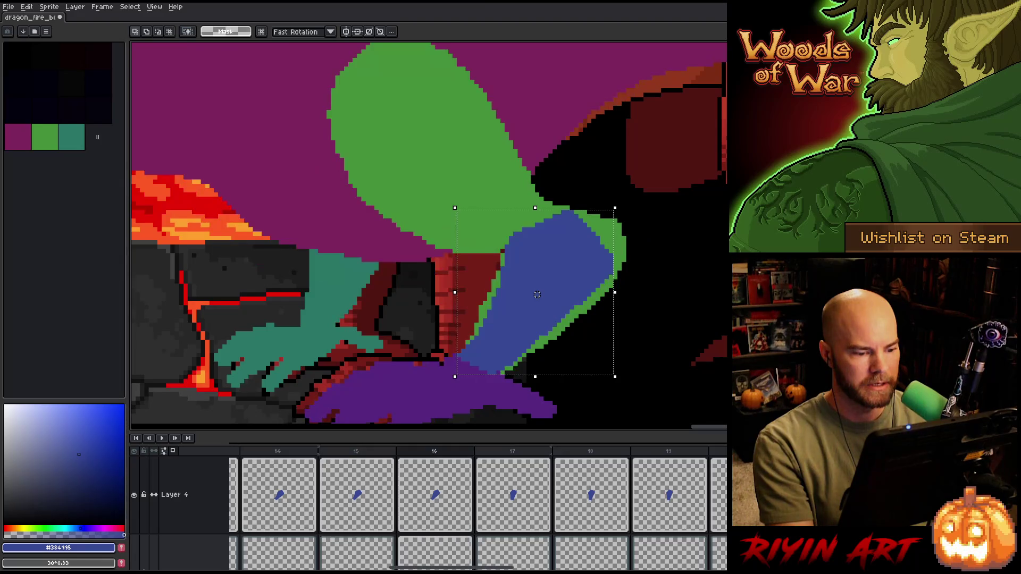
{"action": "key", "text": "Right"}
{"action": "key", "text": "Left"}
- Flip between frames 15 and 16 and clear the selection around the blue limb
{"action": "key", "text": "period"}
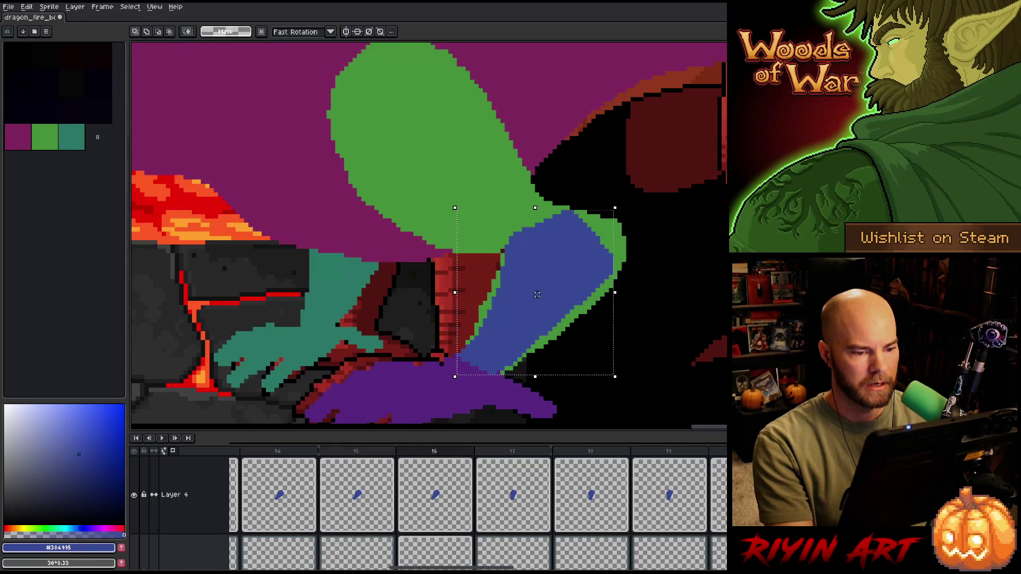
{"action": "key", "text": "comma"}
{"action": "key", "text": "period"}
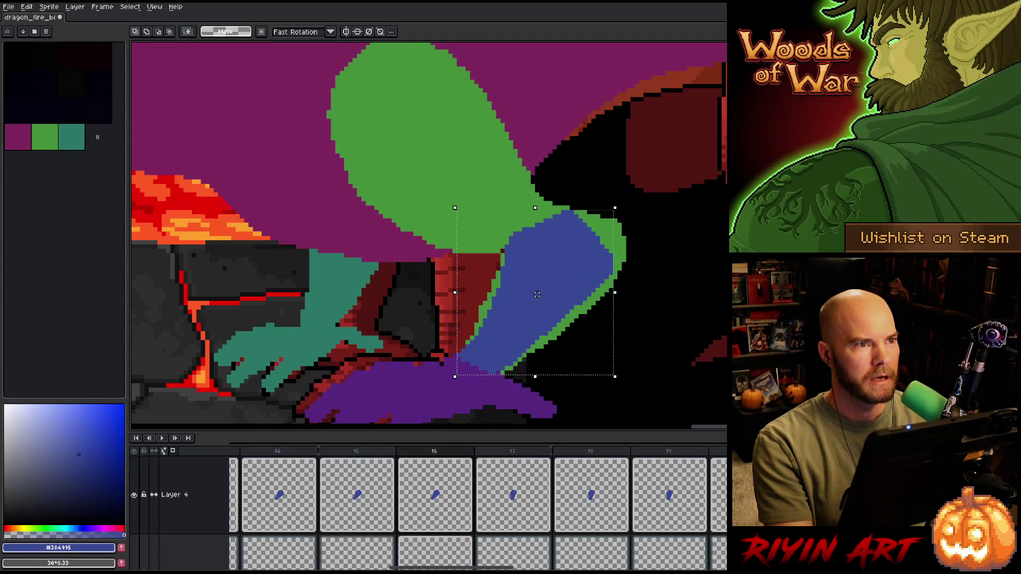
{"action": "key", "text": "ctrl+d"}
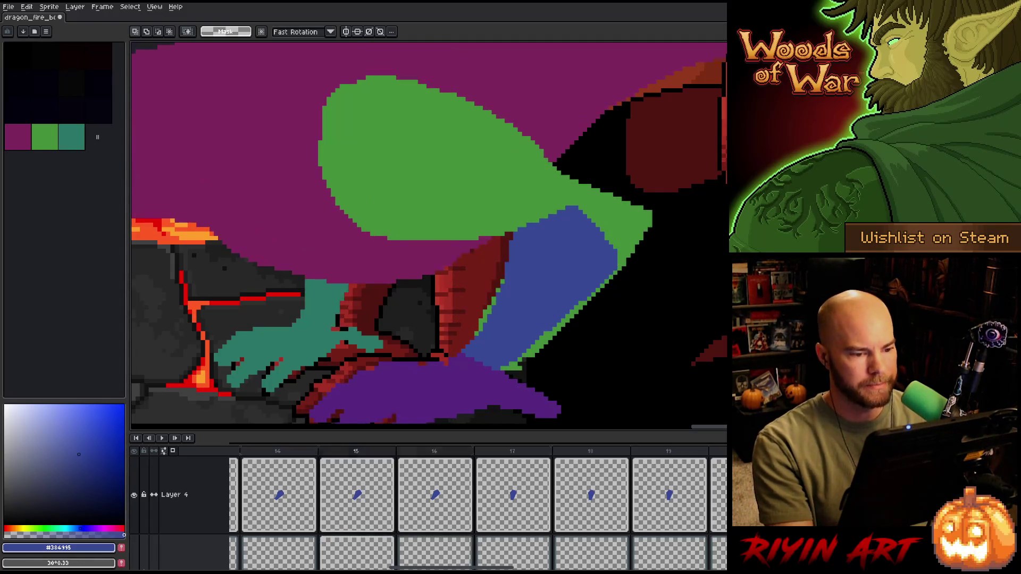
{"action": "scroll", "coordinate": [449, 413], "scroll_direction": "down", "scroll_amount": 4}
{"action": "scroll", "coordinate": [486, 296], "scroll_direction": "up", "scroll_amount": 3}
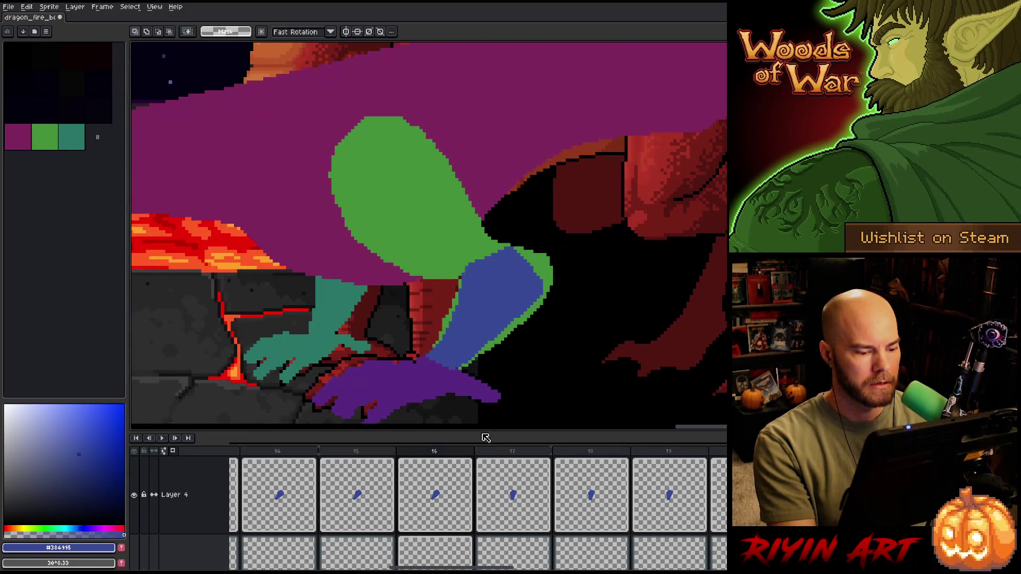
- Paste frame 16's blue limb into frame 17 and position it beneath the green shape
{"action": "left_click", "coordinate": [449, 494]}
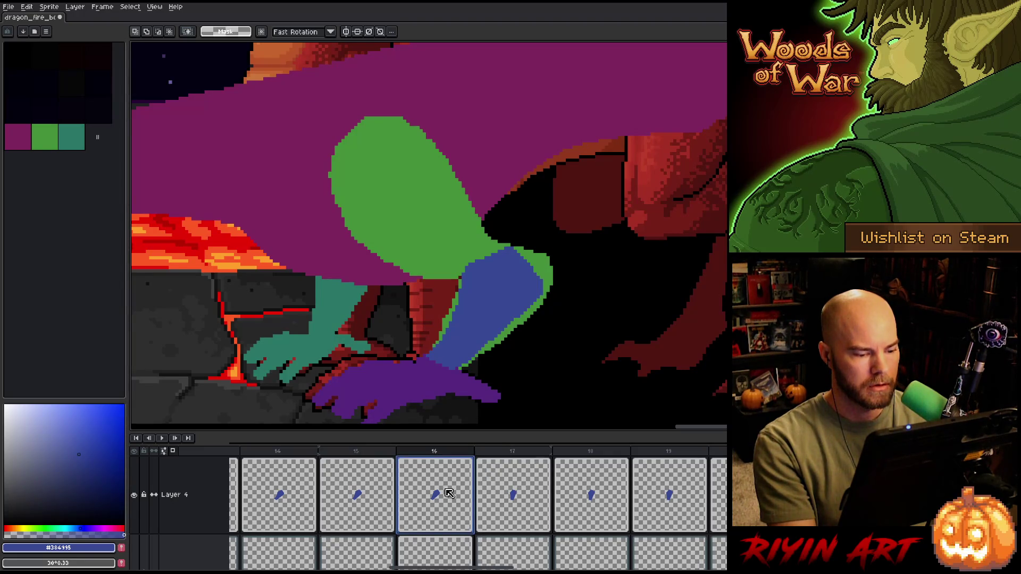
{"action": "left_click", "coordinate": [508, 492]}
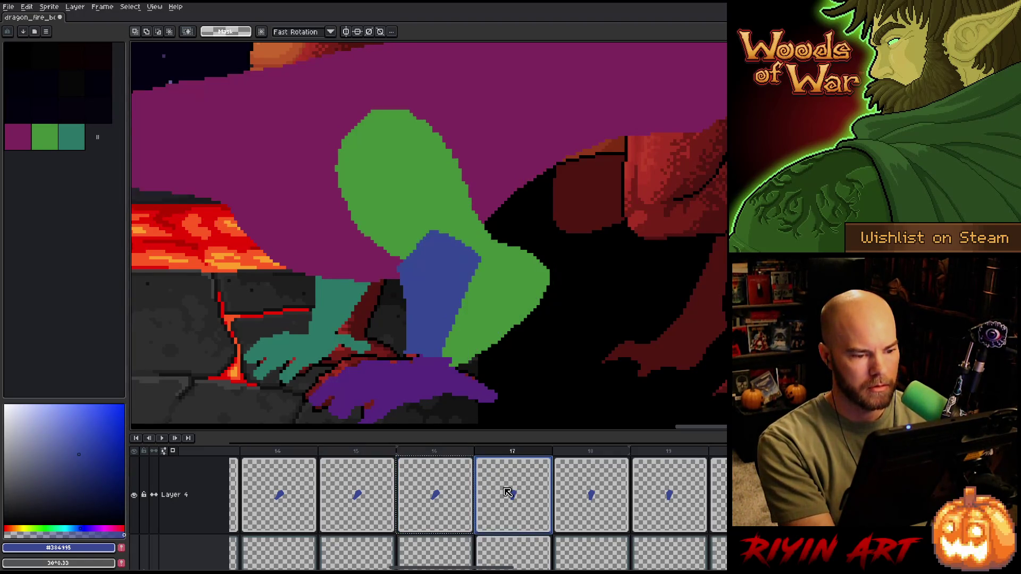
{"action": "key", "text": "Left"}
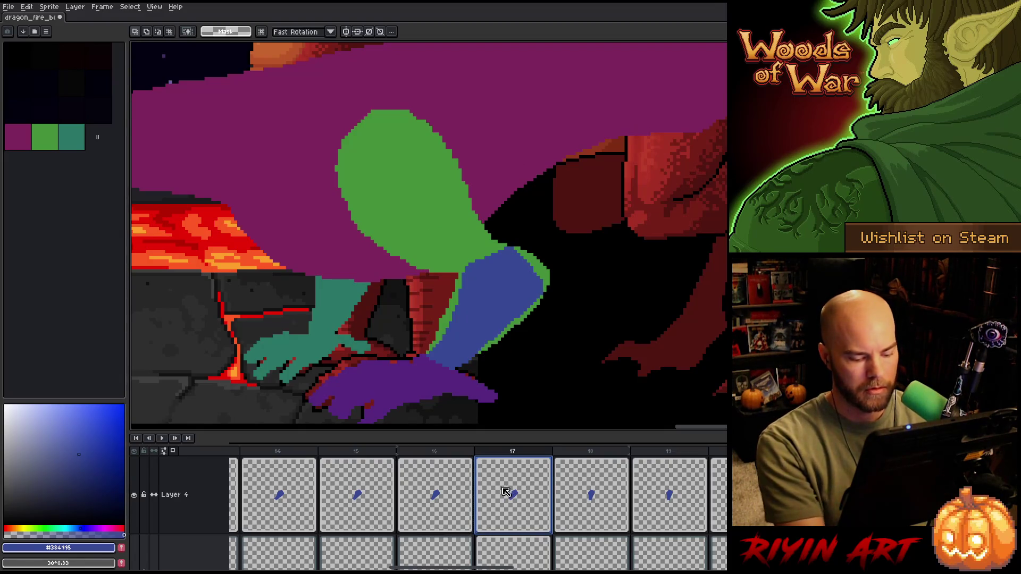
{"action": "key", "text": "Right"}
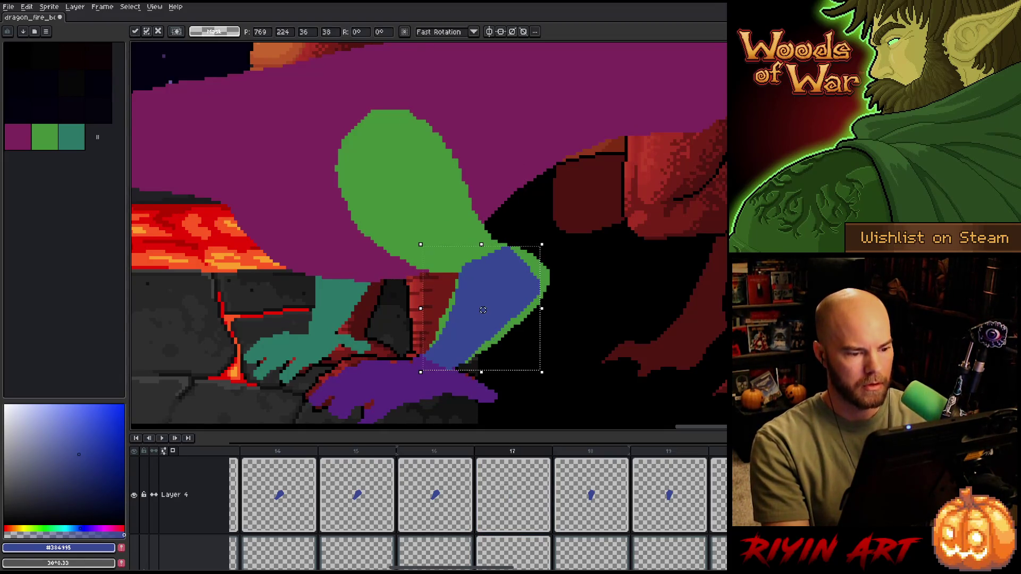
{"action": "left_click_drag", "start_coordinate": [421, 245], "coordinate": [542, 372]}
{"action": "key", "text": "Left"}
- Compare frame 17's limb against frames 16 and 18, ending back on frame 17
{"action": "key", "text": "Right"}
{"action": "key", "text": "Left"}
{"action": "key", "text": "Right"}
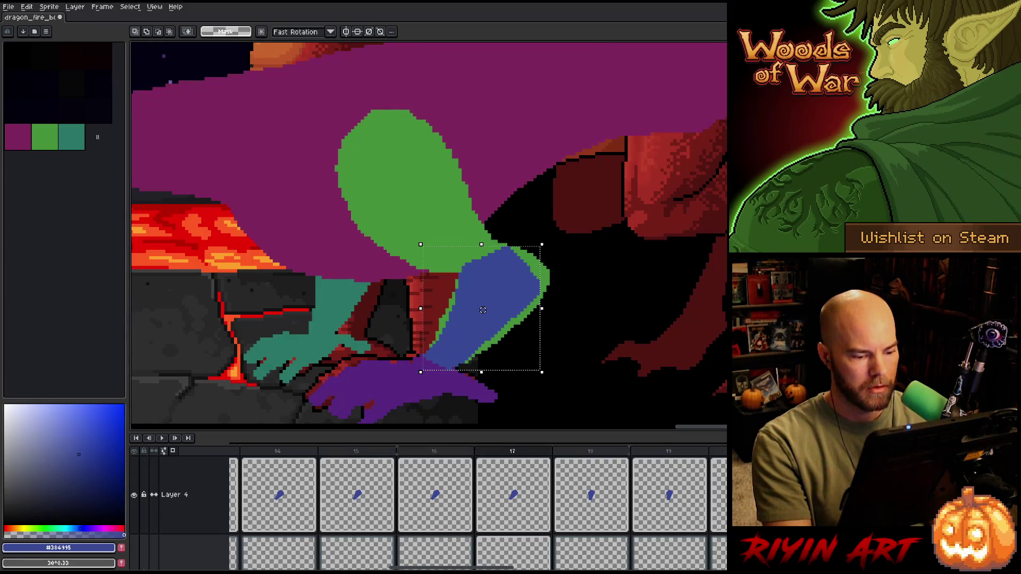
{"action": "key", "text": "Left"}
{"action": "key", "text": "Right"}
{"action": "key", "text": "Right"}
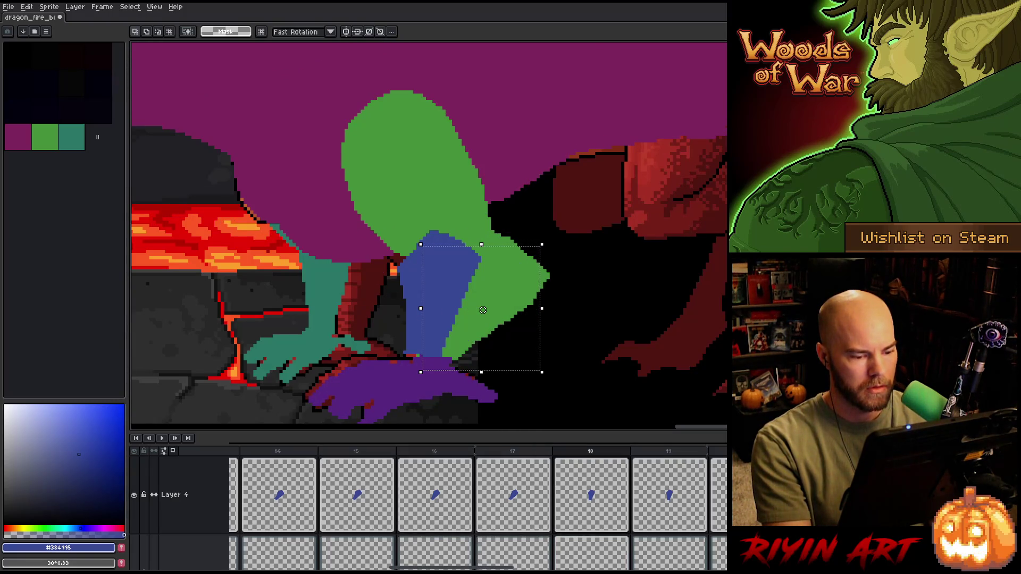
{"action": "key", "text": "Left"}
{"action": "key", "text": "Right"}
{"action": "key", "text": "Left"}
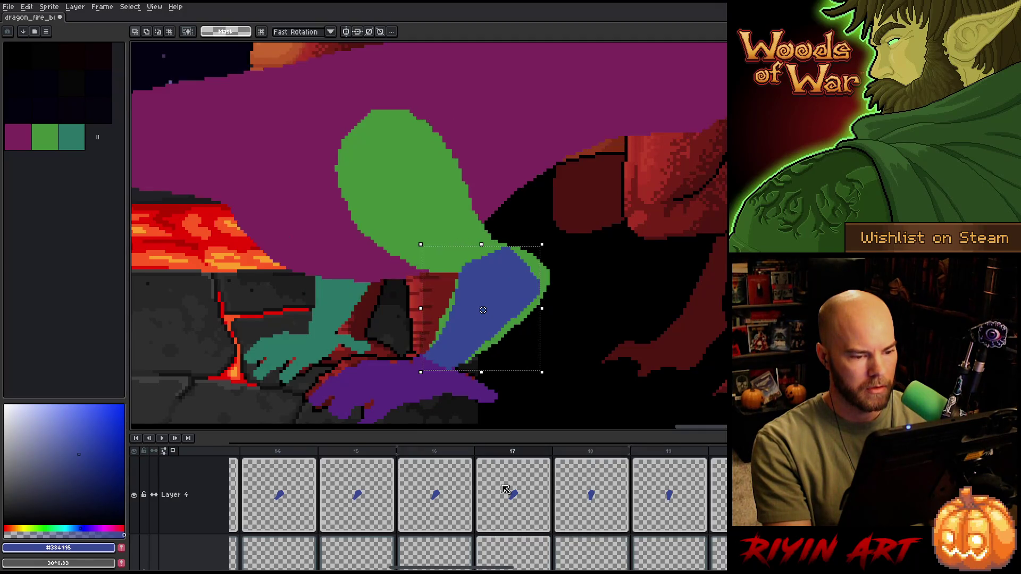
{"action": "key", "text": "Right"}
{"action": "key", "text": "Left"}
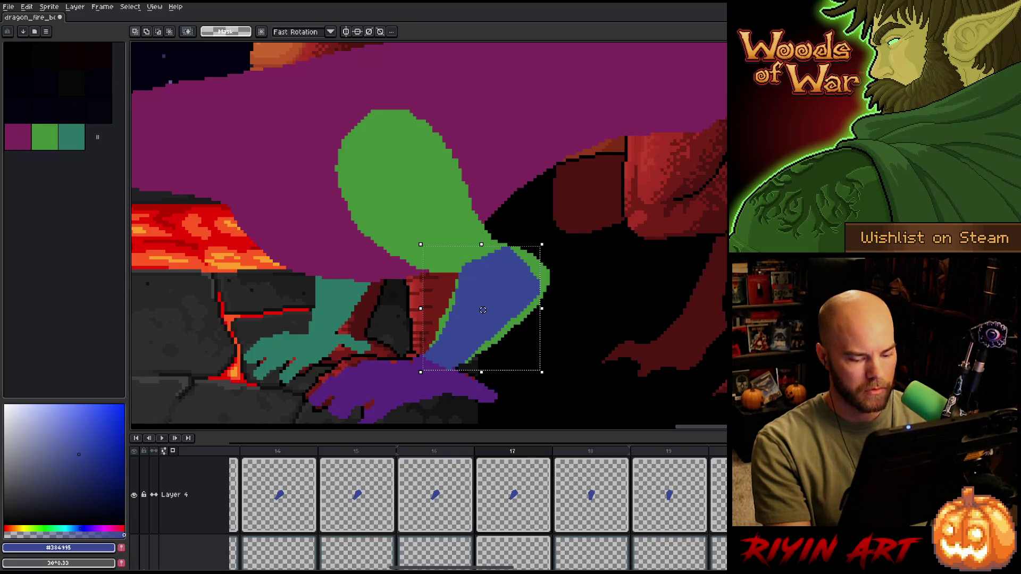
{"action": "scroll", "coordinate": [465, 503], "scroll_direction": "down", "scroll_amount": 5}
- Select frame 9's Layer 4 cel, play the animation, then nudge the blue limb slightly up
{"action": "scroll", "coordinate": [466, 503], "scroll_direction": "up", "scroll_amount": 5}
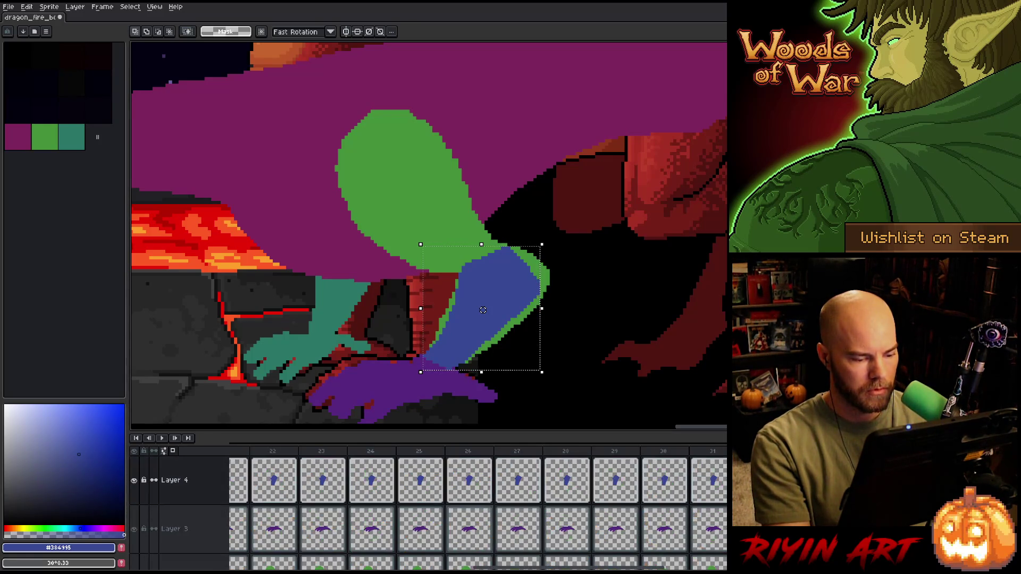
{"action": "left_click_drag", "start_coordinate": [516, 567], "coordinate": [339, 562]}
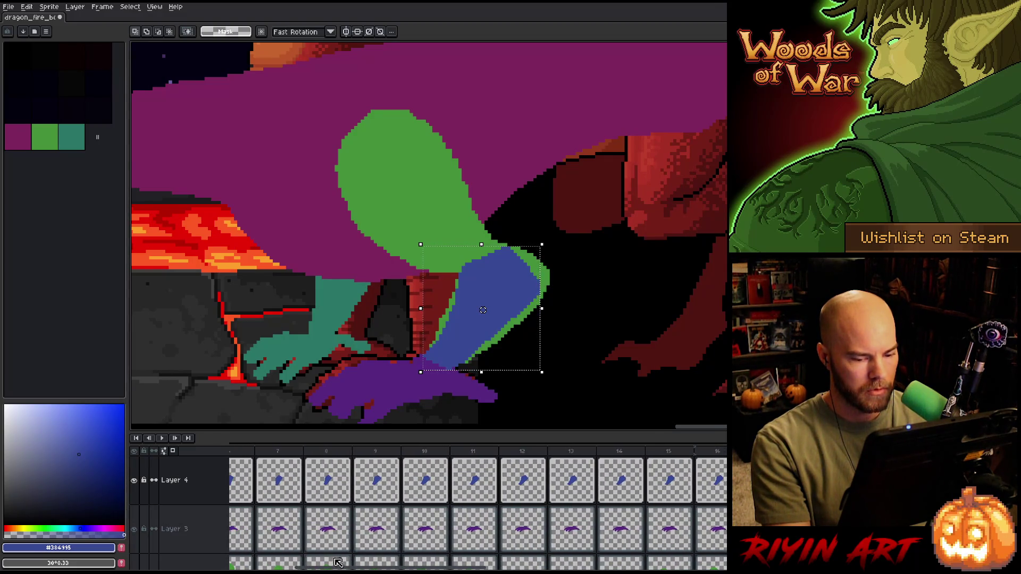
{"action": "left_click", "coordinate": [426, 480]}
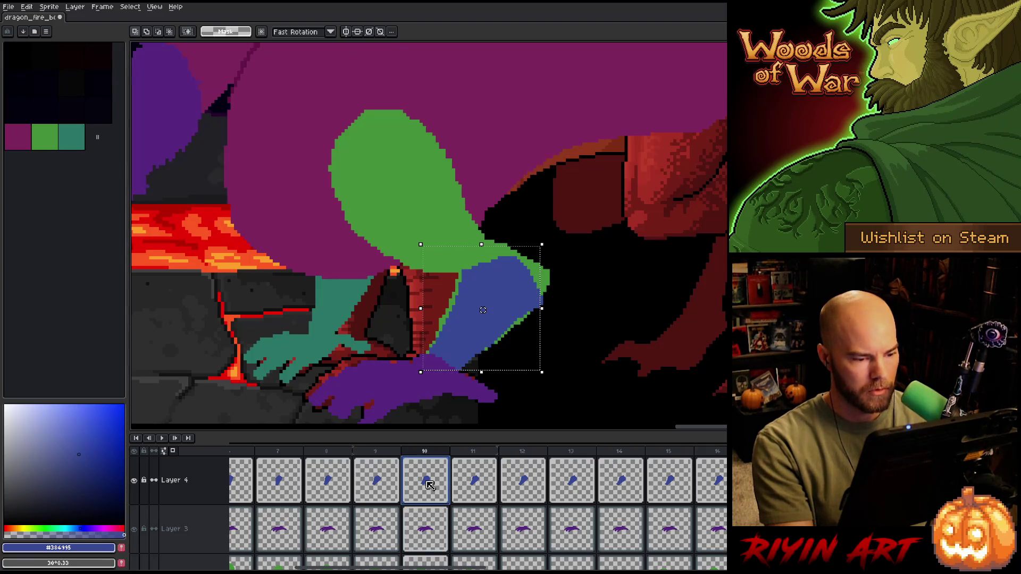
{"action": "key", "text": "comma"}
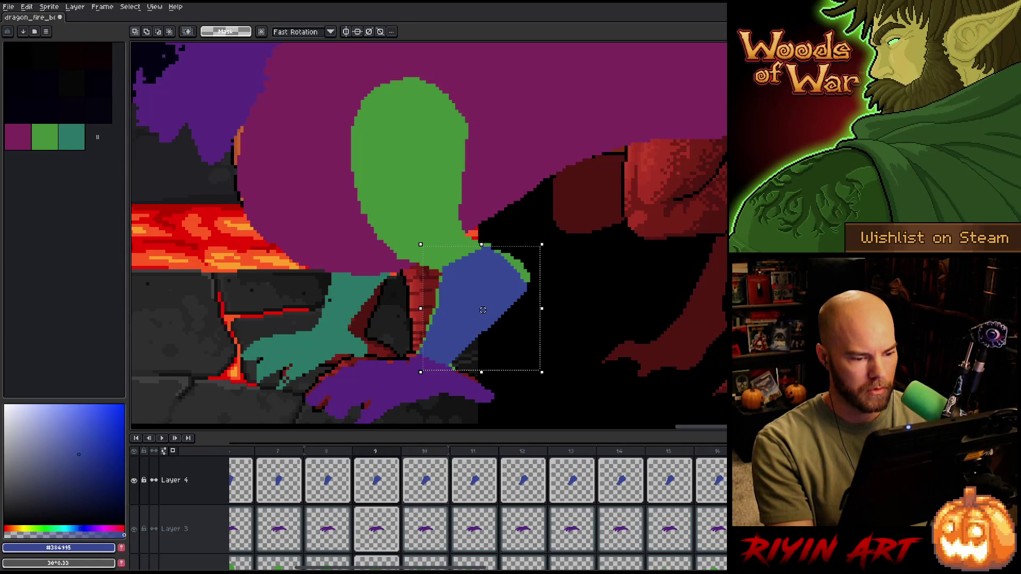
{"action": "left_click", "coordinate": [376, 480]}
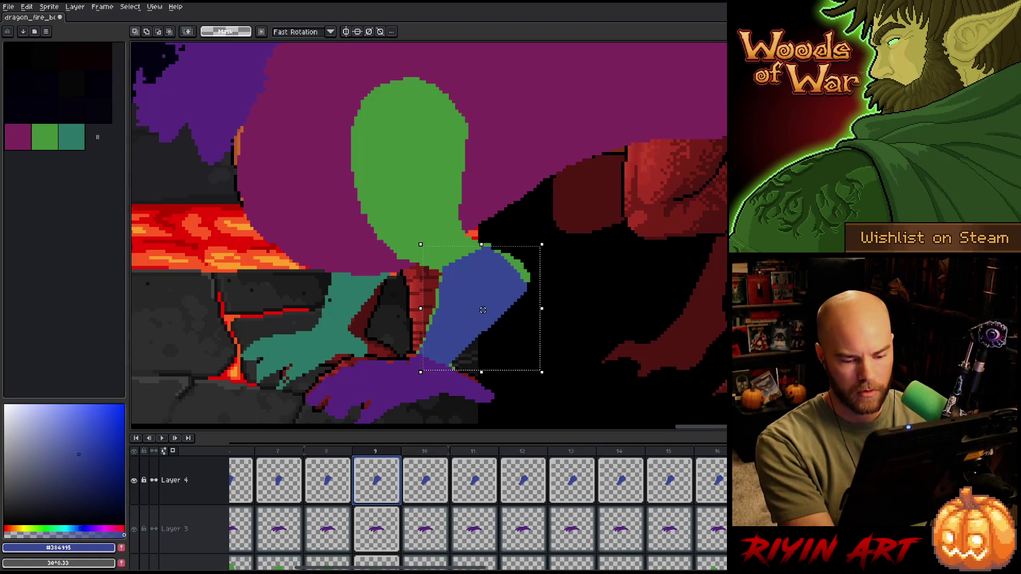
{"action": "key", "text": "Return"}
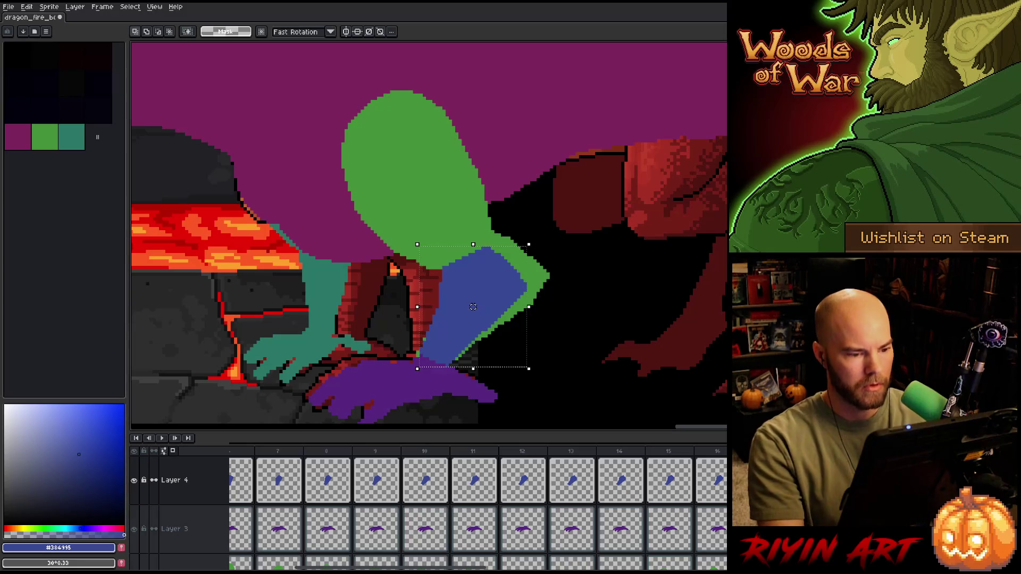
{"action": "left_click_drag", "start_coordinate": [483, 310], "coordinate": [480, 304]}
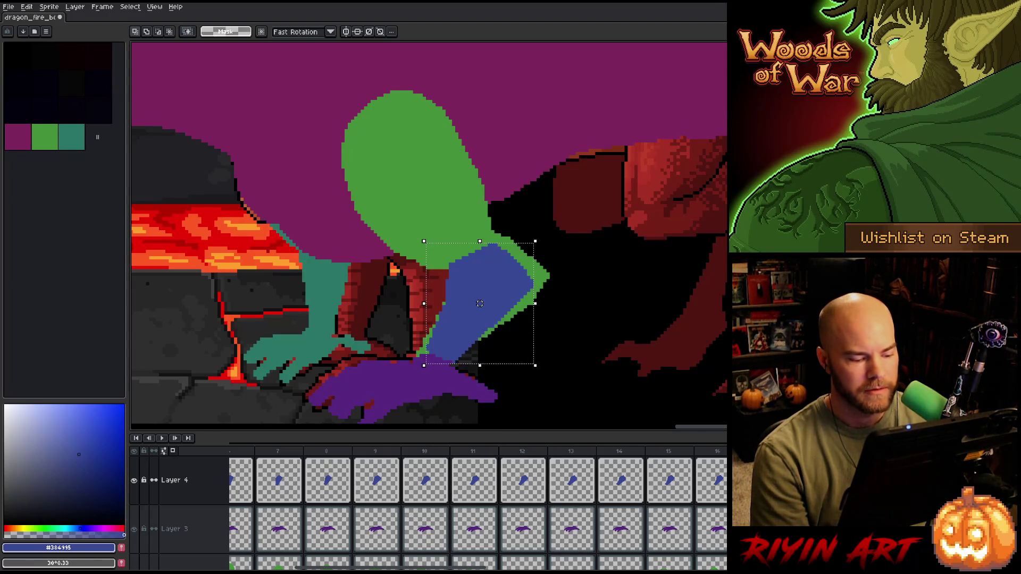
- Scroll the timeline and flip between neighbouring frames to compare the blue limb
{"action": "left_click_drag", "start_coordinate": [432, 570], "coordinate": [447, 570]}
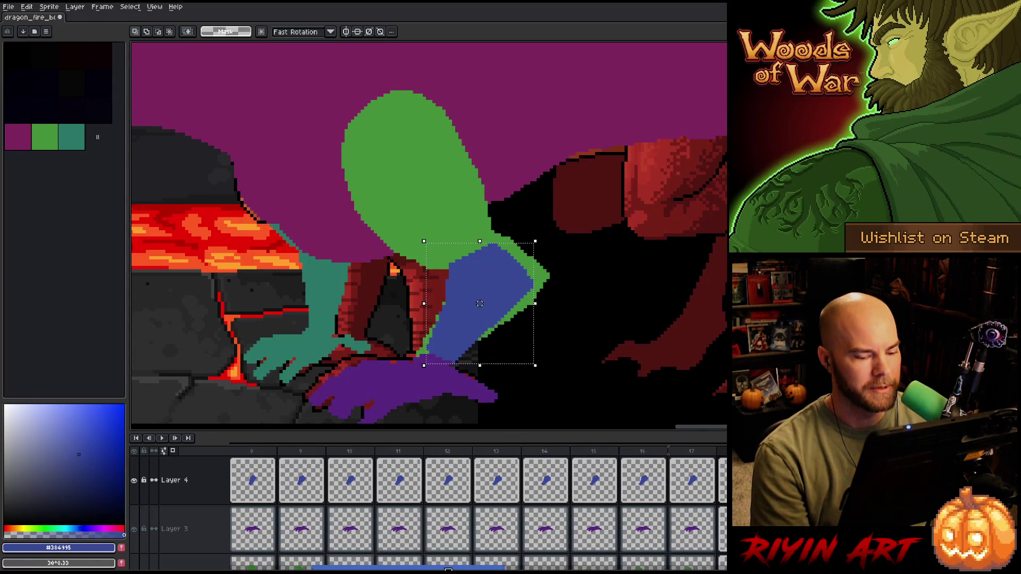
{"action": "left_click", "coordinate": [698, 484]}
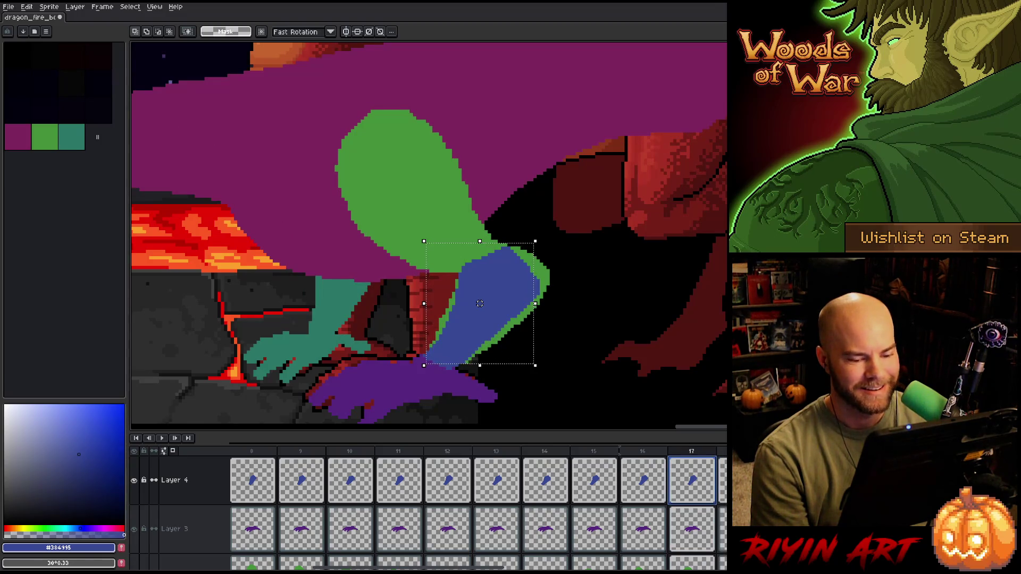
{"action": "left_click", "coordinate": [722, 480]}
{"action": "key", "text": "Right"}
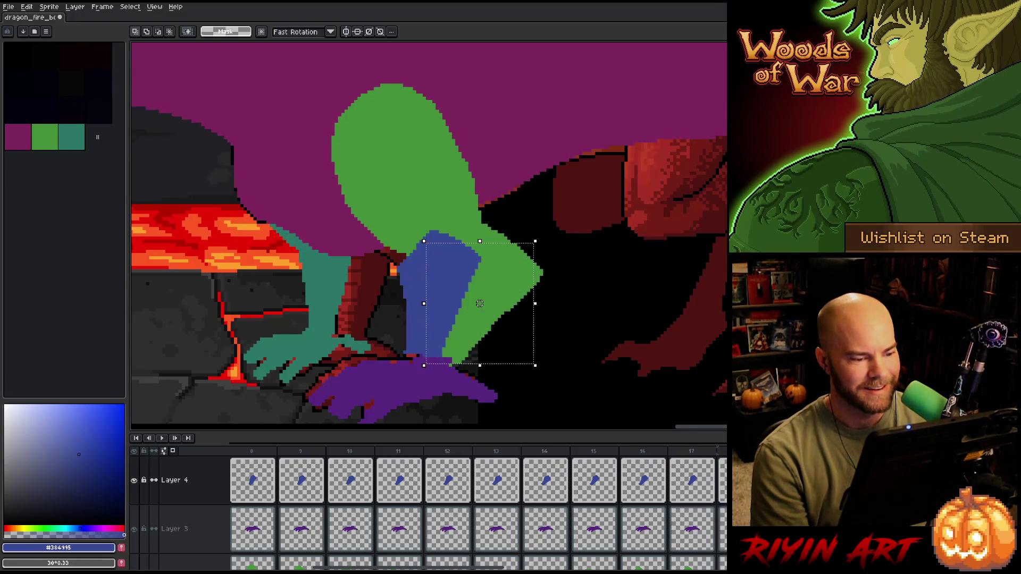
{"action": "key", "text": "Right"}
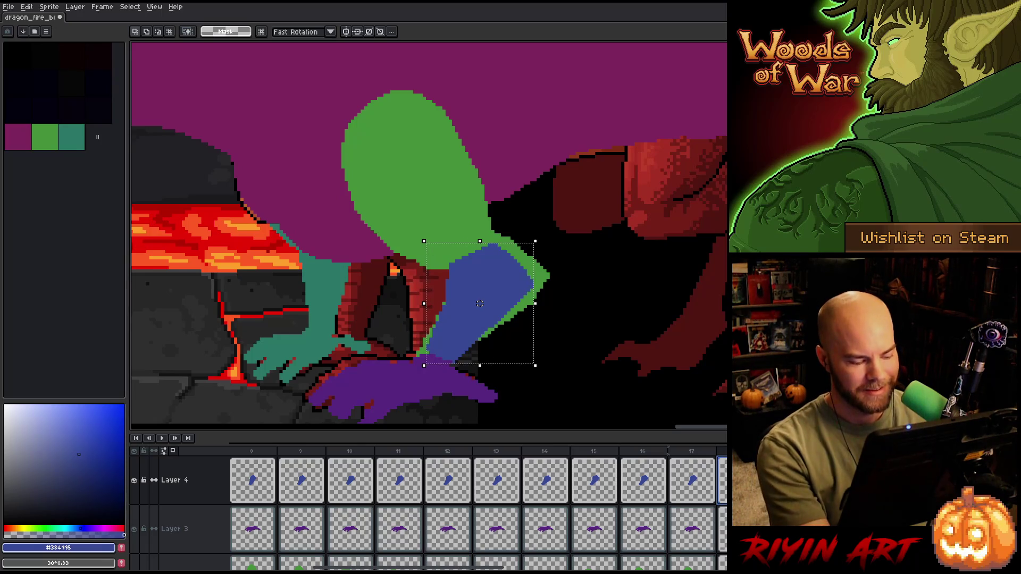
{"action": "key", "text": "Right"}
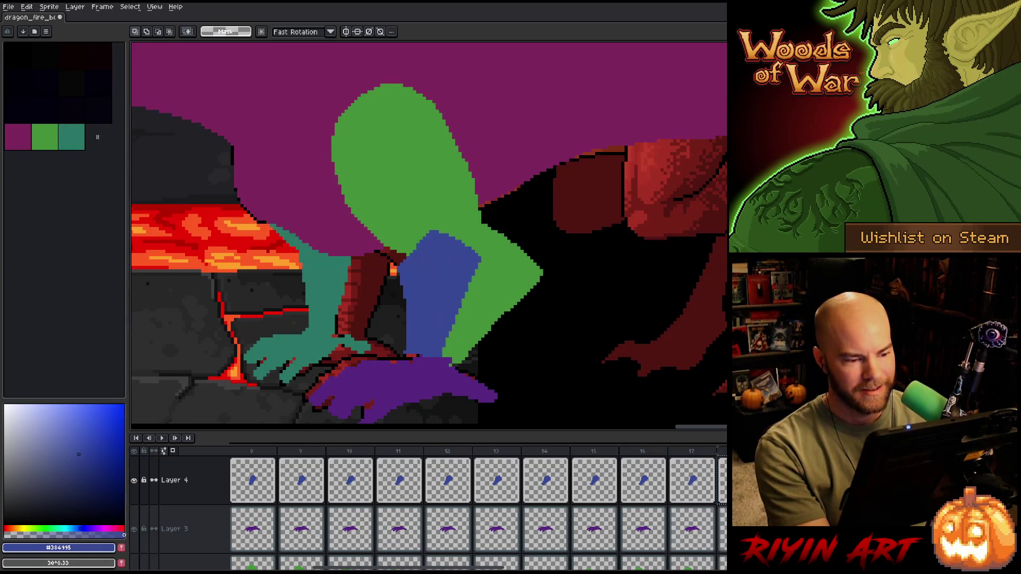
{"action": "key", "text": "Right"}
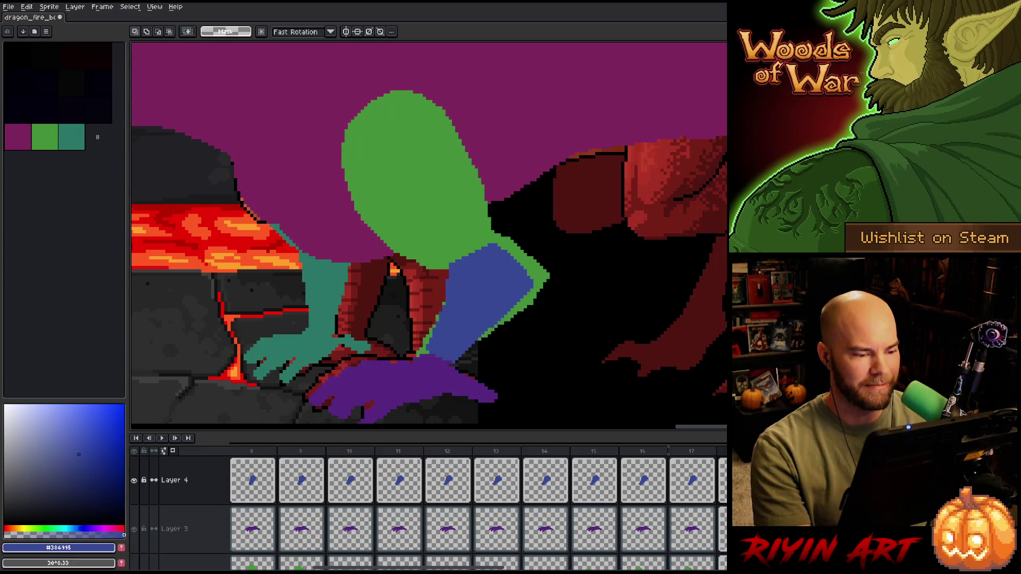
{"action": "key", "text": "Left"}
{"action": "key", "text": "Right"}
{"action": "key", "text": "Left"}
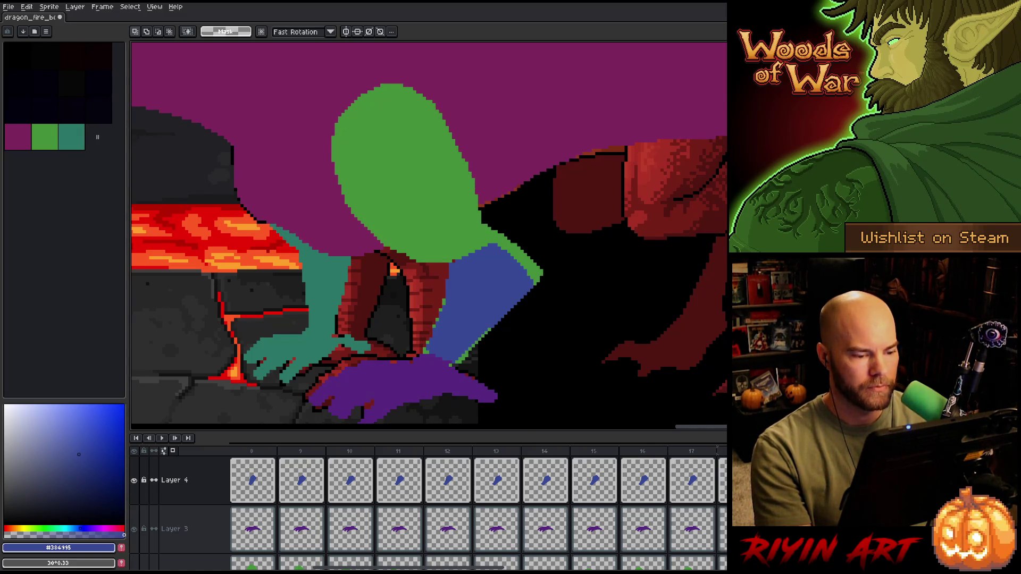
{"action": "key", "text": "Right"}
{"action": "key", "text": "Left"}
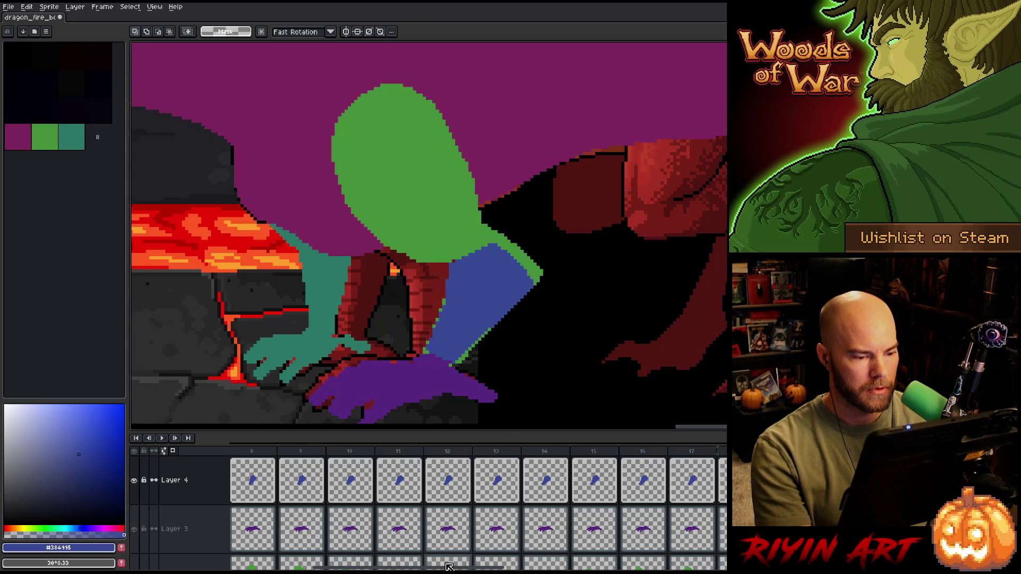
- Jump back to frames 10 and 8 and select the Layer 4 cel on frame 8
{"action": "left_click_drag", "start_coordinate": [435, 568], "coordinate": [410, 569]}
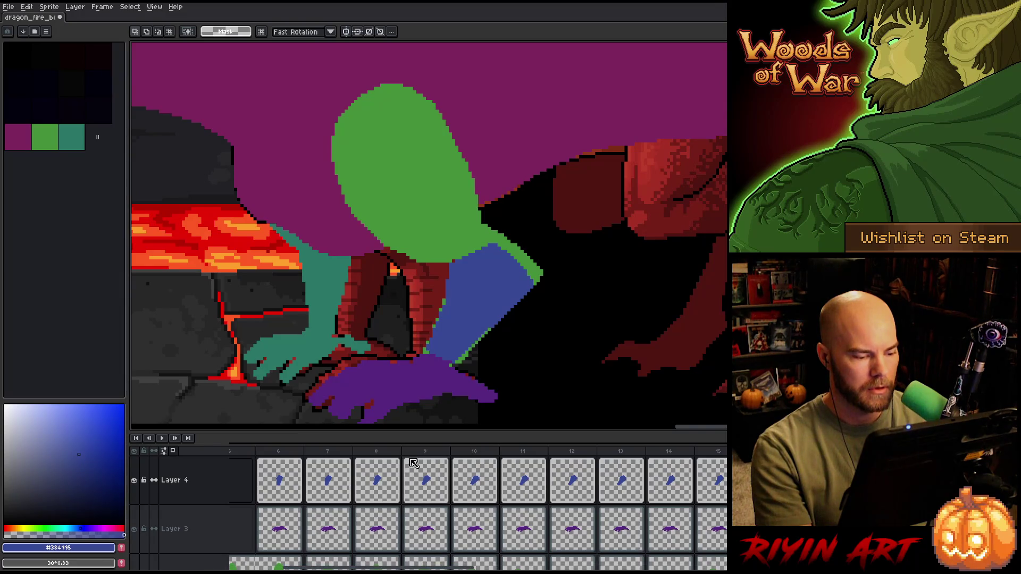
{"action": "left_click", "coordinate": [466, 542]}
{"action": "key", "text": "Left"}
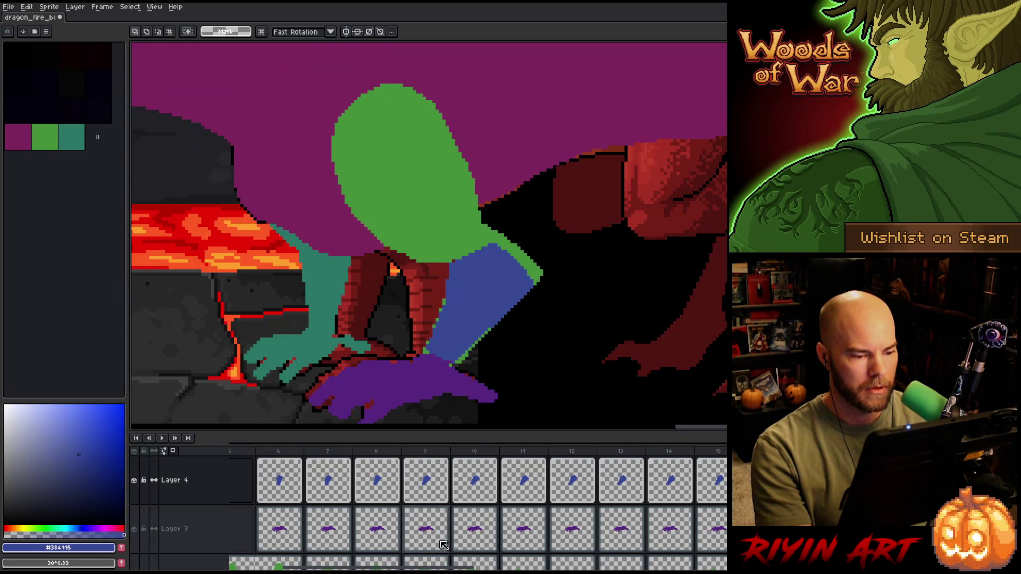
{"action": "left_click", "coordinate": [372, 455]}
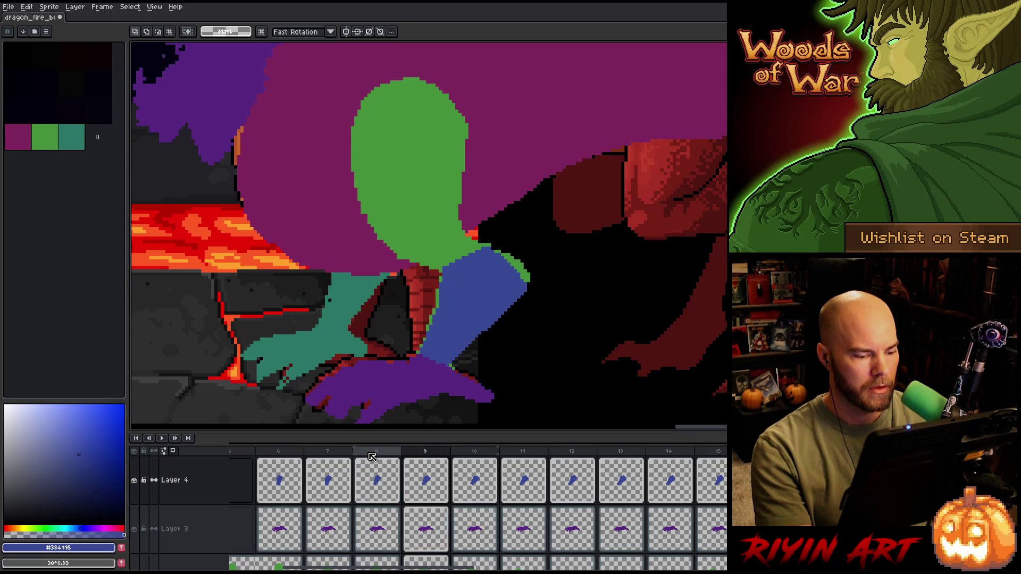
{"action": "left_click", "coordinate": [381, 480]}
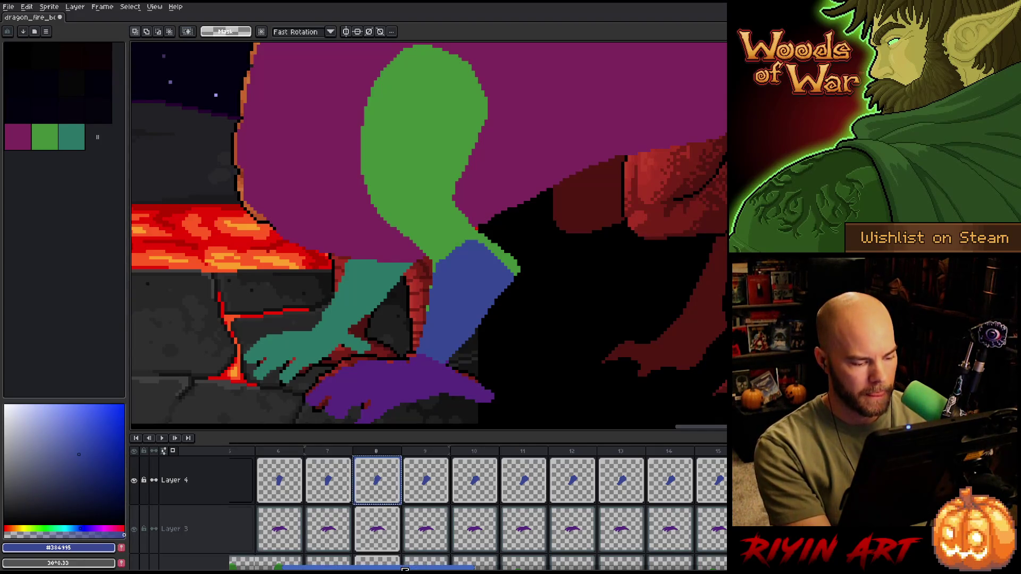
{"action": "left_click_drag", "start_coordinate": [405, 569], "coordinate": [527, 569]}
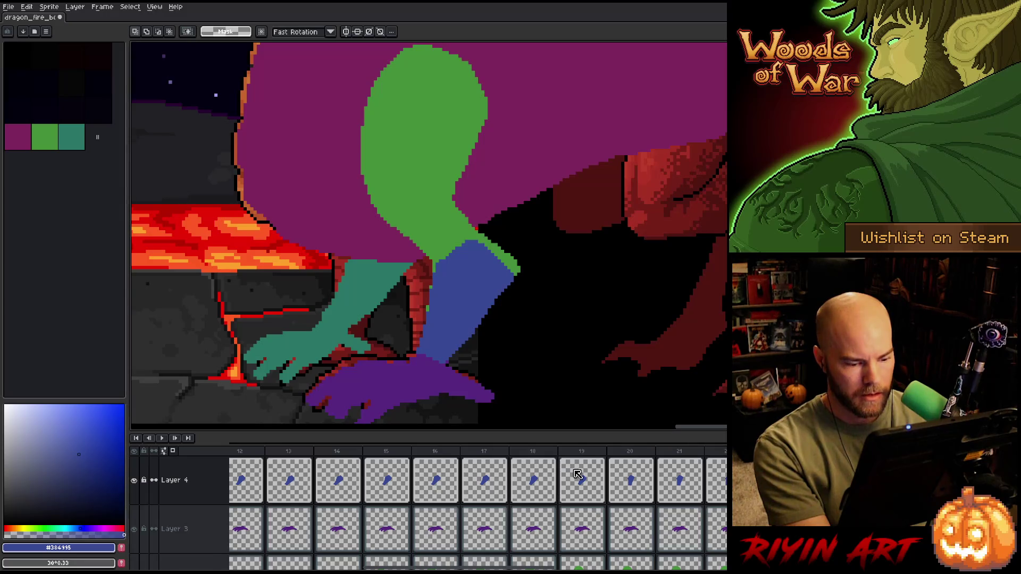
- Compare the blue limb's pose across frames 17–20, ending on frame 19
{"action": "left_click", "coordinate": [535, 486]}
{"action": "left_click", "coordinate": [585, 487]}
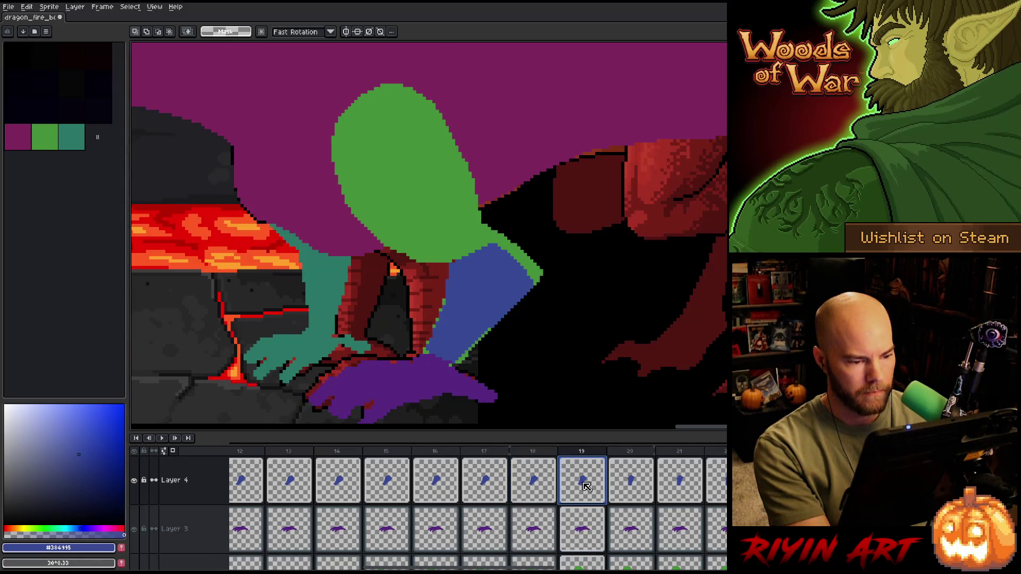
{"action": "left_click", "coordinate": [541, 485]}
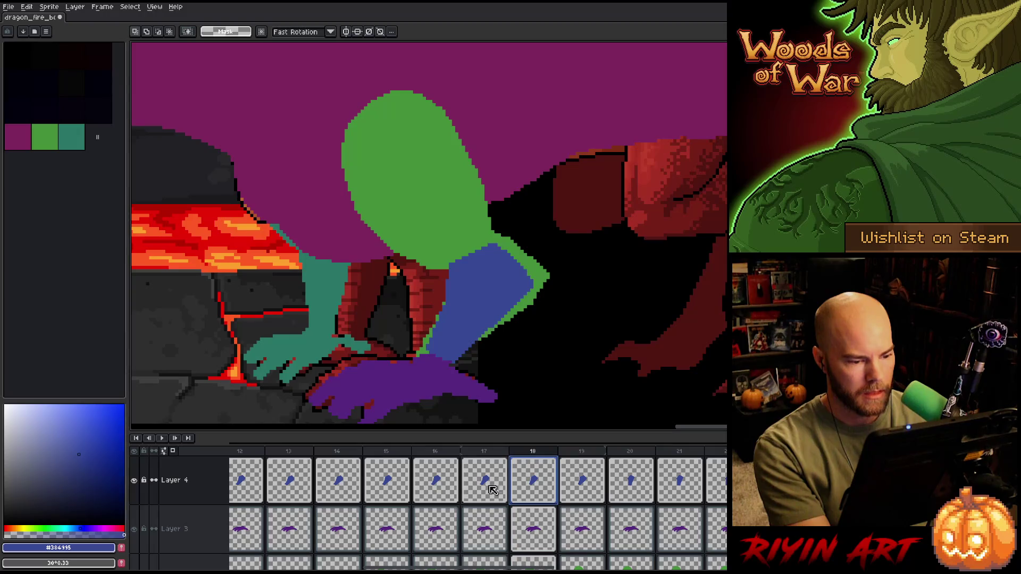
{"action": "left_click", "coordinate": [487, 490]}
{"action": "left_click", "coordinate": [551, 482]}
{"action": "left_click", "coordinate": [583, 481]}
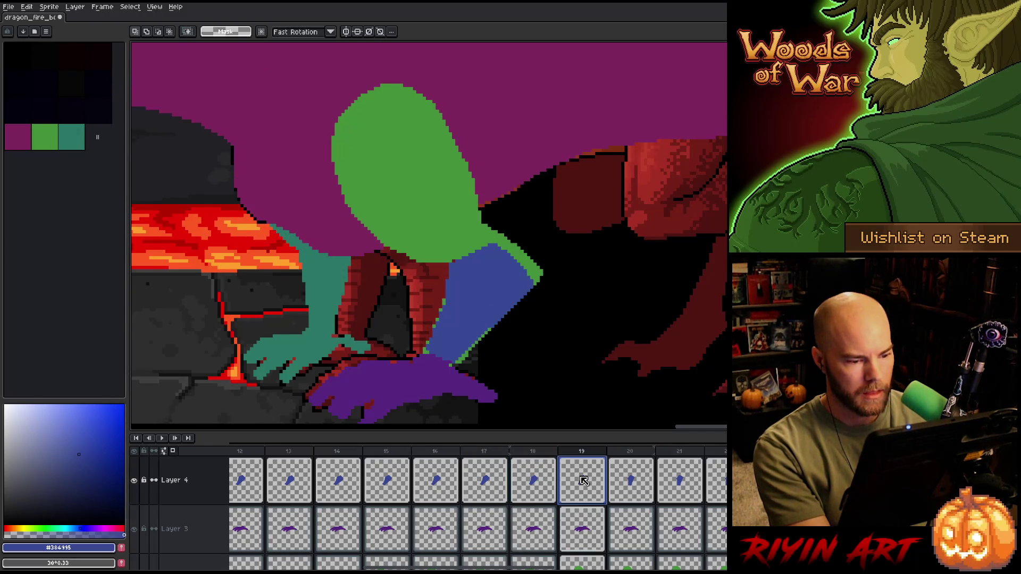
{"action": "left_click", "coordinate": [622, 479]}
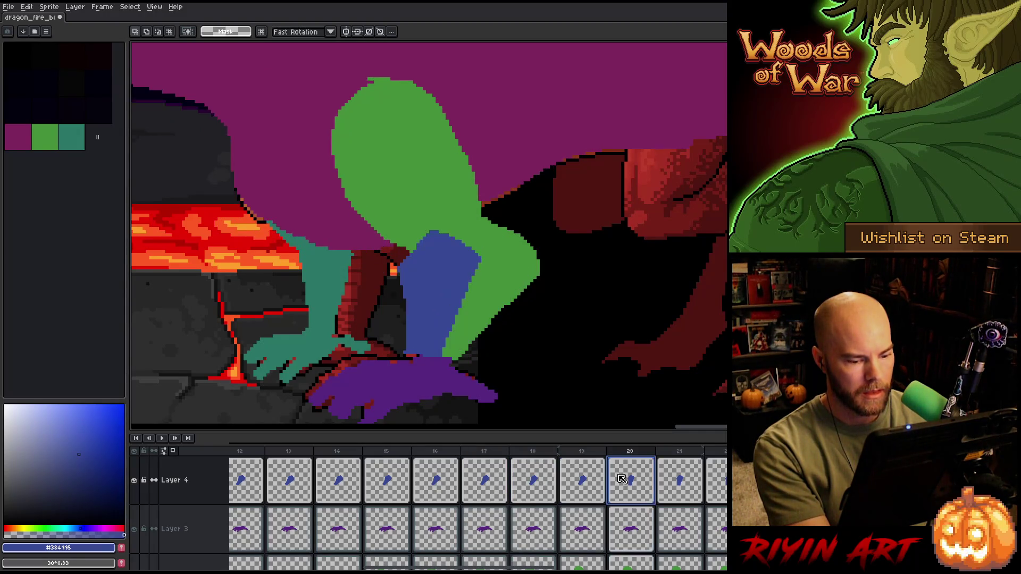
{"action": "left_click", "coordinate": [583, 482]}
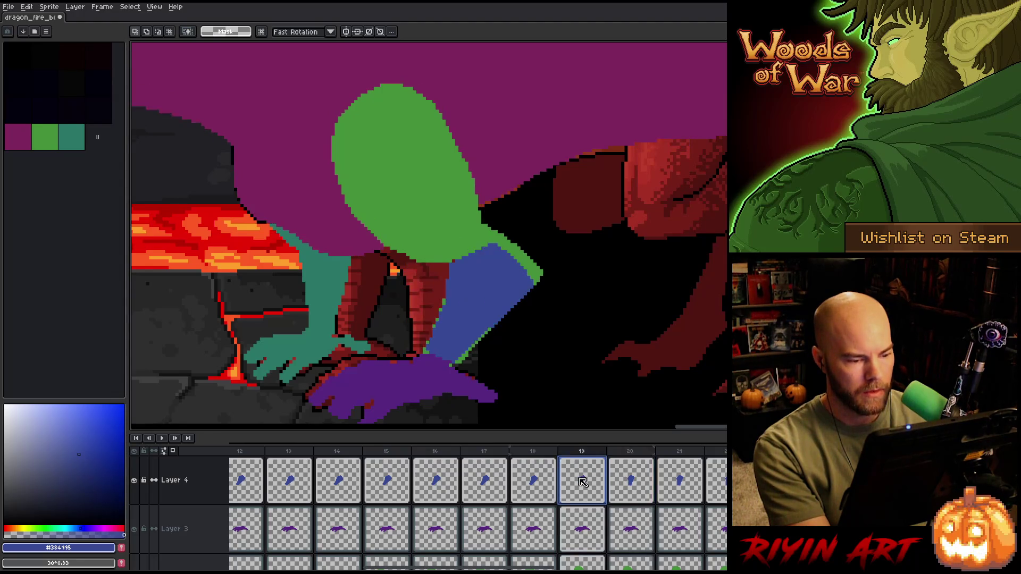
{"action": "left_click", "coordinate": [538, 485]}
{"action": "left_click", "coordinate": [585, 484]}
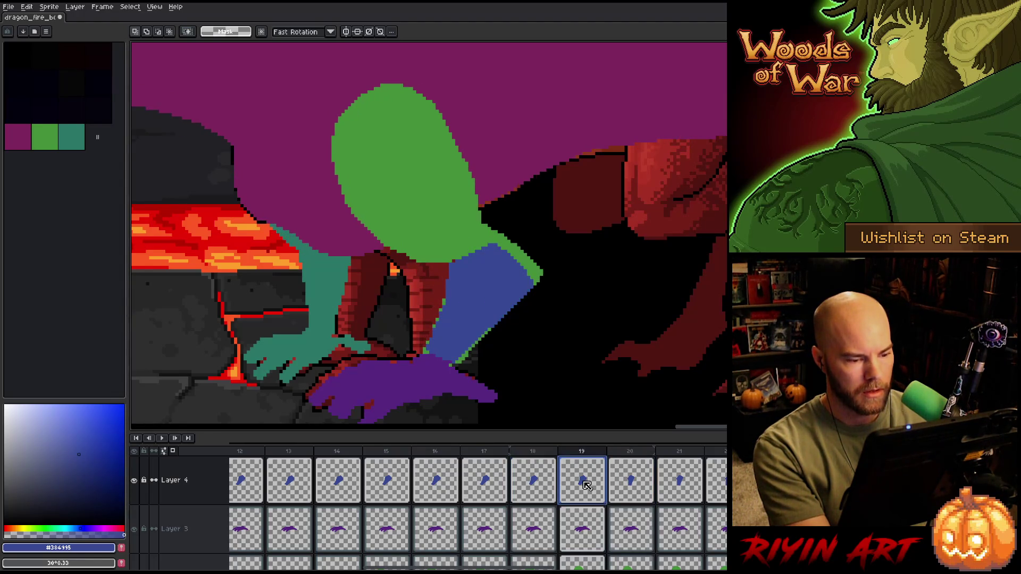
- Transform the blue limb on frame 19, shifting it right and fine-tuning by one pixel against frame 18
{"action": "key", "text": "ctrl+t"}
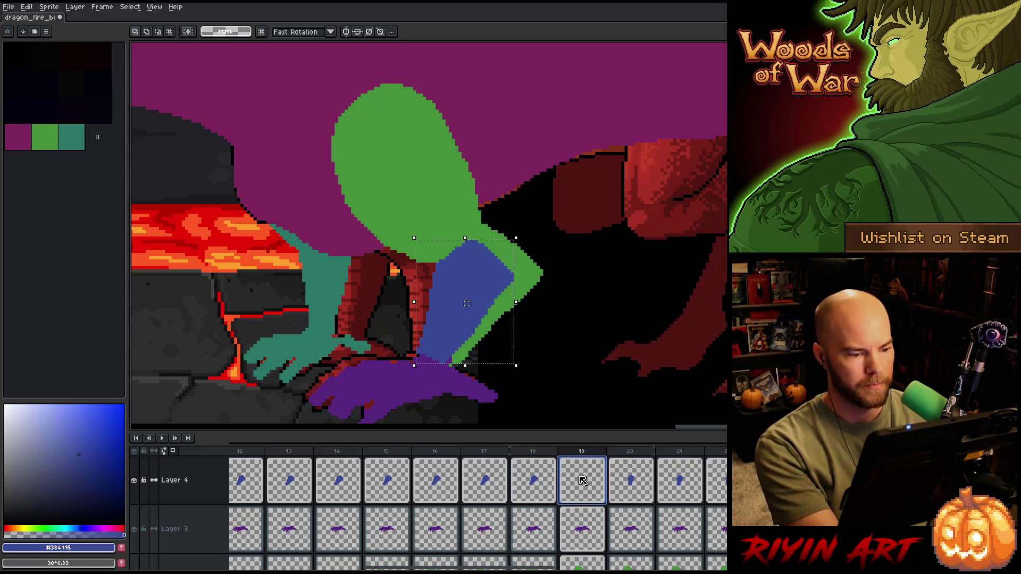
{"action": "left_click_drag", "start_coordinate": [467, 304], "coordinate": [480, 303]}
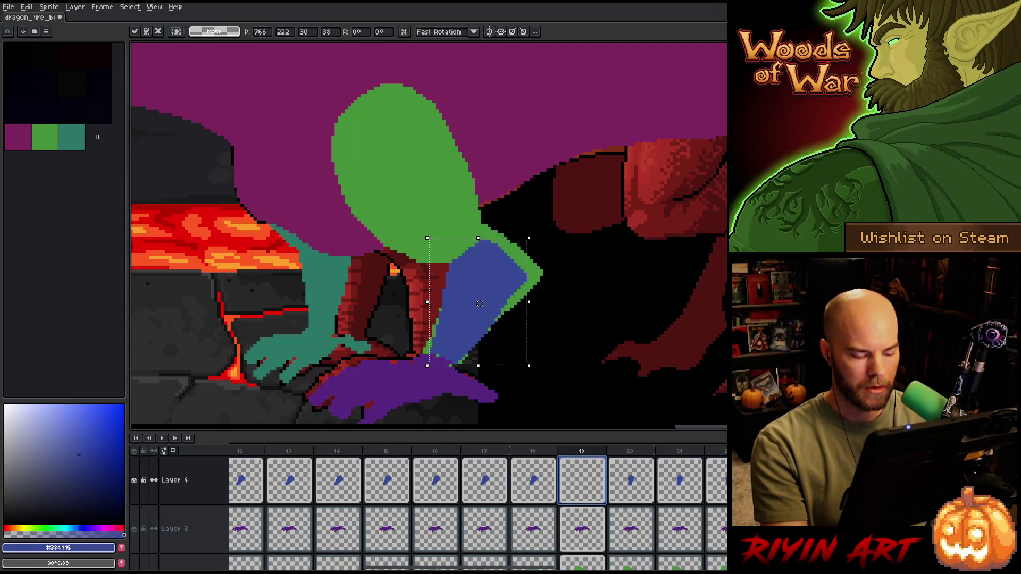
{"action": "key", "text": "comma"}
{"action": "key", "text": "period"}
{"action": "key", "text": "comma"}
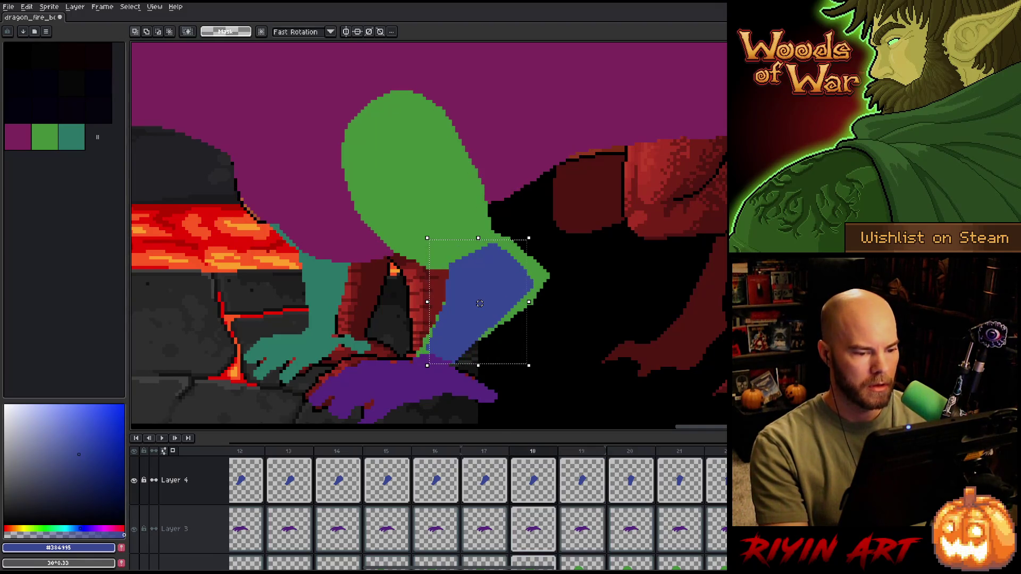
{"action": "key", "text": "period"}
{"action": "key", "text": "comma"}
{"action": "key", "text": "period"}
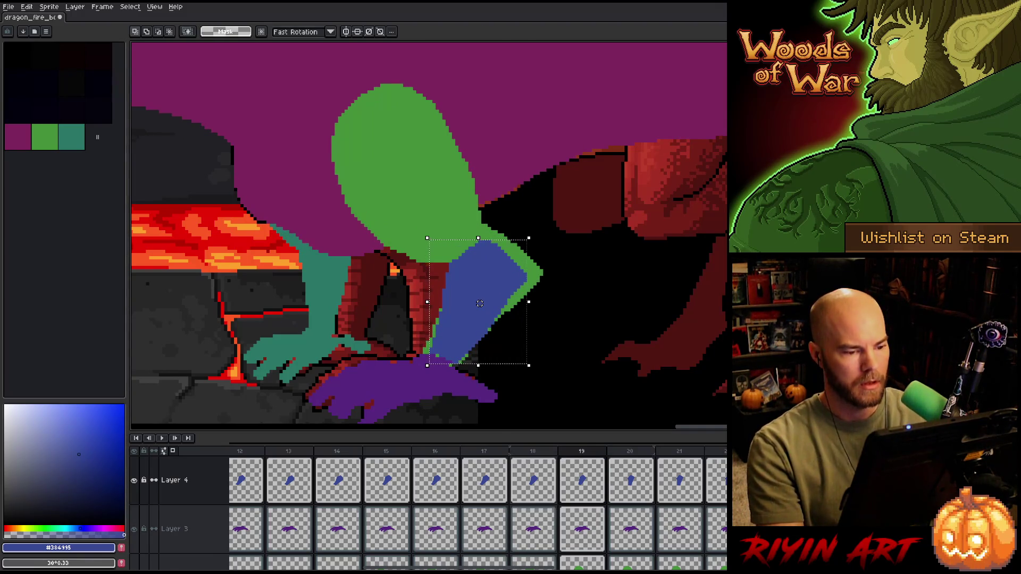
{"action": "left_click_drag", "start_coordinate": [480, 303], "coordinate": [477, 303]}
{"action": "key", "text": "Left"}
{"action": "key", "text": "comma"}
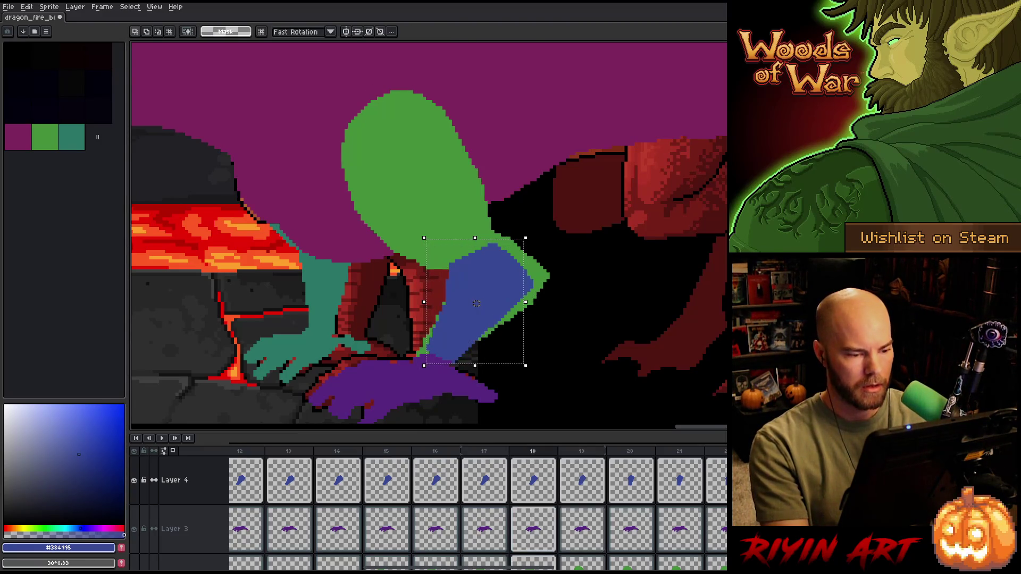
{"action": "key", "text": "period"}
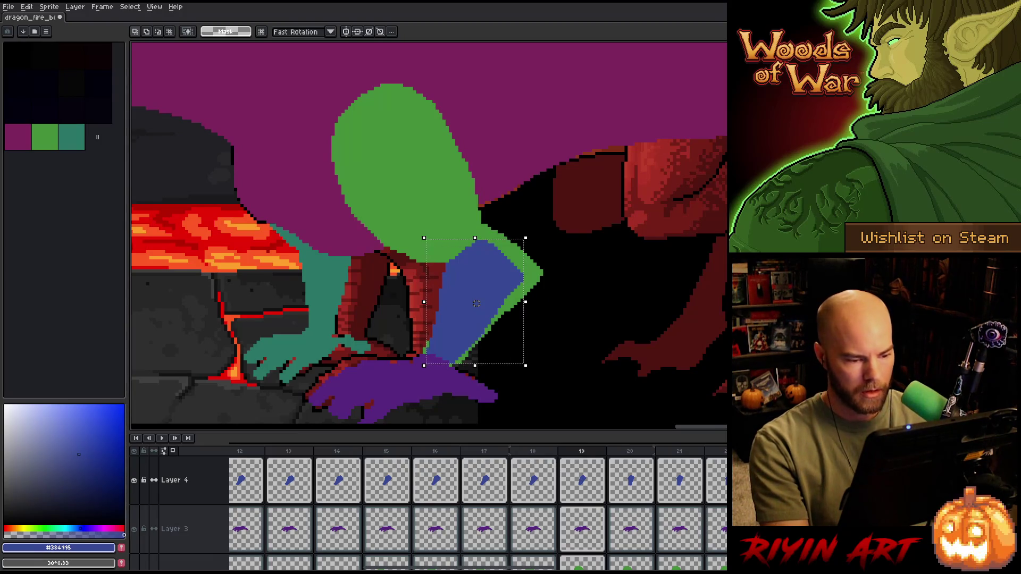
- Review the limb pose across frames 17–20, settling on frame 18
{"action": "left_click", "coordinate": [568, 486]}
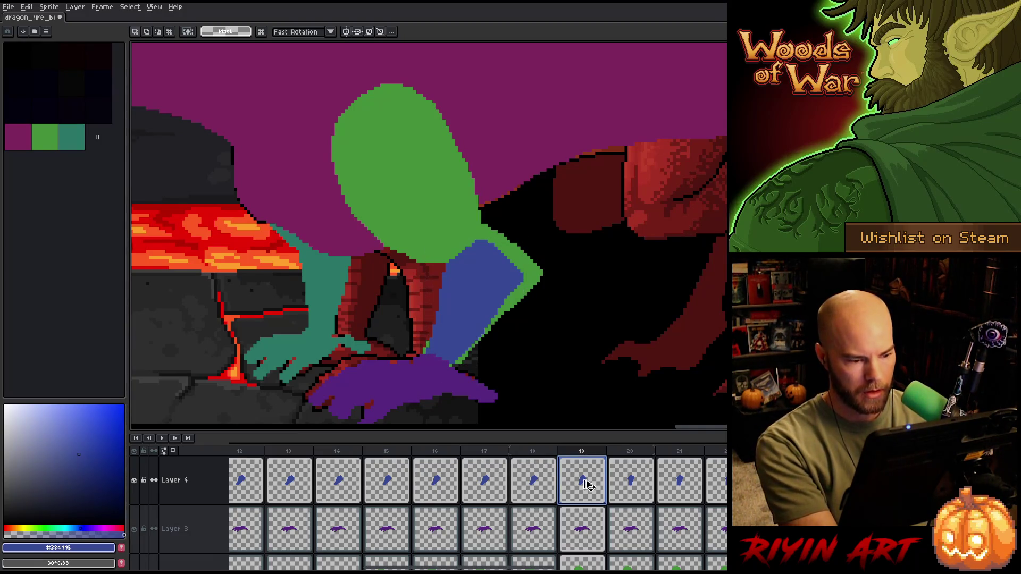
{"action": "left_click", "coordinate": [631, 487]}
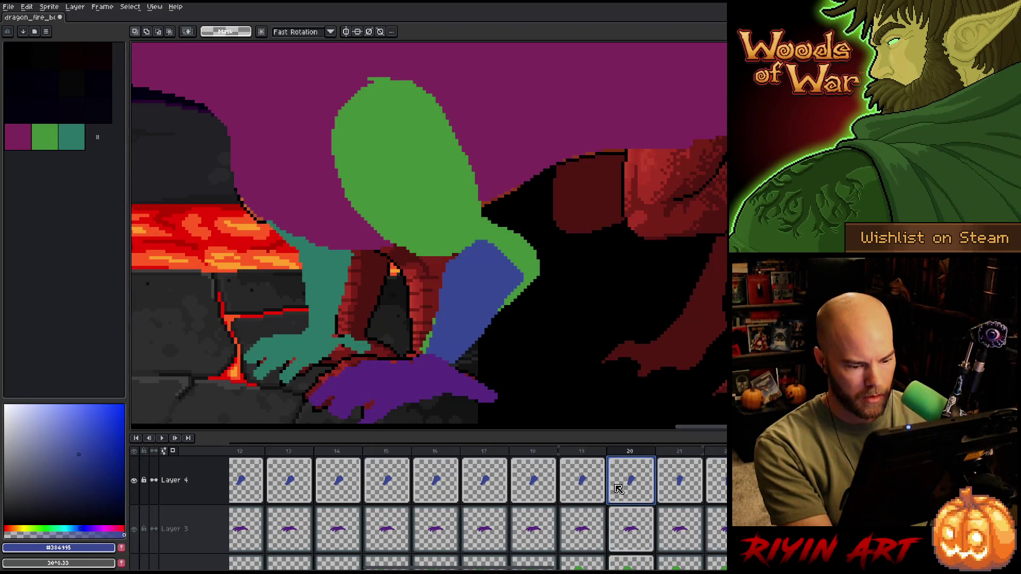
{"action": "left_click", "coordinate": [533, 481]}
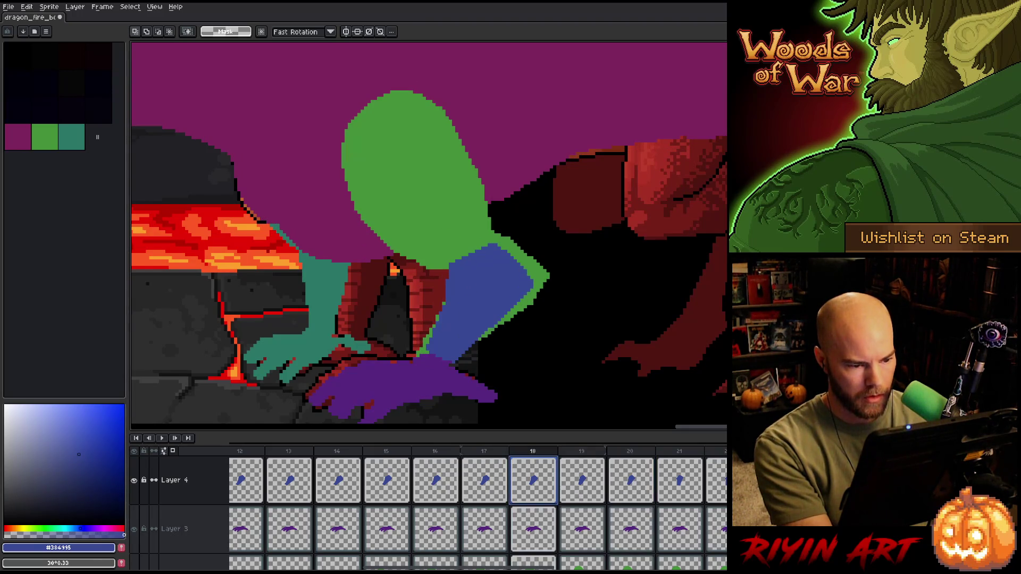
{"action": "left_click", "coordinate": [592, 483]}
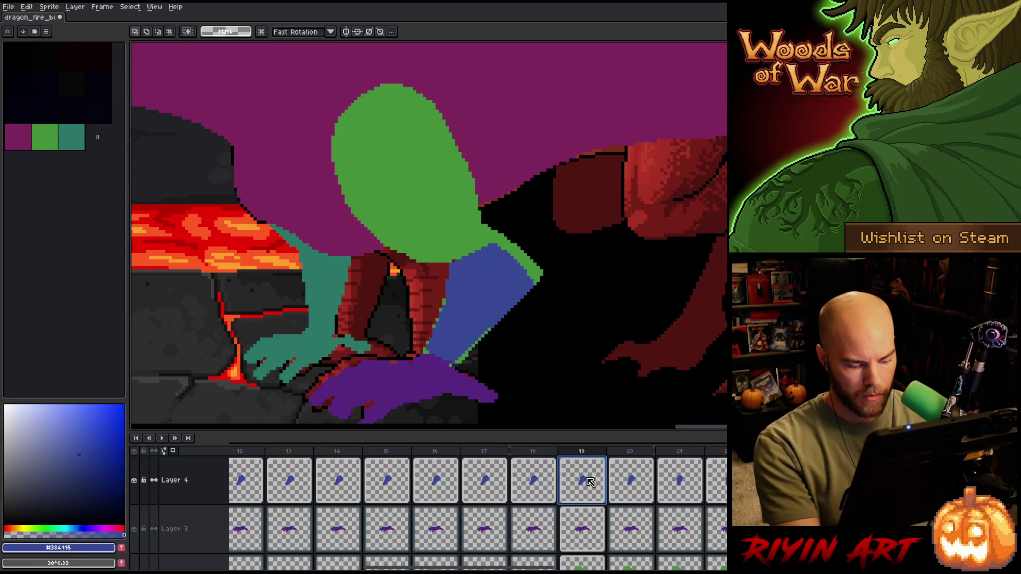
{"action": "key", "text": "Left"}
{"action": "key", "text": "Right"}
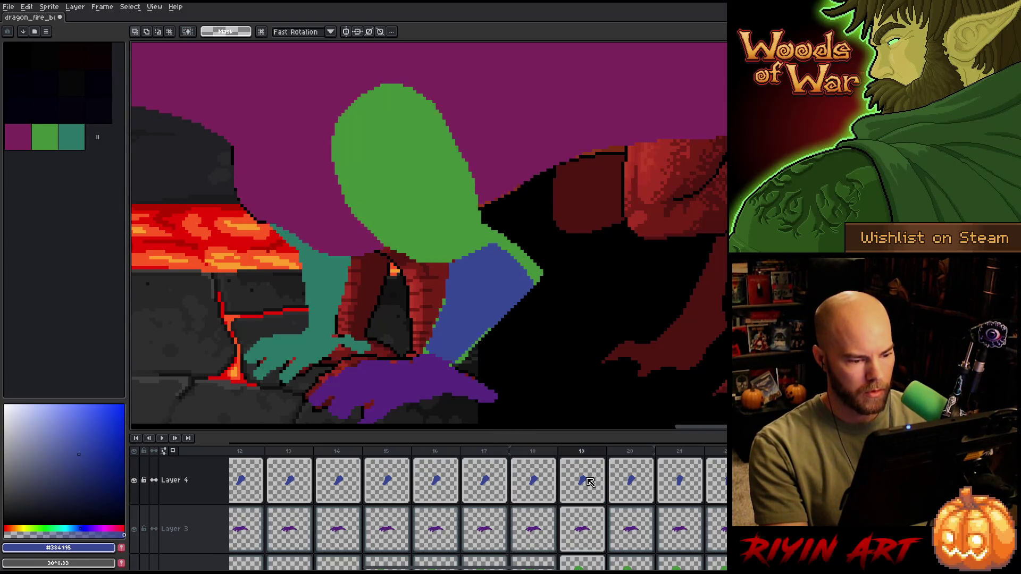
{"action": "key", "text": "Left"}
{"action": "key", "text": "Left"}
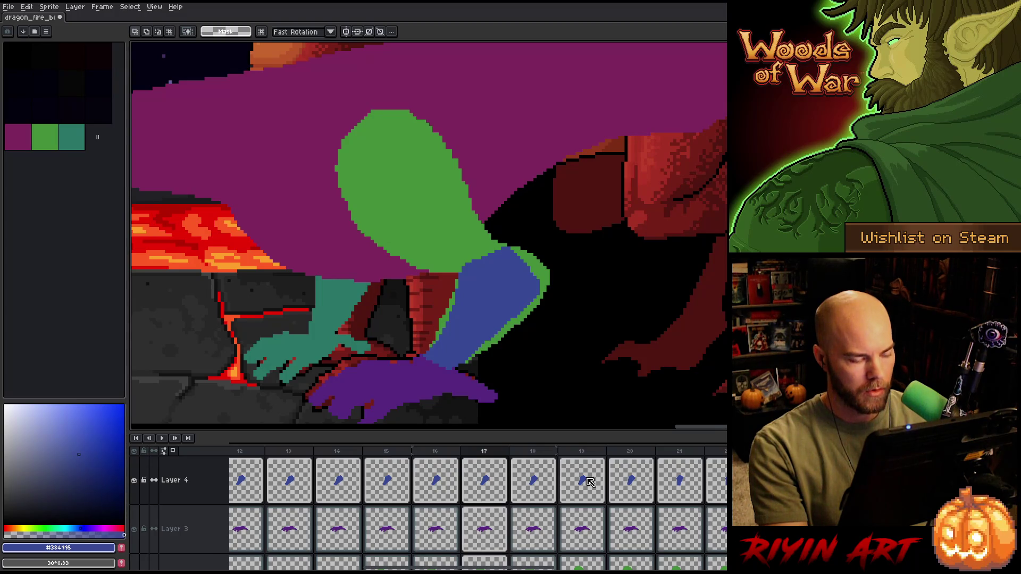
{"action": "key", "text": "Right"}
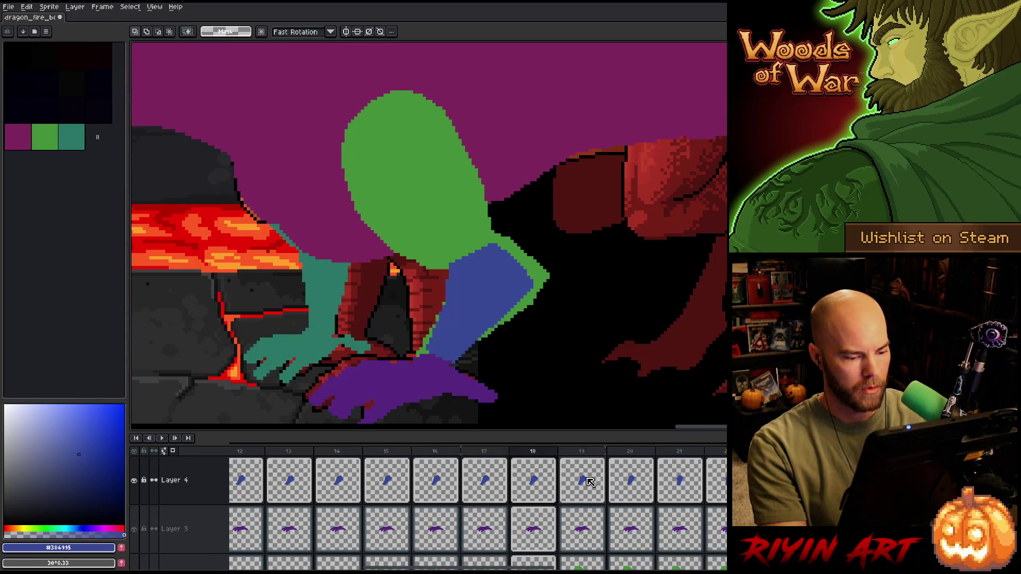
{"action": "key", "text": "Left"}
{"action": "key", "text": "Right"}
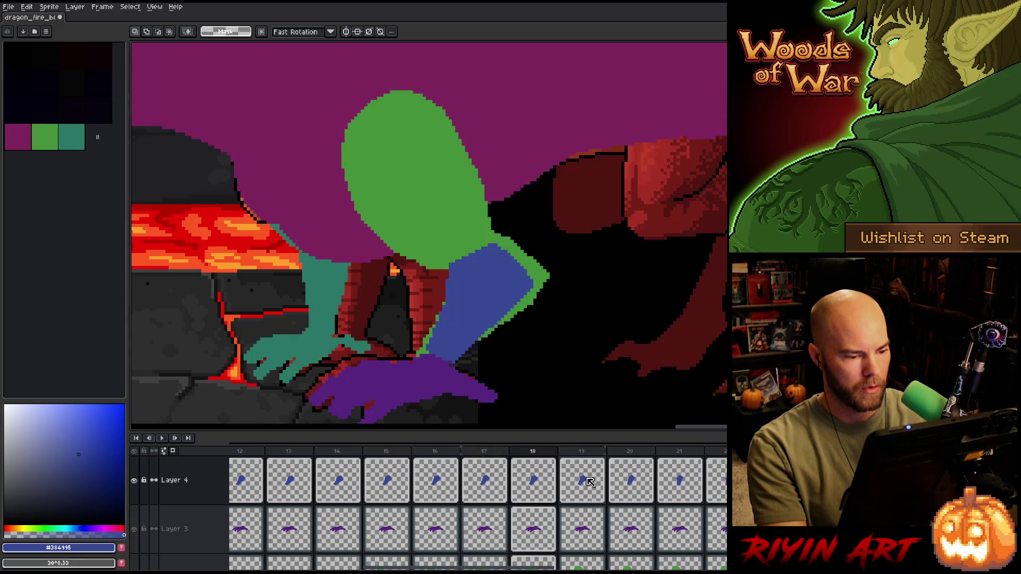
{"action": "key", "text": "Right"}
{"action": "key", "text": "Left"}
{"action": "key", "text": "Left"}
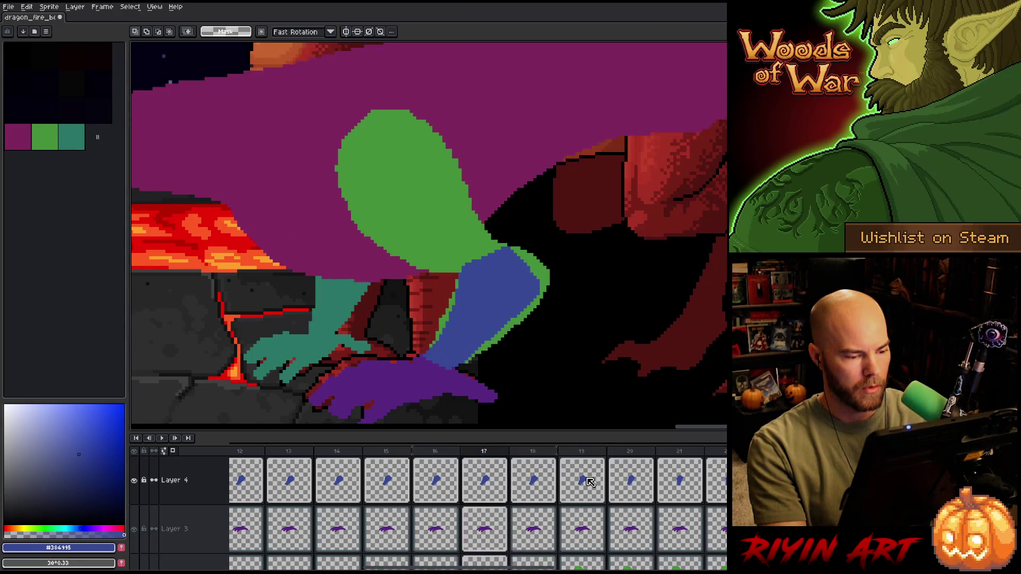
{"action": "key", "text": "Right"}
- Paste the blue limb onto frame 18, nudge it one pixel right, and advance to frame 20
{"action": "key", "text": "ctrl+v"}
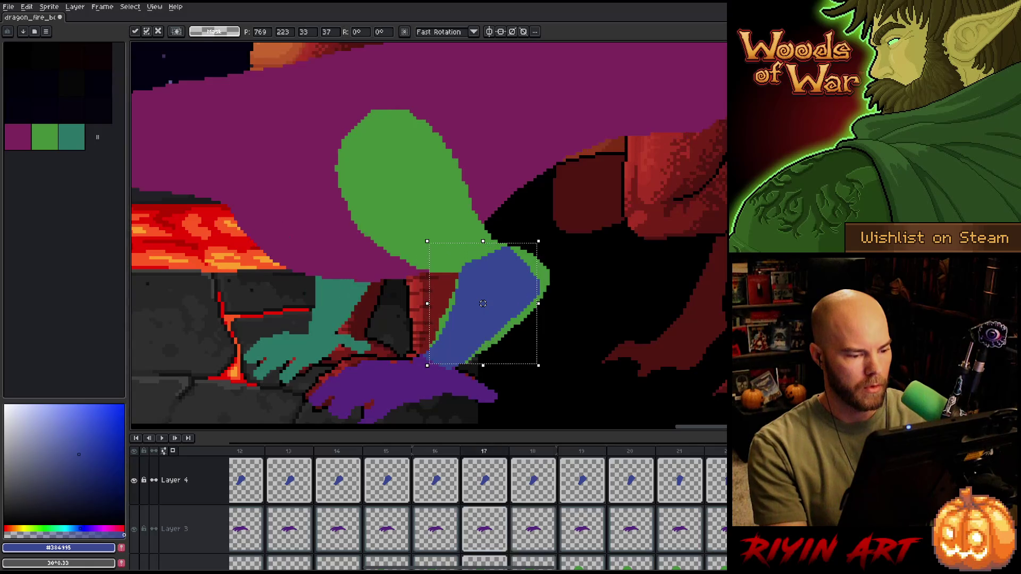
{"action": "key", "text": "Right"}
{"action": "key", "text": "period"}
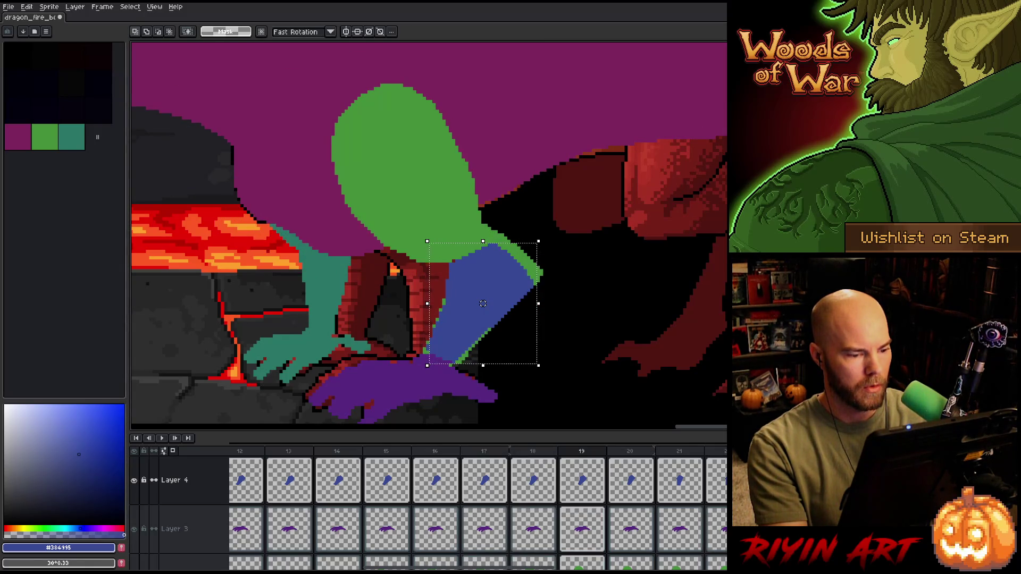
{"action": "key", "text": "period"}
{"action": "key", "text": "comma"}
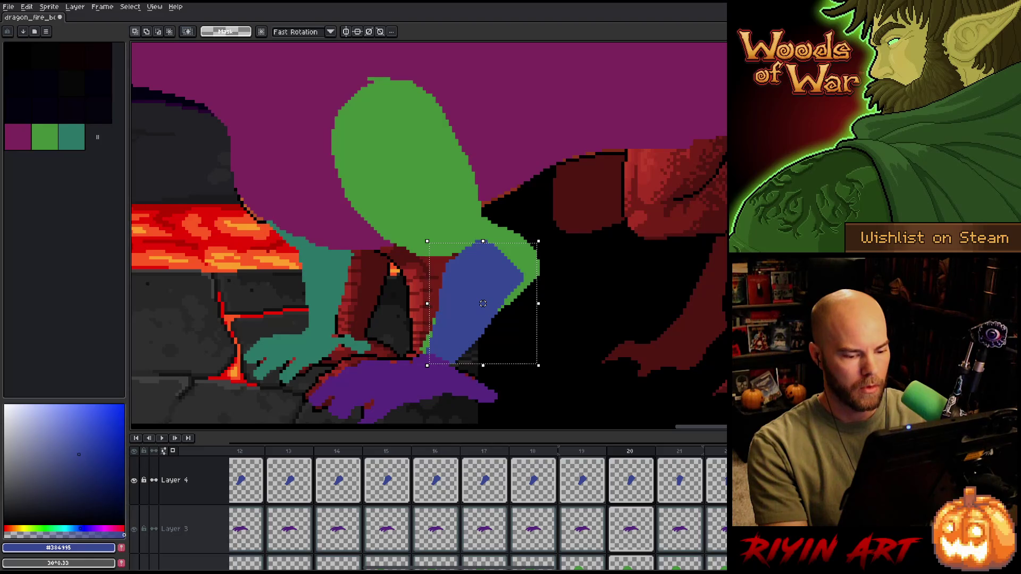
{"action": "key", "text": "period"}
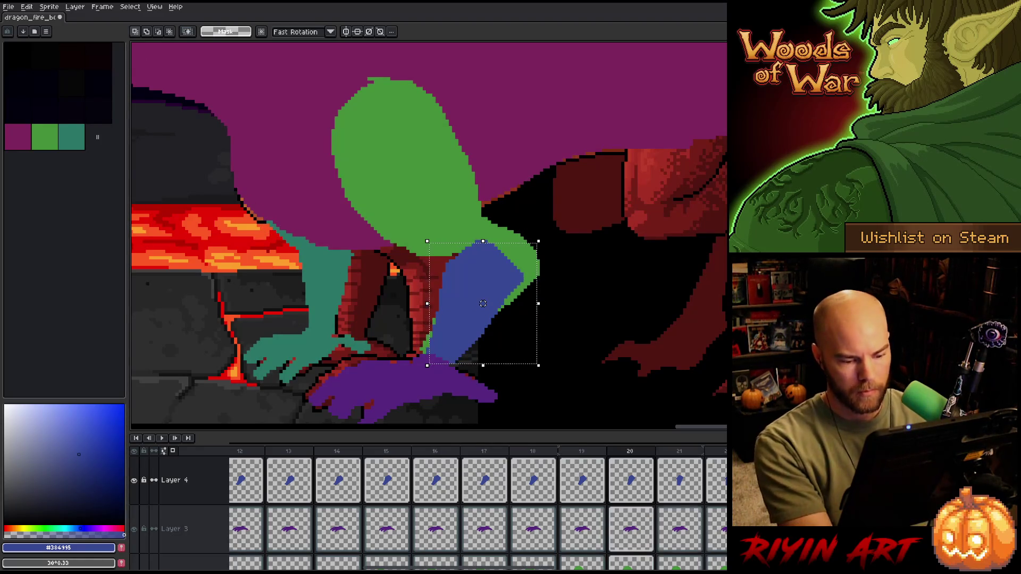
- Drop the pasted limb on frame 20 and compare its placement on frames 21 and 22
{"action": "left_click", "coordinate": [631, 480]}
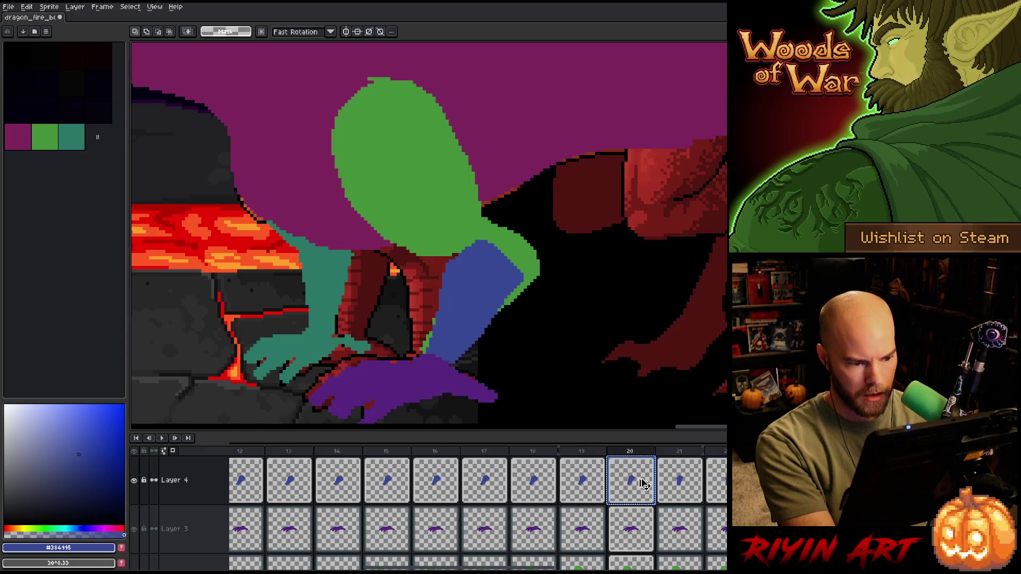
{"action": "left_click", "coordinate": [691, 488]}
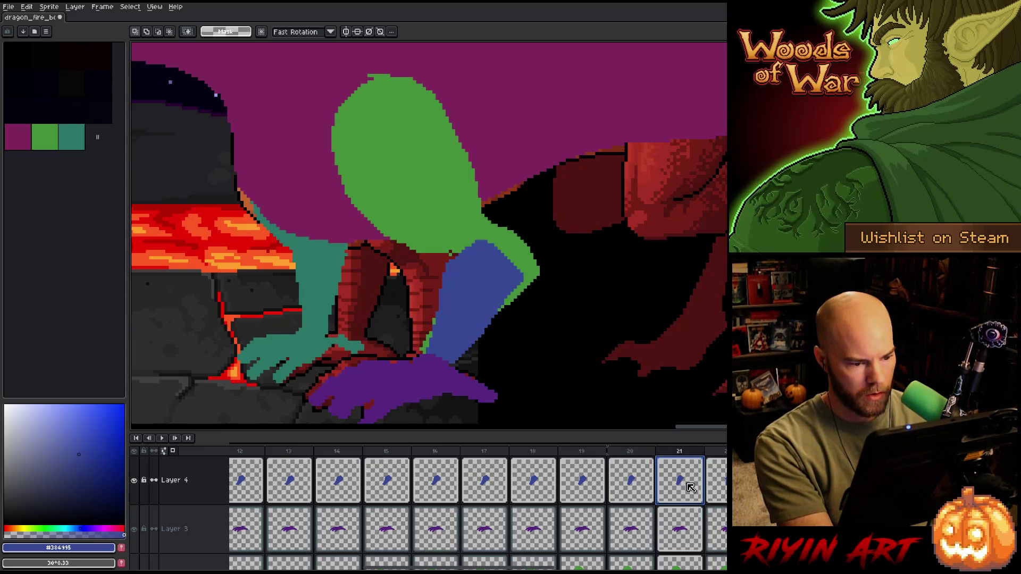
{"action": "left_click", "coordinate": [725, 482]}
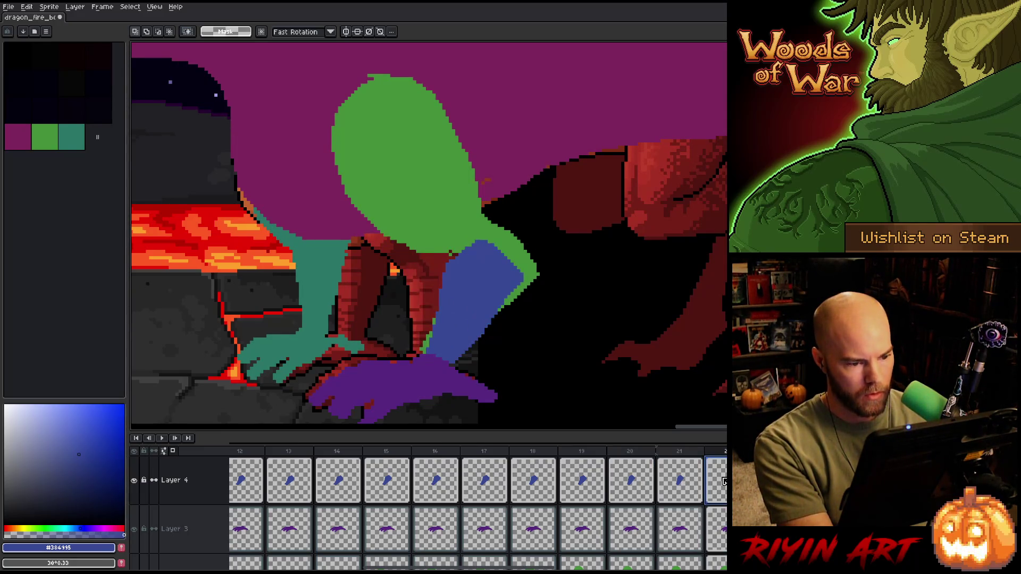
{"action": "left_click", "coordinate": [683, 488]}
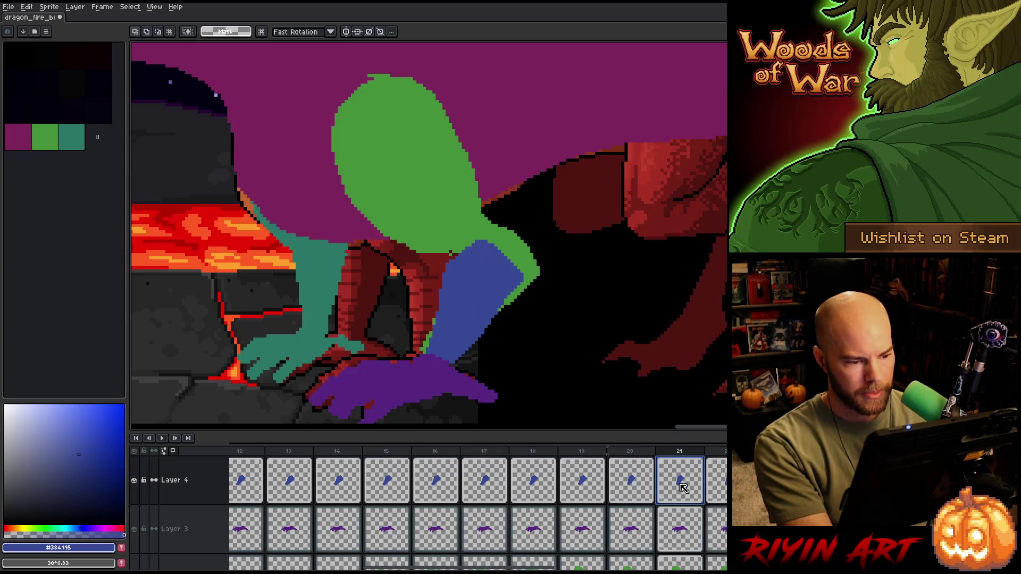
{"action": "left_click", "coordinate": [707, 488]}
{"action": "key", "text": "comma"}
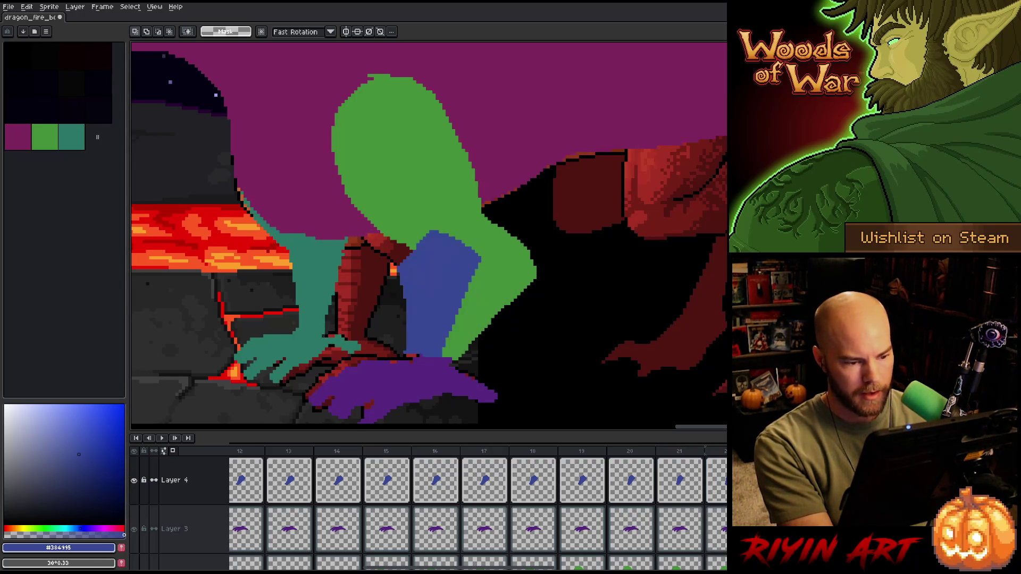
{"action": "key", "text": "period"}
{"action": "key", "text": "comma"}
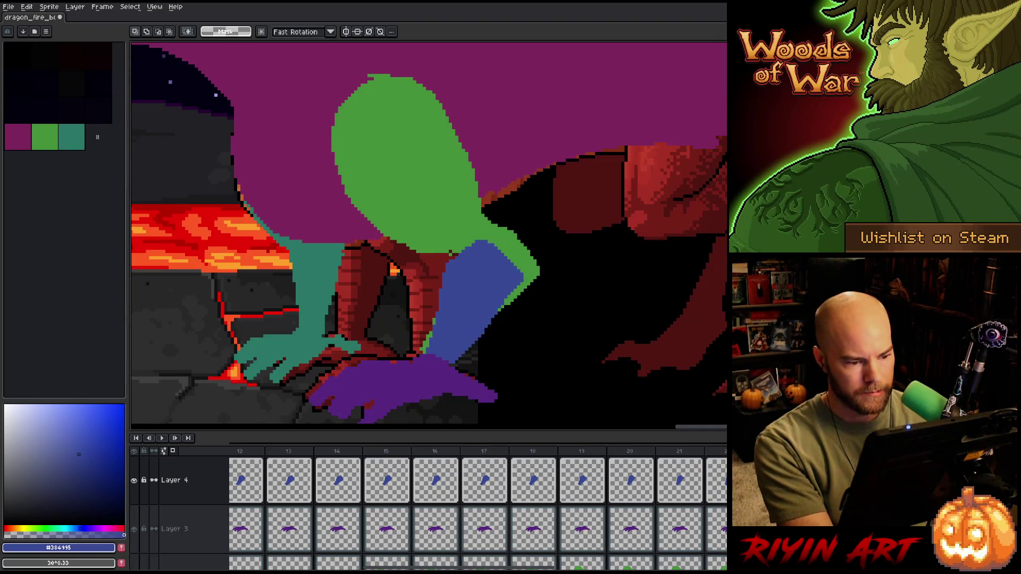
{"action": "key", "text": "period"}
{"action": "key", "text": "comma"}
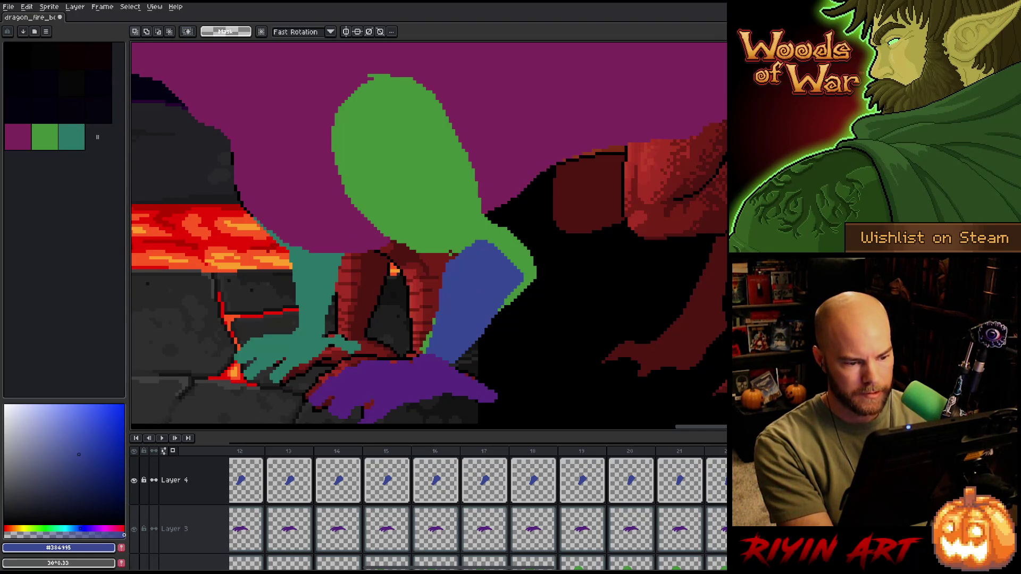
- Paste the blue limb onto frame 26, then step back to frame 21
{"action": "scroll", "coordinate": [531, 483], "scroll_direction": "right", "scroll_amount": 5}
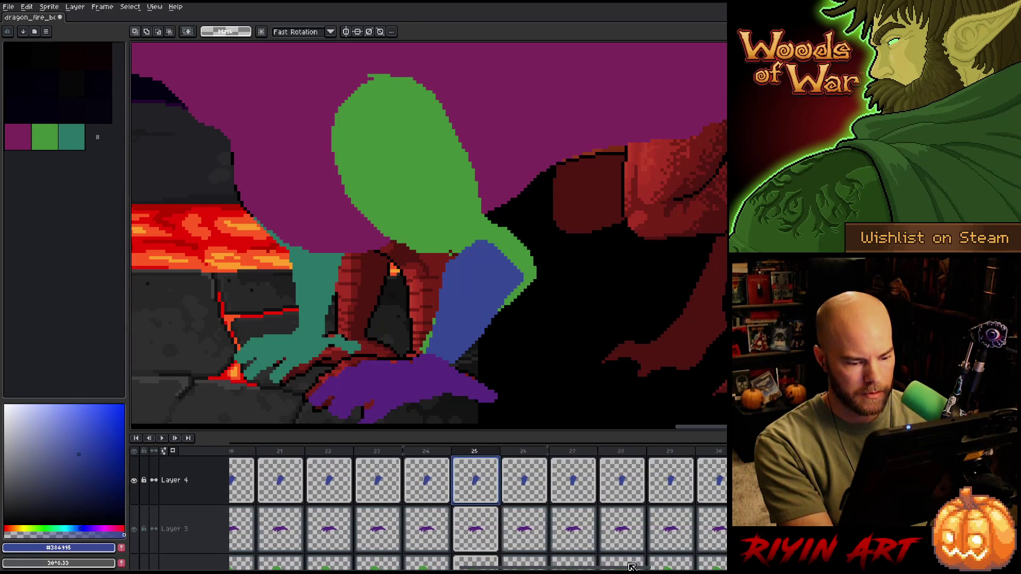
{"action": "left_click", "coordinate": [529, 481]}
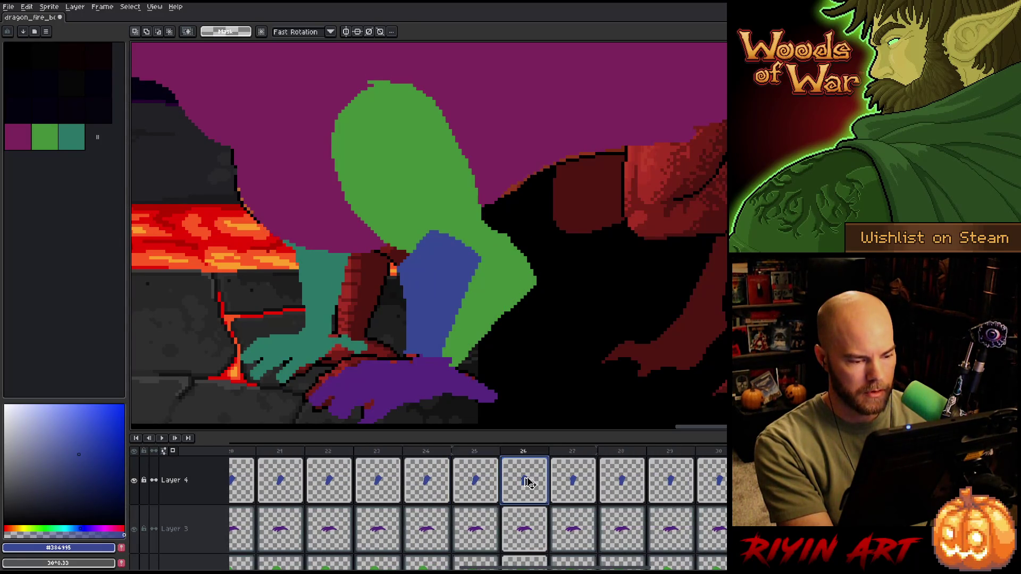
{"action": "key", "text": "ctrl+v"}
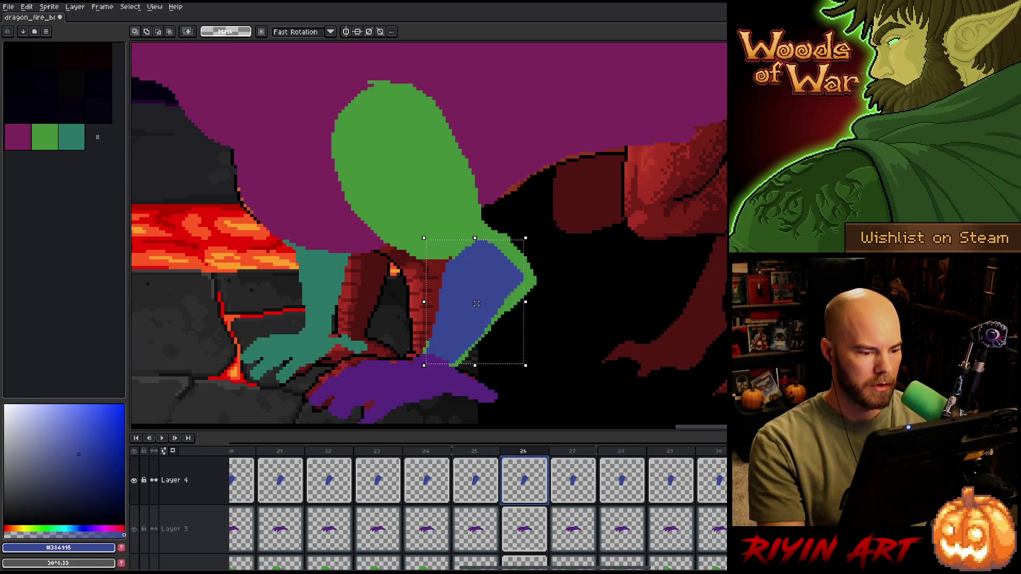
{"action": "key", "text": "Left"}
{"action": "key", "text": "Left"}
{"action": "key", "text": "Left"}
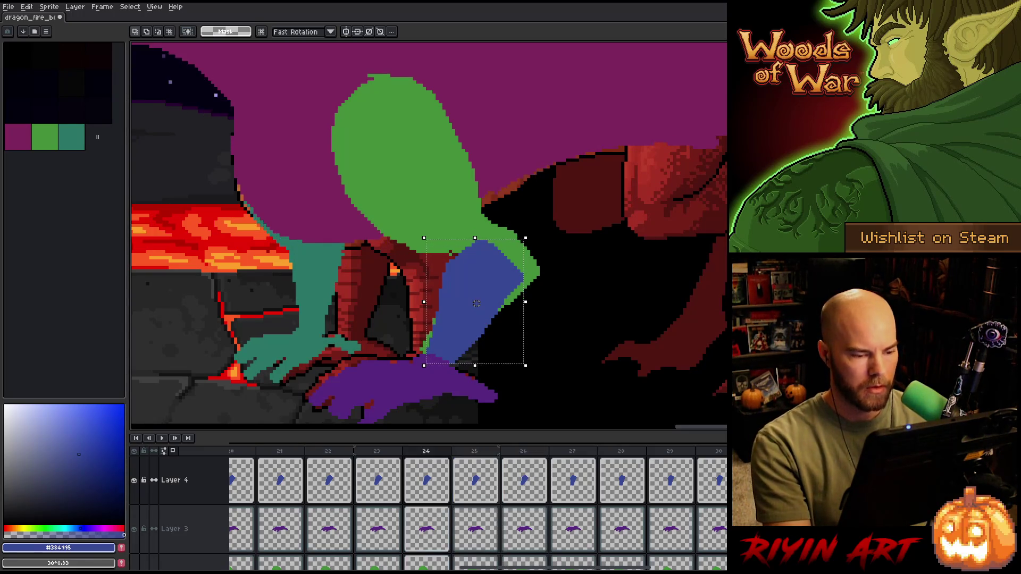
{"action": "key", "text": "Left"}
{"action": "key", "text": "Left"}
{"action": "key", "text": "Left"}
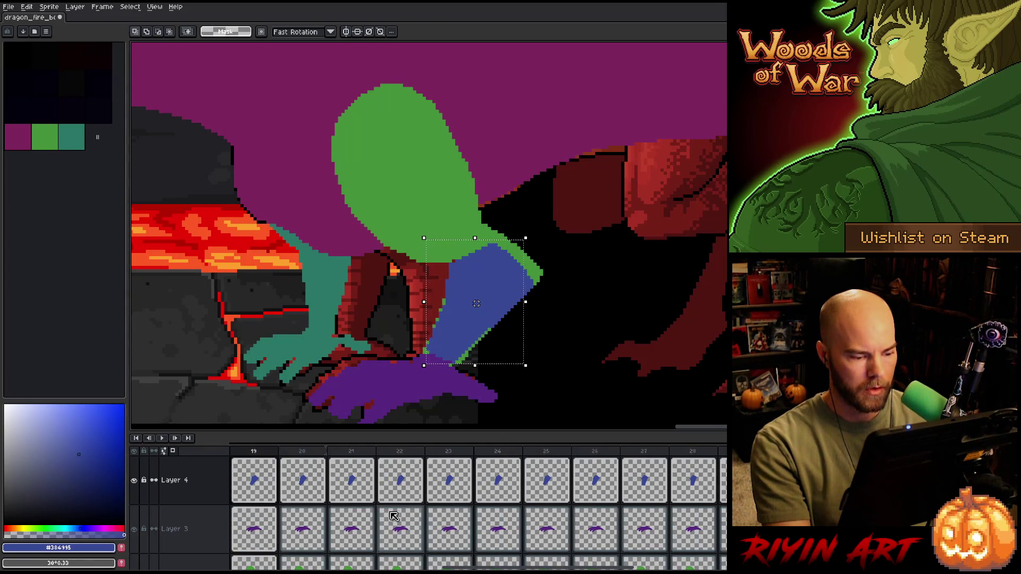
- Play the animation from frame 19, then return to frames 24–26 to compare
{"action": "left_click", "coordinate": [259, 488]}
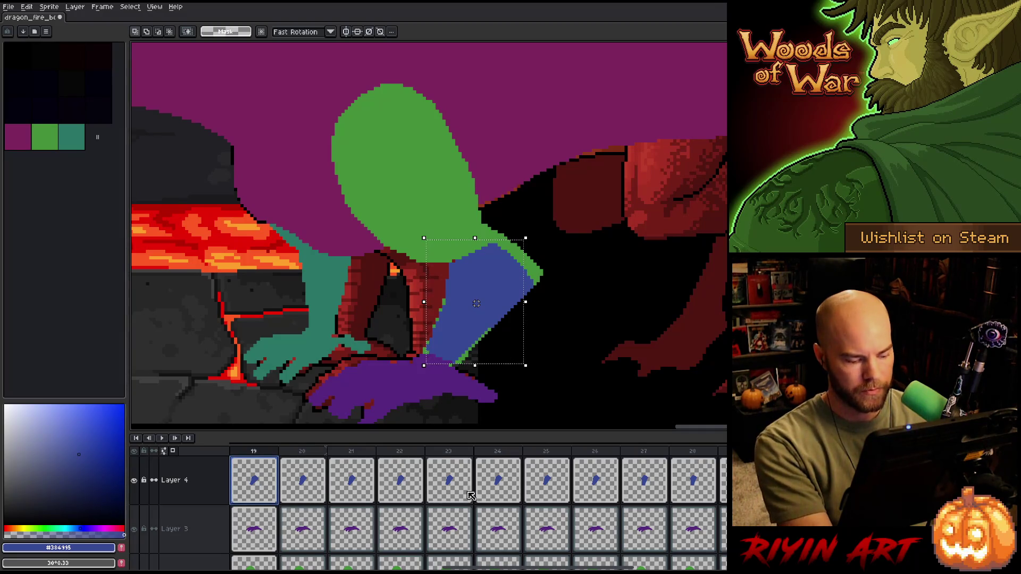
{"action": "key", "text": "Return"}
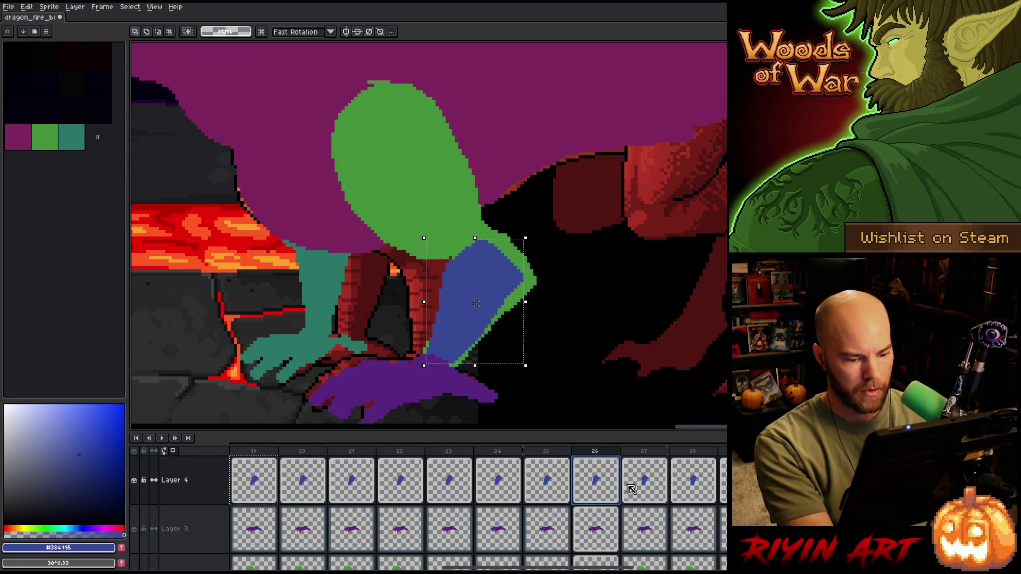
{"action": "left_click", "coordinate": [606, 490]}
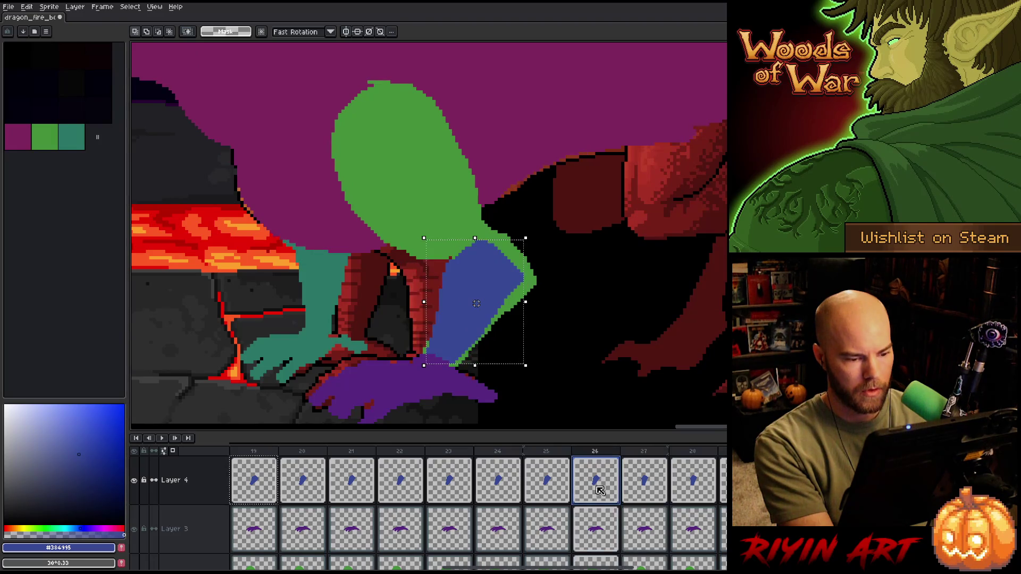
{"action": "left_click", "coordinate": [545, 485]}
{"action": "key", "text": "Left"}
{"action": "key", "text": "Right"}
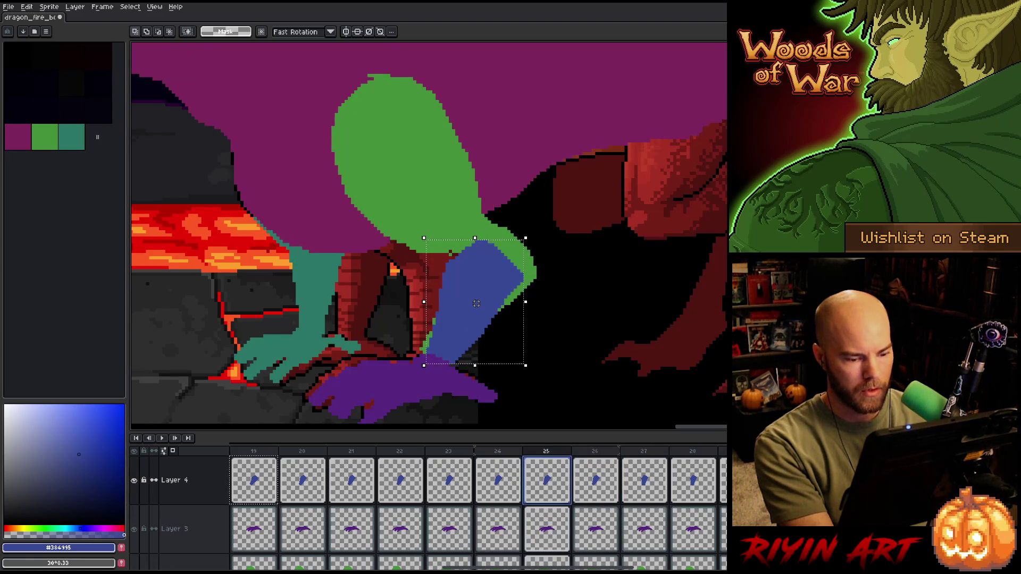
{"action": "key", "text": "Right"}
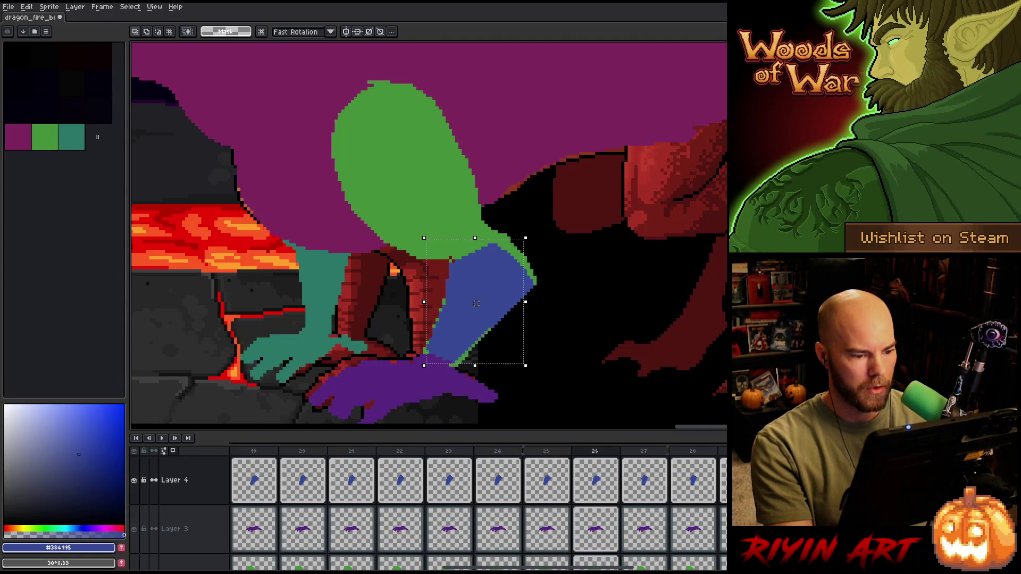
- Adjust and set down the pasted limb on frame 26, then compare it across frames 26–28
{"action": "left_click", "coordinate": [478, 304]}
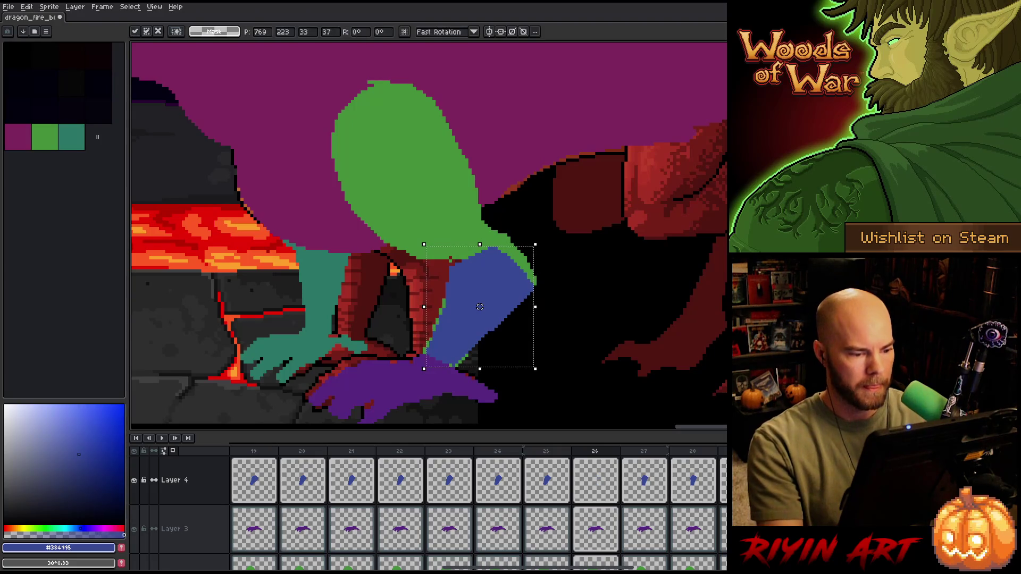
{"action": "key", "text": "Return"}
{"action": "key", "text": "Right"}
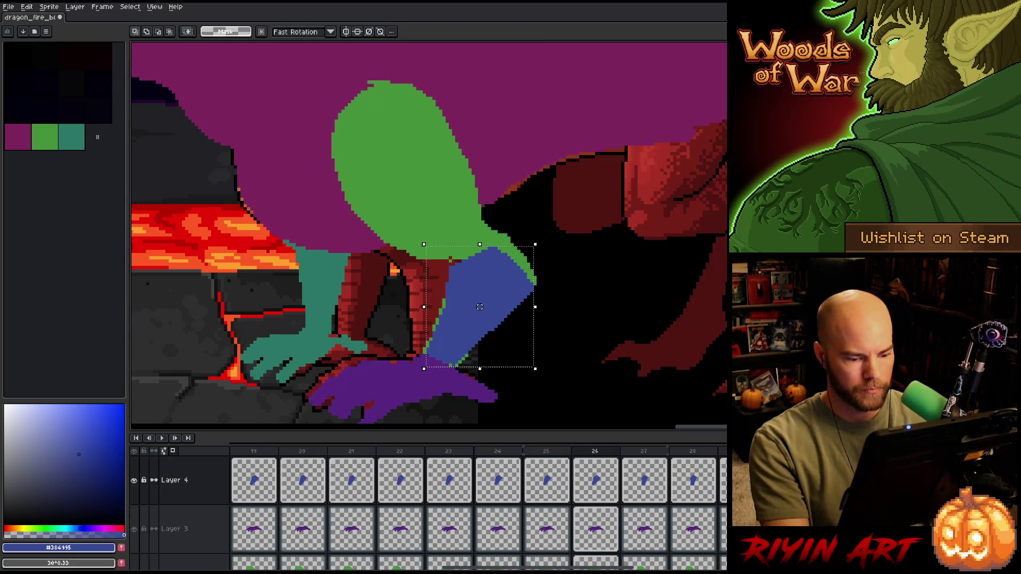
{"action": "key", "text": "Right"}
{"action": "key", "text": "Left"}
{"action": "key", "text": "Right"}
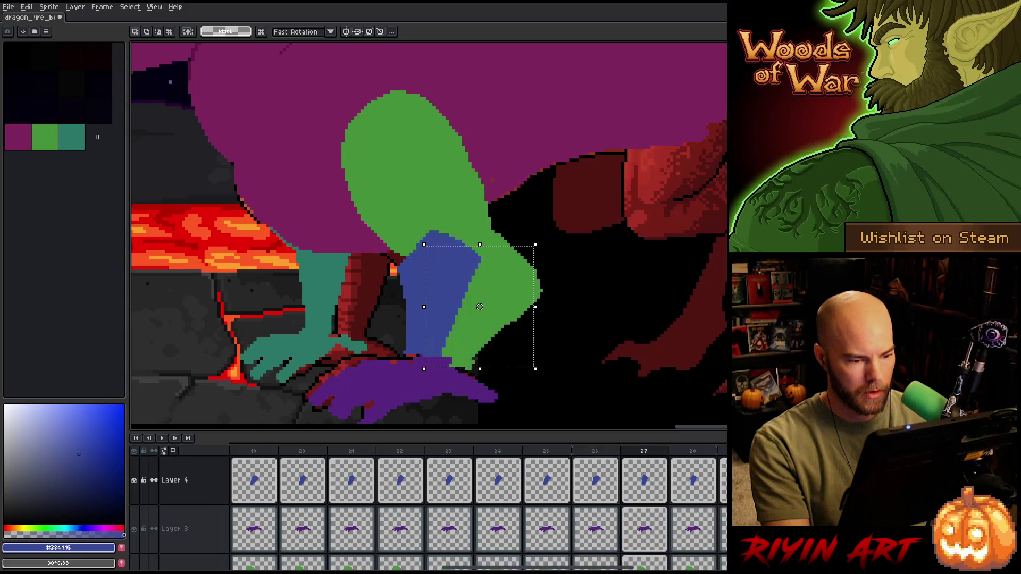
{"action": "key", "text": "Right"}
{"action": "key", "text": "Left"}
{"action": "key", "text": "Left"}
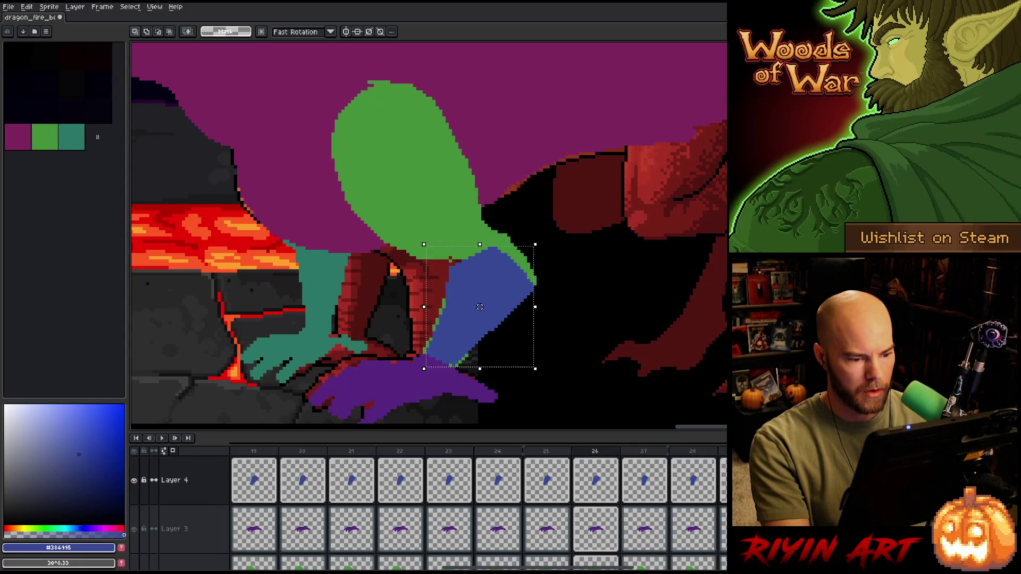
{"action": "key", "text": "Left"}
{"action": "key", "text": "Left"}
{"action": "key", "text": "Left"}
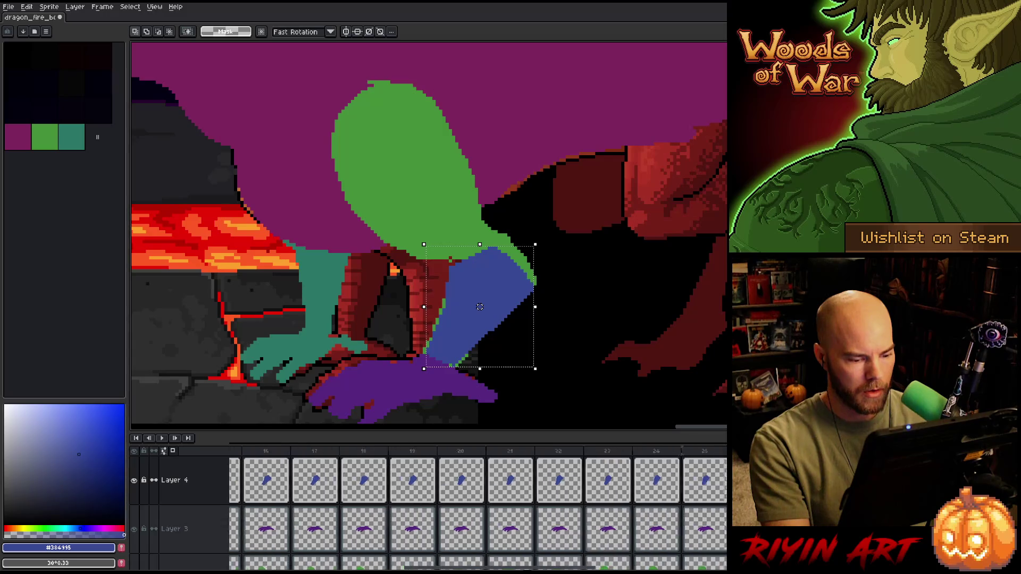
{"action": "key", "text": "Left"}
{"action": "key", "text": "Left"}
{"action": "key", "text": "Left"}
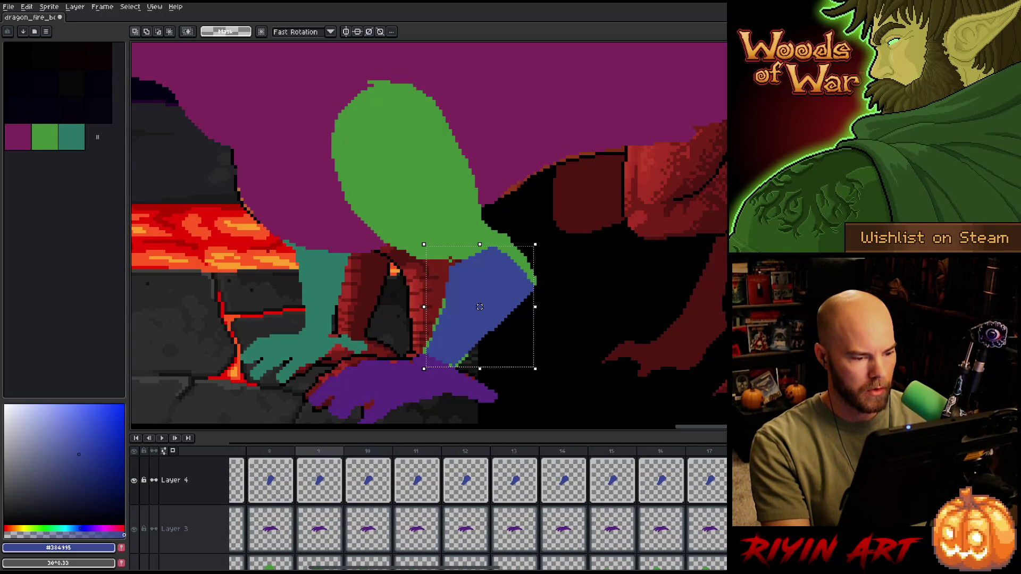
{"action": "key", "text": "Right"}
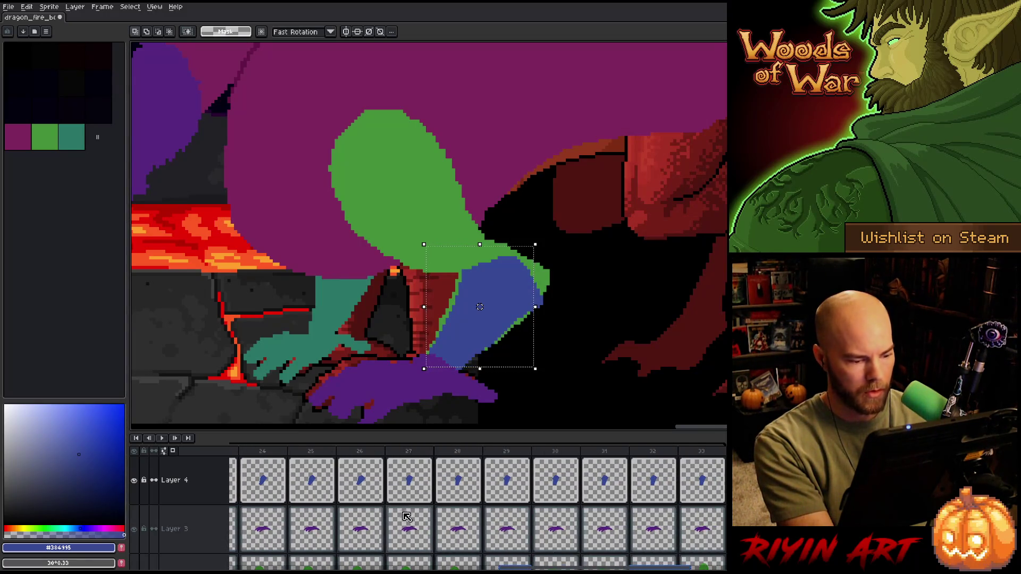
{"action": "key", "text": "Left"}
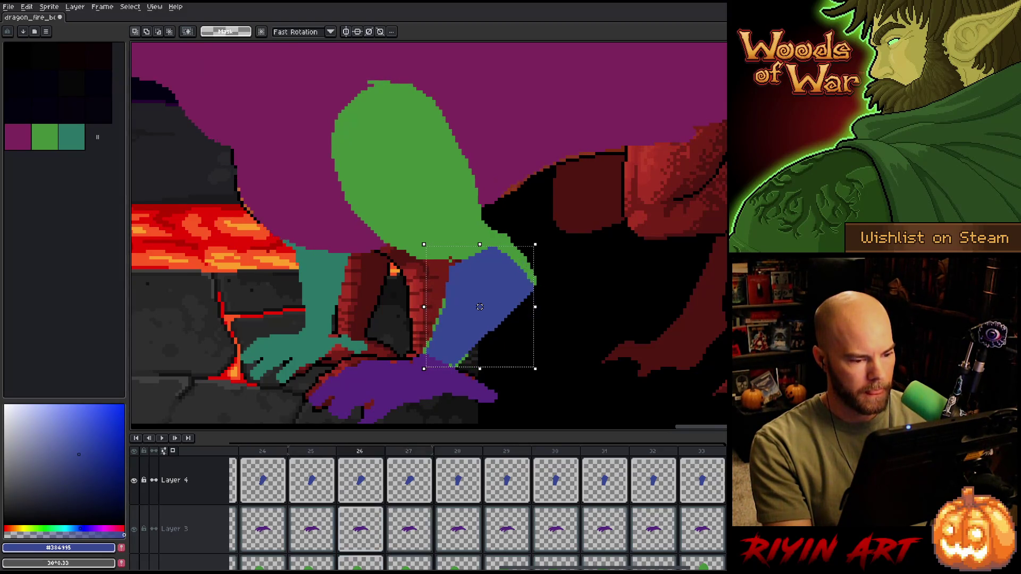
- Select the blue arm on frame 28 for repositioning, checking frame 27
{"action": "left_click", "coordinate": [420, 487]}
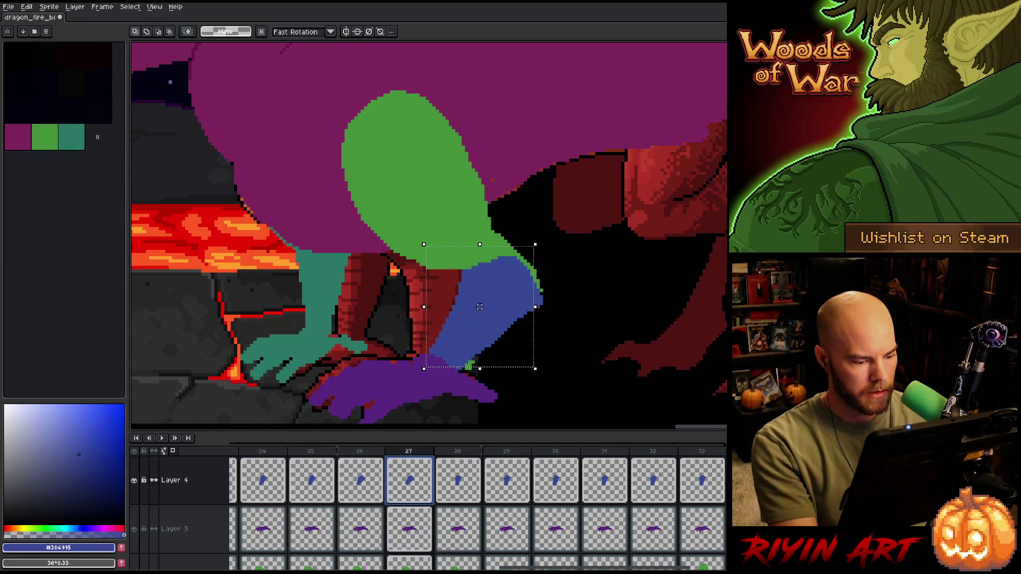
{"action": "left_click", "coordinate": [456, 487]}
{"action": "key", "text": "ctrl+shift+d"}
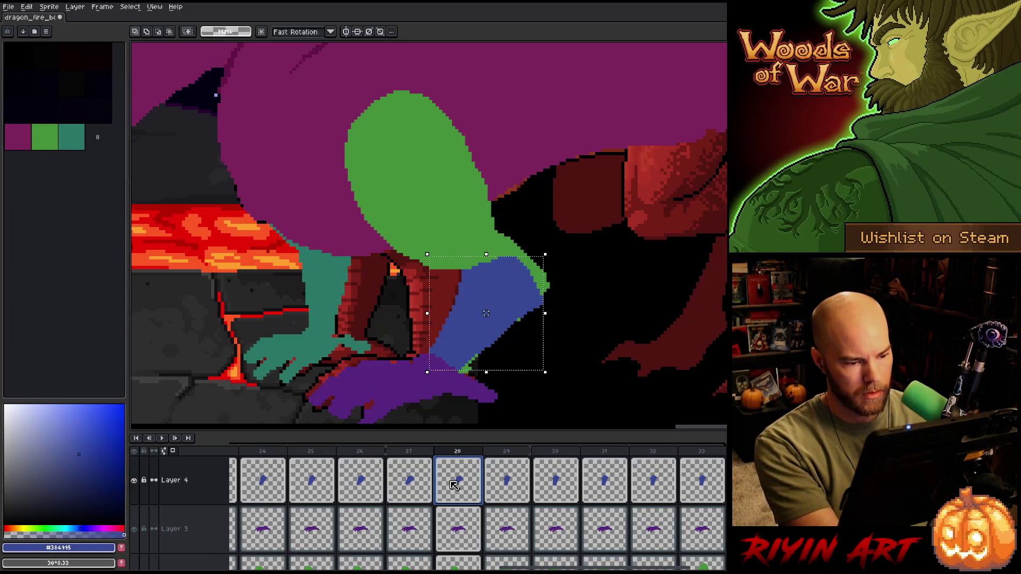
{"action": "key", "text": "comma"}
{"action": "key", "text": "period"}
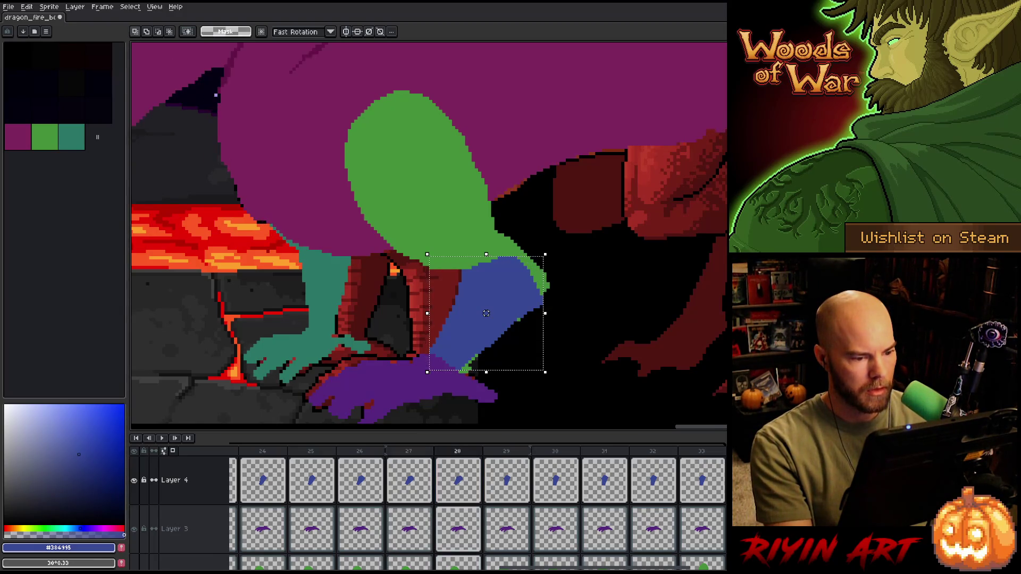
- Nudge the blue limb right then back left, flipping frames 27–30 to check alignment
{"action": "left_click_drag", "start_coordinate": [486, 313], "coordinate": [489, 313]}
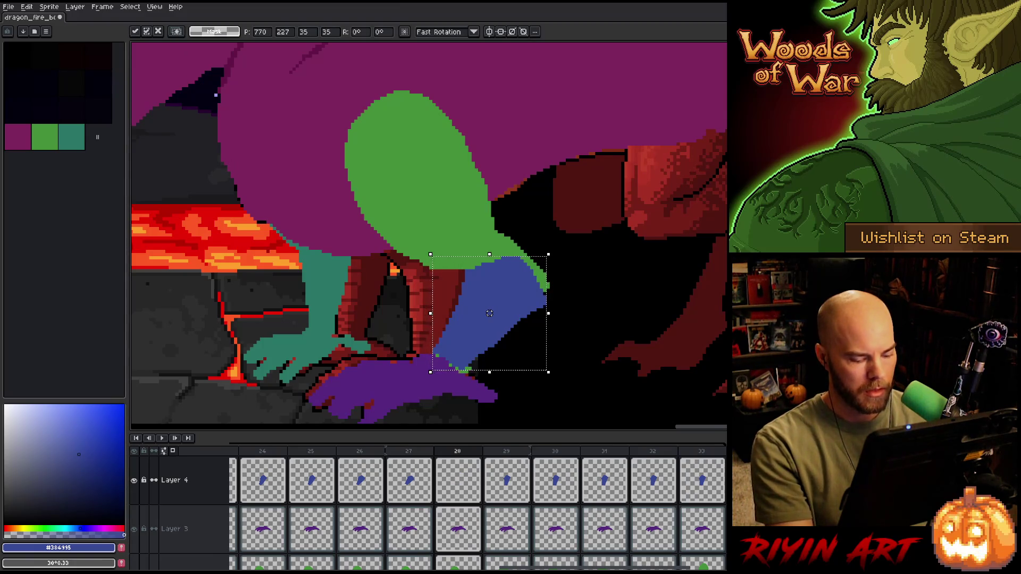
{"action": "key", "text": "comma"}
{"action": "key", "text": "period"}
{"action": "key", "text": "comma"}
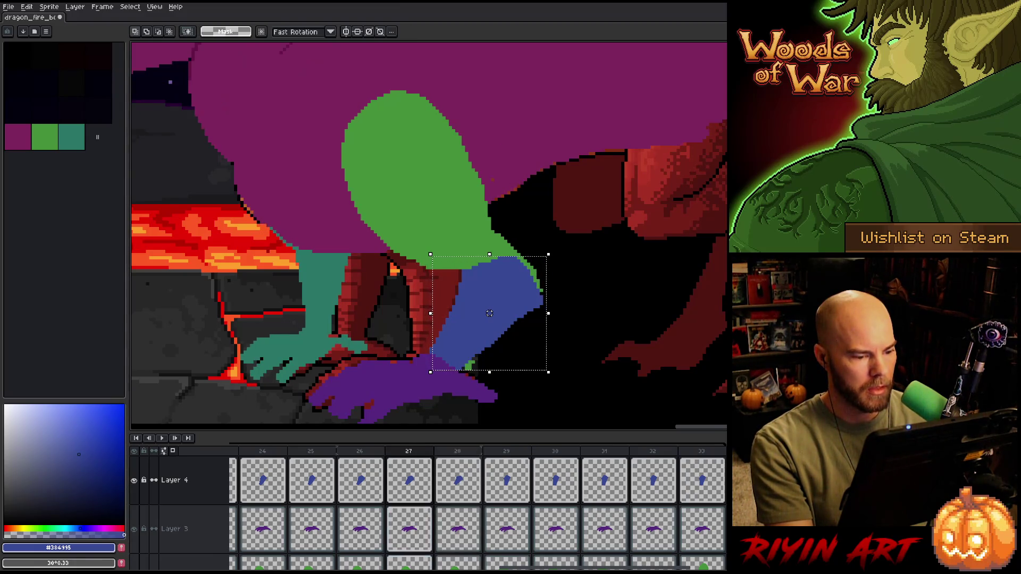
{"action": "key", "text": "period"}
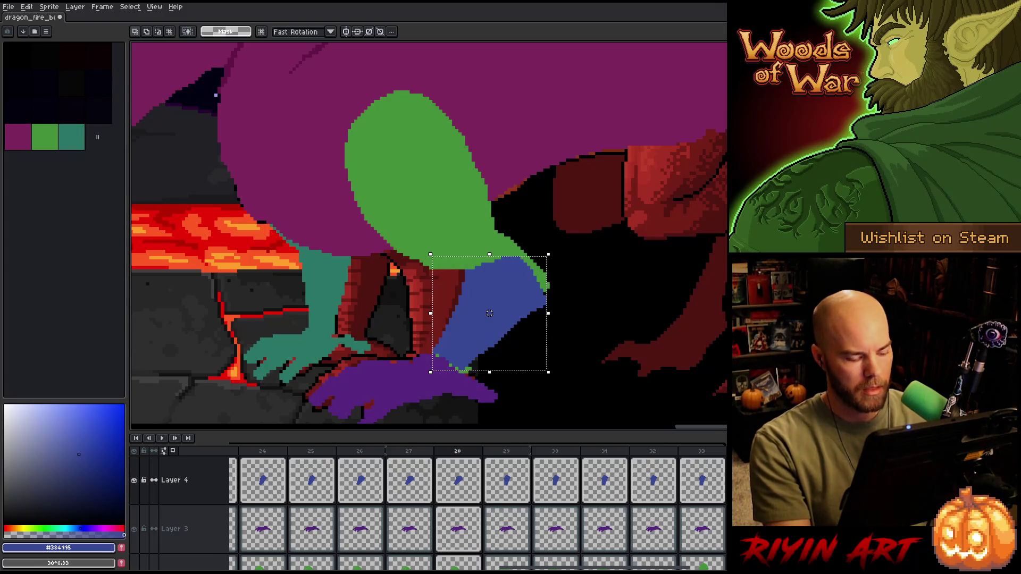
{"action": "left_click_drag", "start_coordinate": [489, 313], "coordinate": [486, 313]}
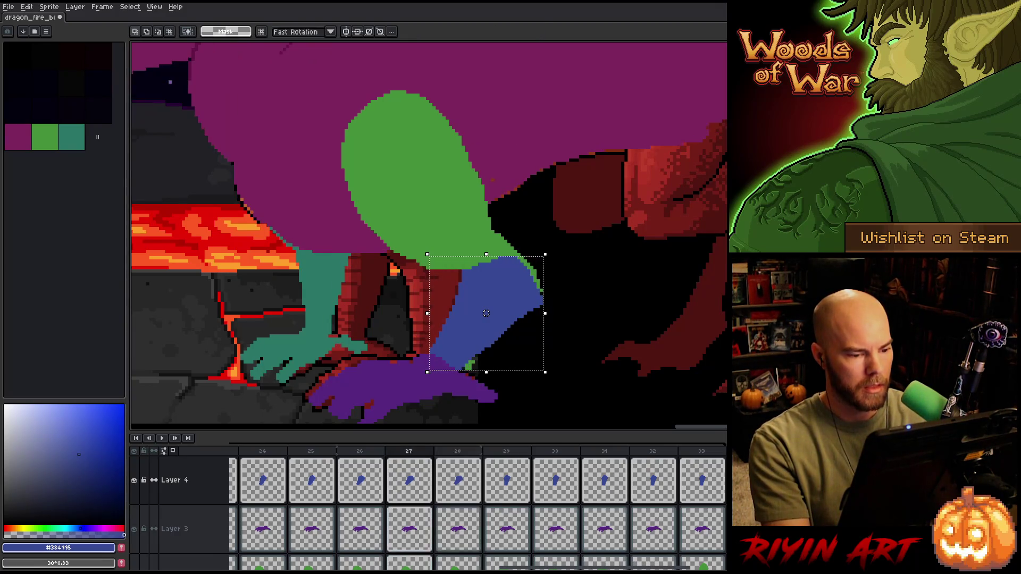
{"action": "key", "text": "comma"}
{"action": "key", "text": "comma"}
{"action": "key", "text": "period"}
{"action": "key", "text": "period"}
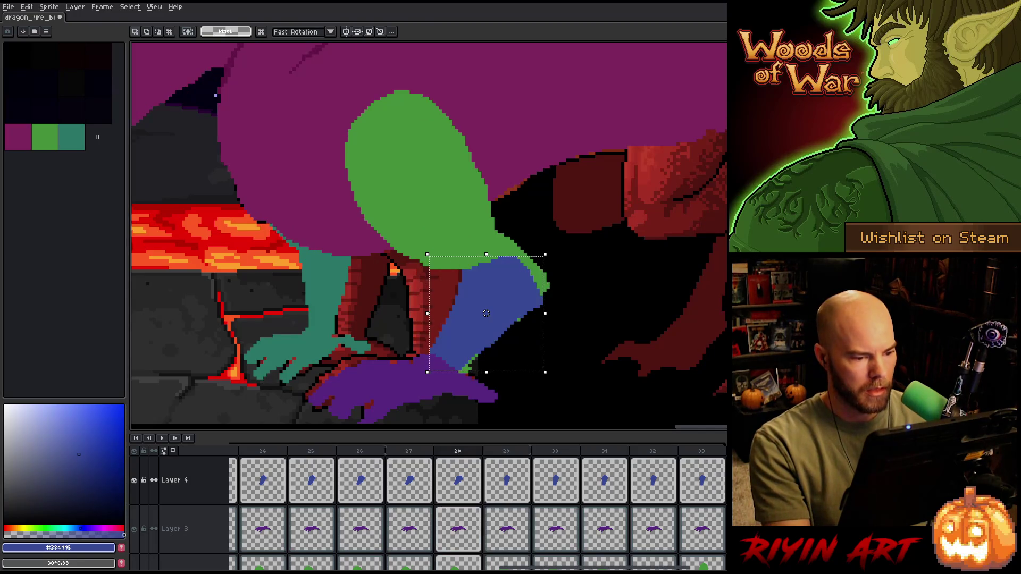
{"action": "key", "text": "period"}
{"action": "key", "text": "period"}
{"action": "key", "text": "comma"}
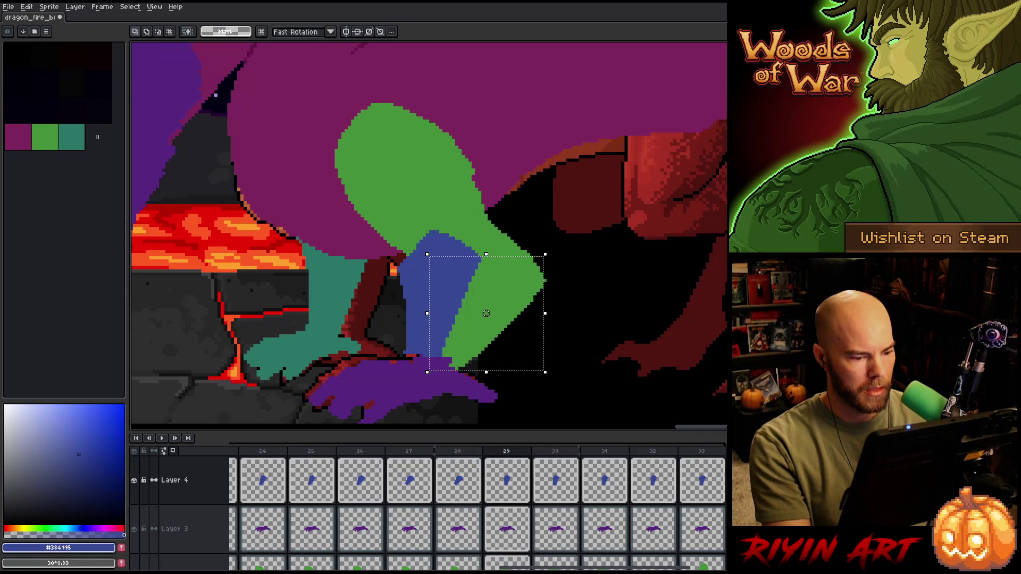
{"action": "key", "text": "comma"}
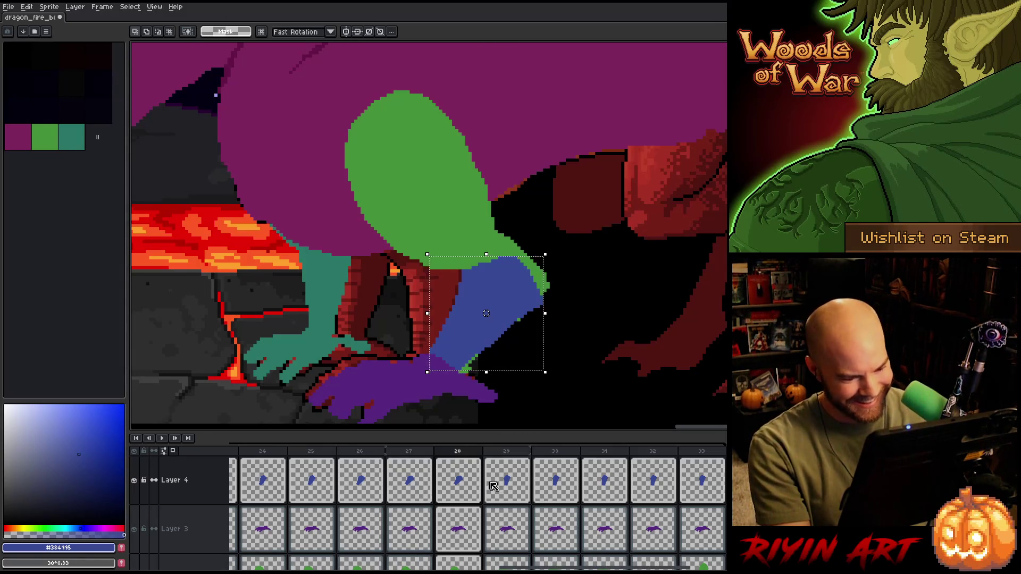
- Flip back and forth between frames 27 and 29 to review the limb's motion
{"action": "key", "text": "Left"}
{"action": "key", "text": "Right"}
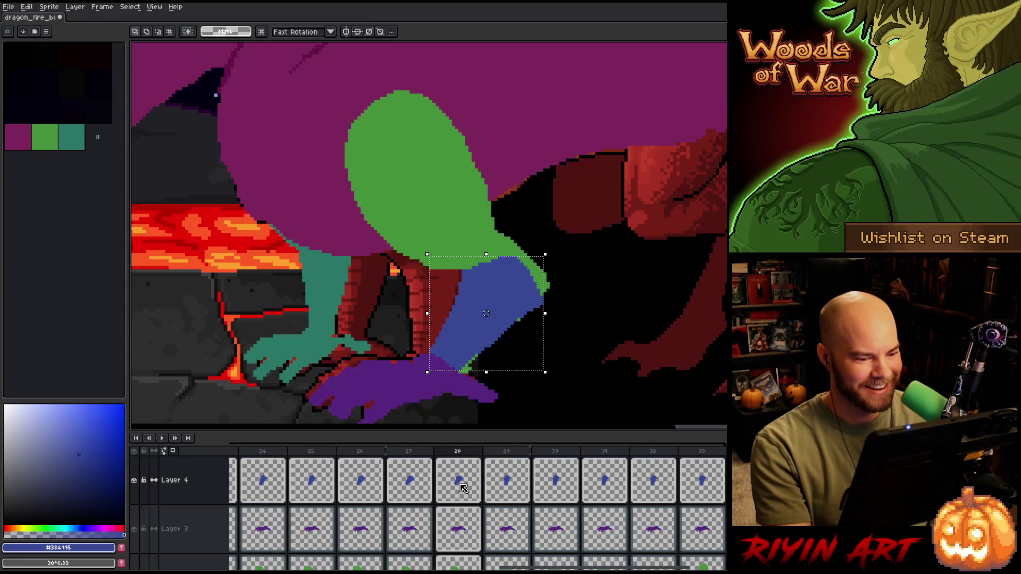
{"action": "key", "text": "Left"}
{"action": "key", "text": "Right"}
{"action": "key", "text": "Right"}
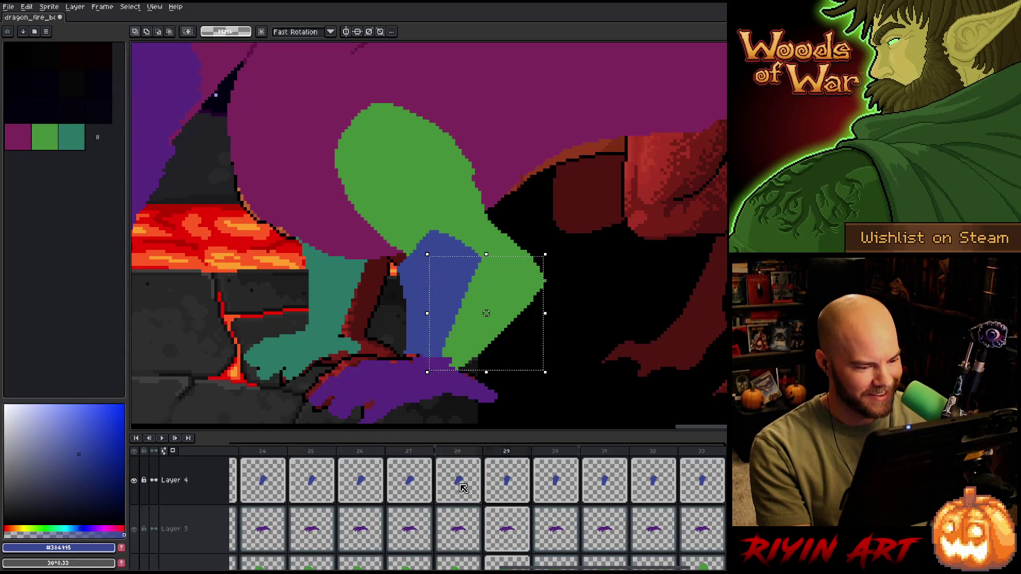
{"action": "key", "text": "Left"}
{"action": "key", "text": "Left"}
{"action": "key", "text": "Right"}
{"action": "key", "text": "Left"}
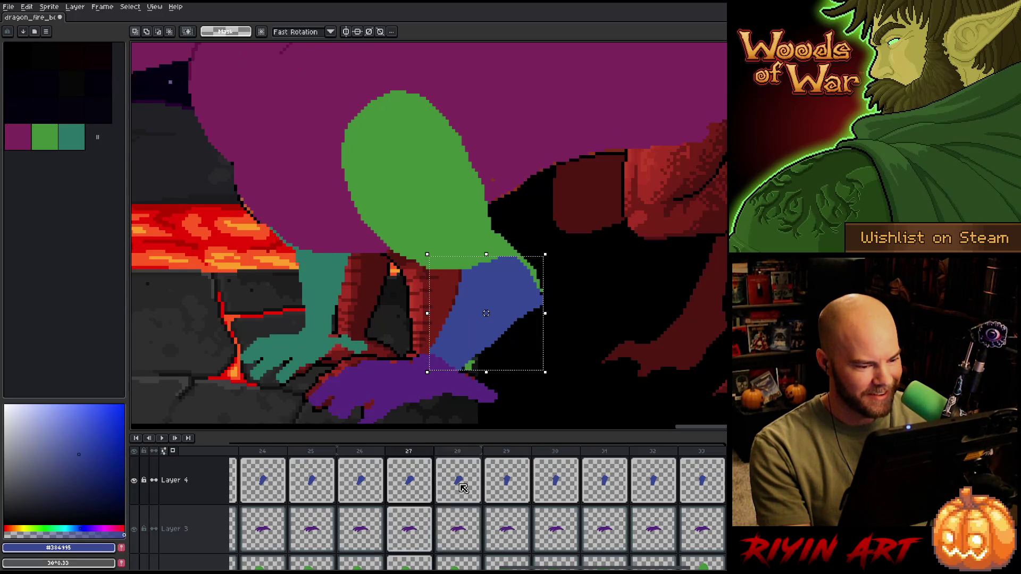
{"action": "key", "text": "Right"}
{"action": "key", "text": "Left"}
{"action": "key", "text": "Left"}
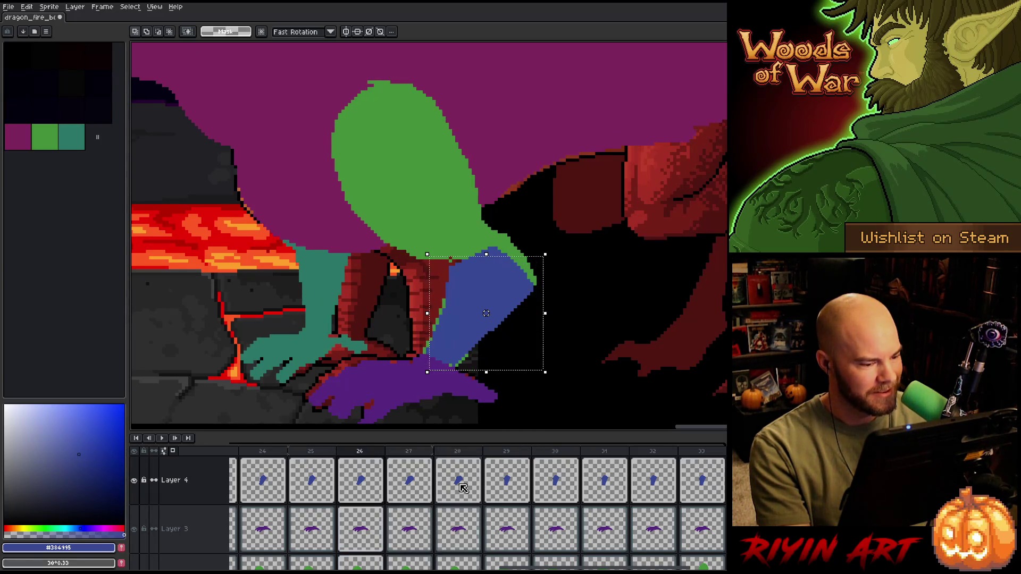
{"action": "key", "text": "Right"}
- Toggle between frames 27 and 28 to check the blue limb's alignment
{"action": "key", "text": "Right"}
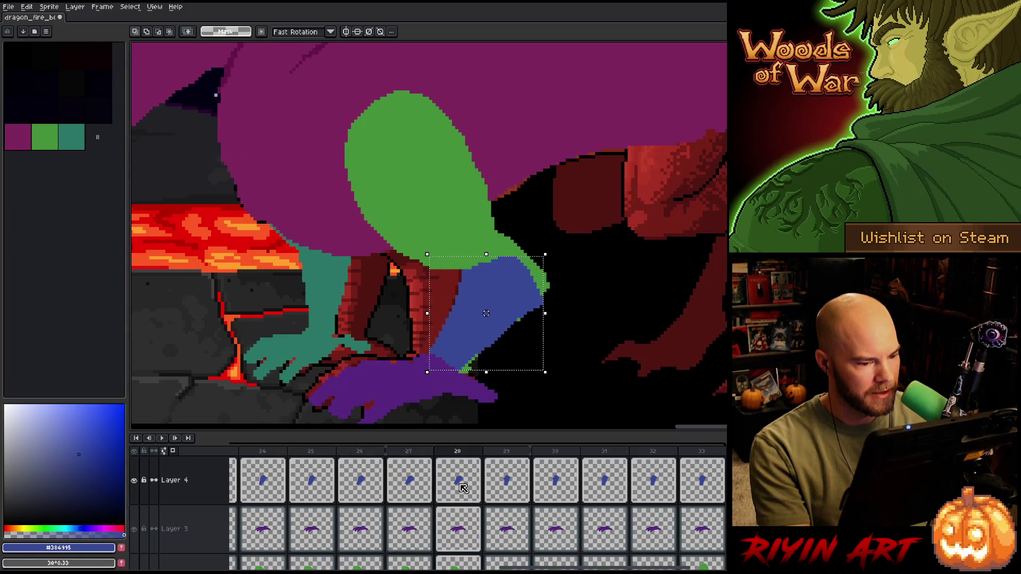
{"action": "key", "text": "Left"}
{"action": "key", "text": "Right"}
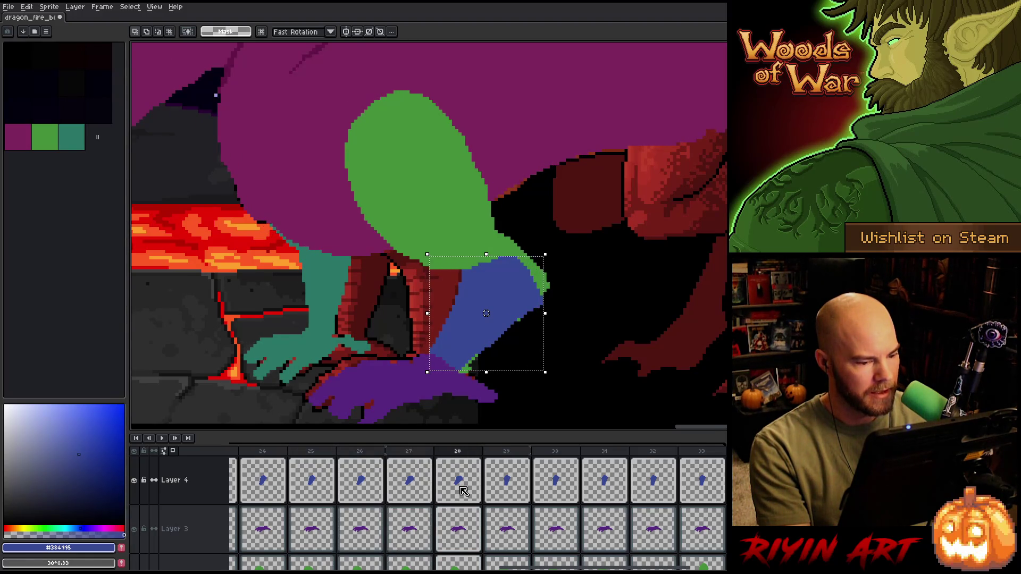
{"action": "key", "text": "Left"}
{"action": "key", "text": "Right"}
{"action": "key", "text": "Left"}
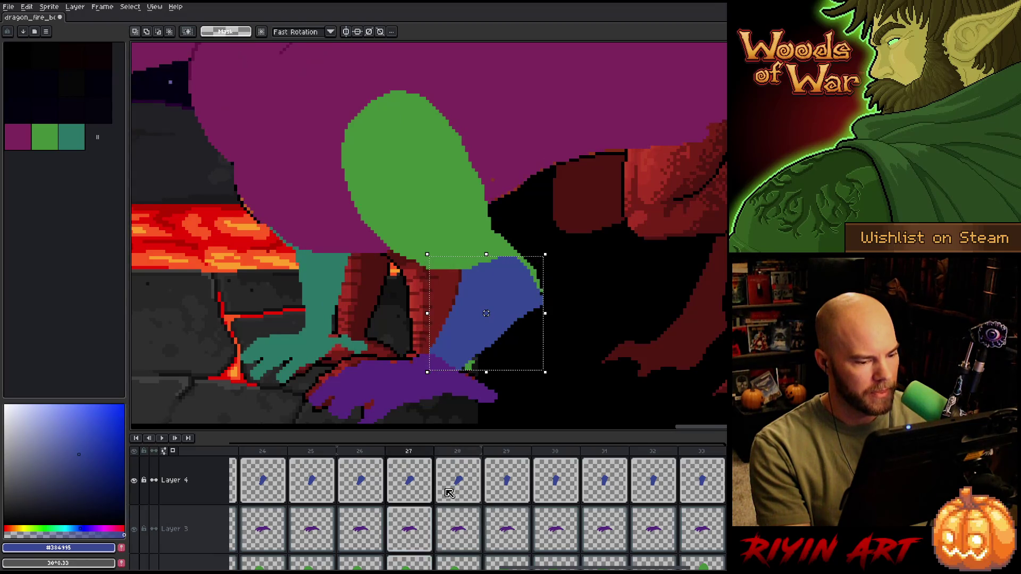
{"action": "key", "text": "Right"}
{"action": "key", "text": "Left"}
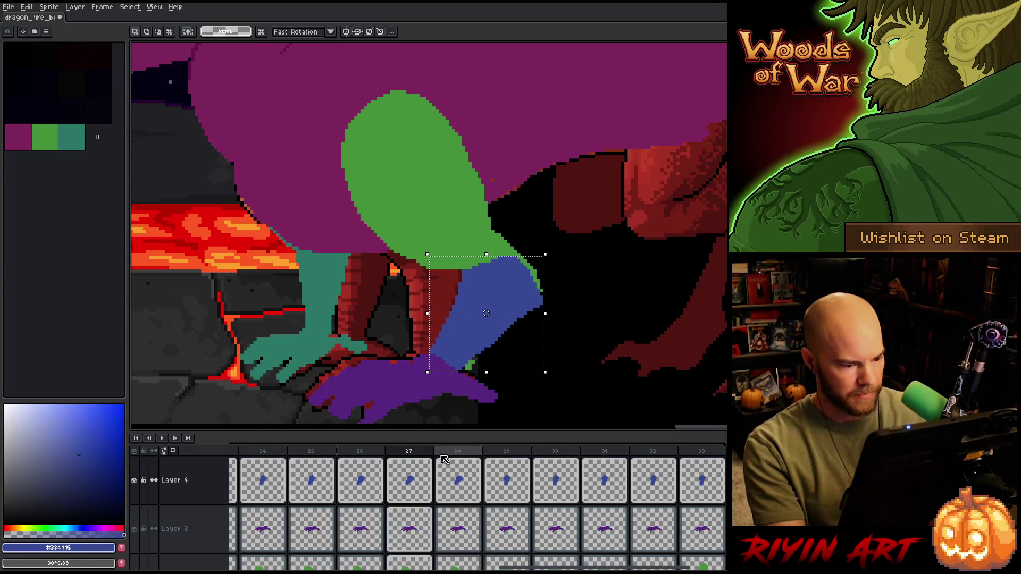
{"action": "key", "text": "Right"}
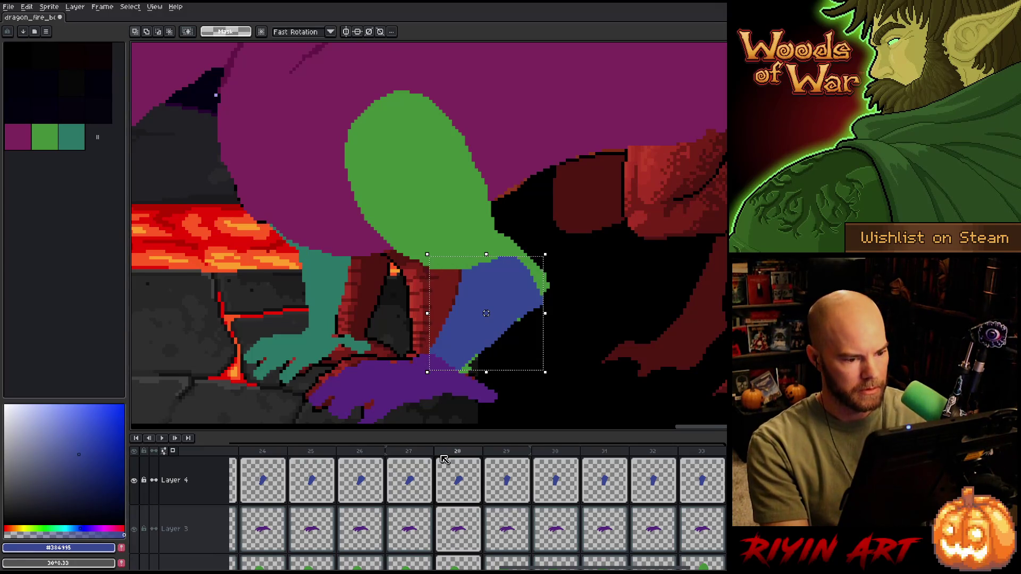
- Step among frames 26 to 29, finishing on frame 26
{"action": "key", "text": "Left"}
{"action": "key", "text": "Left"}
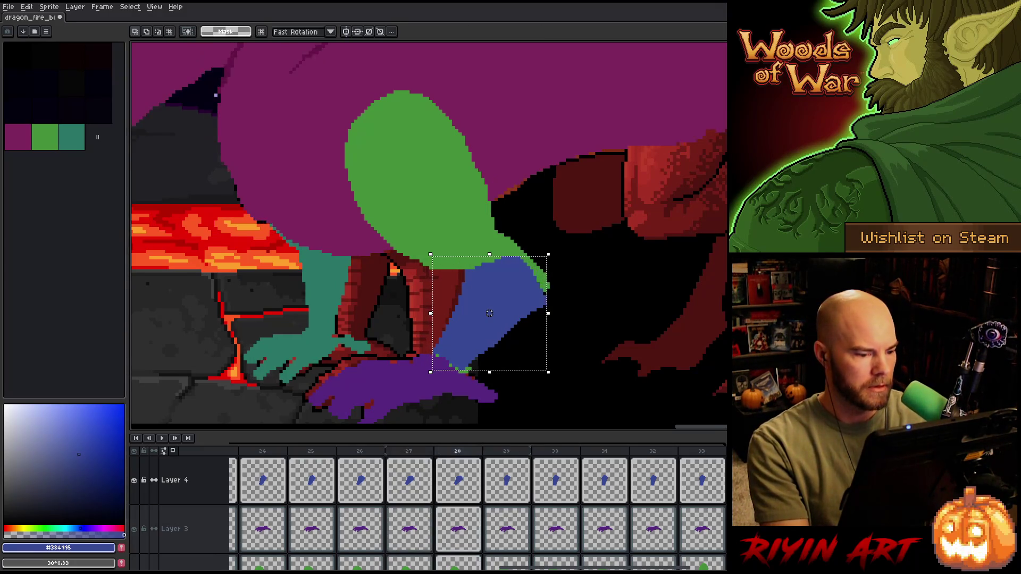
{"action": "key", "text": "Right"}
{"action": "key", "text": "Left"}
{"action": "key", "text": "Right"}
{"action": "key", "text": "Left"}
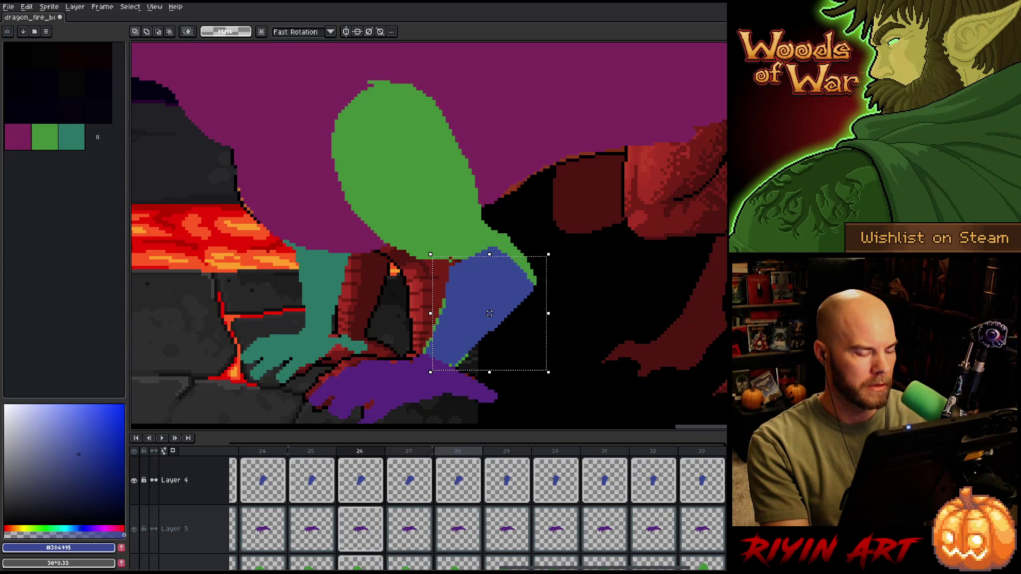
{"action": "key", "text": "Right"}
{"action": "key", "text": "Right"}
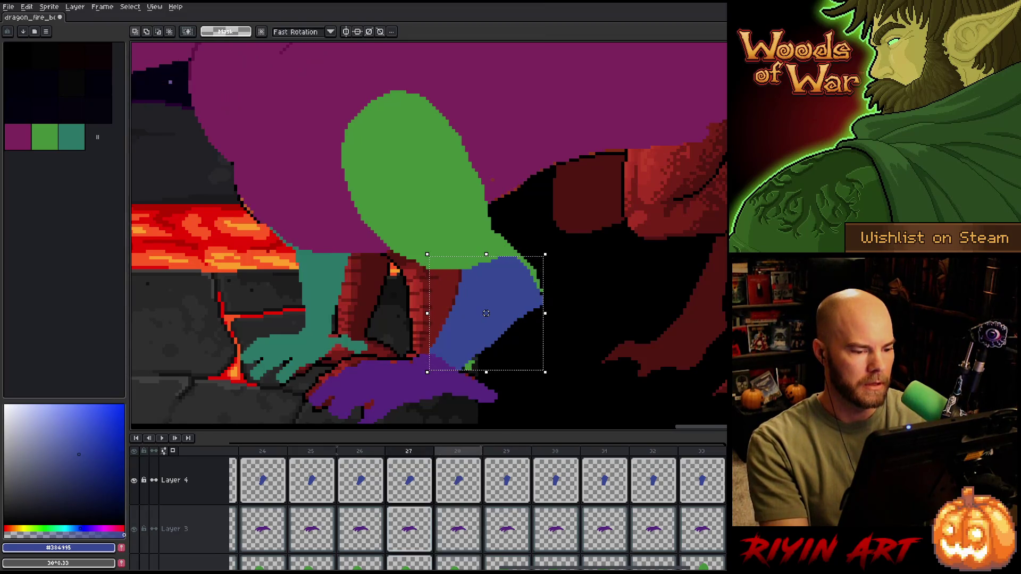
{"action": "key", "text": "Right"}
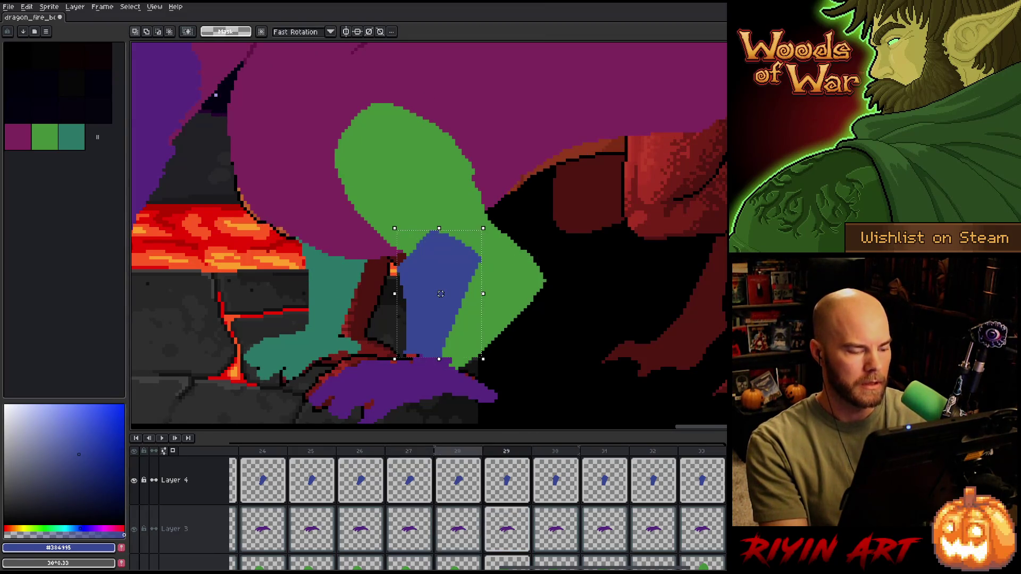
{"action": "key", "text": "Left"}
{"action": "key", "text": "Left"}
{"action": "key", "text": "Left"}
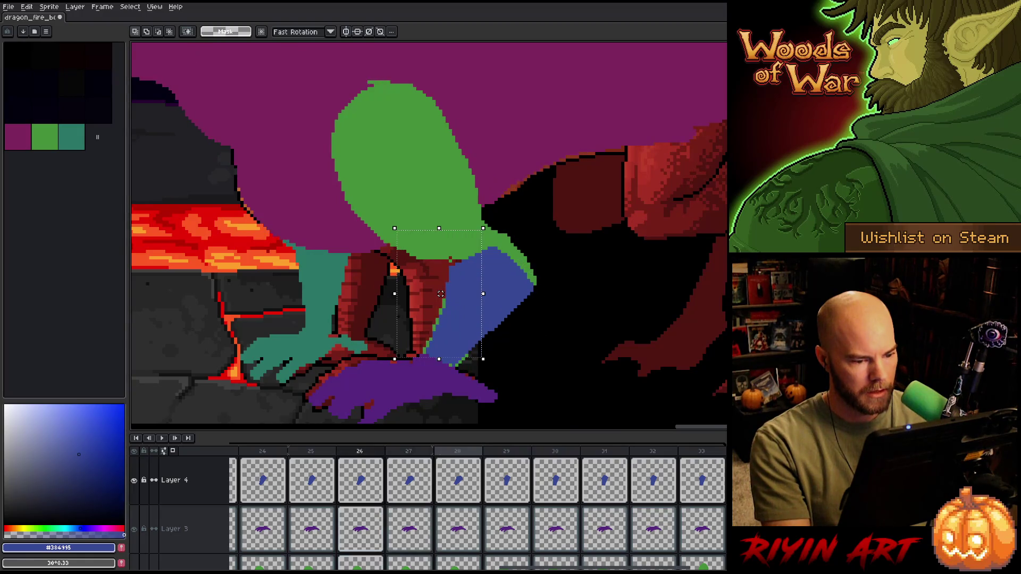
- On Layer 4, move frame 29's blue limb shape right and down into its new position
{"action": "left_click", "coordinate": [359, 502]}
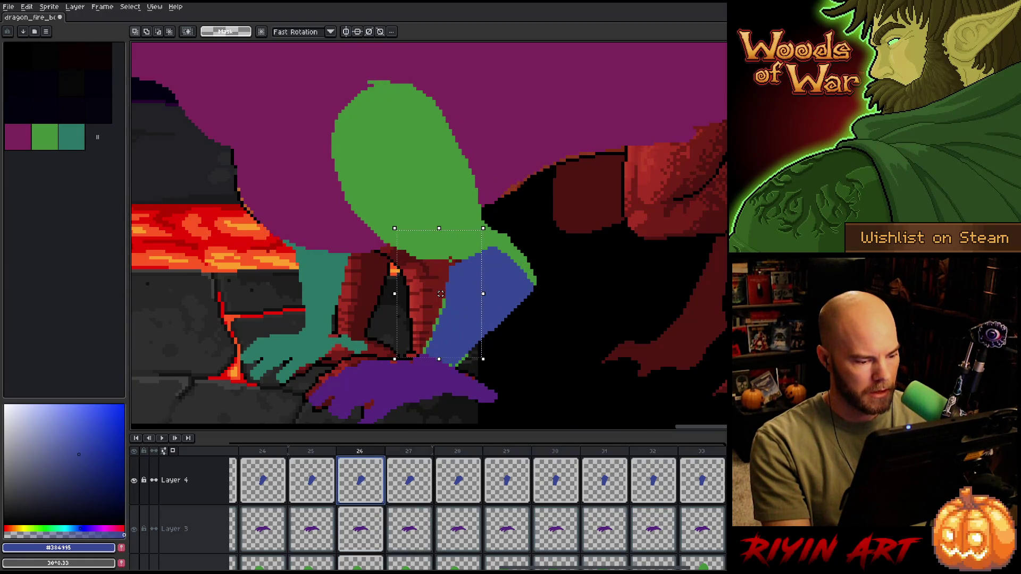
{"action": "left_click", "coordinate": [467, 489]}
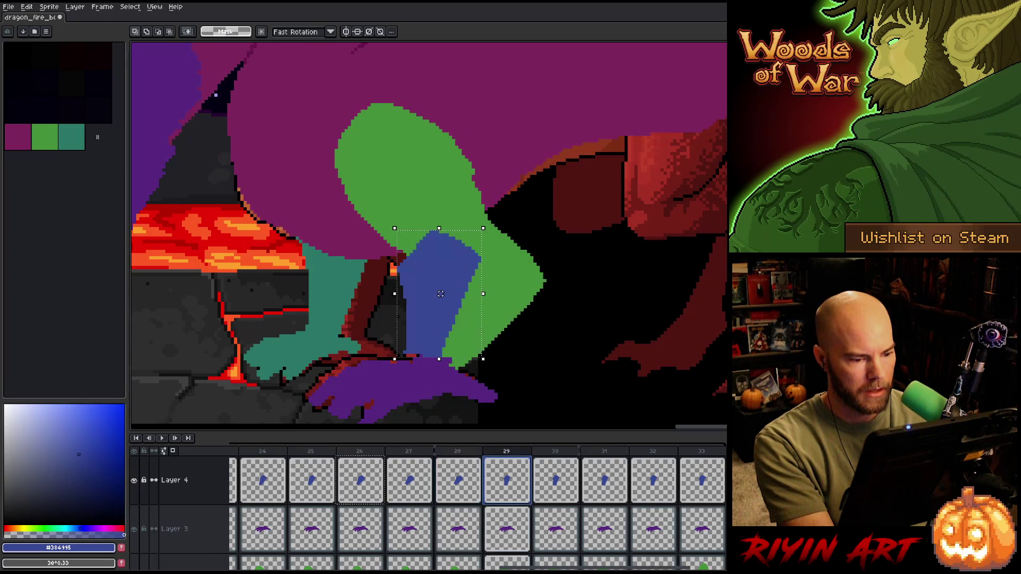
{"action": "left_click", "coordinate": [514, 484]}
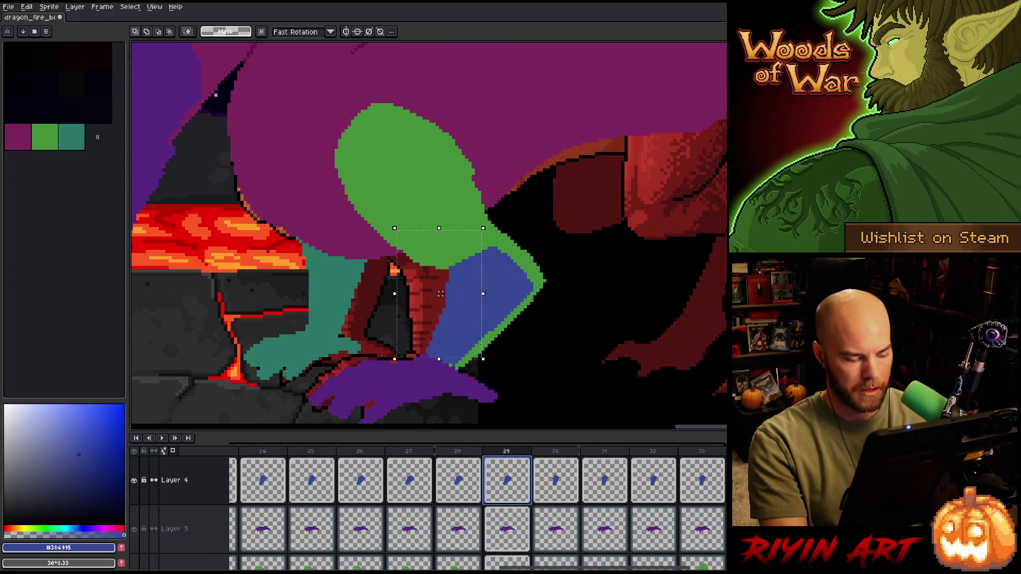
{"action": "left_click_drag", "start_coordinate": [438, 294], "coordinate": [492, 307]}
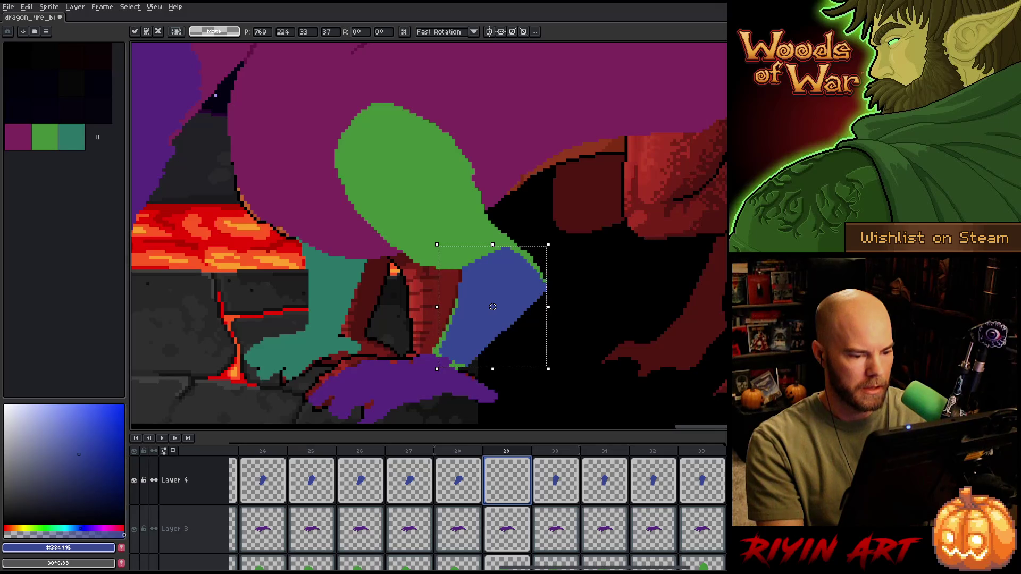
{"action": "key", "text": "Left"}
{"action": "key", "text": "Right"}
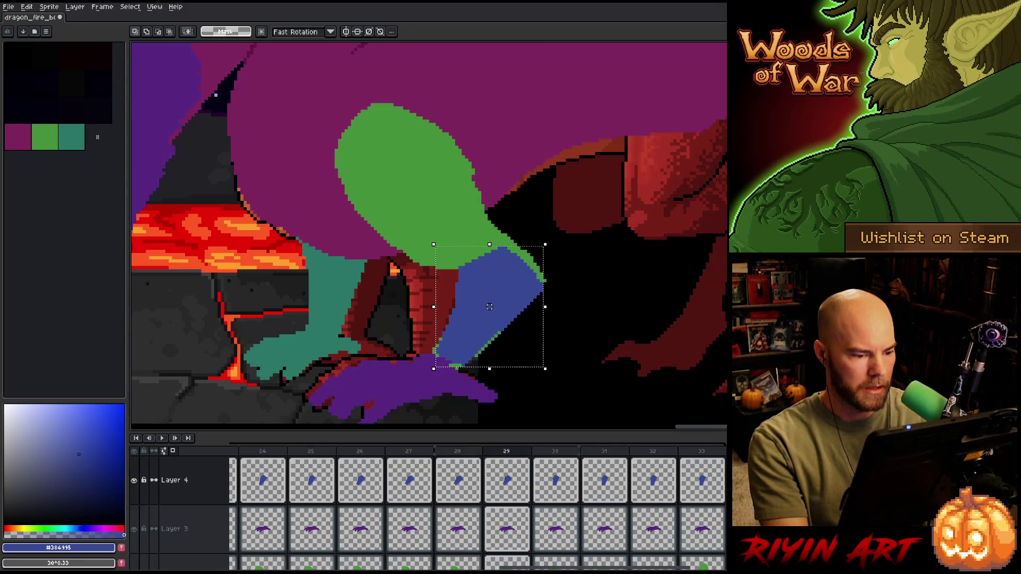
{"action": "left_click_drag", "start_coordinate": [490, 307], "coordinate": [486, 310]}
{"action": "key", "text": "Left"}
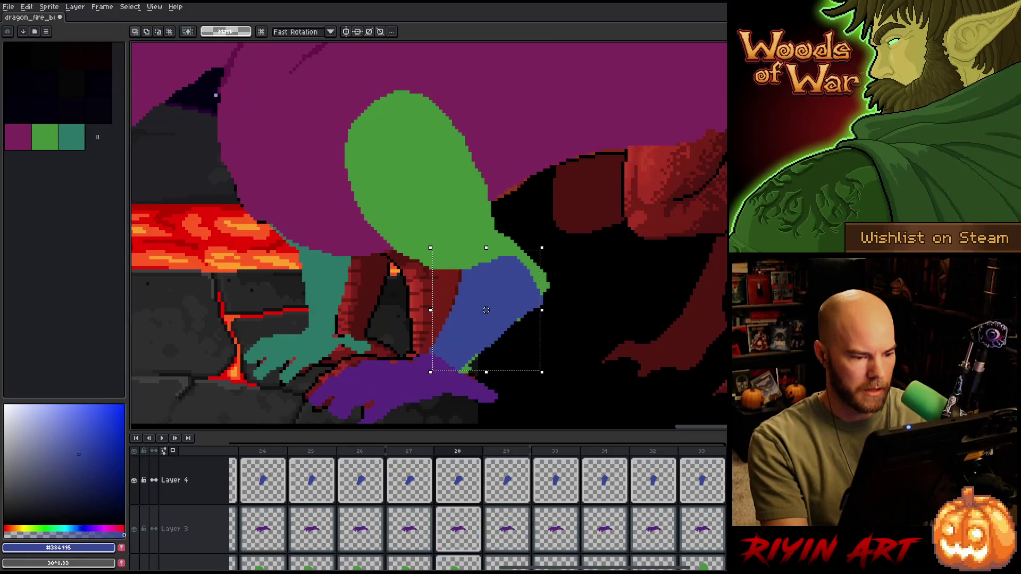
- Compare frame 29's blue limb against frames 27–30, then deselect it
{"action": "key", "text": "Right"}
{"action": "key", "text": "Left"}
{"action": "key", "text": "Left"}
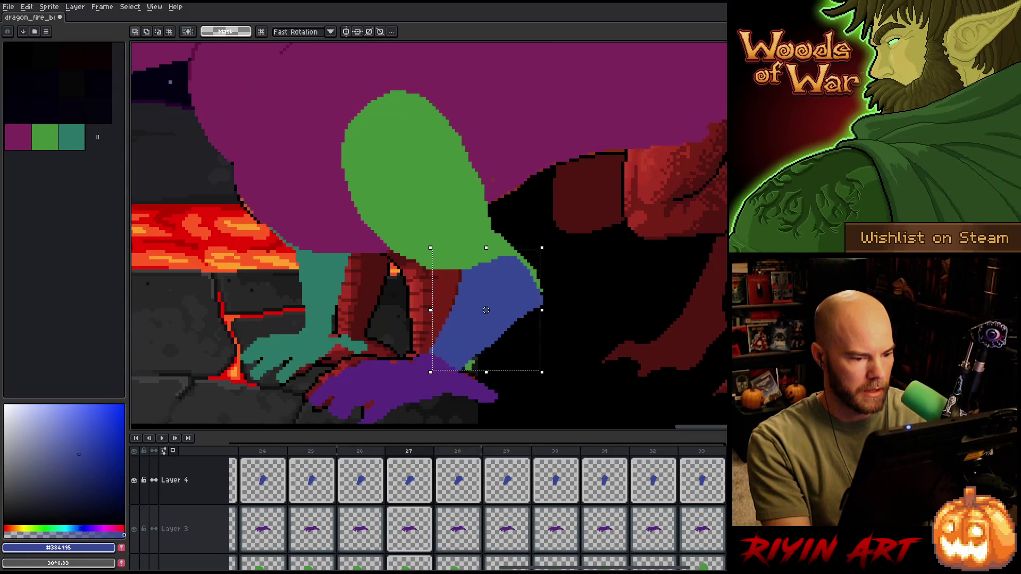
{"action": "key", "text": "Right"}
{"action": "key", "text": "Right"}
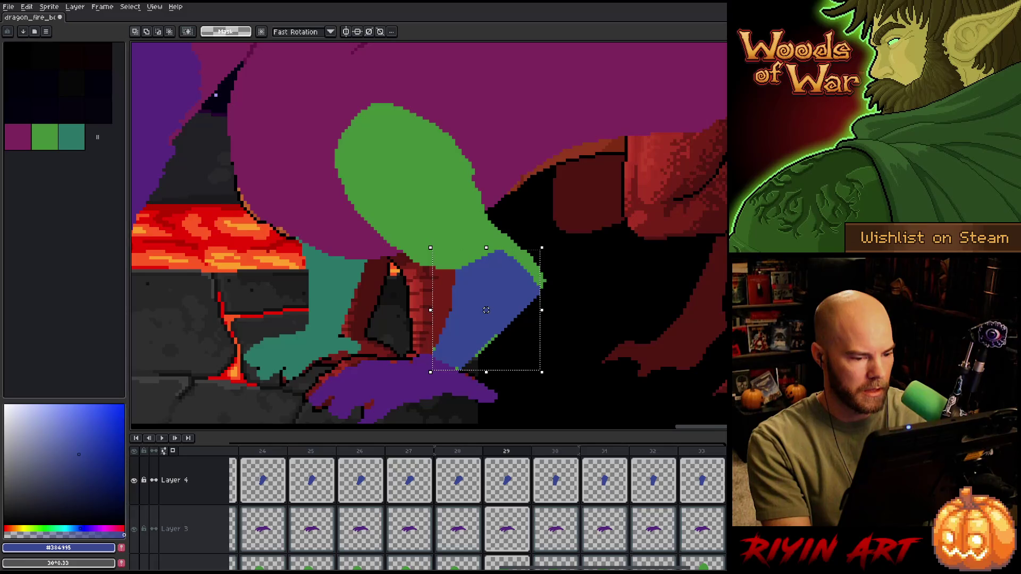
{"action": "key", "text": "Right"}
{"action": "key", "text": "Left"}
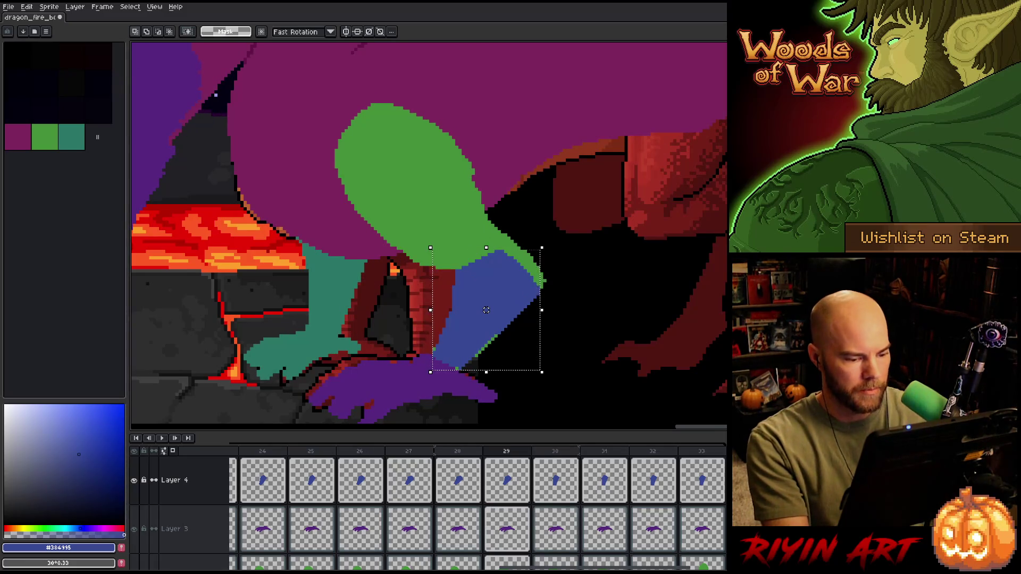
{"action": "key", "text": "ctrl+d"}
- Replace frame 30's blue limb with frame 29's shape, shifted about 12 px right
{"action": "left_click", "coordinate": [512, 497]}
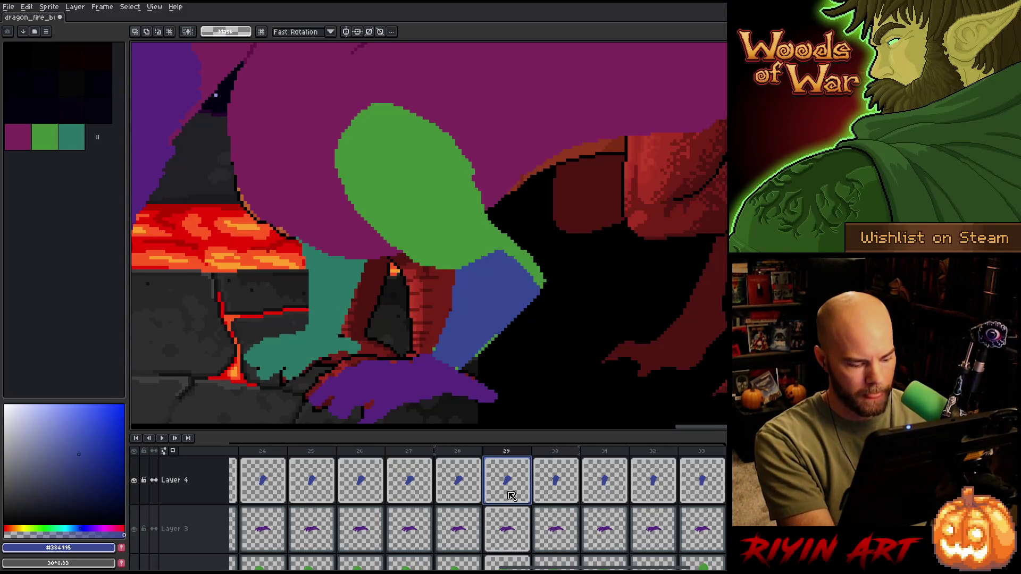
{"action": "left_click", "coordinate": [559, 492]}
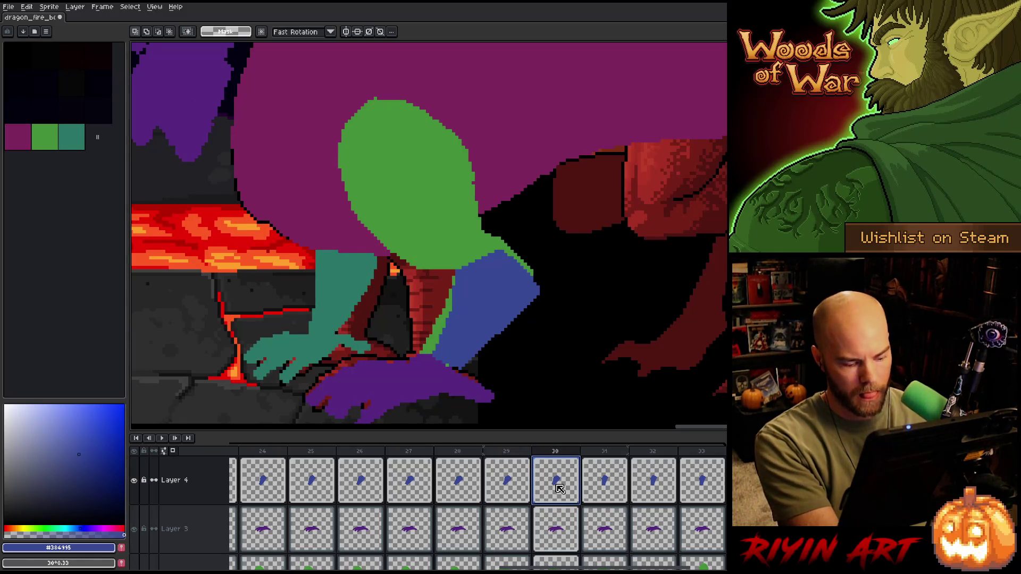
{"action": "key", "text": "Delete"}
{"action": "key", "text": "ctrl+v"}
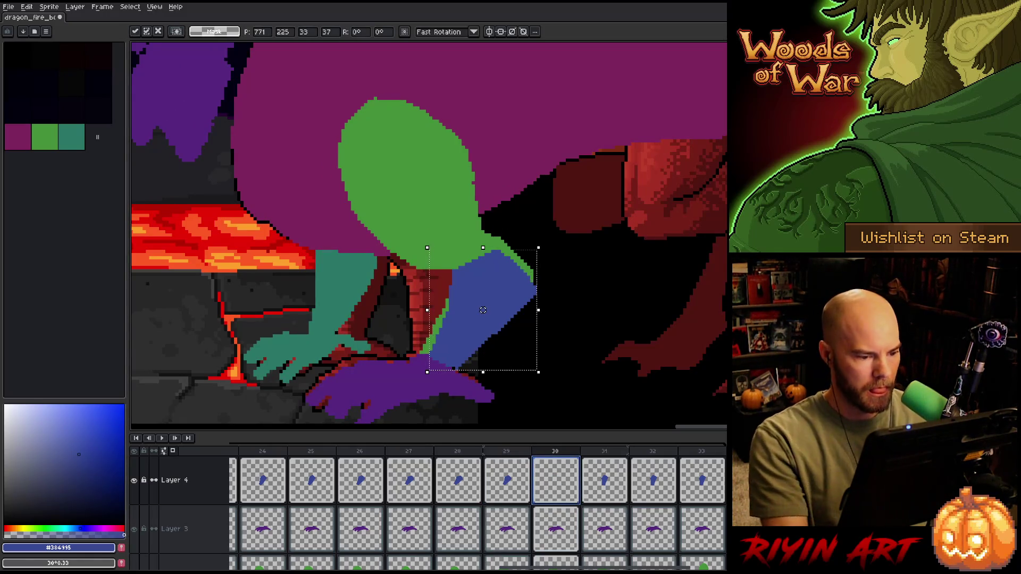
{"action": "left_click_drag", "start_coordinate": [473, 310], "coordinate": [477, 310]}
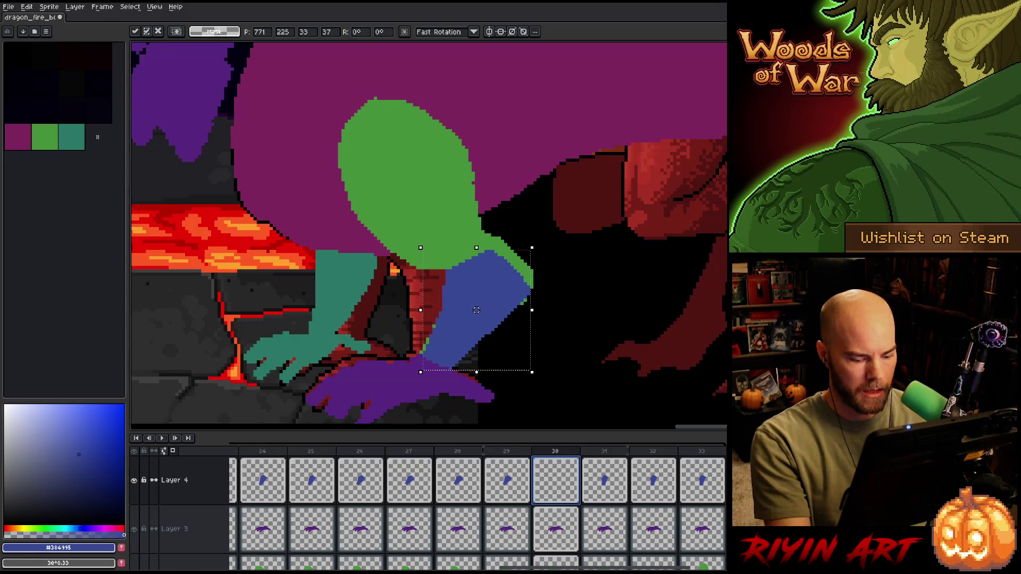
{"action": "key", "text": "Return"}
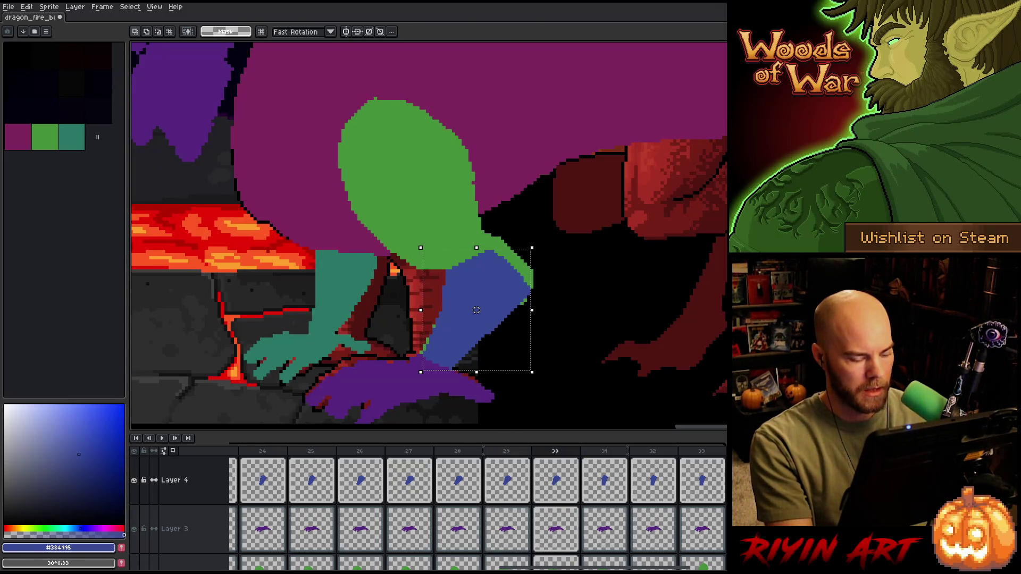
{"action": "left_click_drag", "start_coordinate": [477, 311], "coordinate": [480, 310]}
{"action": "key", "text": "comma"}
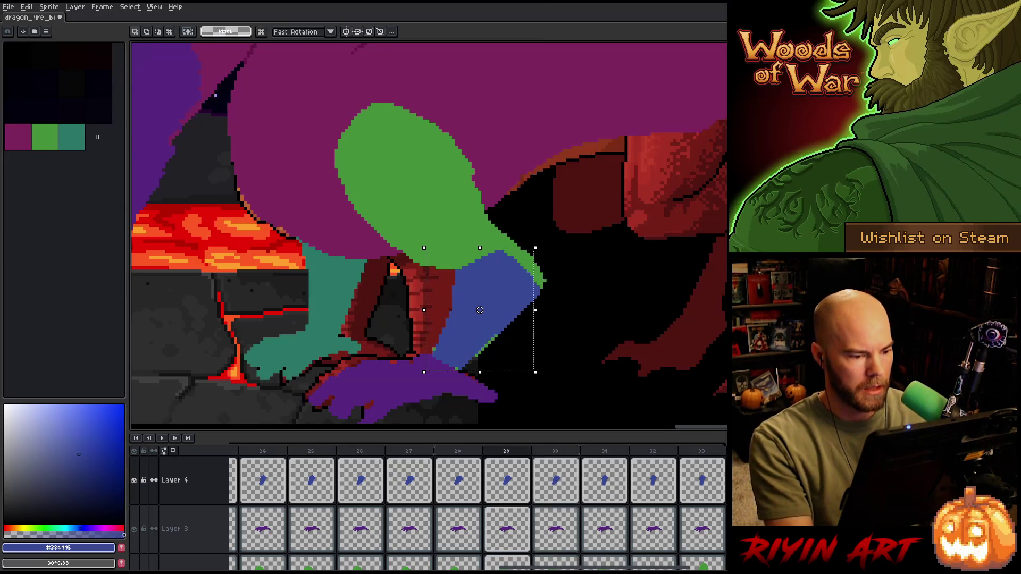
- Shift the blue limb about 6 px left on frames 29 and 30, comparing the two
{"action": "key", "text": "period"}
{"action": "key", "text": "period"}
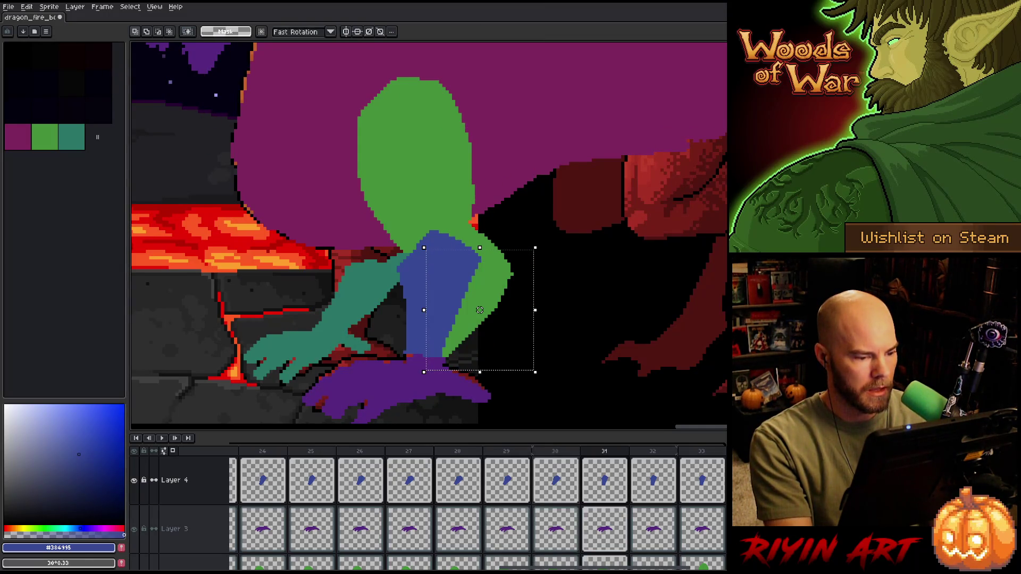
{"action": "key", "text": "comma"}
{"action": "key", "text": "comma"}
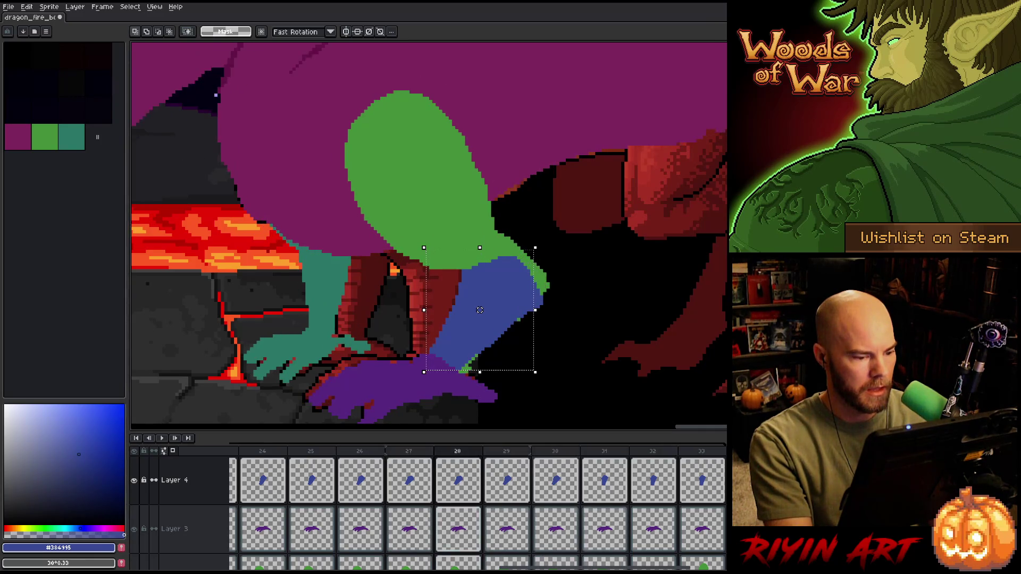
{"action": "left_click_drag", "start_coordinate": [487, 310], "coordinate": [483, 310]}
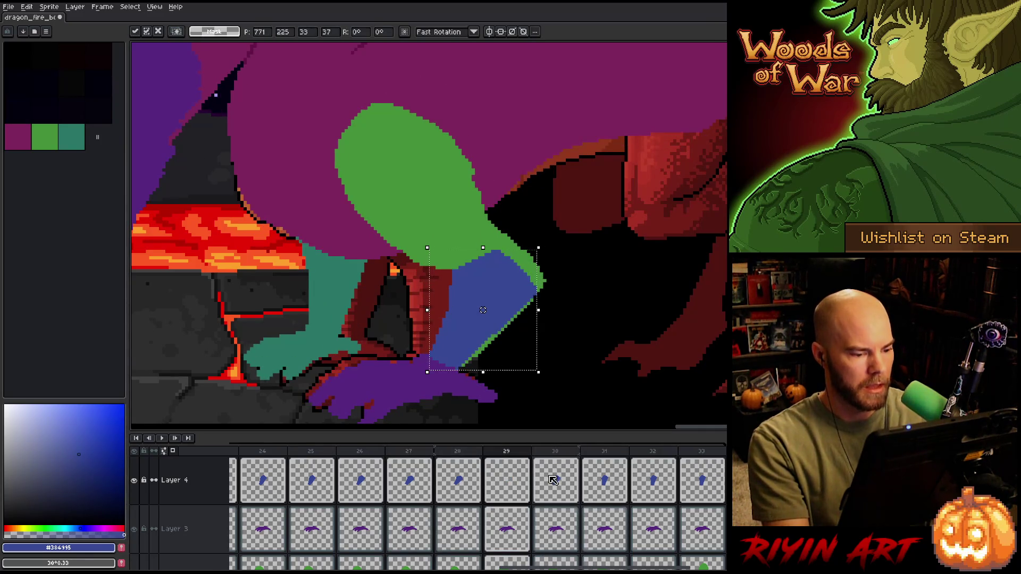
{"action": "key", "text": "period"}
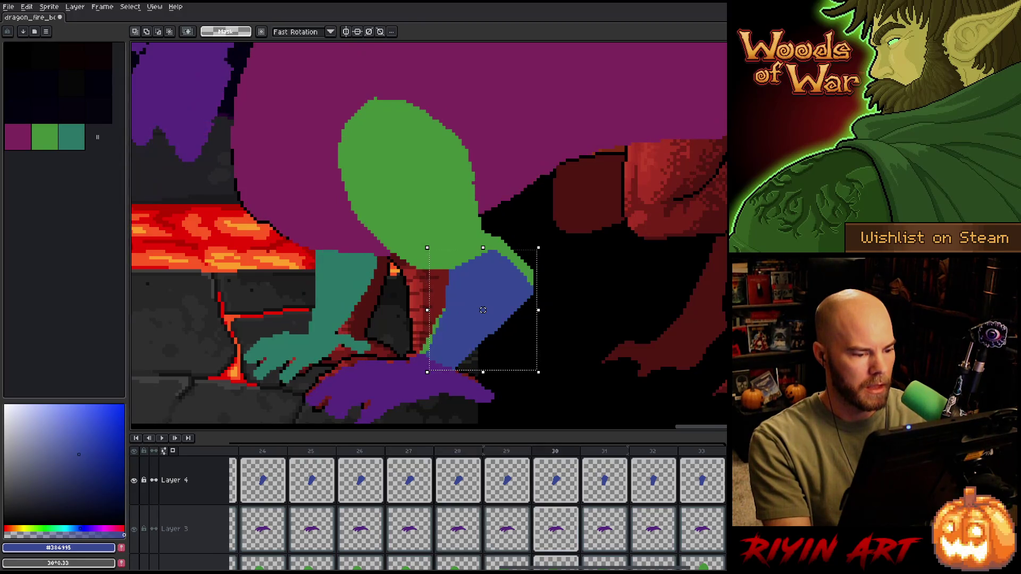
{"action": "left_click_drag", "start_coordinate": [480, 310], "coordinate": [477, 310]}
{"action": "key", "text": "comma"}
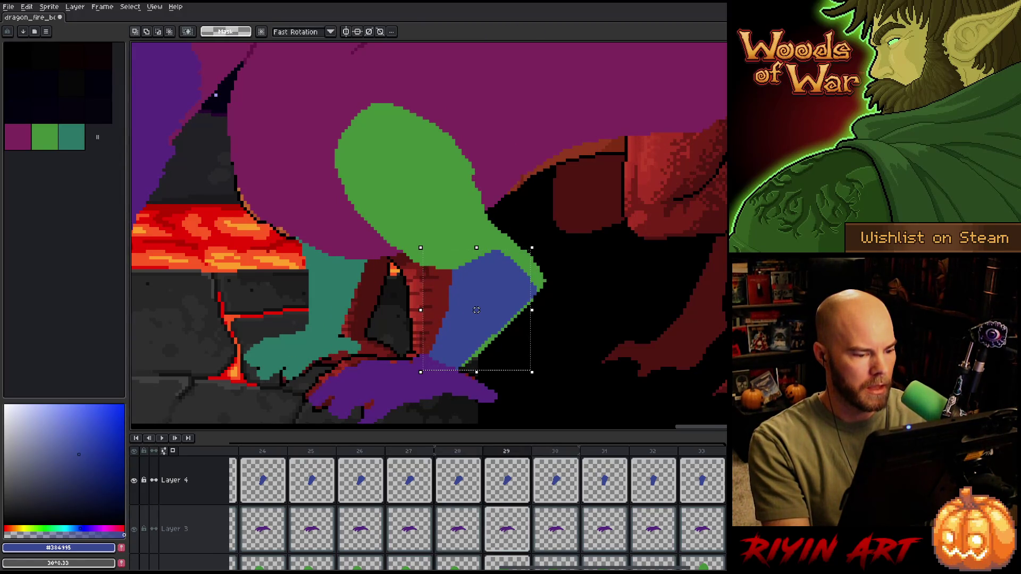
{"action": "key", "text": "period"}
{"action": "key", "text": "comma"}
{"action": "key", "text": "period"}
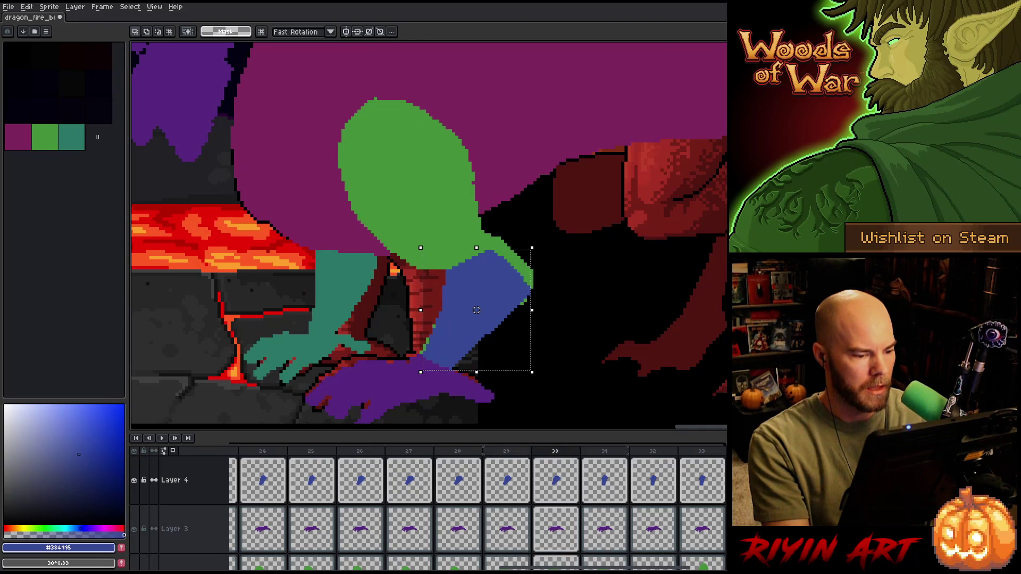
- Nudge the blue limb 6 px right and check it against frames 29–31
{"action": "left_click_drag", "start_coordinate": [477, 310], "coordinate": [479, 310]}
{"action": "key", "text": "comma"}
{"action": "key", "text": "period"}
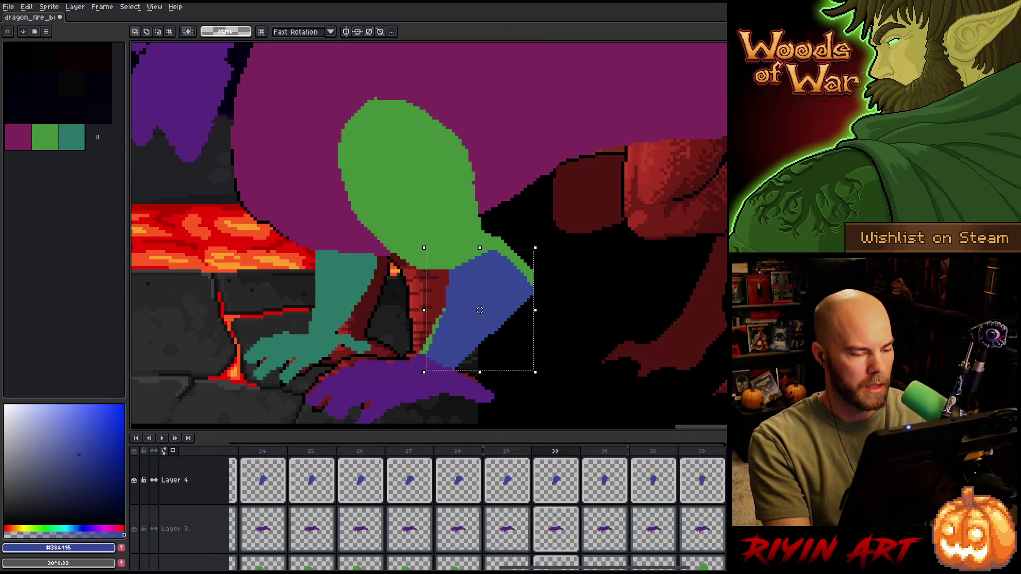
{"action": "key", "text": "period"}
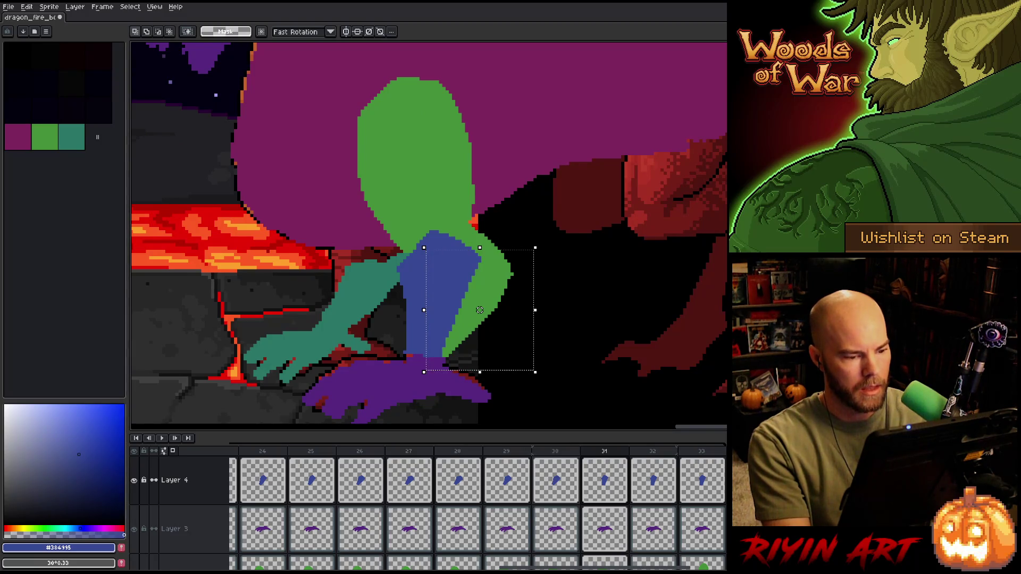
{"action": "key", "text": "comma"}
{"action": "key", "text": "period"}
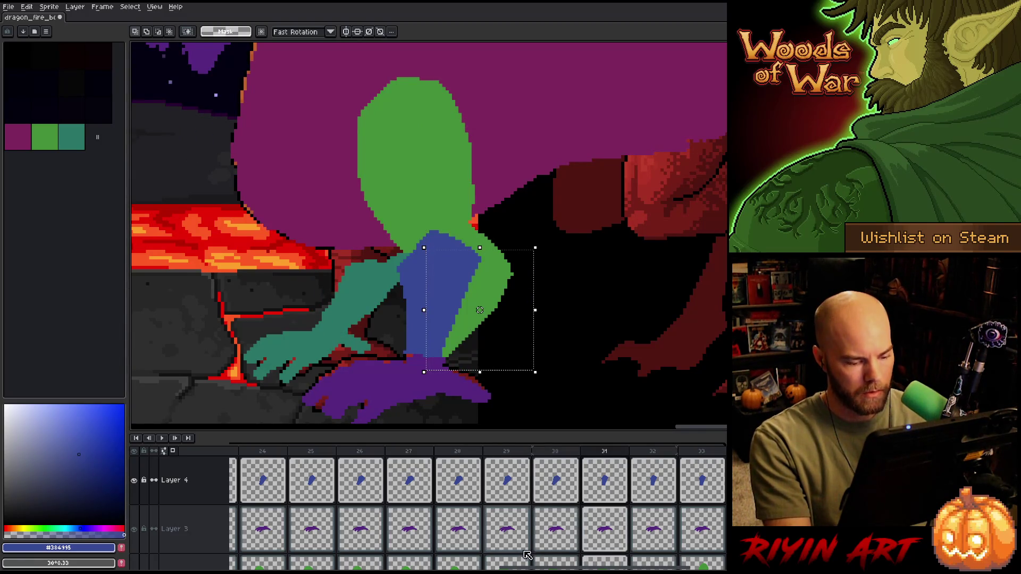
- Play the animation from frame 6 near the start
{"action": "left_click_drag", "start_coordinate": [532, 567], "coordinate": [271, 566]}
{"action": "left_click", "coordinate": [398, 453]}
{"action": "key", "text": "Return"}
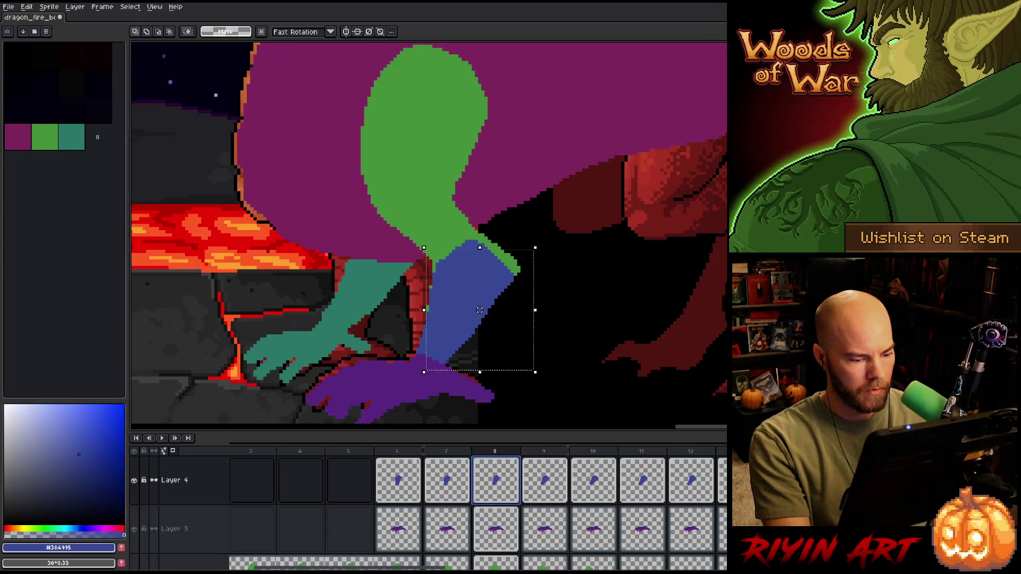
- Stop playback at frame 7 and switch to the rough legs and wings layer
{"action": "left_click", "coordinate": [463, 486]}
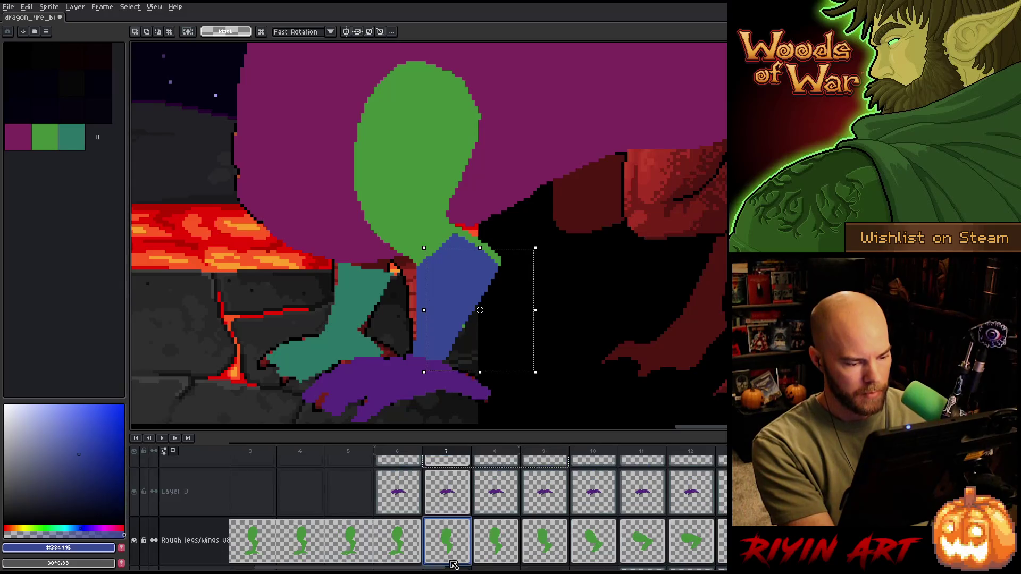
{"action": "key", "text": "Down"}
{"action": "key", "text": "Down"}
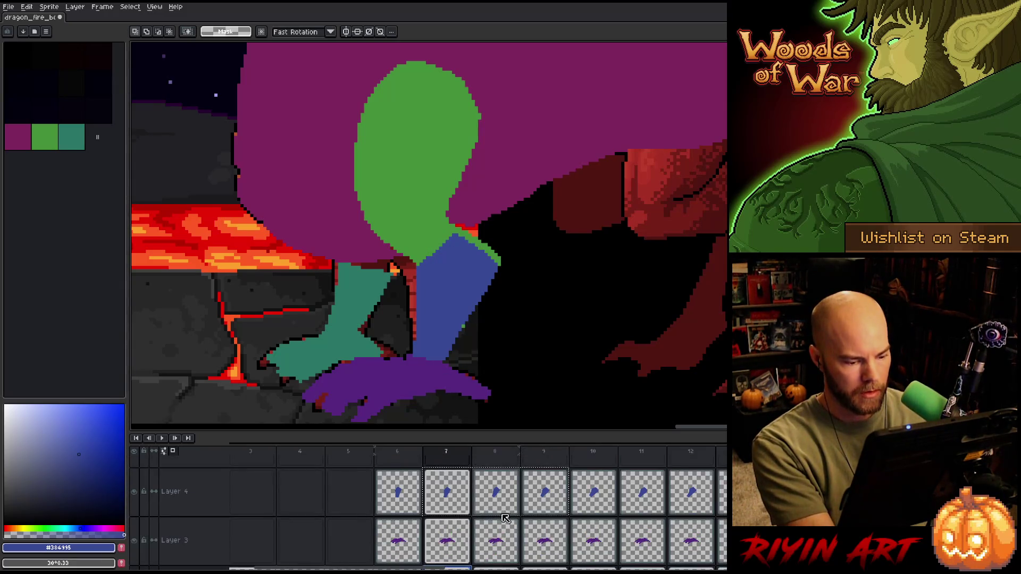
{"action": "scroll", "coordinate": [470, 511], "scroll_direction": "down", "scroll_amount": 1}
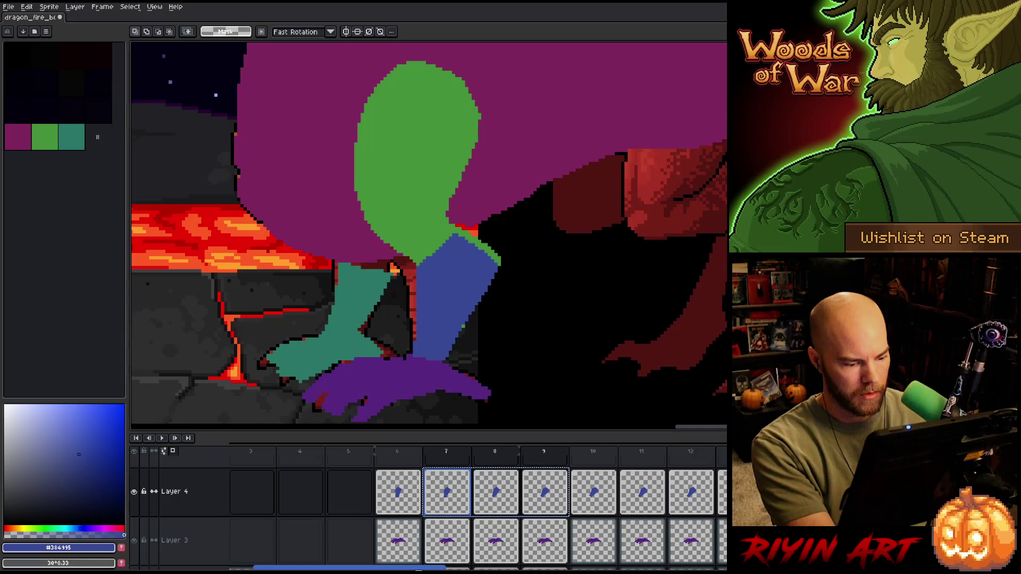
{"action": "left_click_drag", "start_coordinate": [373, 568], "coordinate": [659, 568]}
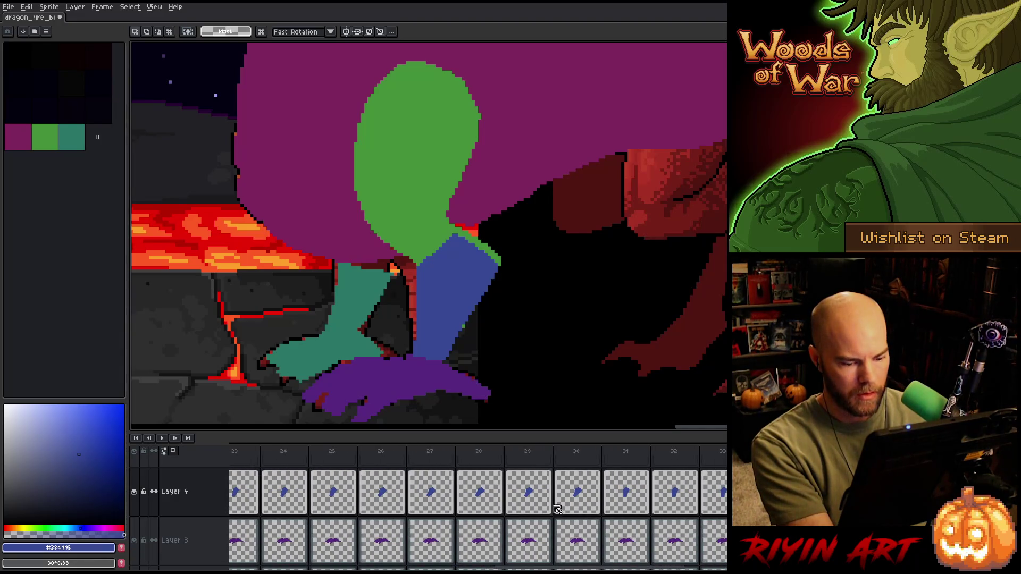
- Step through frames 29–33 on Layer 4, then compare the blue limb on frames 29 and 30
{"action": "left_click", "coordinate": [527, 497]}
{"action": "left_click", "coordinate": [581, 497]}
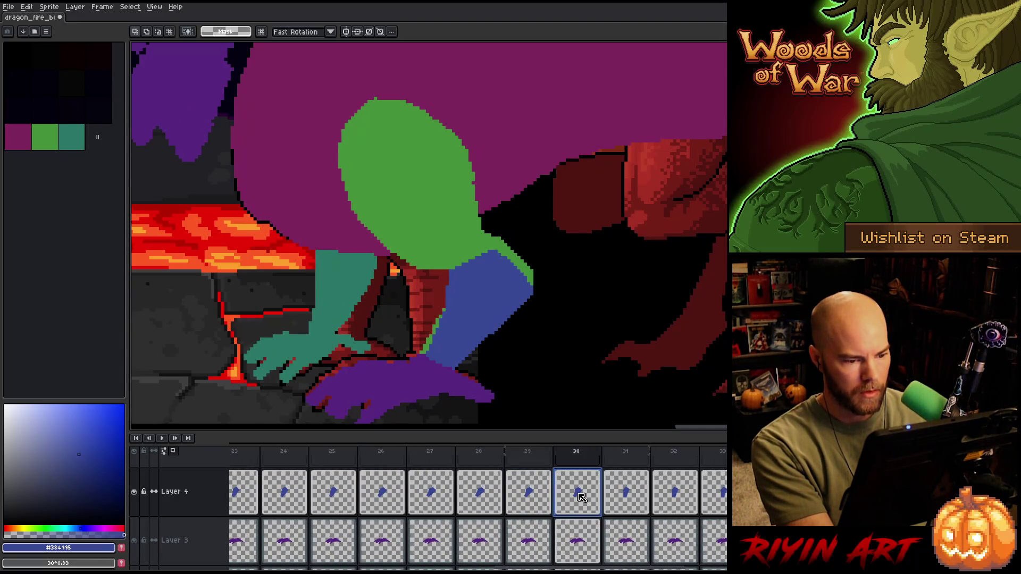
{"action": "left_click", "coordinate": [627, 498]}
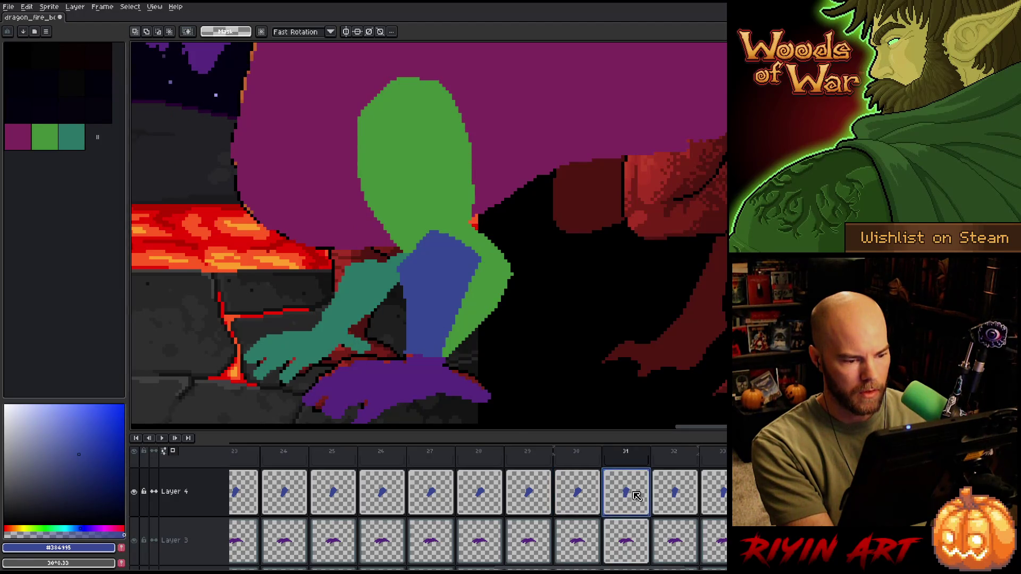
{"action": "left_click", "coordinate": [676, 493]}
{"action": "left_click", "coordinate": [713, 491]}
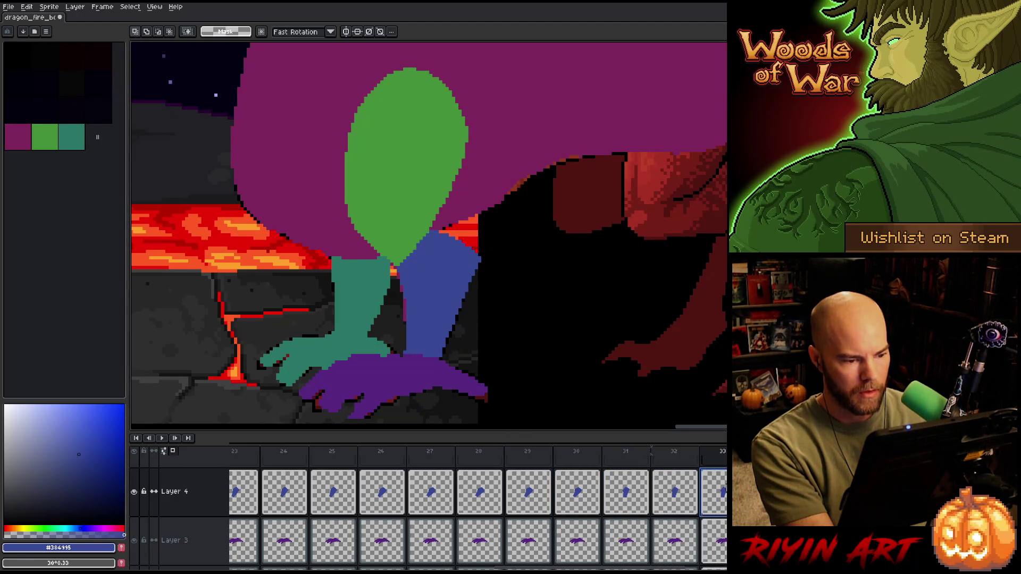
{"action": "left_click", "coordinate": [676, 493]}
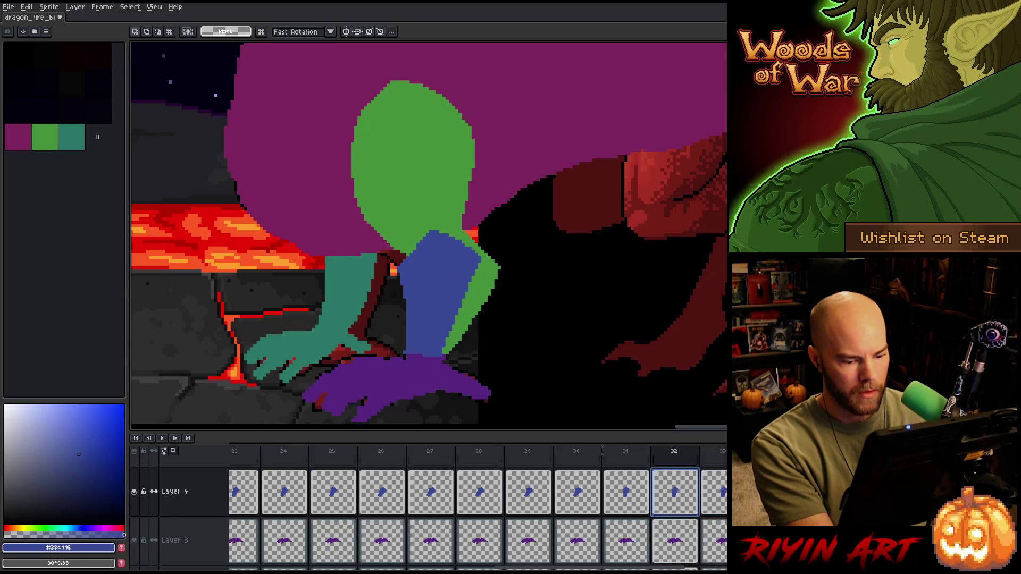
{"action": "left_click", "coordinate": [567, 499]}
{"action": "left_click", "coordinate": [543, 500]}
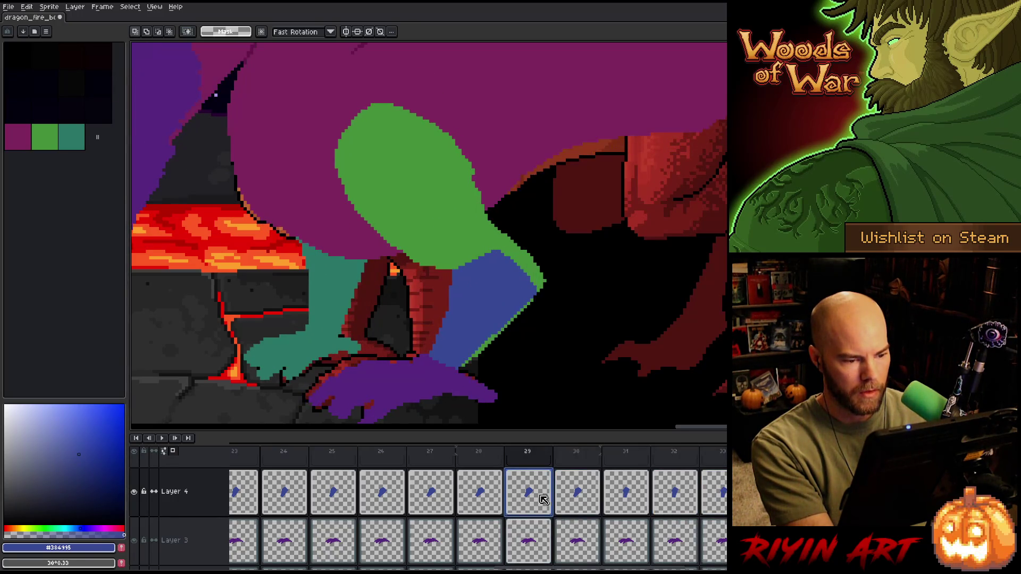
{"action": "left_click", "coordinate": [582, 498]}
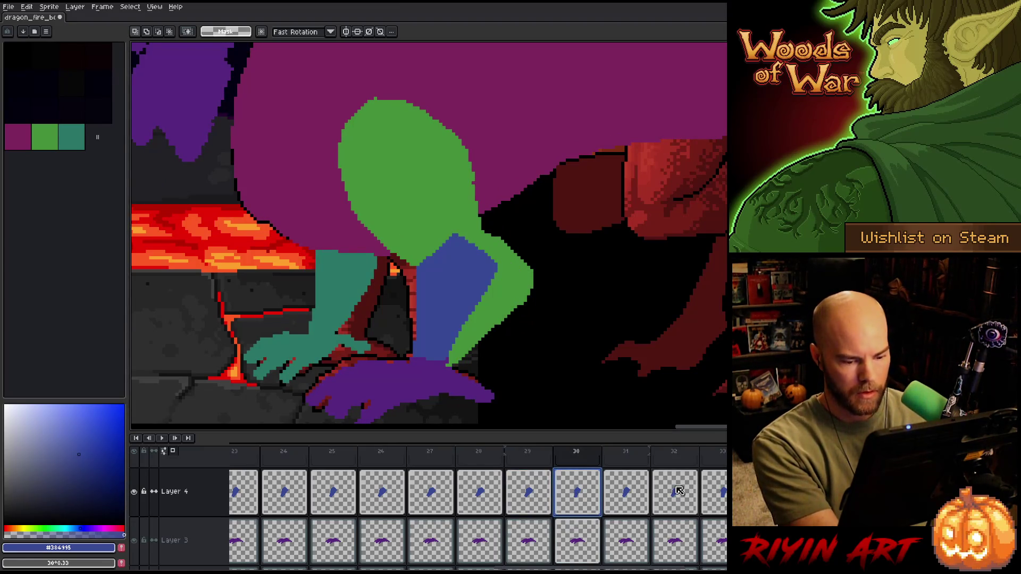
- Use a Frame menu command, then compare the blue limb on frames 29 and 30
{"action": "left_click", "coordinate": [102, 7]}
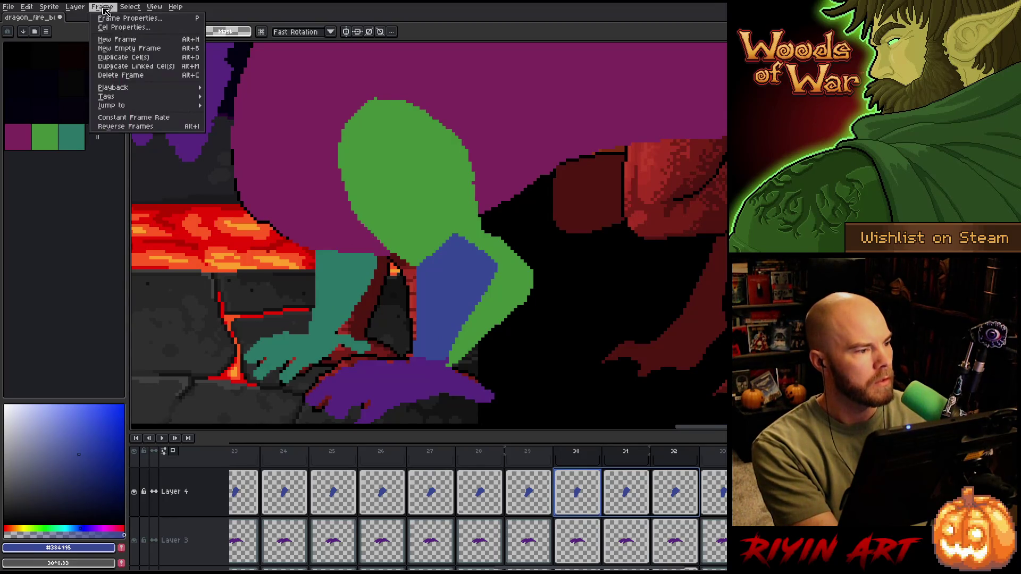
{"action": "left_click", "coordinate": [143, 128]}
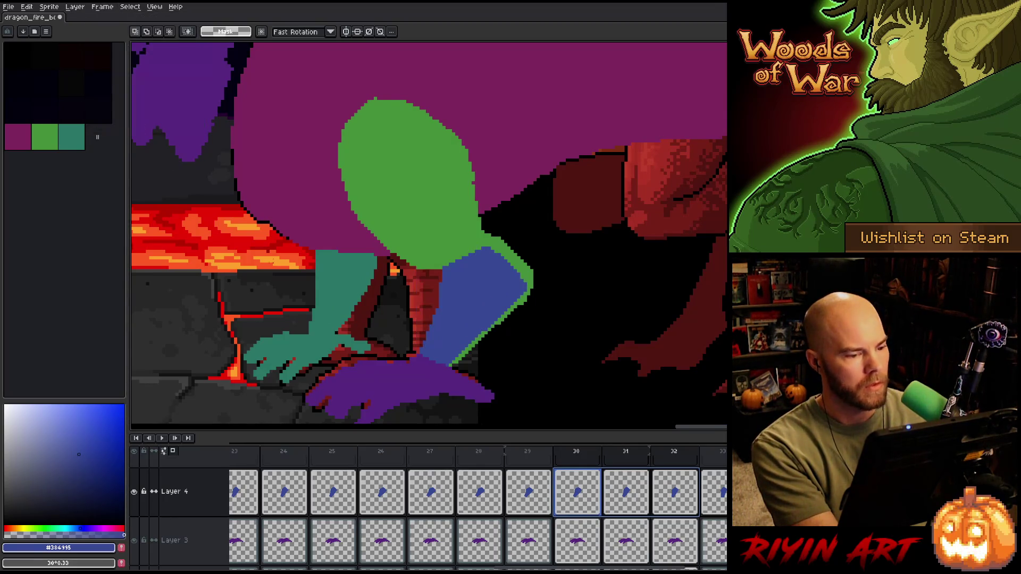
{"action": "left_click", "coordinate": [544, 500]}
{"action": "key", "text": "Right"}
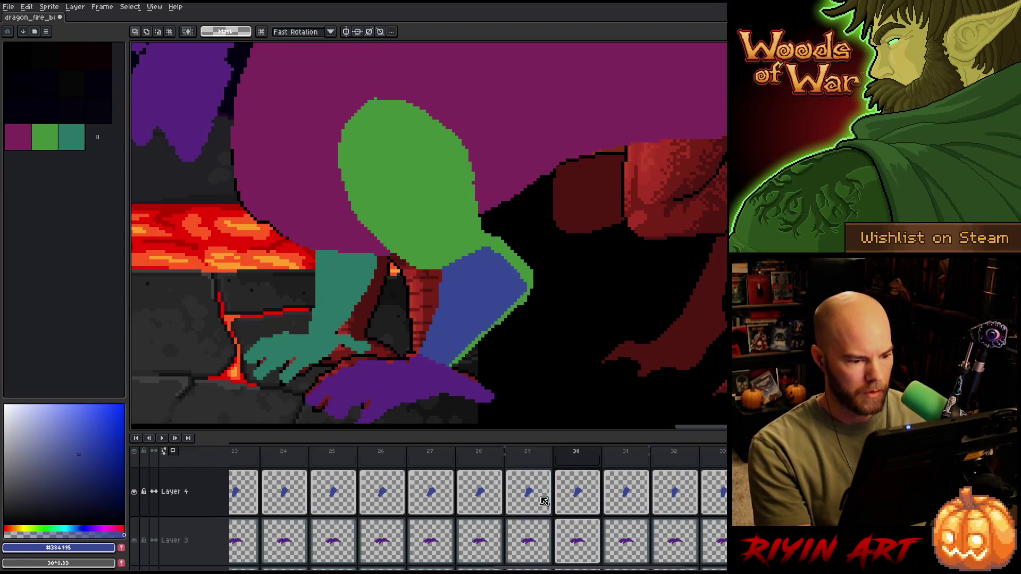
{"action": "key", "text": "Left"}
{"action": "key", "text": "Right"}
{"action": "key", "text": "Right"}
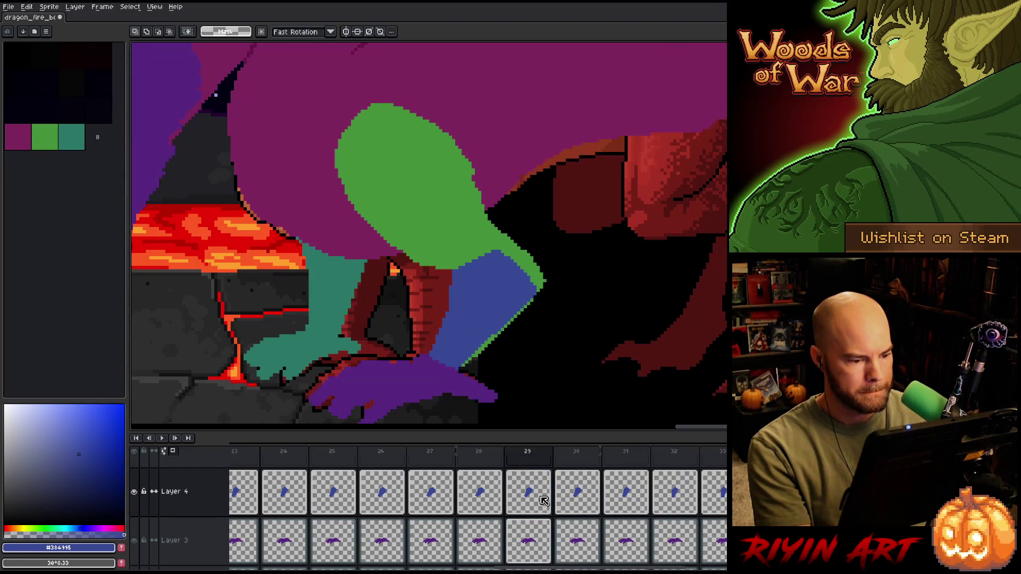
{"action": "key", "text": "Left"}
- Shift frame 30's blue limb slightly up and left
{"action": "left_click", "coordinate": [476, 306]}
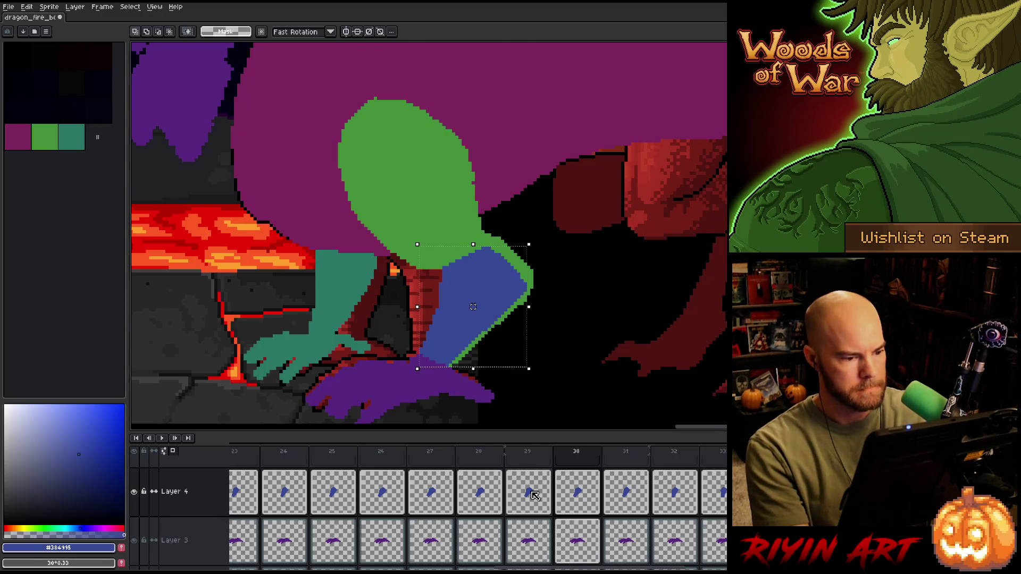
{"action": "left_click", "coordinate": [477, 307]}
{"action": "key", "text": "Left"}
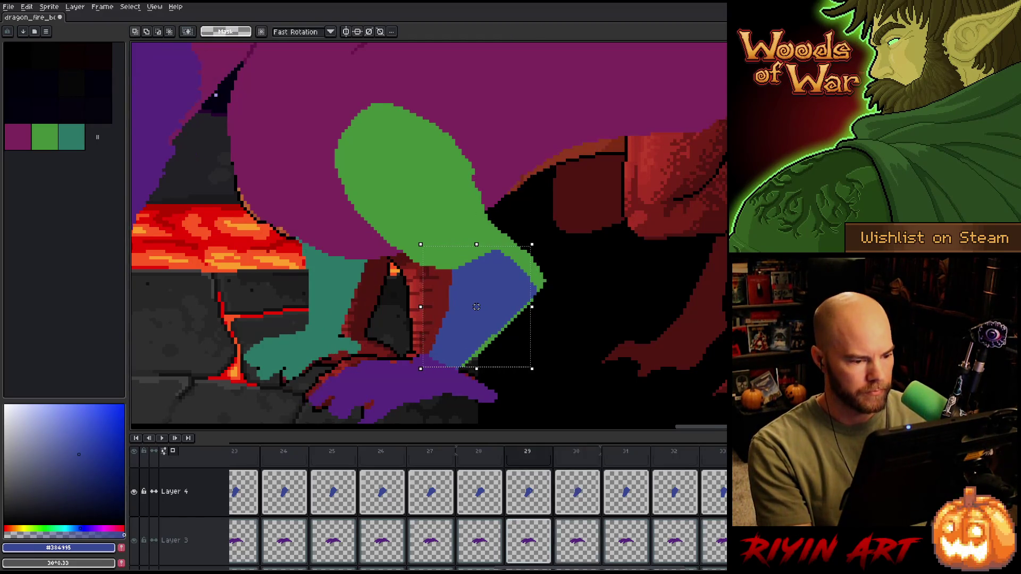
{"action": "key", "text": "Right"}
- Move the blue limb on frame 32 about 6 px right
{"action": "key", "text": "Right"}
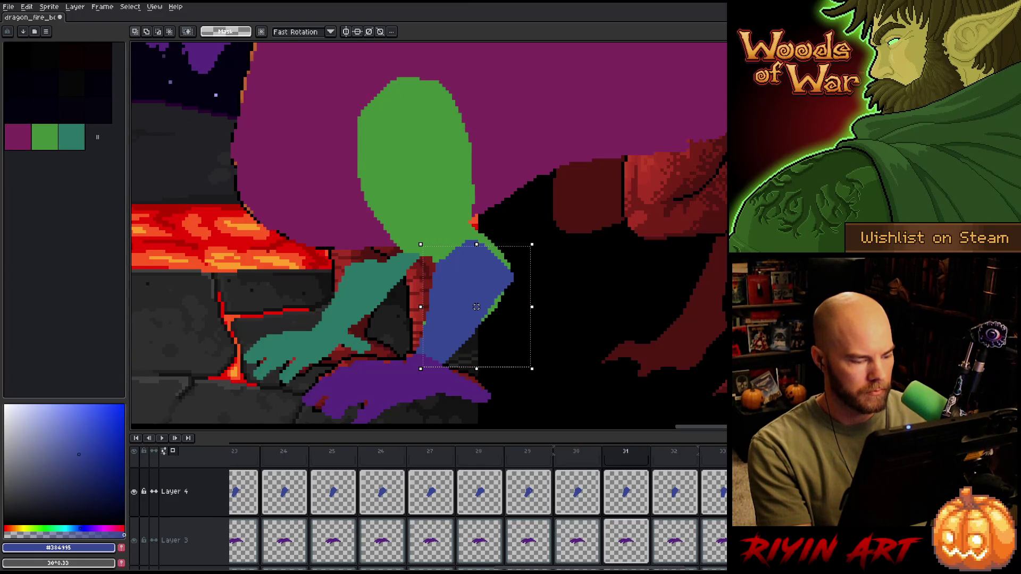
{"action": "left_click_drag", "start_coordinate": [477, 307], "coordinate": [470, 303]}
{"action": "key", "text": "Left"}
{"action": "key", "text": "Right"}
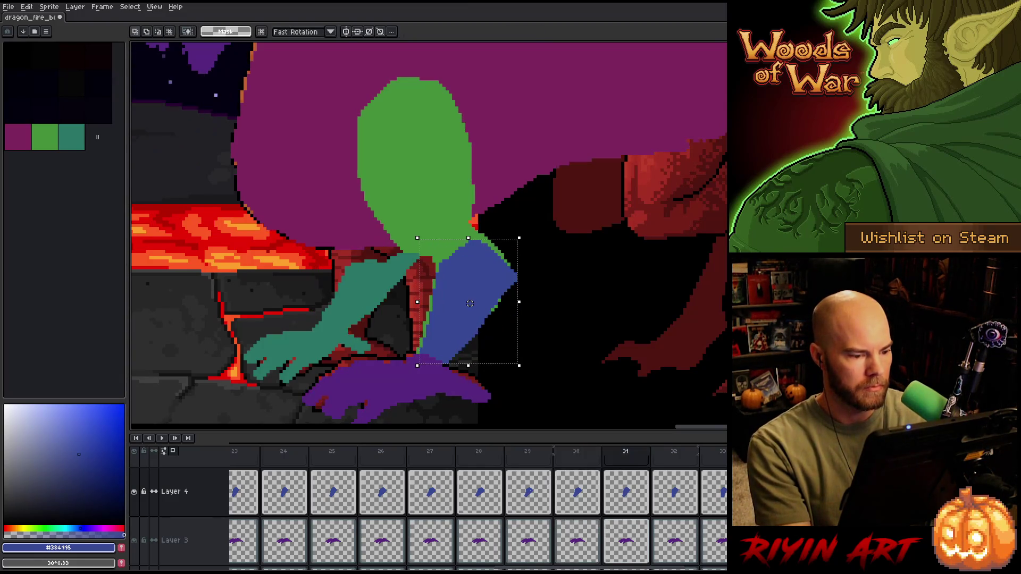
{"action": "key", "text": "Right"}
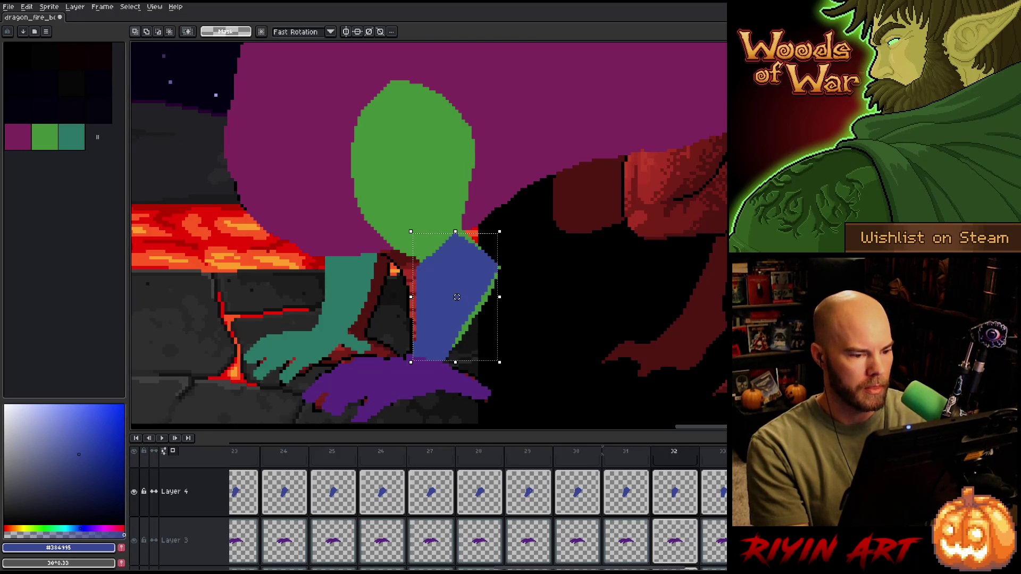
{"action": "left_click_drag", "start_coordinate": [456, 296], "coordinate": [460, 297]}
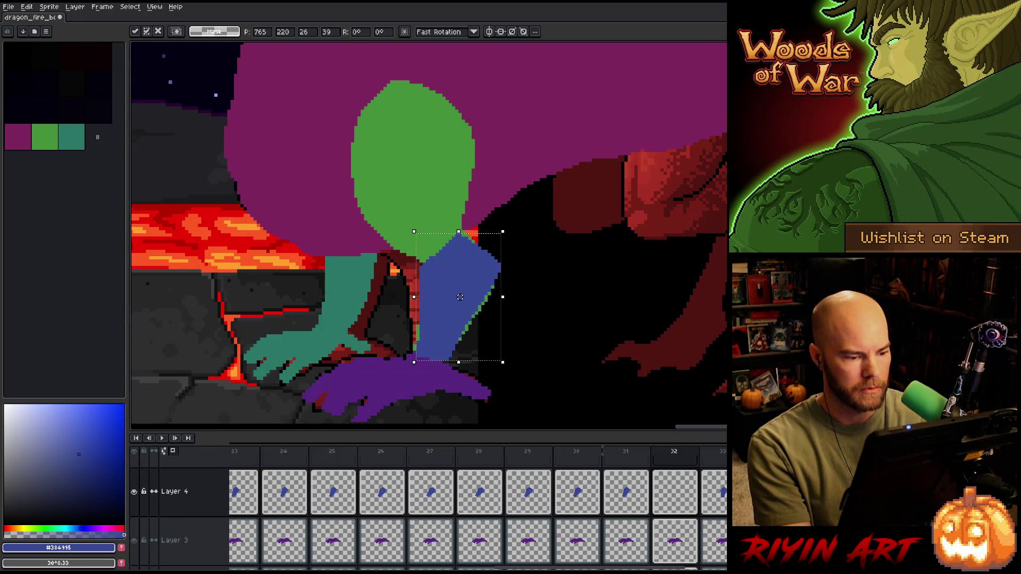
{"action": "key", "text": "Left"}
{"action": "key", "text": "Right"}
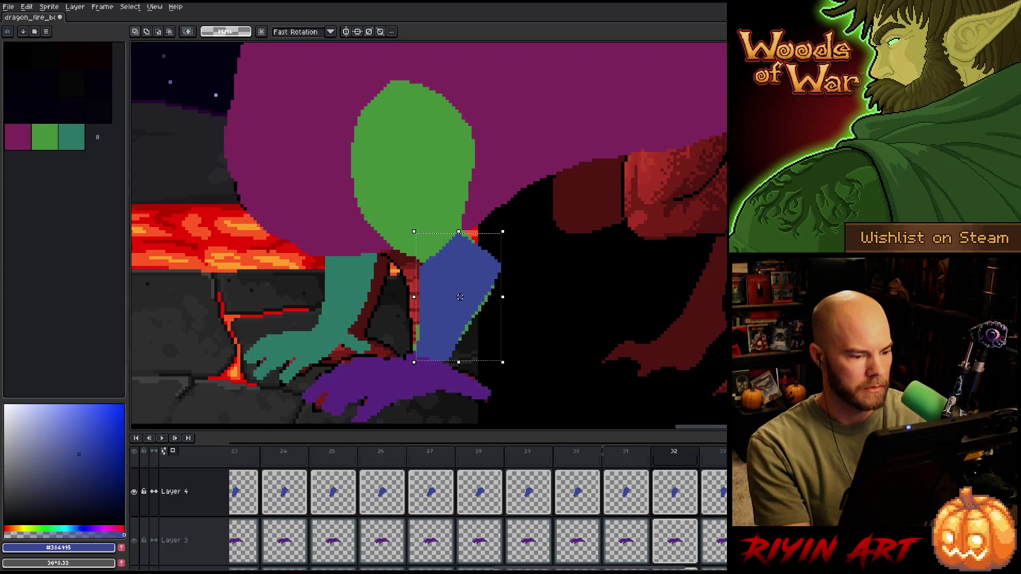
- Check the blue limb's bounds on frames 31, 30 and 29, then return to the tag's start
{"action": "left_click", "coordinate": [460, 296]}
{"action": "key", "text": "Left"}
{"action": "left_click", "coordinate": [466, 303]}
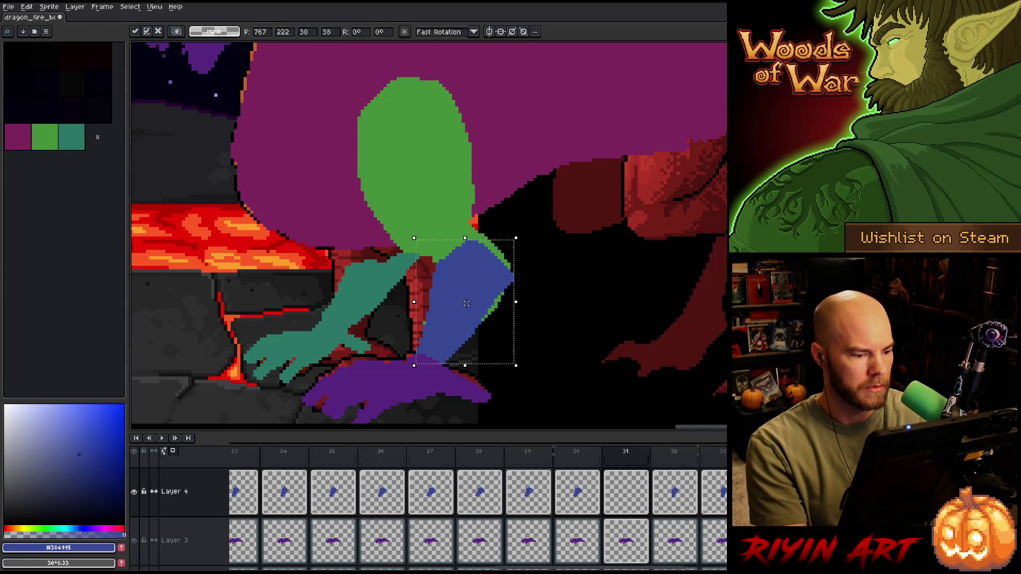
{"action": "key", "text": "Left"}
{"action": "left_click", "coordinate": [477, 307]}
{"action": "key", "text": "Left"}
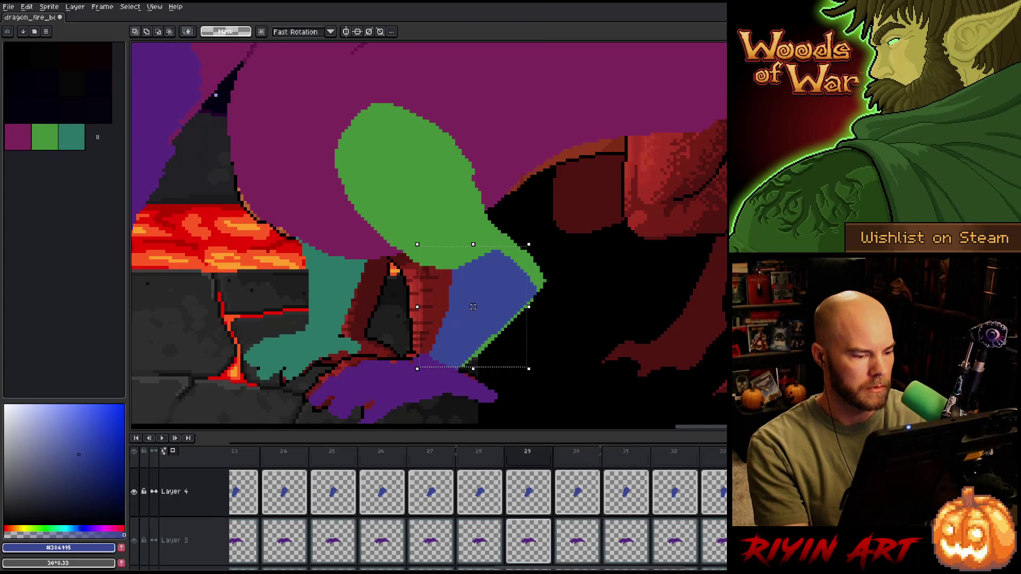
{"action": "left_click", "coordinate": [483, 310]}
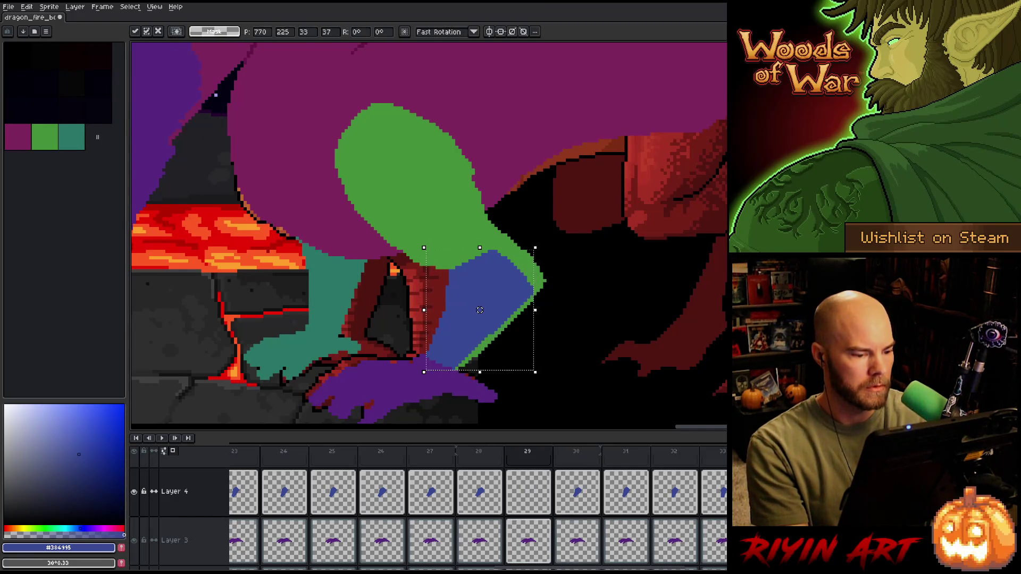
{"action": "key", "text": "Right"}
{"action": "key", "text": "Left"}
{"action": "key", "text": "Right"}
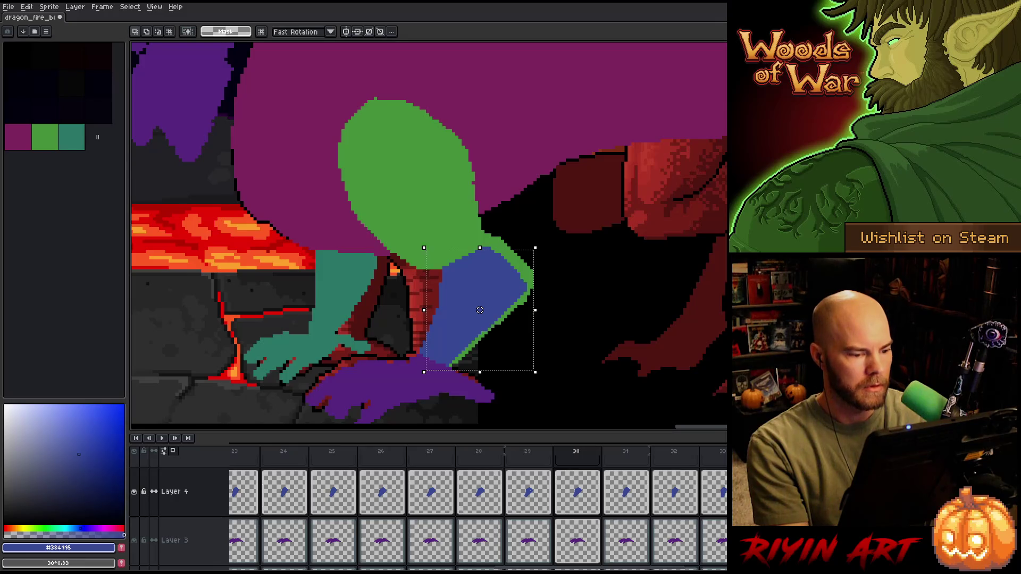
{"action": "key", "text": "Right"}
{"action": "key", "text": "Return"}
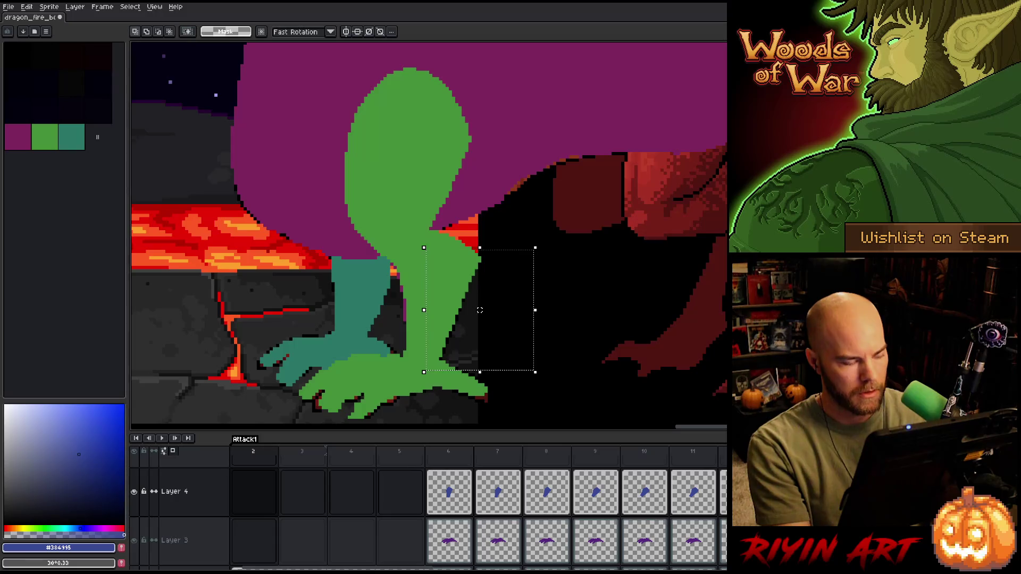
- Save the dragon animation and play back Attack1, zooming out and back in
{"action": "key", "text": "ctrl+s"}
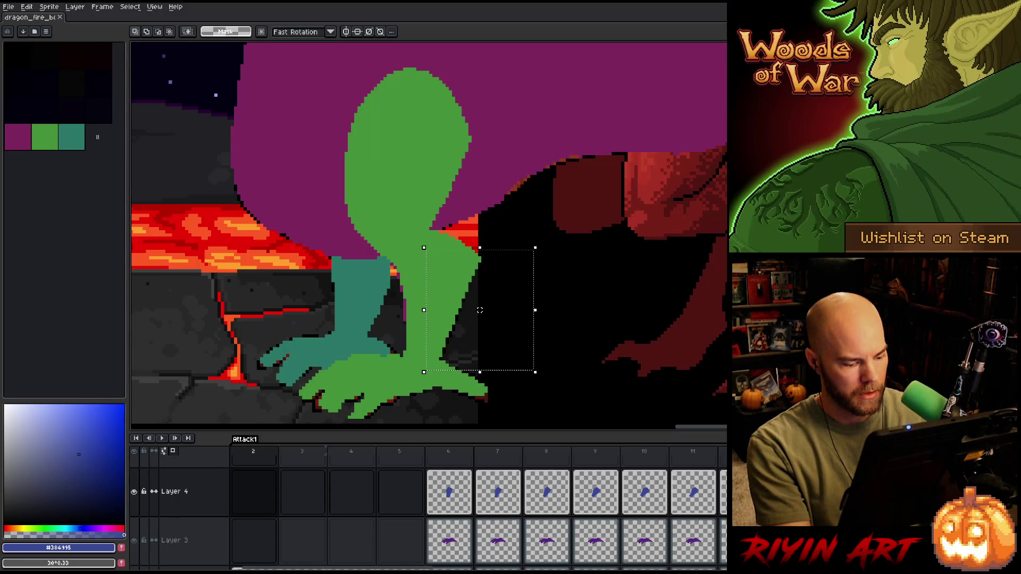
{"action": "key", "text": "Return"}
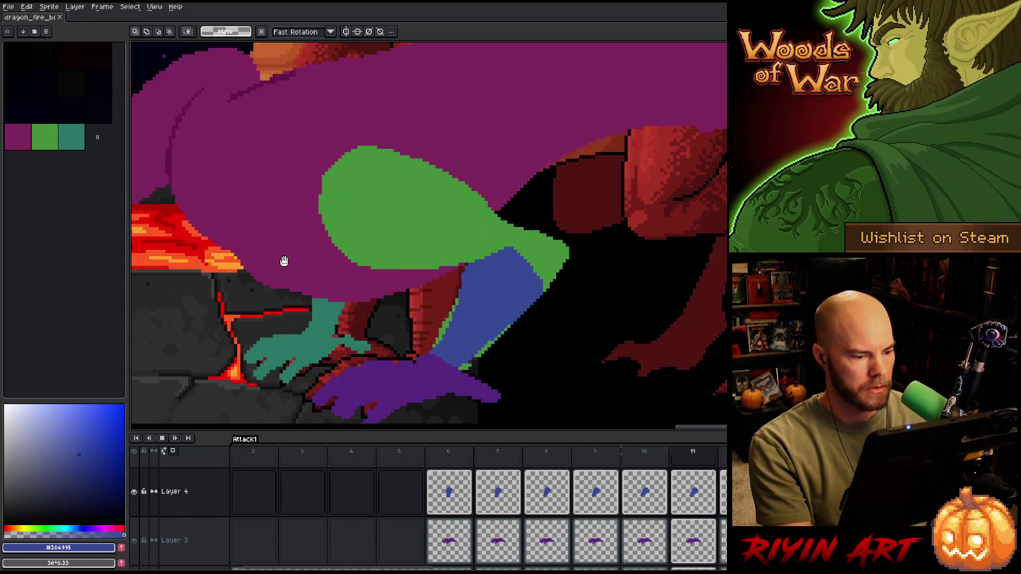
{"action": "scroll", "coordinate": [298, 266], "scroll_direction": "down", "scroll_amount": 3}
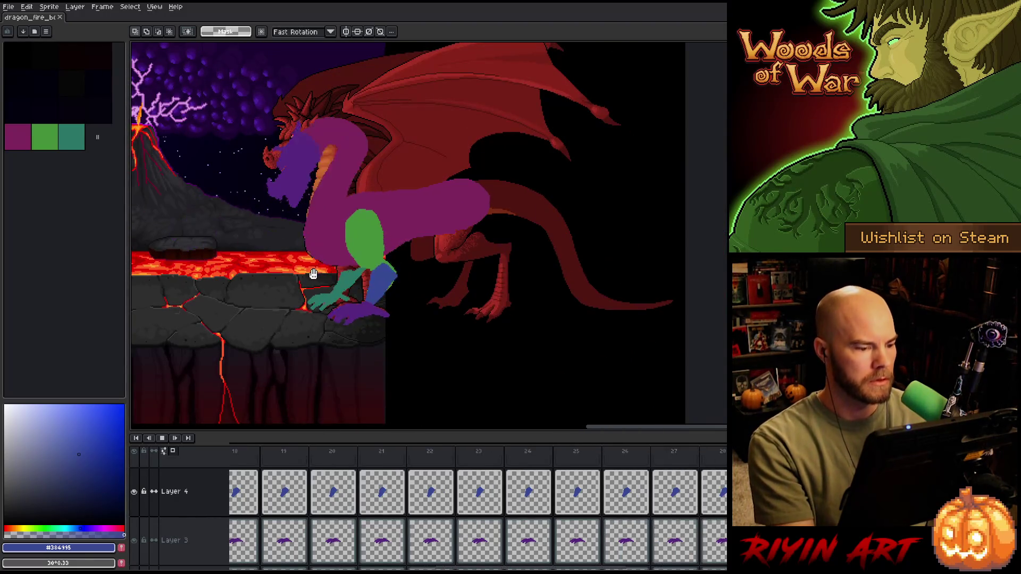
{"action": "scroll", "coordinate": [319, 257], "scroll_direction": "up", "scroll_amount": 1}
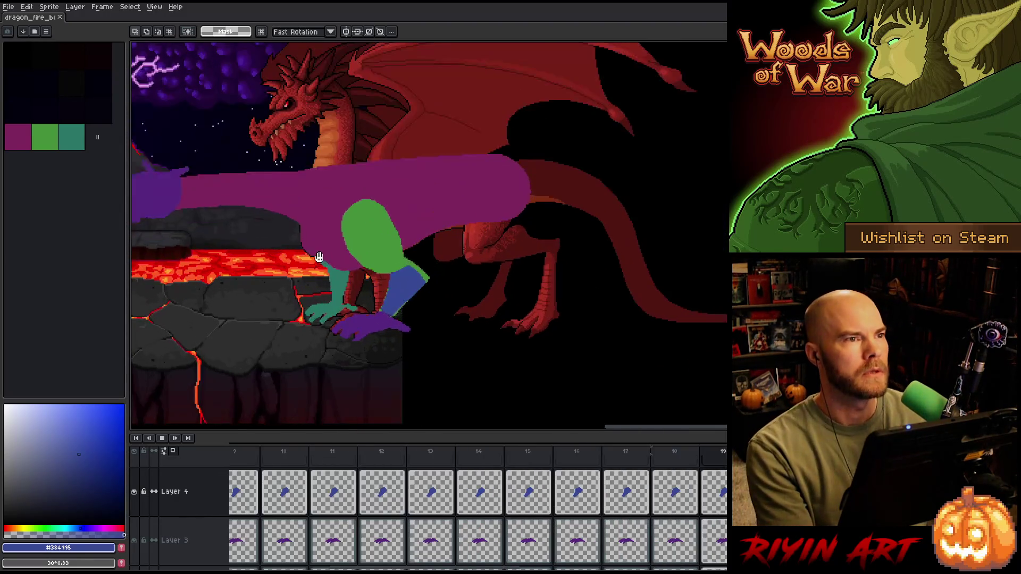
{"action": "scroll", "coordinate": [322, 258], "scroll_direction": "up", "scroll_amount": 3}
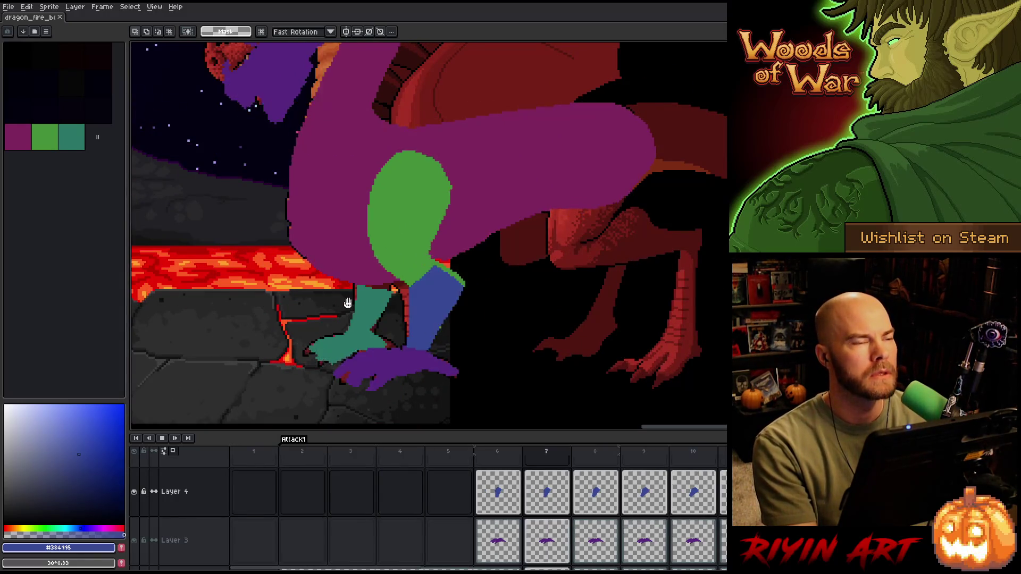
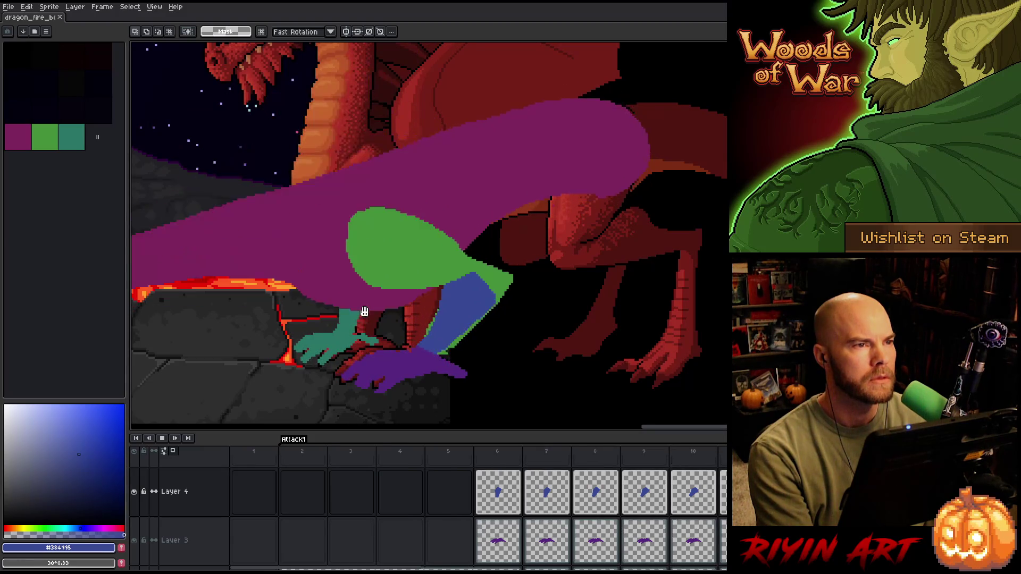
- Stop the attack animation playback and scroll the timeline back to the earlier frames
{"action": "key", "text": "Return"}
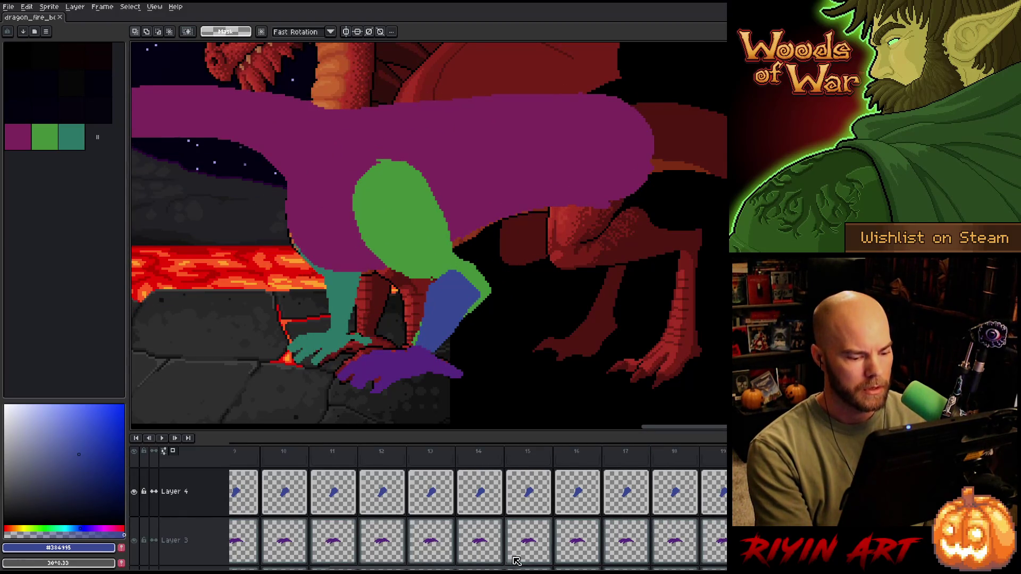
{"action": "mouse_move", "coordinate": [524, 568]}
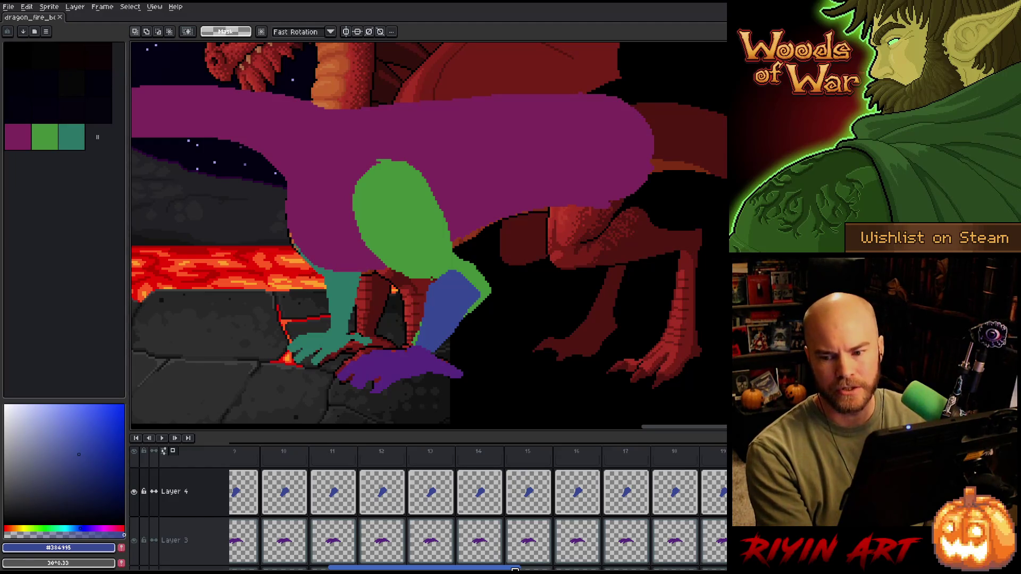
{"action": "left_click_drag", "start_coordinate": [516, 569], "coordinate": [439, 569]}
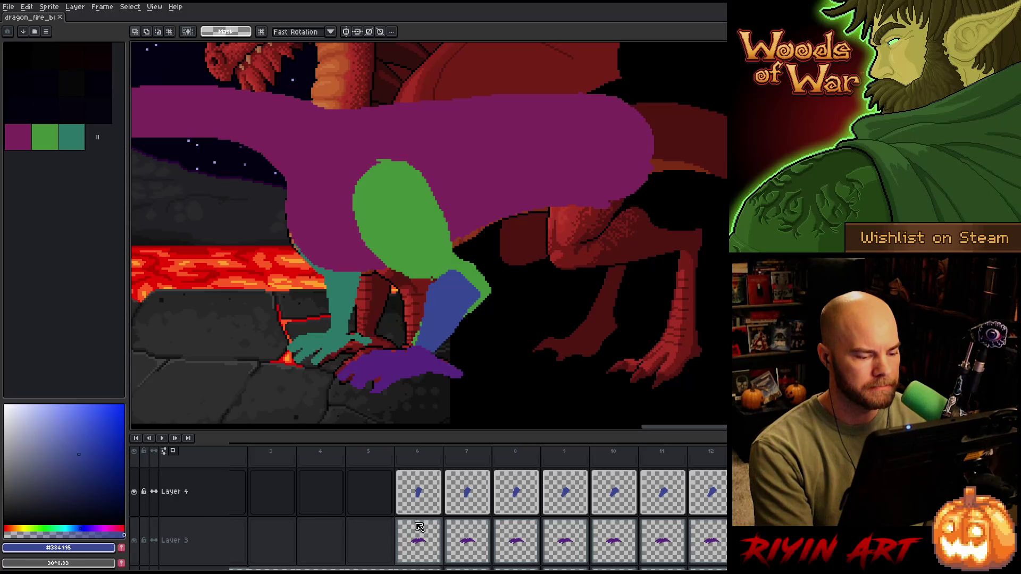
{"action": "scroll", "coordinate": [382, 509], "scroll_direction": "down", "scroll_amount": 1}
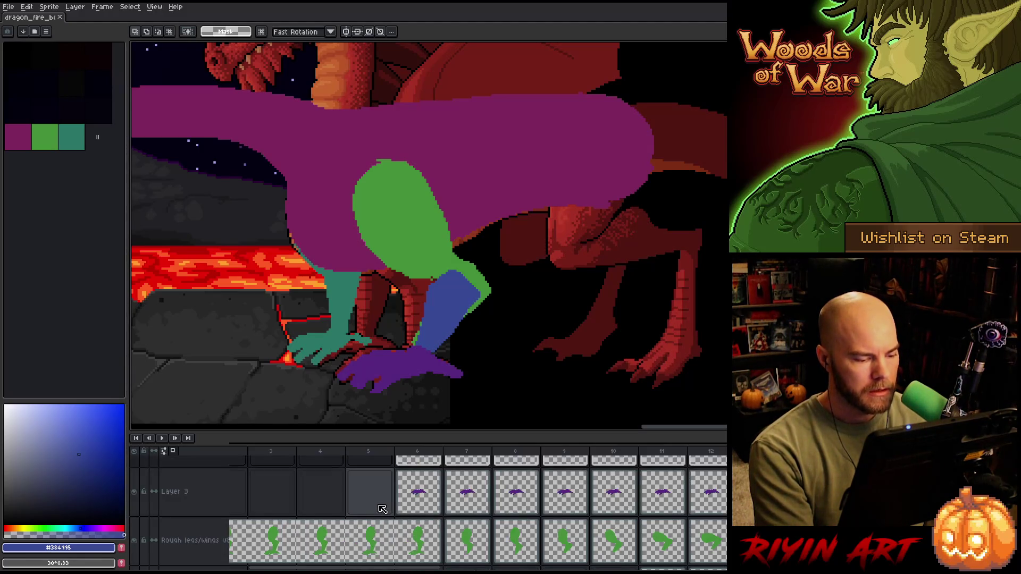
{"action": "scroll", "coordinate": [382, 509], "scroll_direction": "up", "scroll_amount": 1}
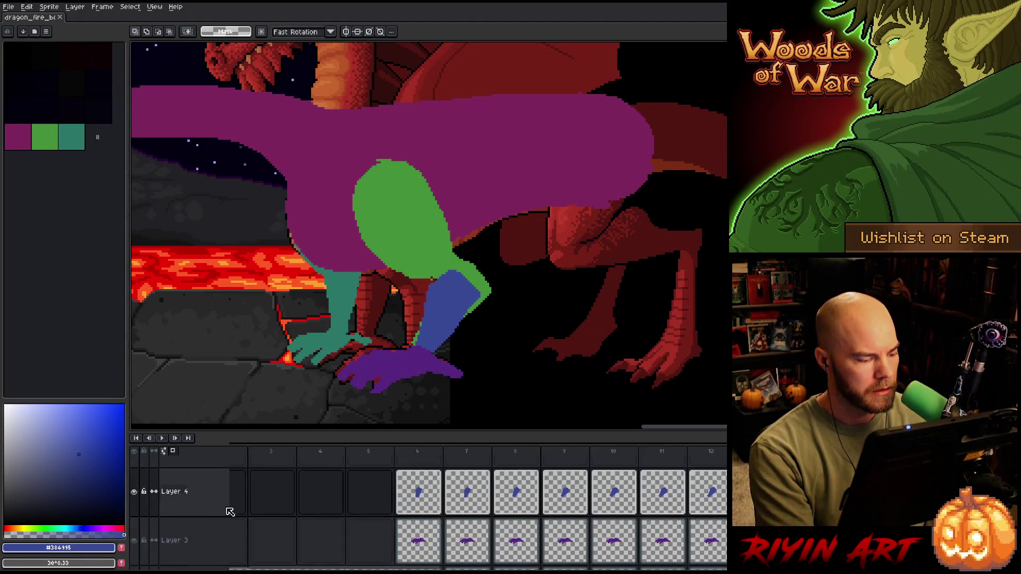
- Rename Layer 4 to 'shin' and Layer 3 to 'foot'
{"action": "double_click", "coordinate": [187, 496]}
{"action": "type", "text": "shin"}
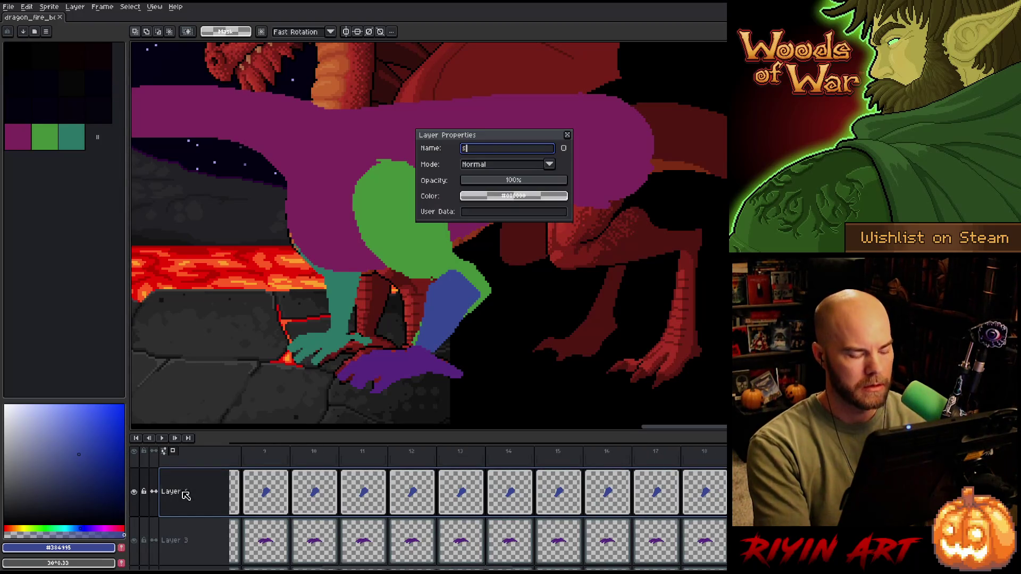
{"action": "key", "text": "Return"}
{"action": "double_click", "coordinate": [178, 546]}
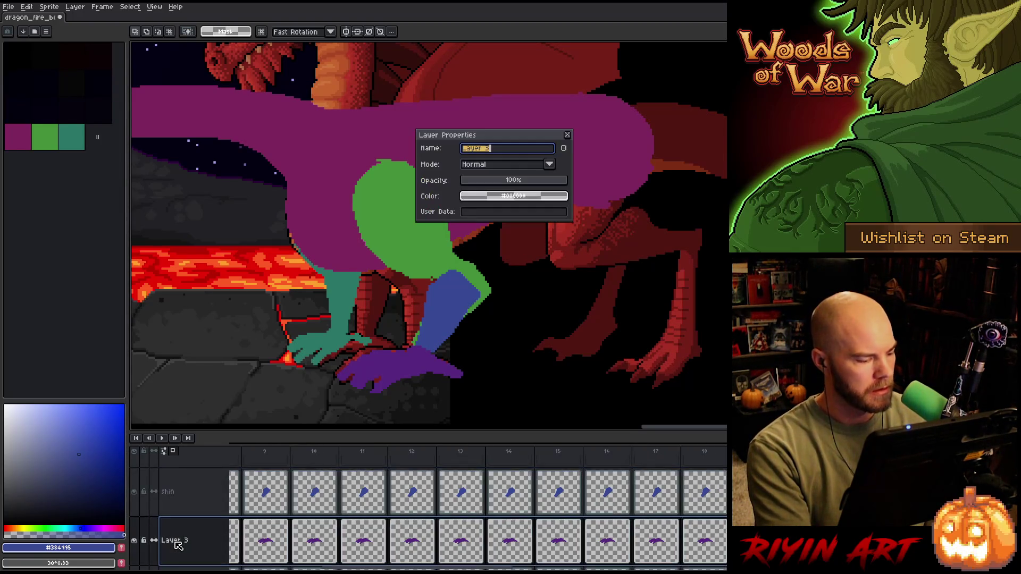
{"action": "type", "text": "foot"}
{"action": "key", "text": "Return"}
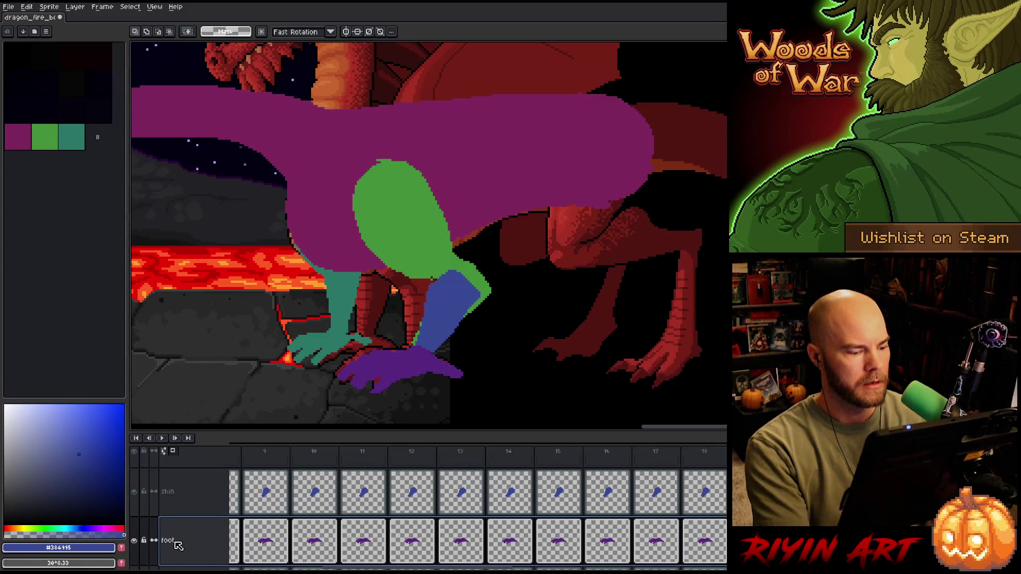
- Add a new empty layer named 'shoulder' above the shin layer
{"action": "left_click", "coordinate": [186, 492]}
{"action": "key", "text": "shift+n"}
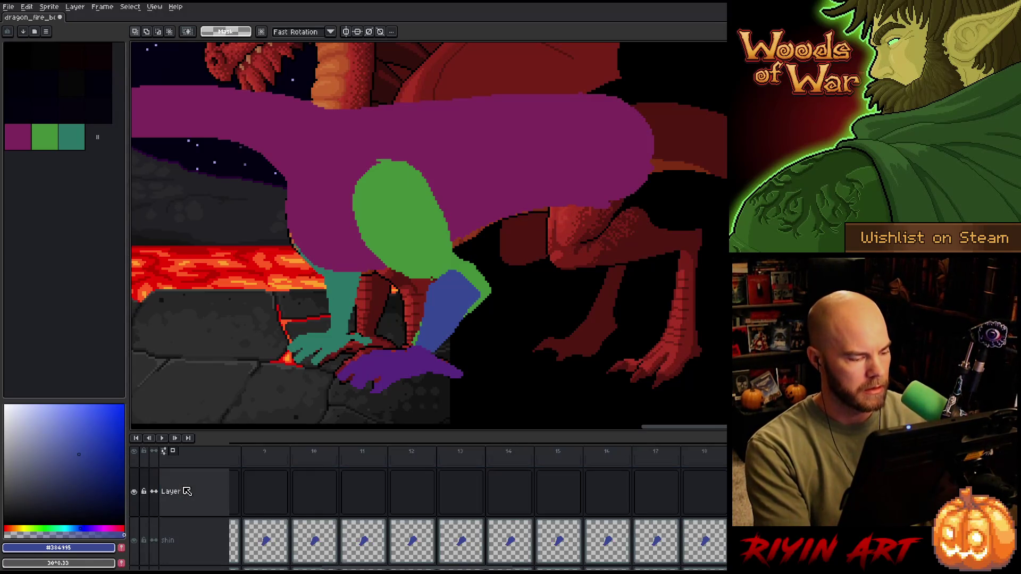
{"action": "double_click", "coordinate": [187, 491]}
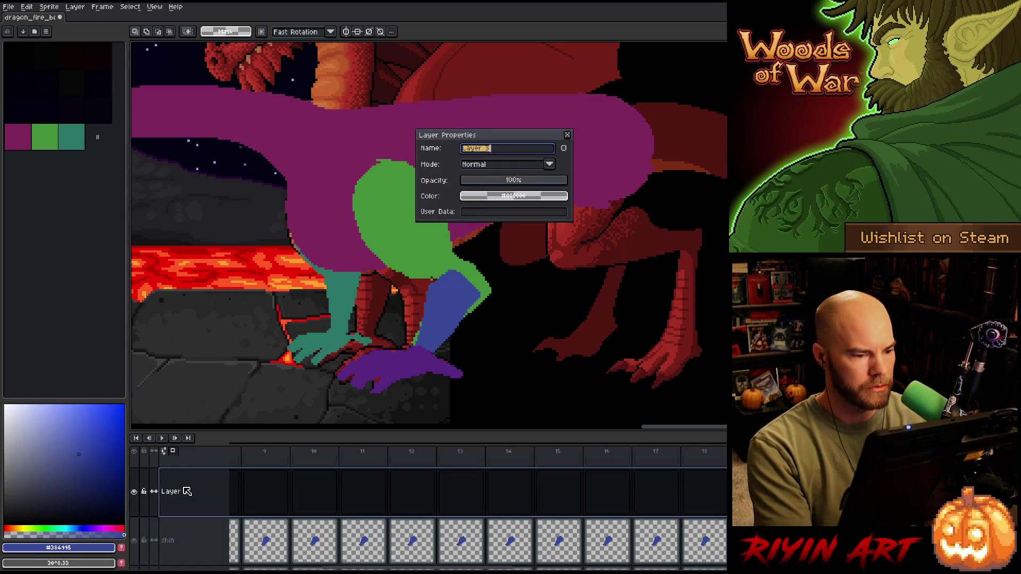
{"action": "type", "text": "s"}
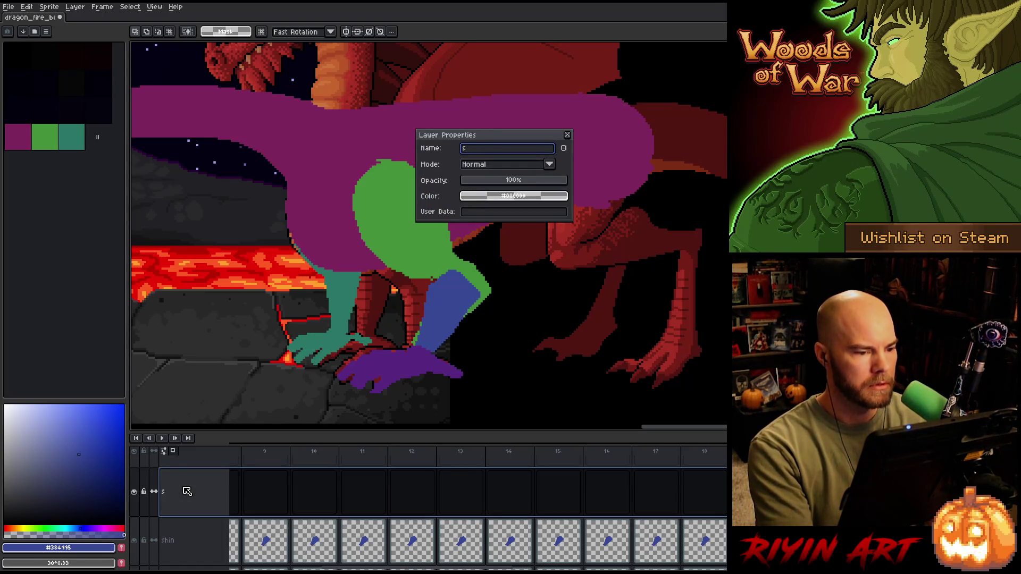
{"action": "type", "text": "houlder"}
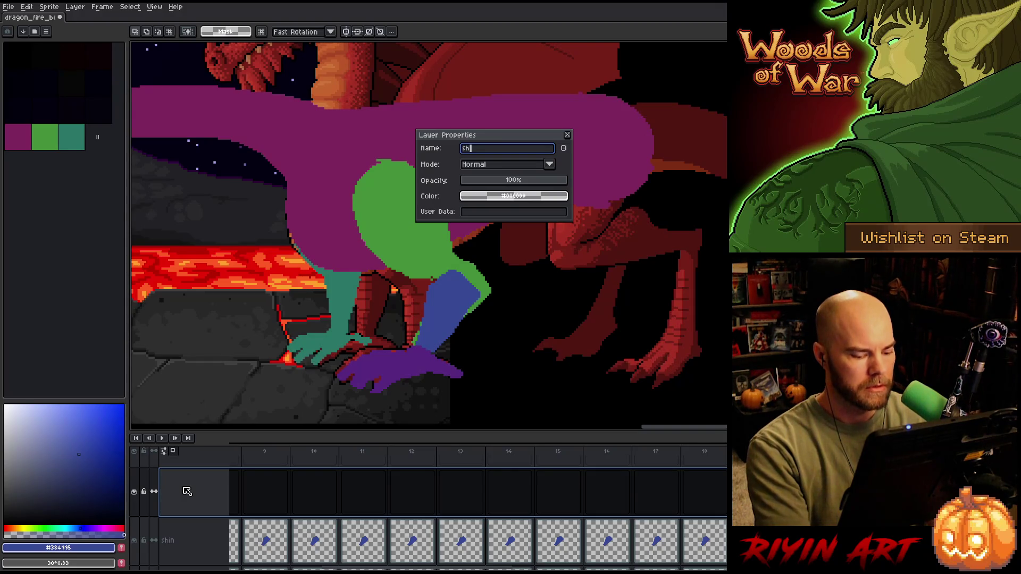
{"action": "key", "text": "Return"}
{"action": "left_click_drag", "start_coordinate": [463, 568], "coordinate": [246, 566]}
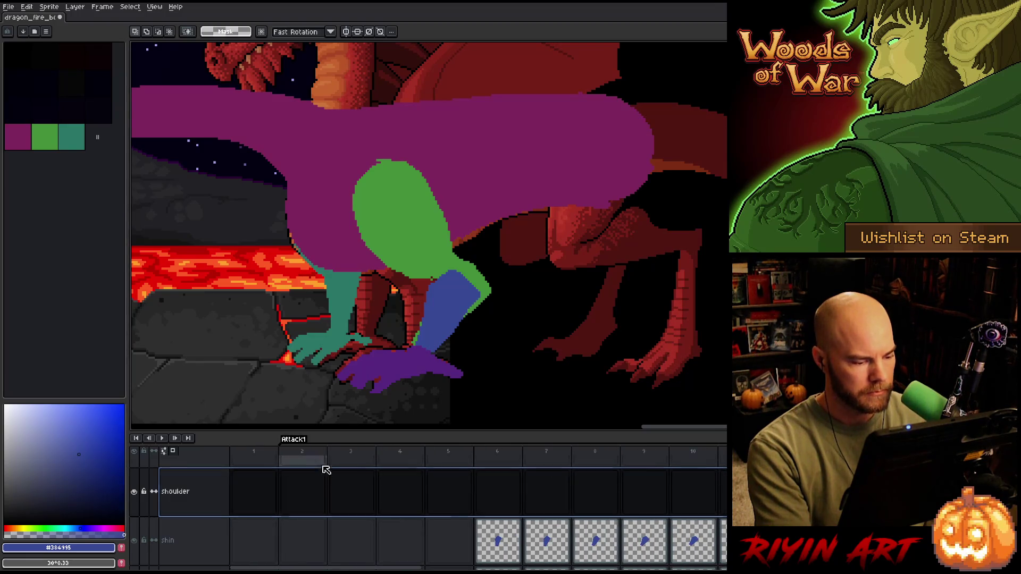
- Select the green shoulder area by colour and move to frame 6 of the shoulder layer
{"action": "left_click", "coordinate": [306, 456]}
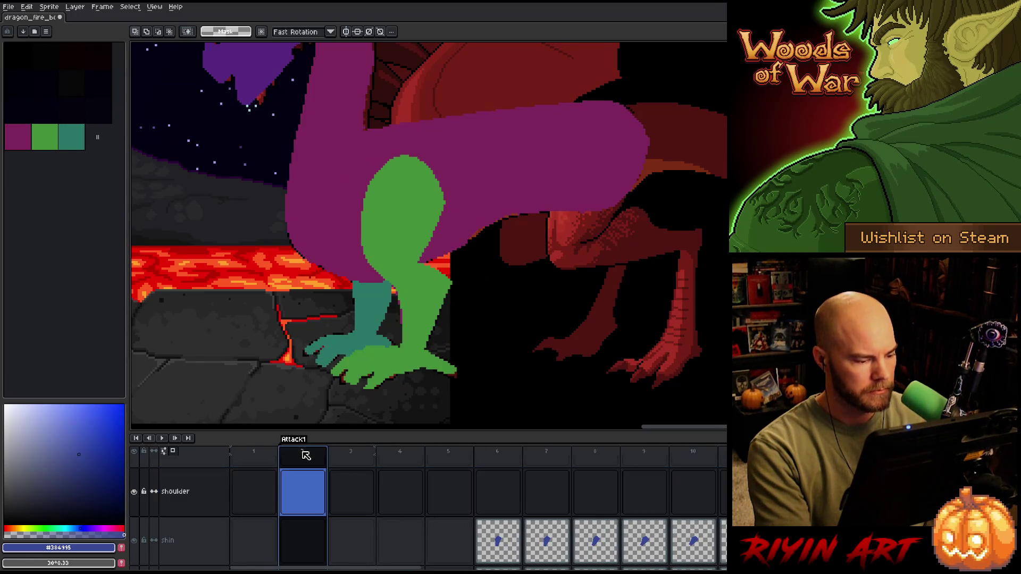
{"action": "key", "text": "w"}
{"action": "left_click", "coordinate": [395, 234]}
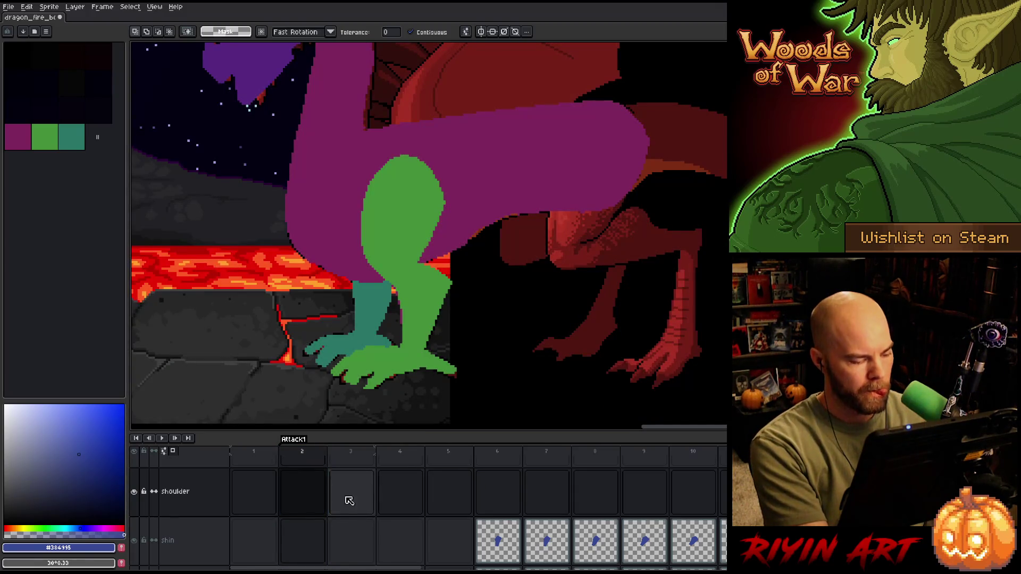
{"action": "scroll", "coordinate": [349, 501], "scroll_direction": "down", "scroll_amount": 2}
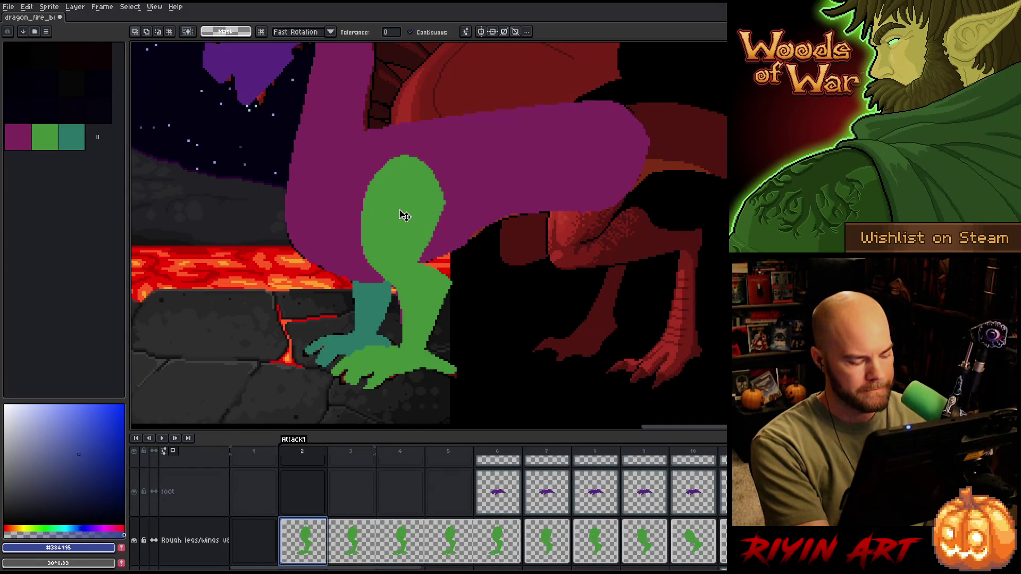
{"action": "scroll", "coordinate": [387, 468], "scroll_direction": "up", "scroll_amount": 2}
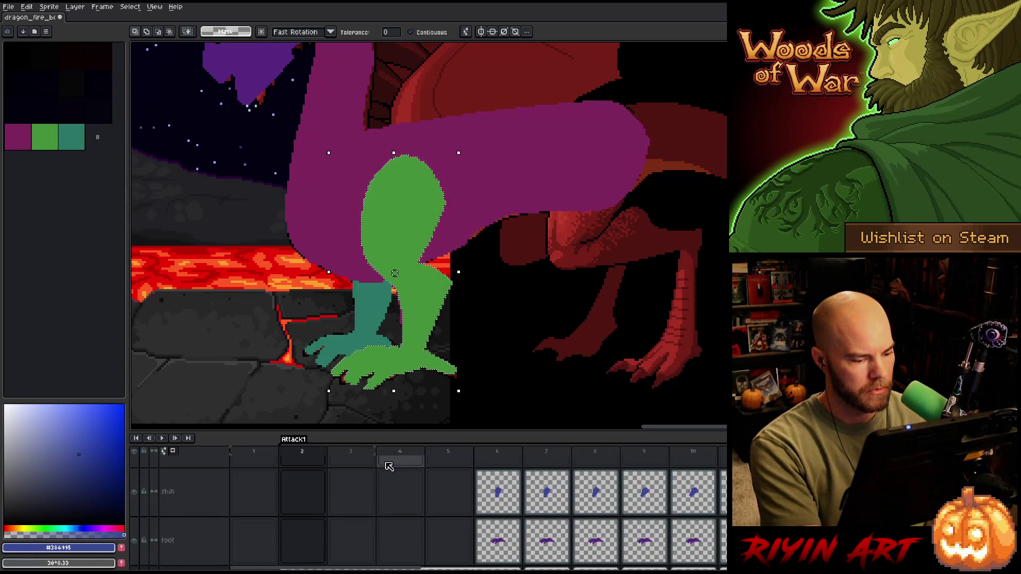
{"action": "left_click", "coordinate": [449, 502]}
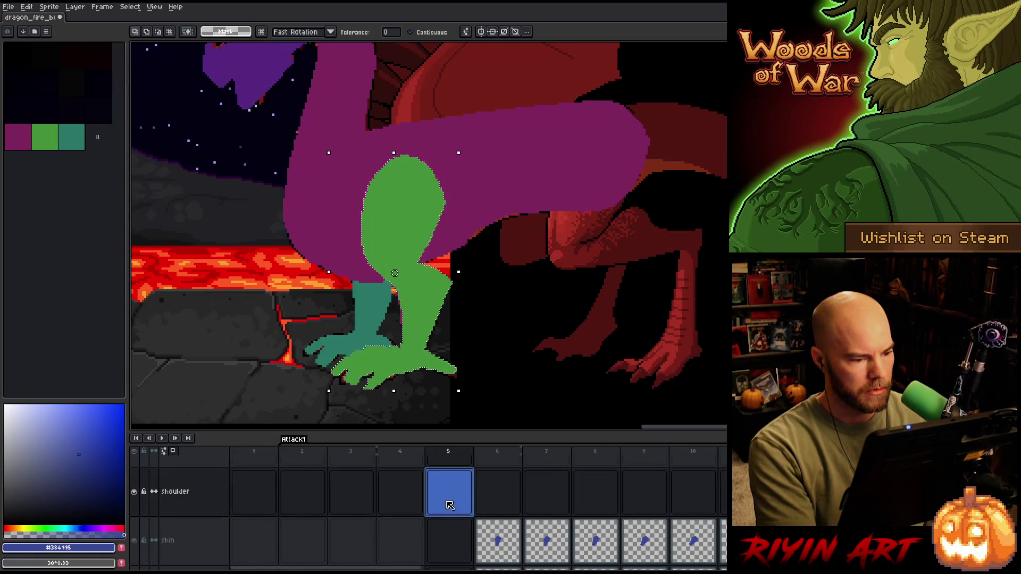
{"action": "left_click", "coordinate": [489, 504]}
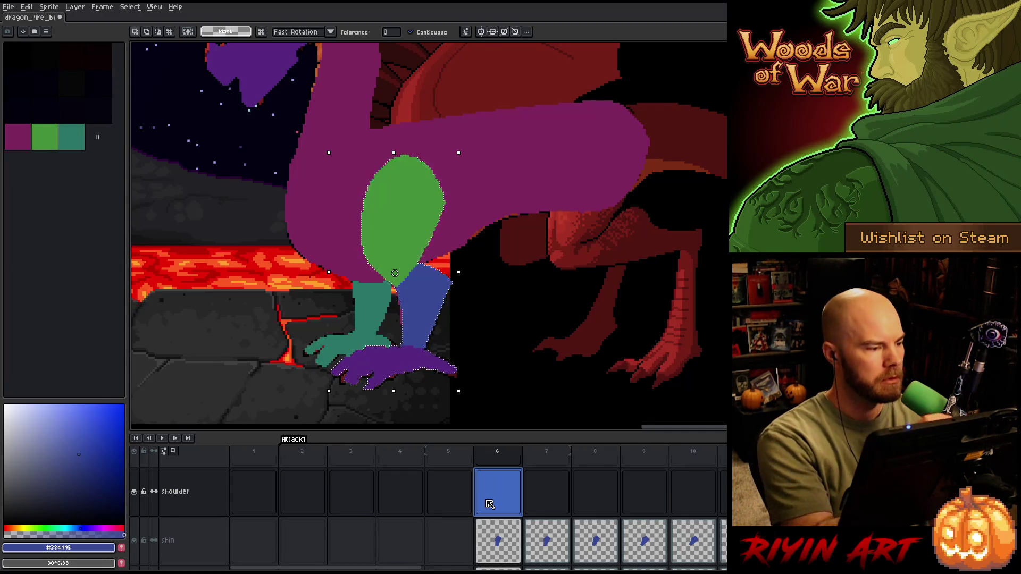
- Pick teal, enlarge the pencil brush, save, and paint the shoulder oval in two teal shades
{"action": "left_click_drag", "start_coordinate": [79, 528], "coordinate": [65, 529]}
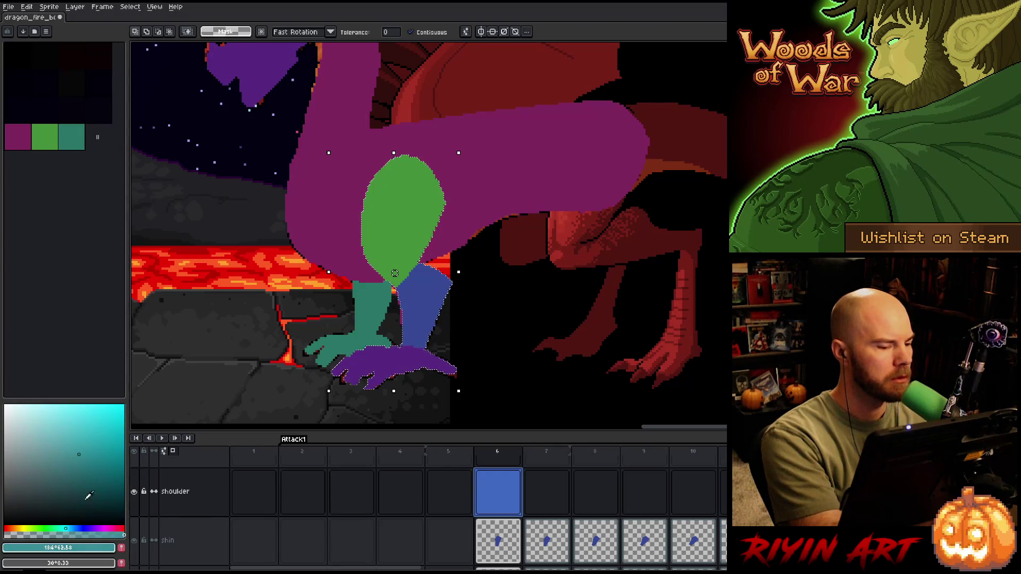
{"action": "key", "text": "b"}
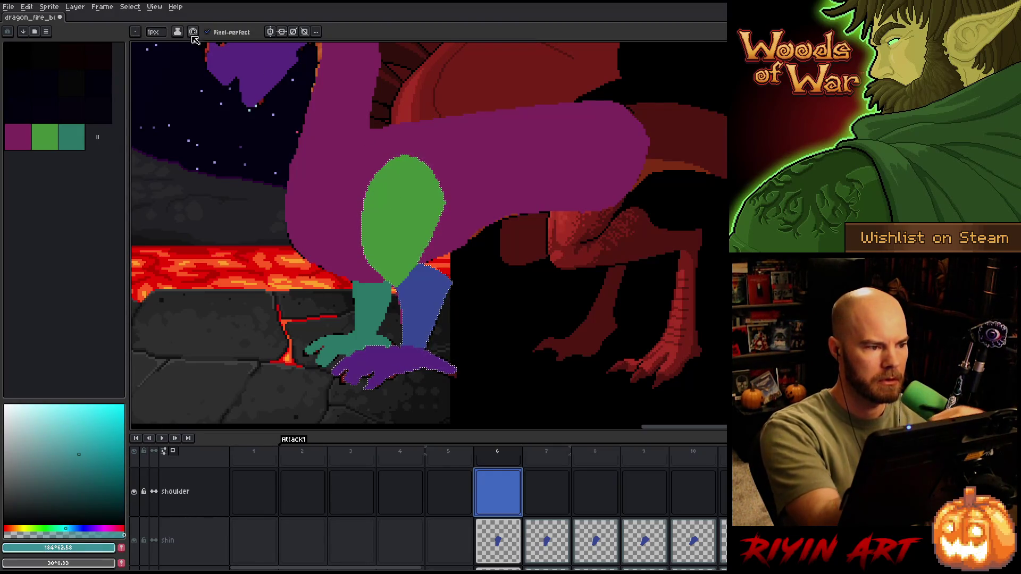
{"action": "left_click", "coordinate": [154, 32]}
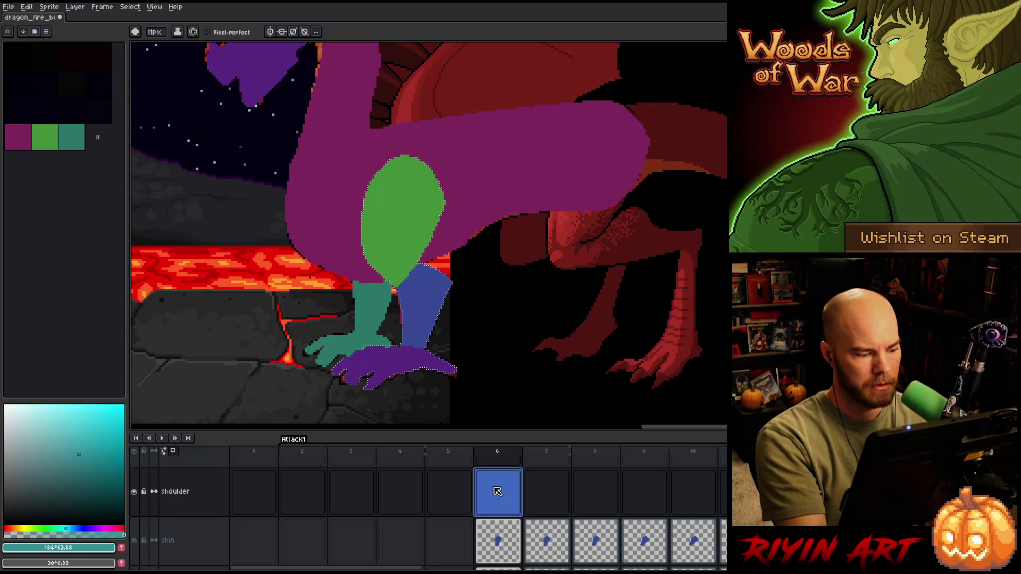
{"action": "key", "text": "ctrl+s"}
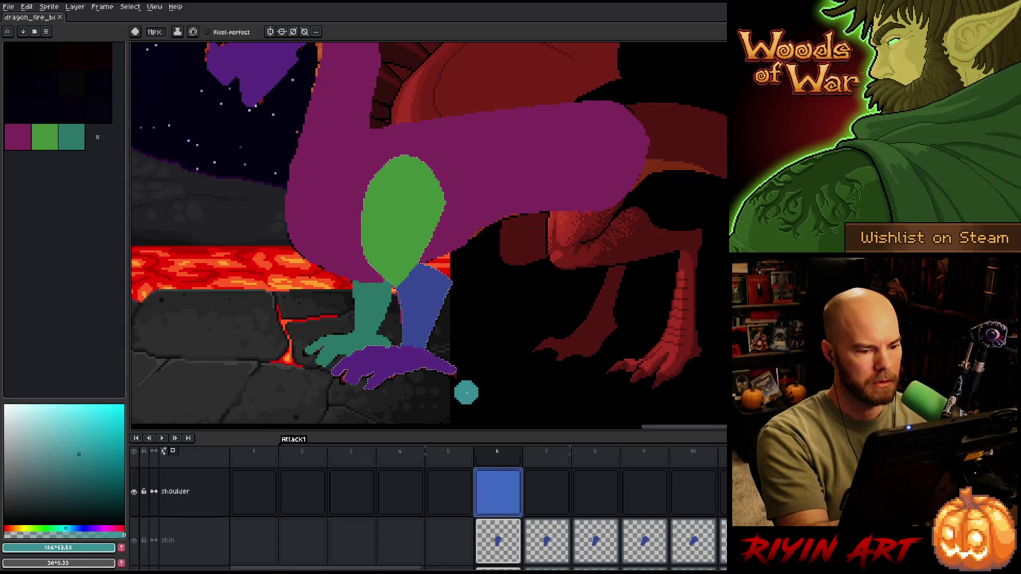
{"action": "left_click_drag", "start_coordinate": [433, 181], "coordinate": [439, 218]}
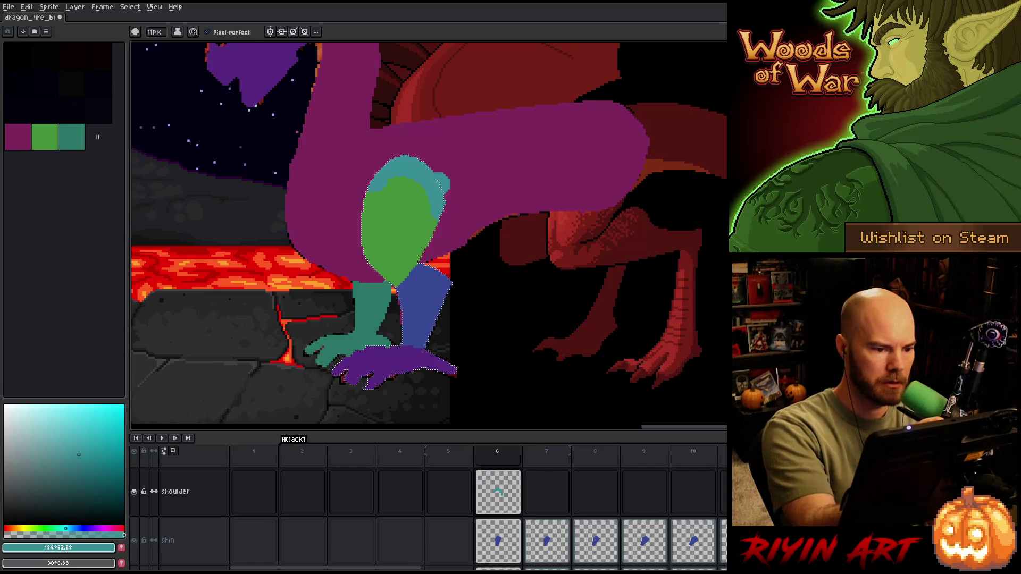
{"action": "left_click", "coordinate": [89, 476]}
{"action": "left_click_drag", "start_coordinate": [372, 210], "coordinate": [411, 166]}
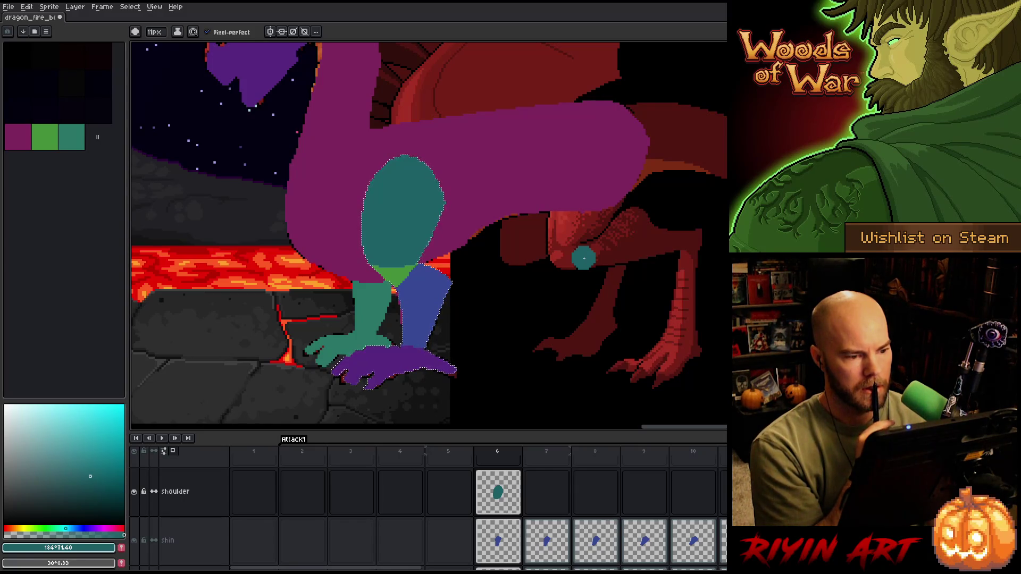
- Clear the selection and bucket-fill the shoulder oval with progressively darker greens
{"action": "key", "text": "ctrl+d"}
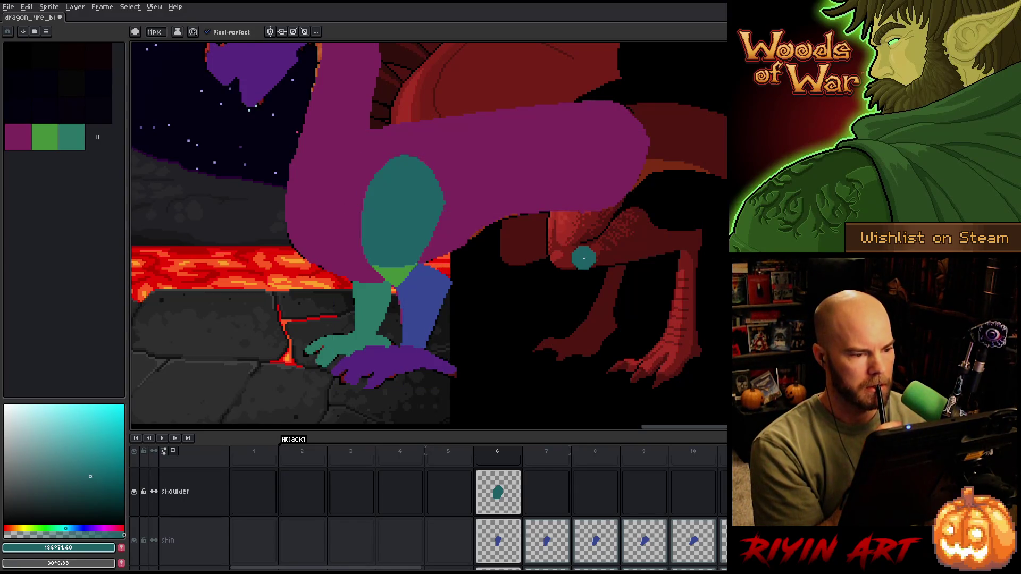
{"action": "left_click_drag", "start_coordinate": [47, 460], "coordinate": [66, 454]}
{"action": "left_click_drag", "start_coordinate": [64, 526], "coordinate": [56, 528]}
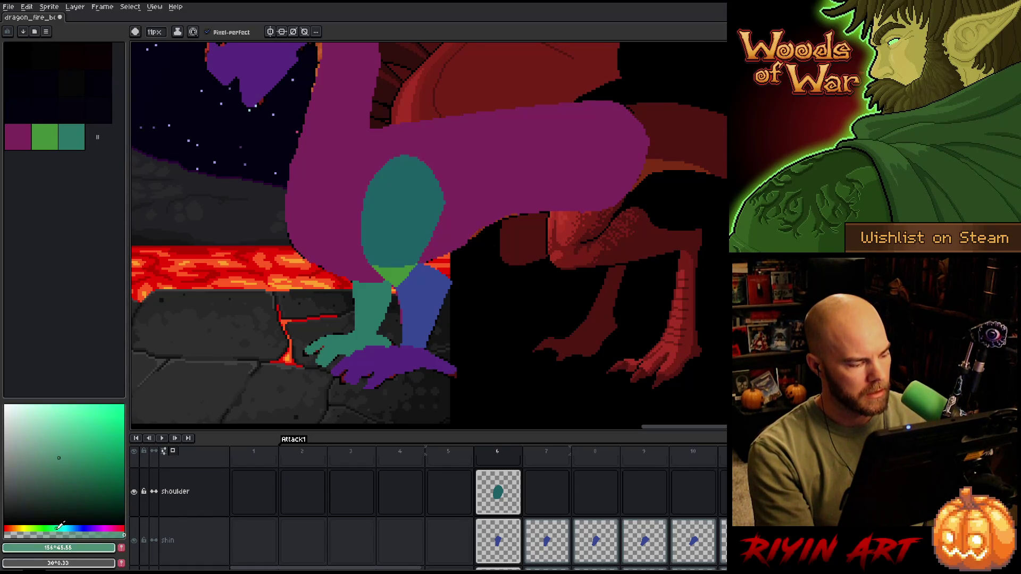
{"action": "key", "text": "g"}
{"action": "left_click", "coordinate": [397, 222]}
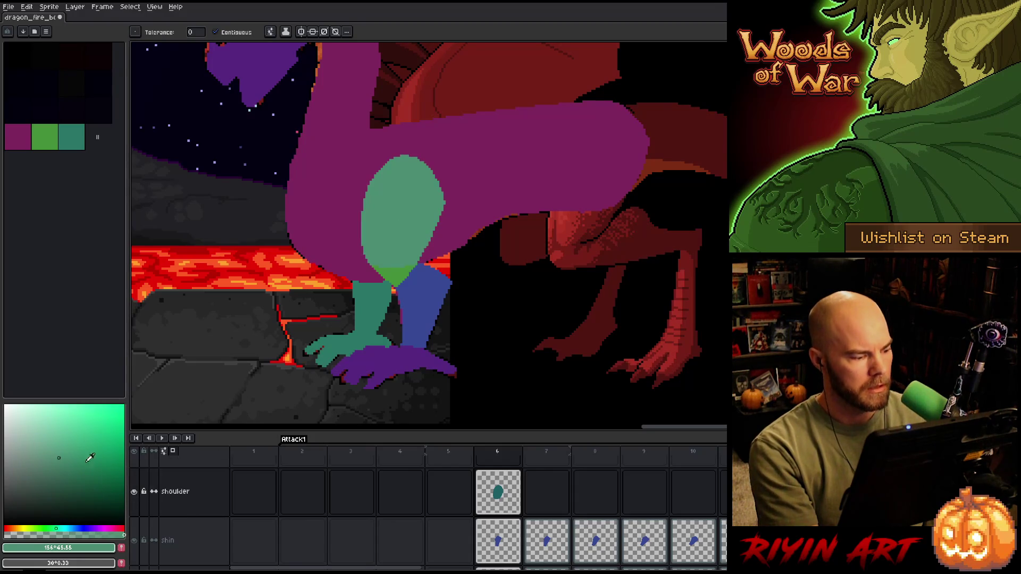
{"action": "left_click_drag", "start_coordinate": [83, 449], "coordinate": [87, 471]}
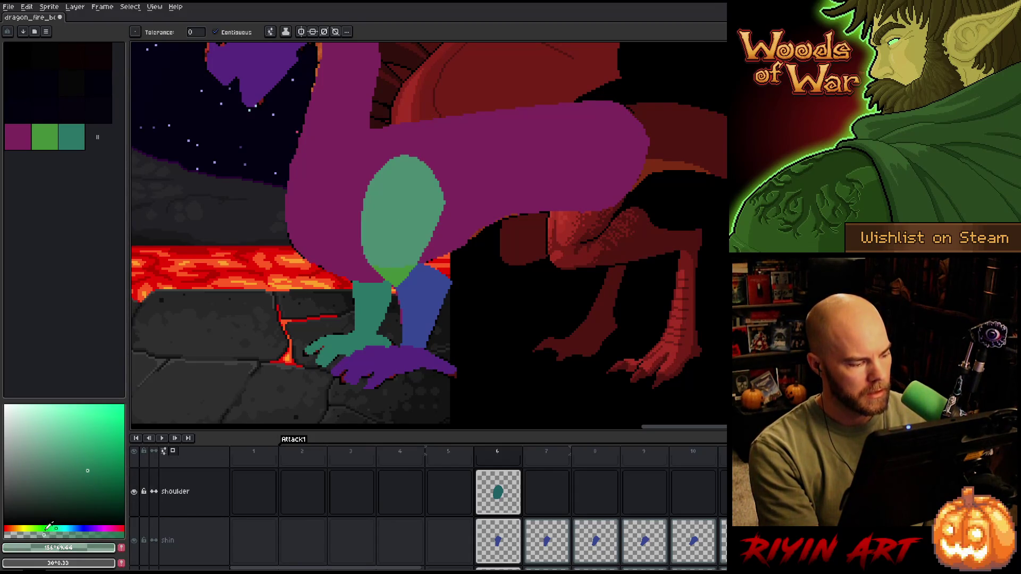
{"action": "left_click_drag", "start_coordinate": [57, 526], "coordinate": [45, 528]}
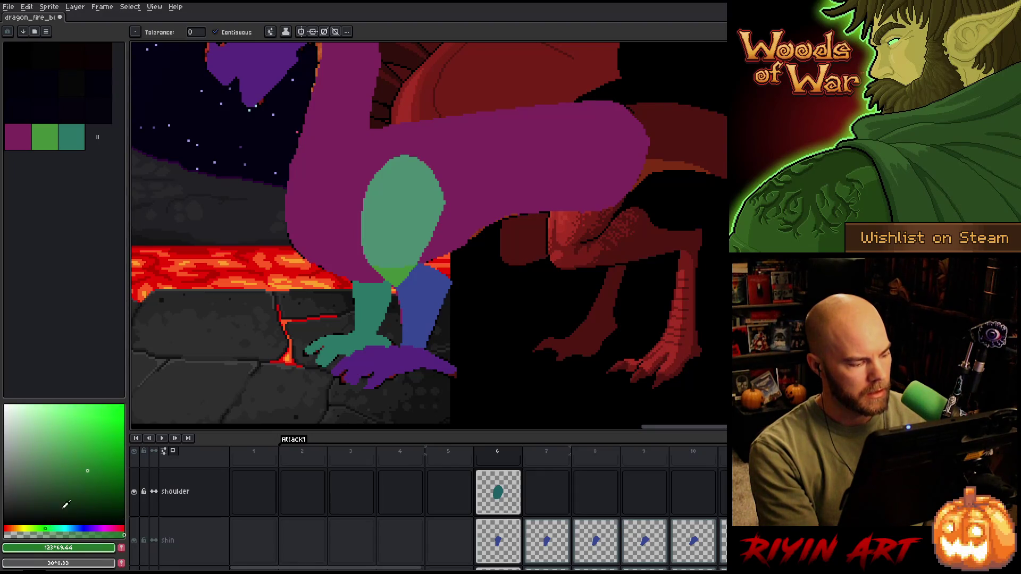
{"action": "left_click", "coordinate": [409, 214]}
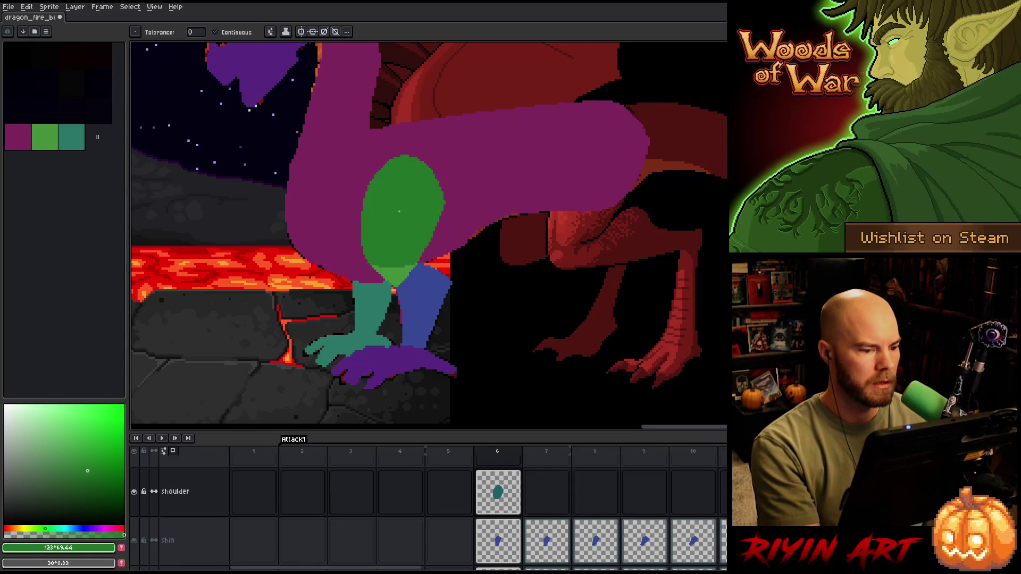
{"action": "left_click", "coordinate": [99, 482]}
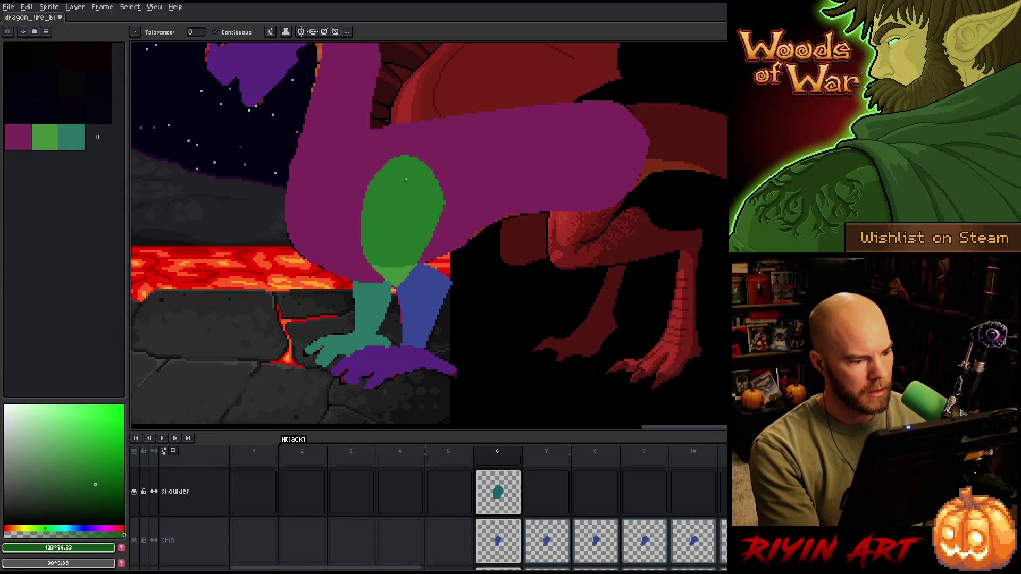
{"action": "left_click", "coordinate": [411, 183]}
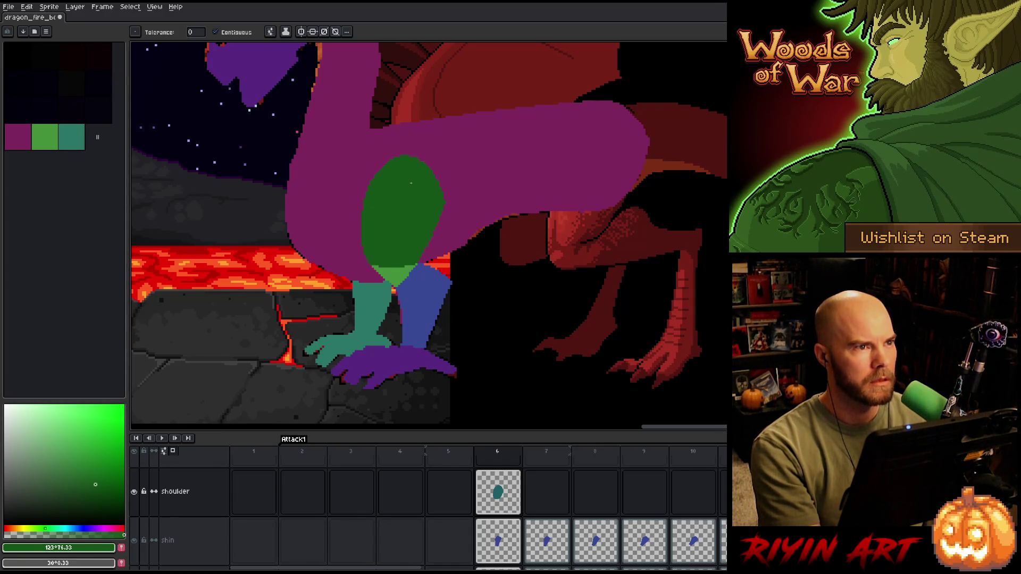
{"action": "left_click", "coordinate": [52, 482]}
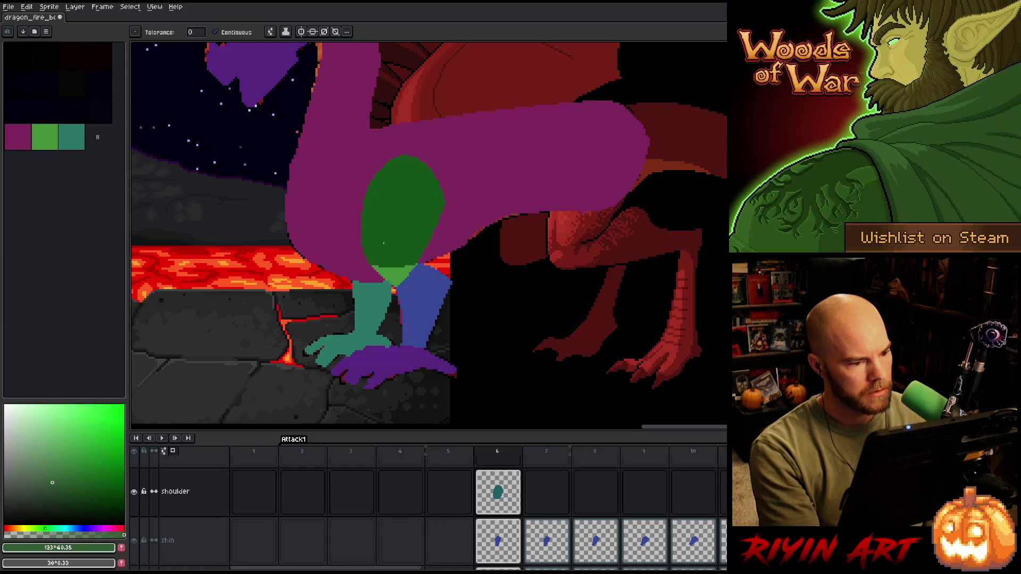
{"action": "left_click", "coordinate": [407, 226]}
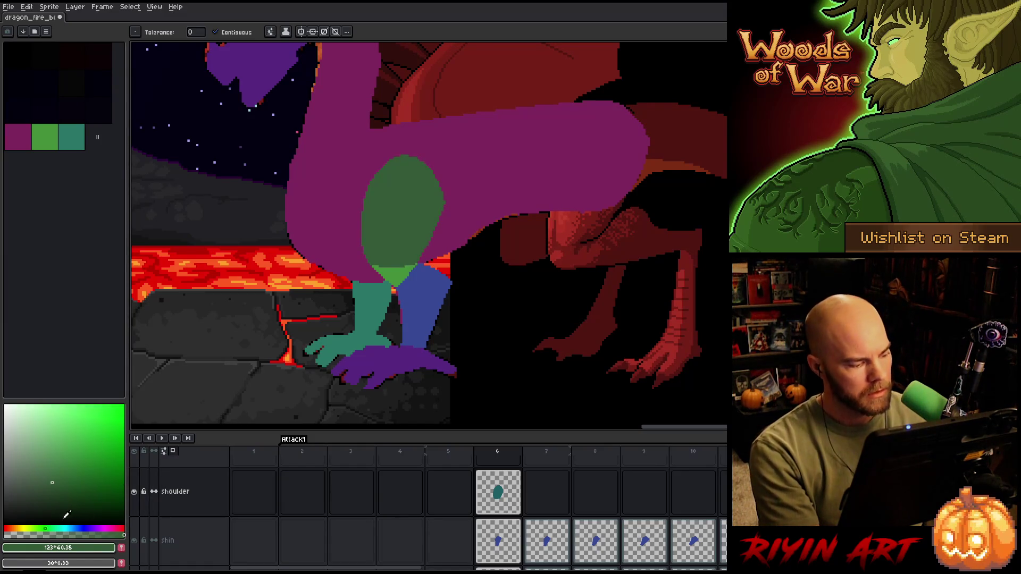
- Shift the hue to a deep, saturated dark blue and refill the shoulder oval
{"action": "mouse_move", "coordinate": [45, 528]}
{"action": "left_mouse_down"}
{"action": "mouse_move", "coordinate": [32, 528]}
{"action": "mouse_move", "coordinate": [89, 528]}
{"action": "mouse_move", "coordinate": [73, 528]}
{"action": "left_mouse_up"}
{"action": "left_click", "coordinate": [400, 207]}
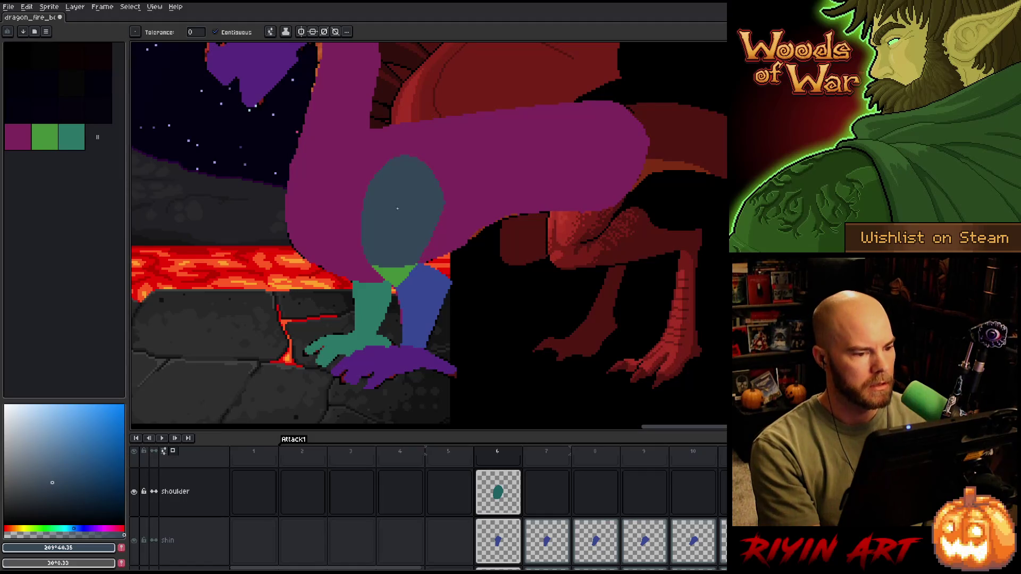
{"action": "left_click_drag", "start_coordinate": [66, 476], "coordinate": [77, 471]}
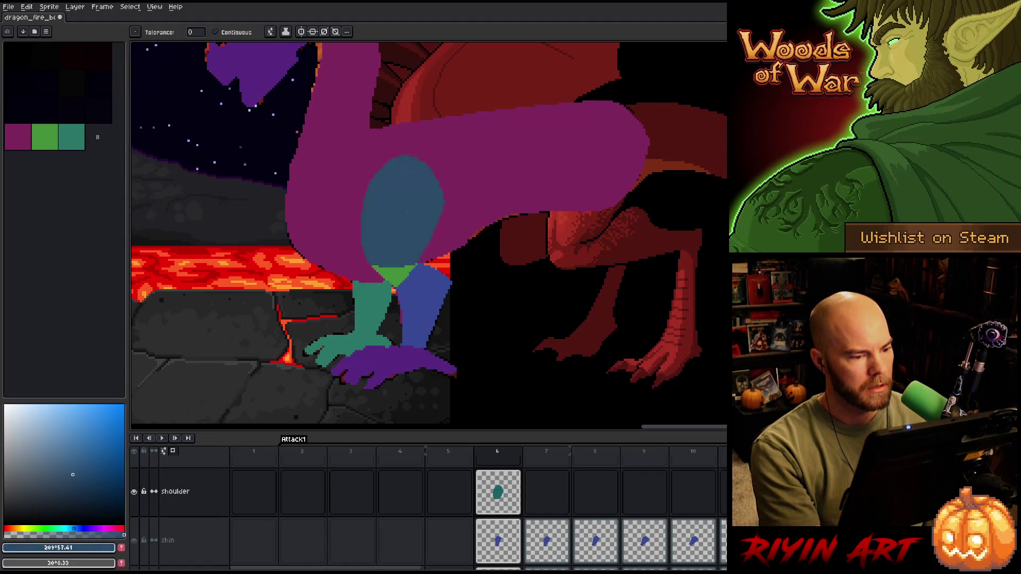
{"action": "left_click_drag", "start_coordinate": [73, 474], "coordinate": [91, 484]}
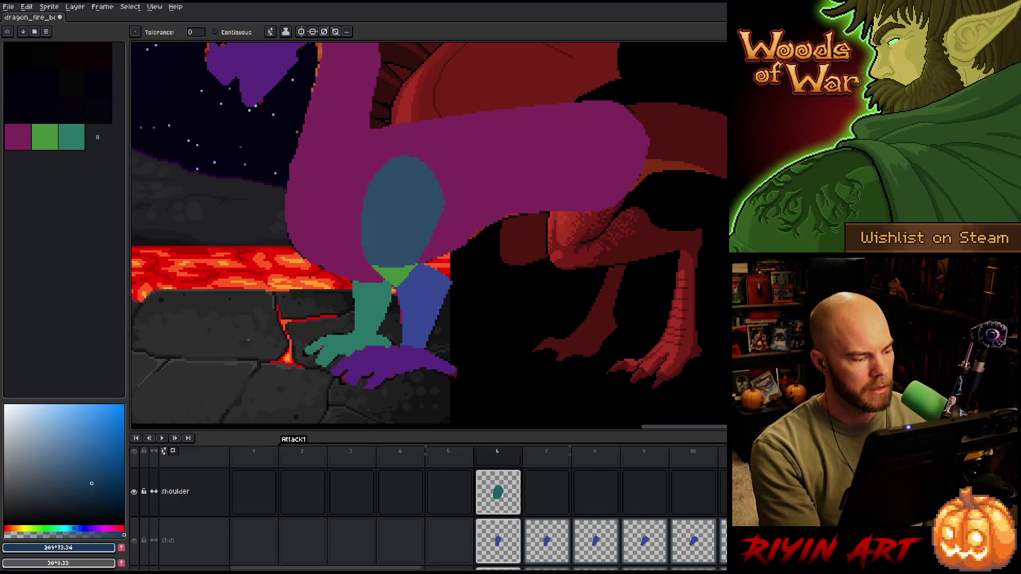
{"action": "left_click", "coordinate": [426, 196]}
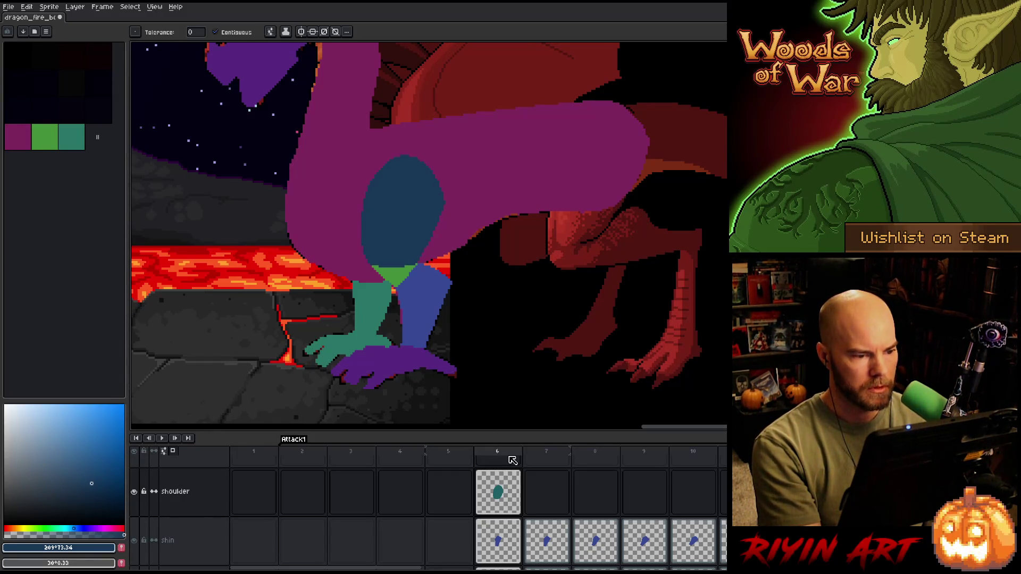
- Paste the frame 6 shoulder into frame 7 and shift it right to fit the raised-arm pose
{"action": "left_click", "coordinate": [515, 503]}
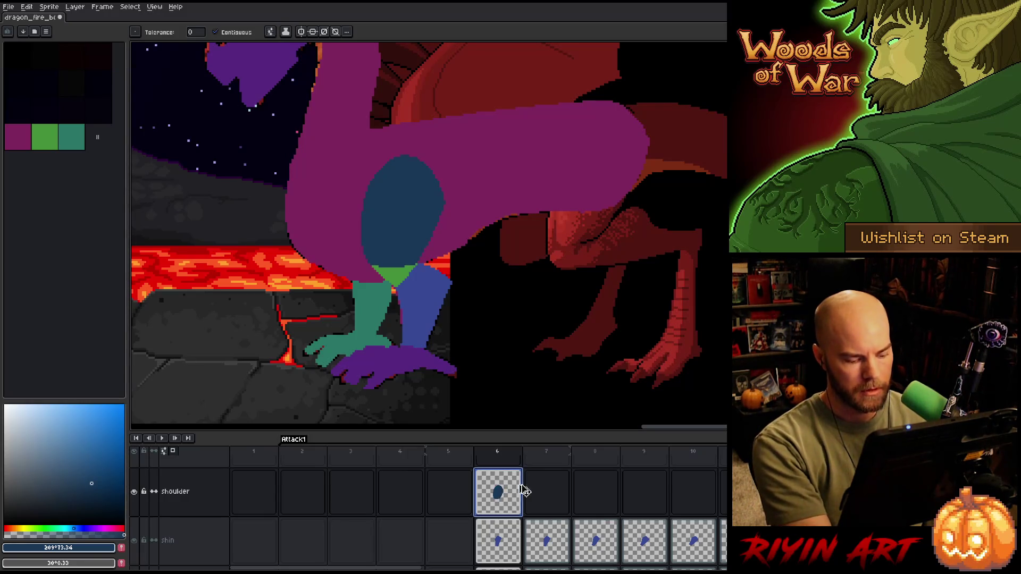
{"action": "left_click", "coordinate": [549, 497]}
{"action": "key", "text": "ctrl+v"}
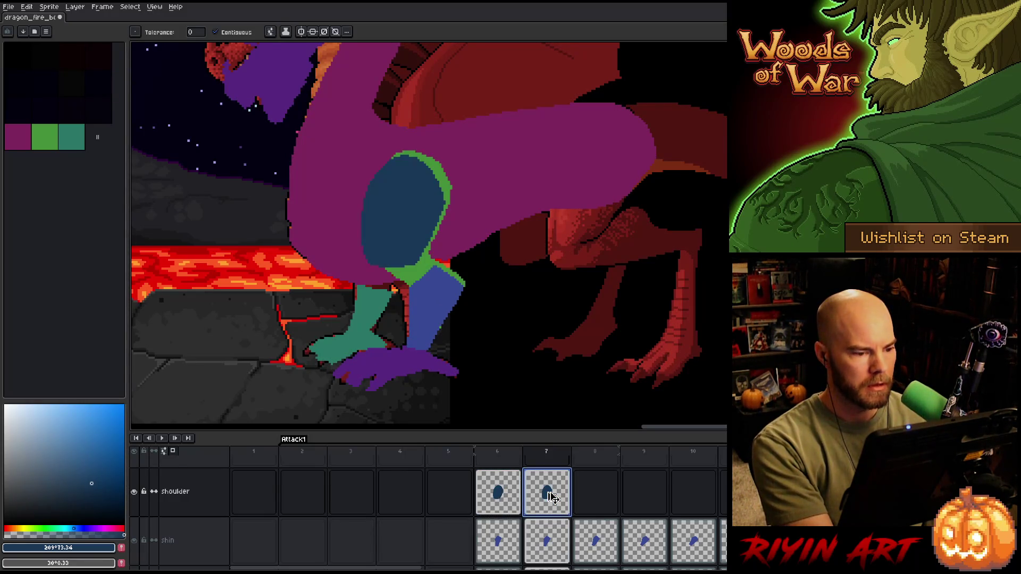
{"action": "key", "text": "ctrl+t"}
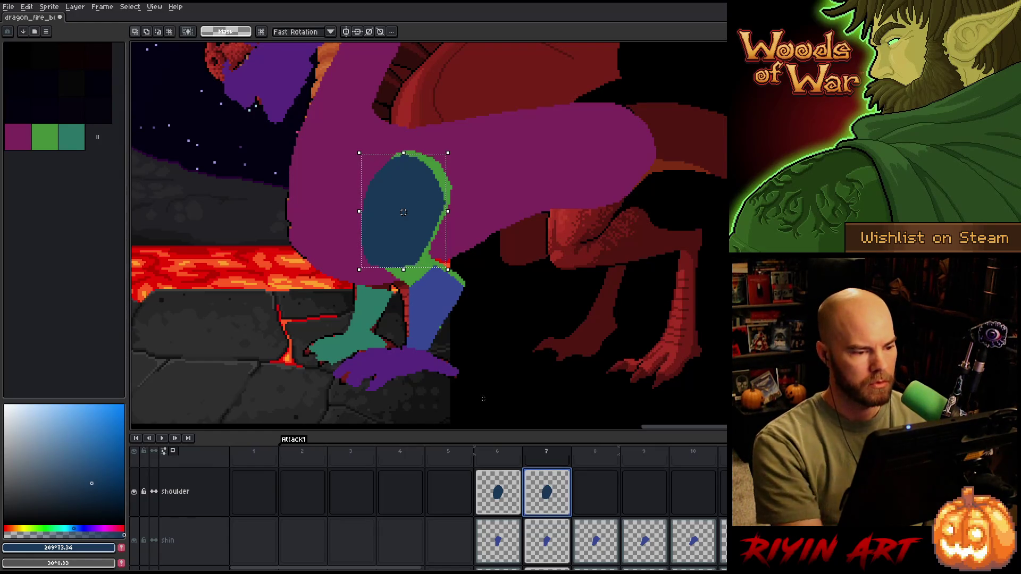
{"action": "left_click_drag", "start_coordinate": [398, 244], "coordinate": [404, 243]}
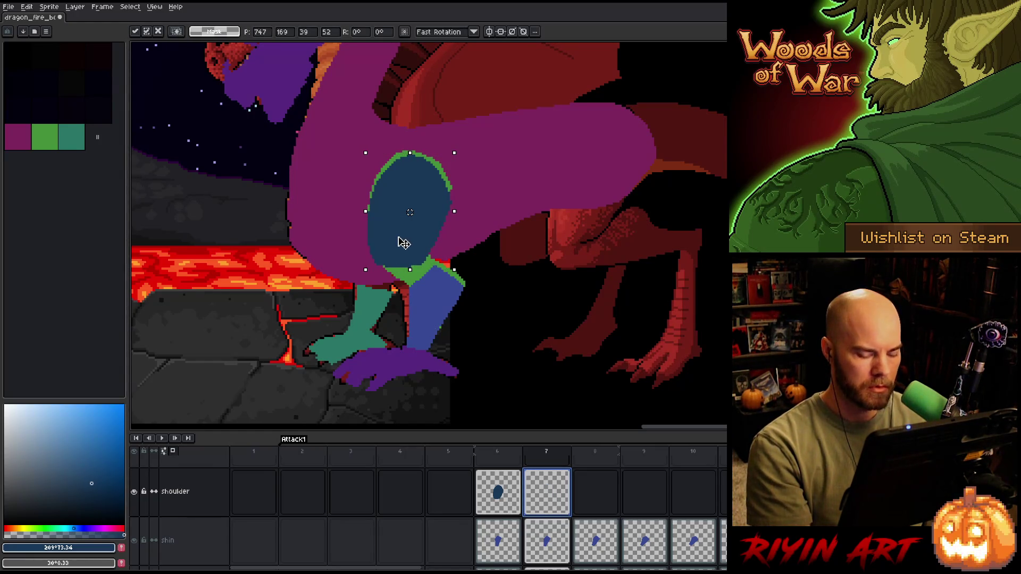
{"action": "key", "text": "Return"}
{"action": "key", "text": "comma"}
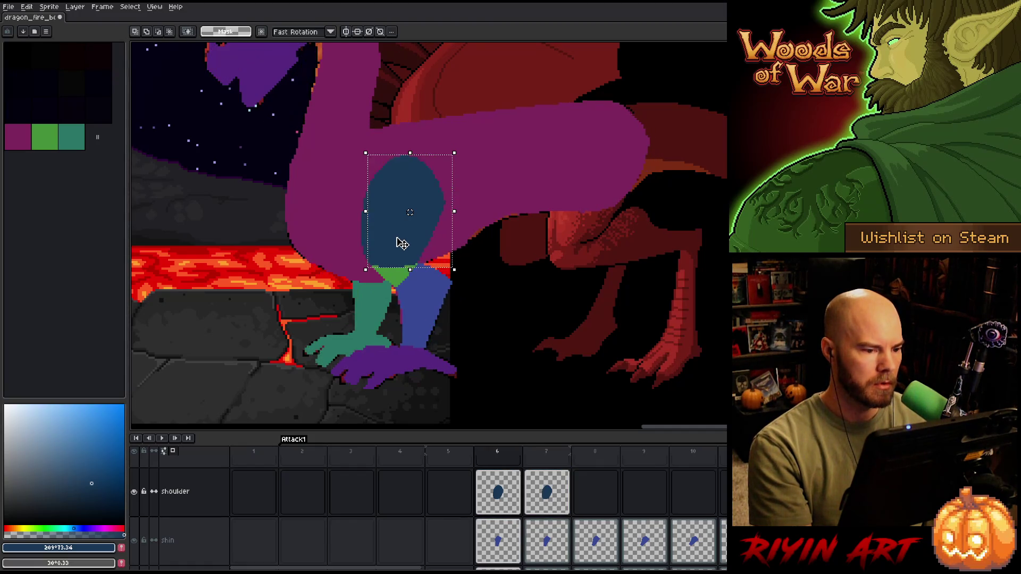
{"action": "key", "text": "period"}
{"action": "left_click", "coordinate": [397, 246]}
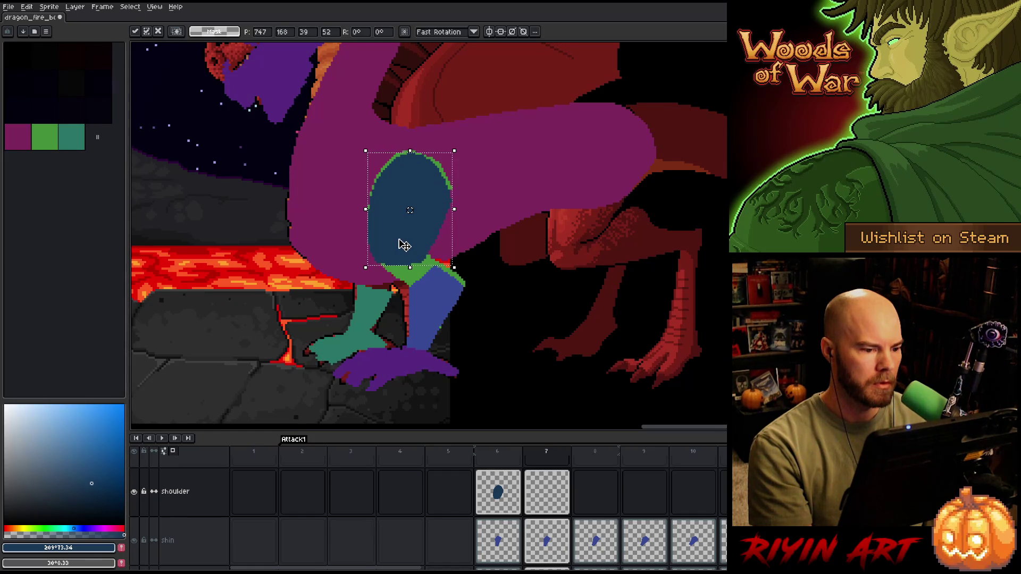
{"action": "key", "text": "Return"}
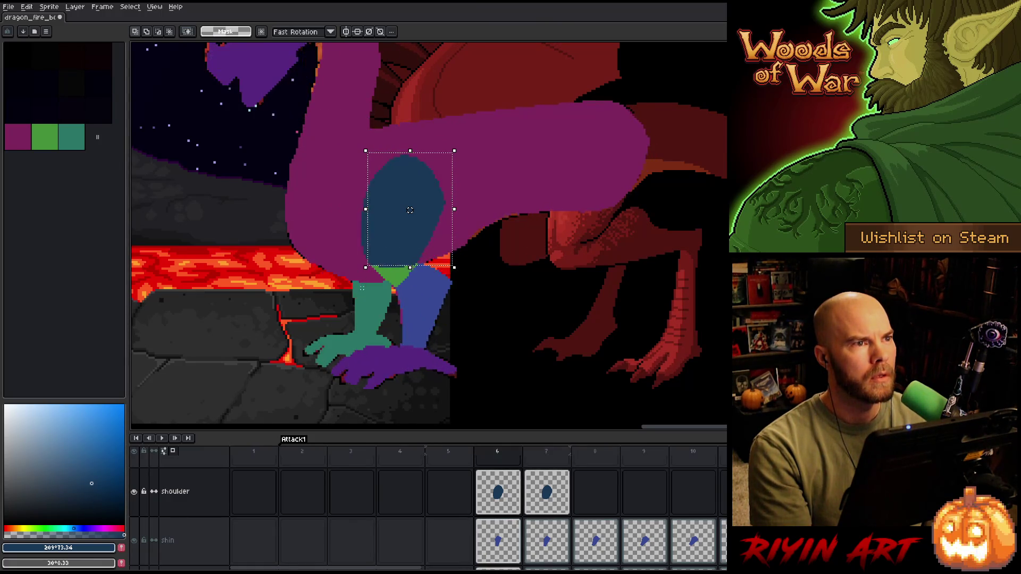
- Preview the animation and nudge the frame 7 shoulder slightly right and up
{"action": "key", "text": "Return"}
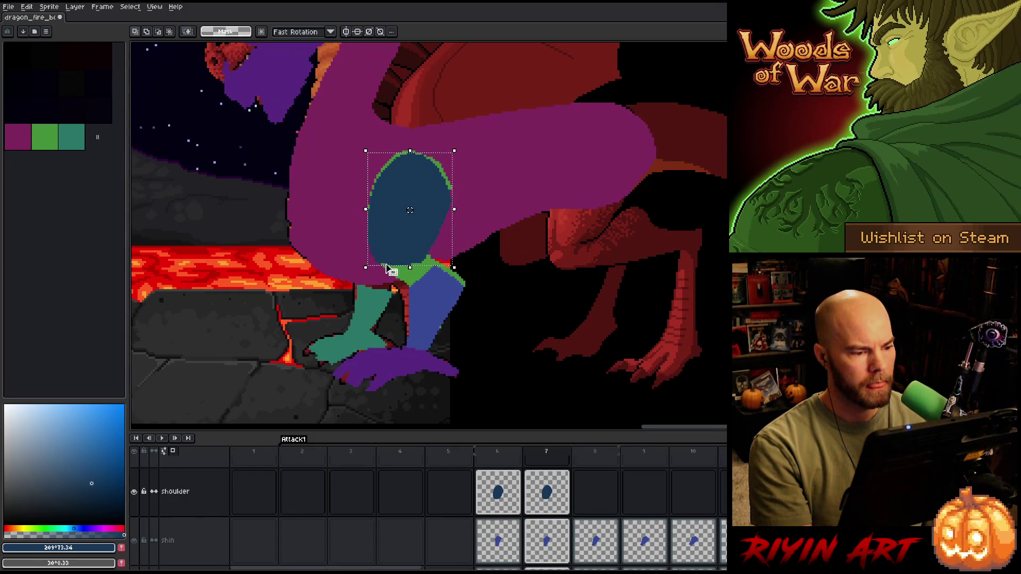
{"action": "left_click_drag", "start_coordinate": [389, 243], "coordinate": [402, 239]}
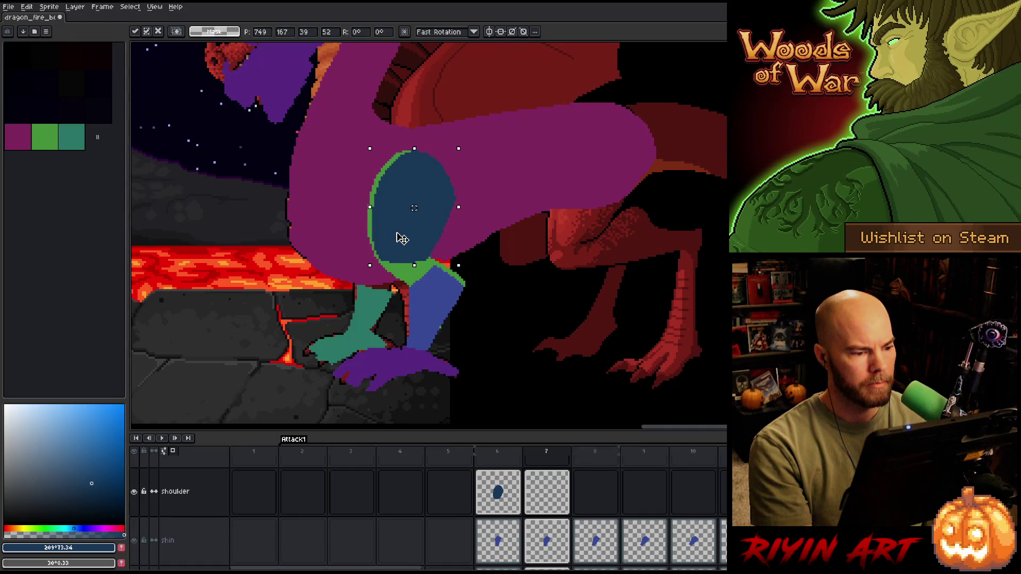
{"action": "key", "text": "Return"}
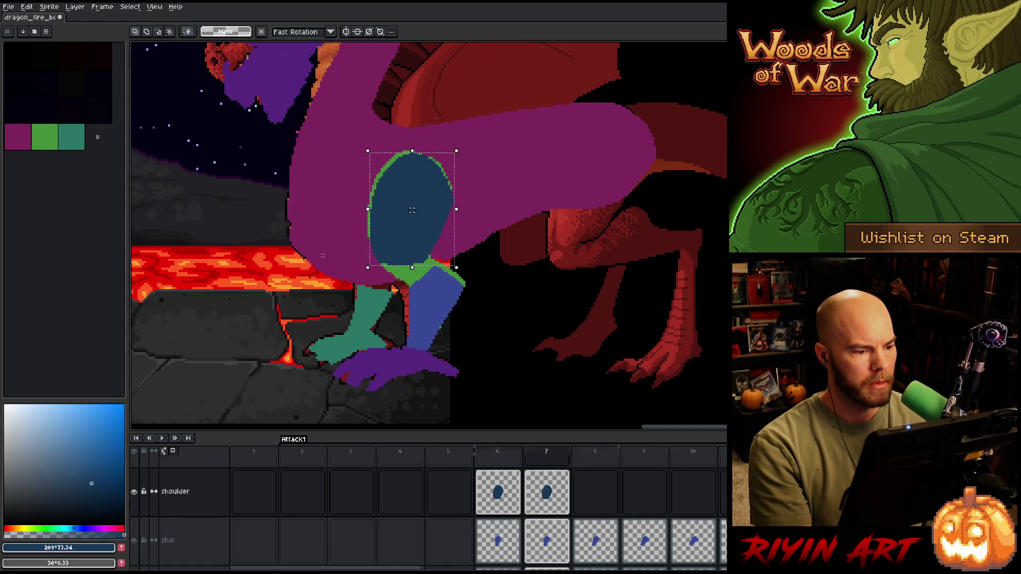
{"action": "left_click", "coordinate": [402, 241]}
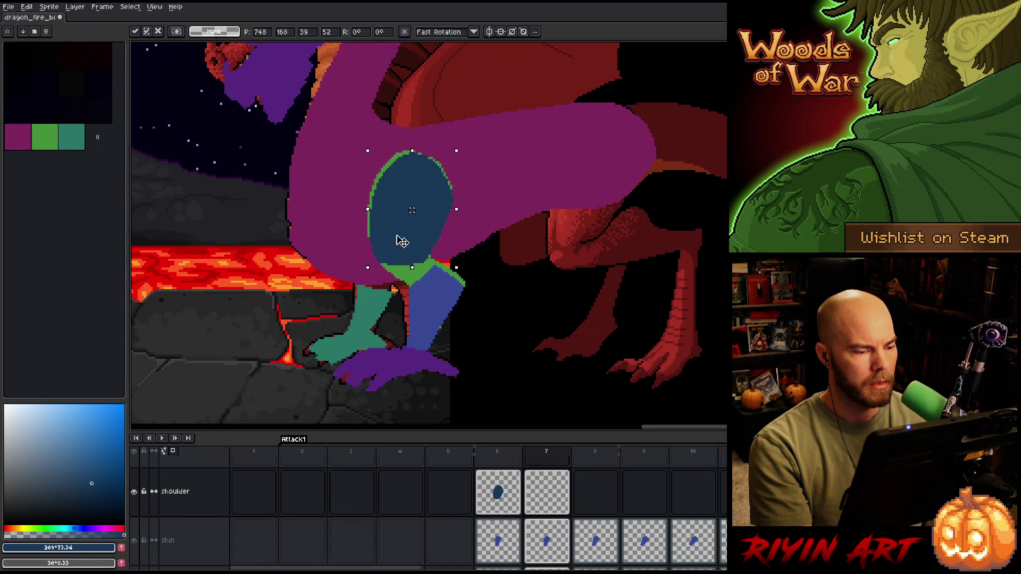
{"action": "key", "text": "Return"}
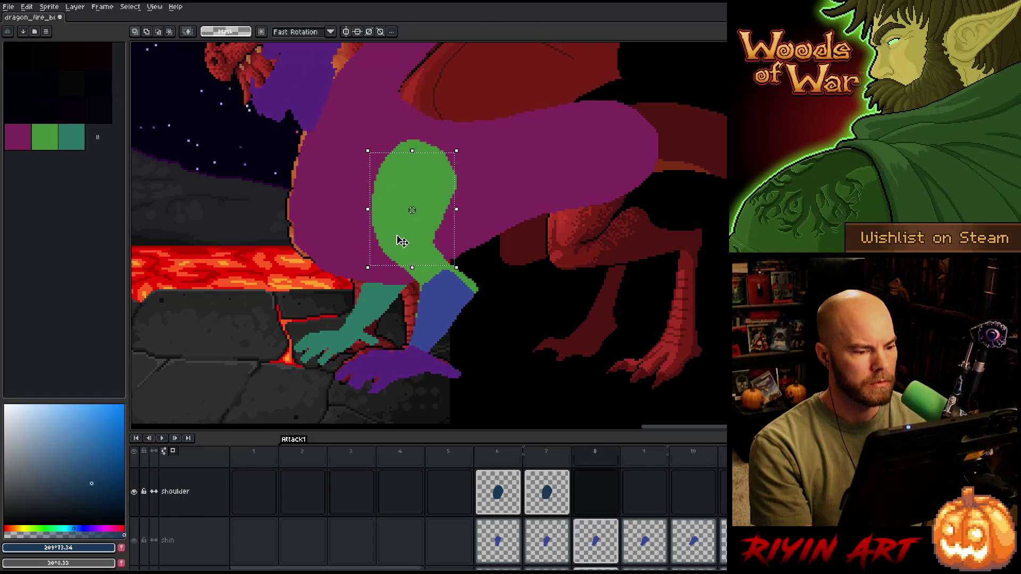
- Flip between frames 6 and 7 to compare and finalise the frame 7 shoulder position
{"action": "key", "text": "Left"}
{"action": "key", "text": "Right"}
{"action": "key", "text": "Left"}
{"action": "key", "text": "Right"}
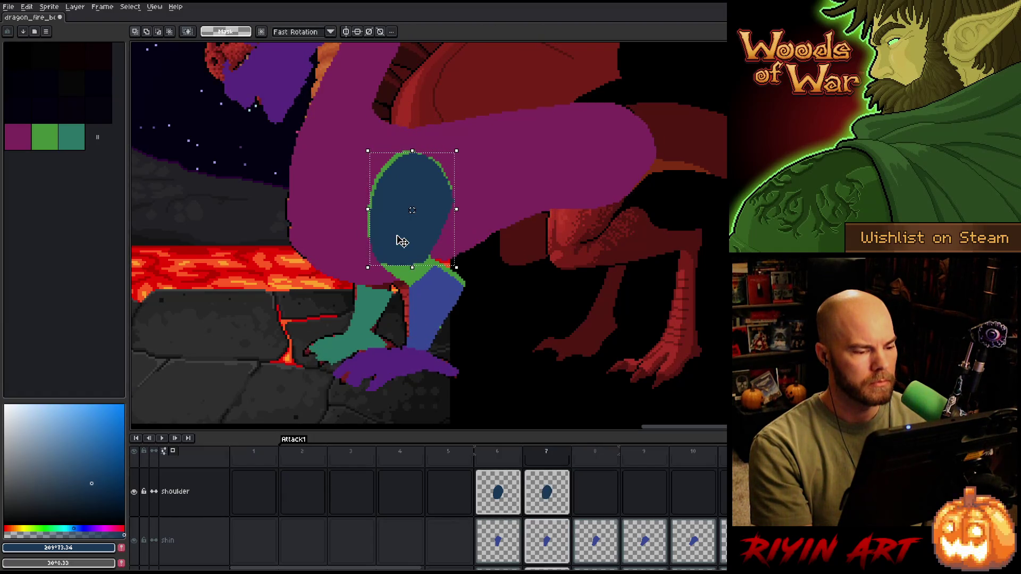
{"action": "key", "text": "Left"}
{"action": "key", "text": "Right"}
{"action": "key", "text": "Left"}
{"action": "key", "text": "Right"}
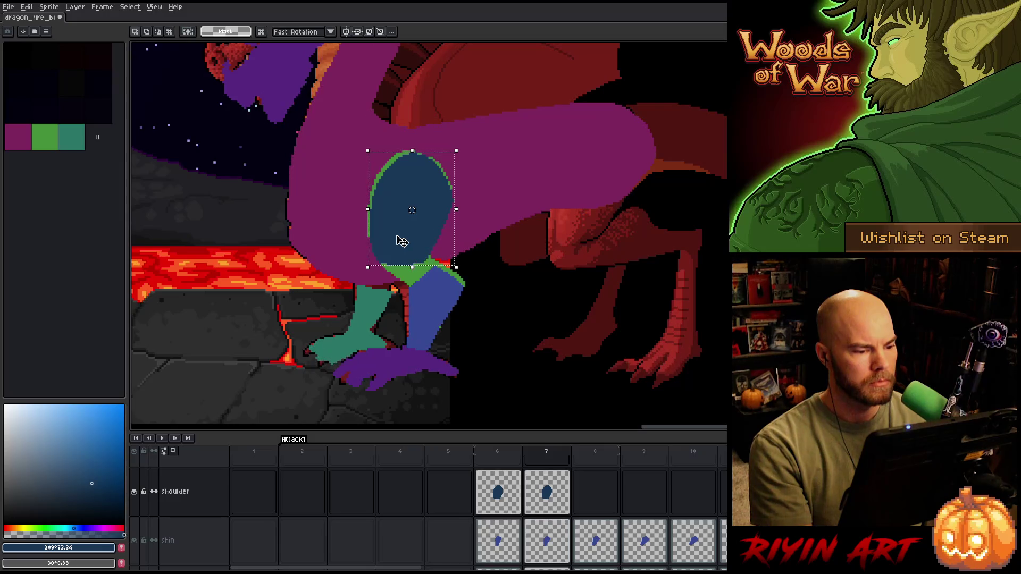
{"action": "left_click", "coordinate": [414, 214]}
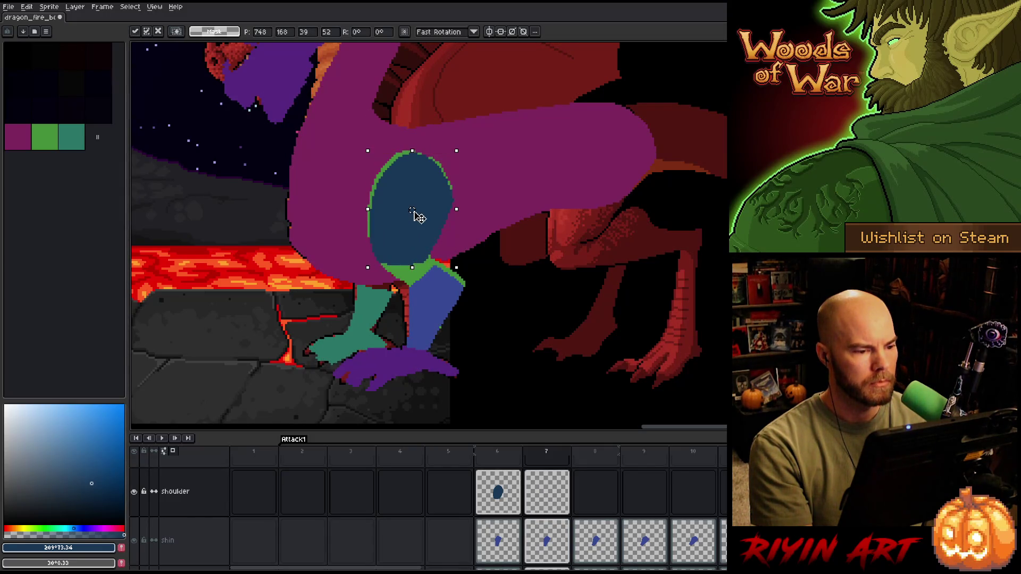
{"action": "key", "text": "Return"}
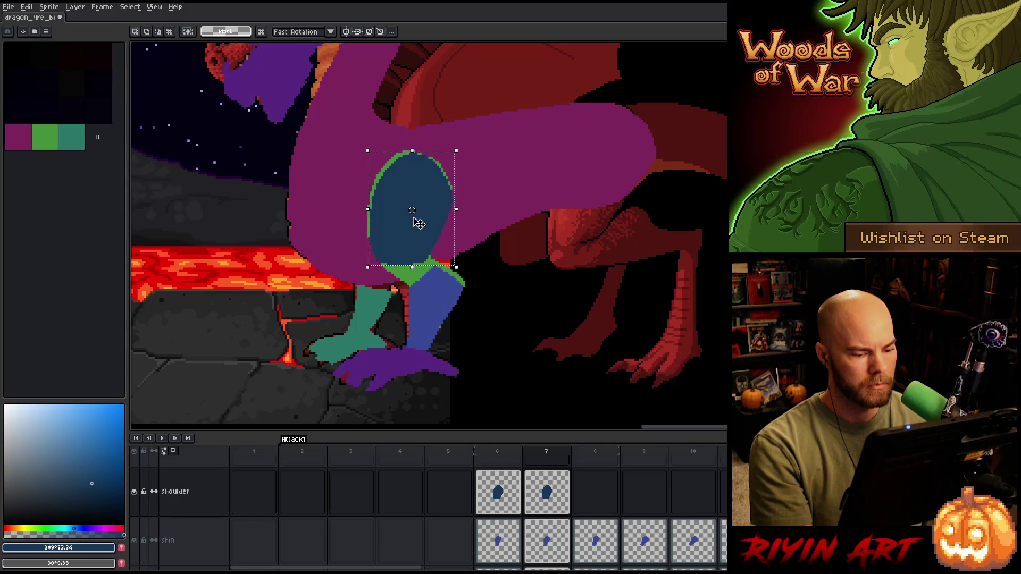
{"action": "left_click", "coordinate": [562, 506]}
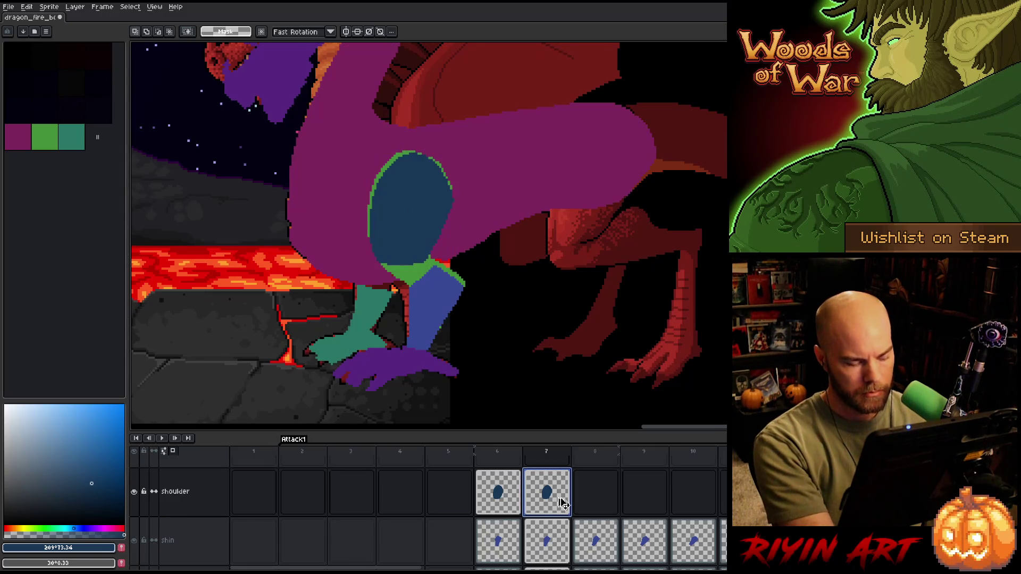
- Paste the shoulder into frame 8, nudge it slightly right, and compare with frames 6 and 7
{"action": "left_click", "coordinate": [594, 502]}
{"action": "key", "text": "ctrl+v"}
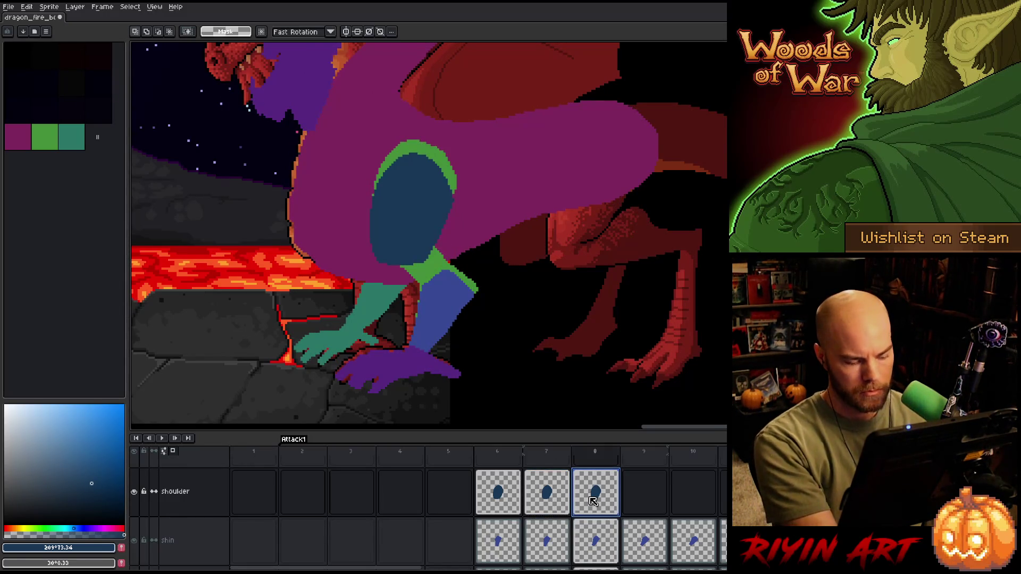
{"action": "left_click_drag", "start_coordinate": [401, 232], "coordinate": [404, 236]}
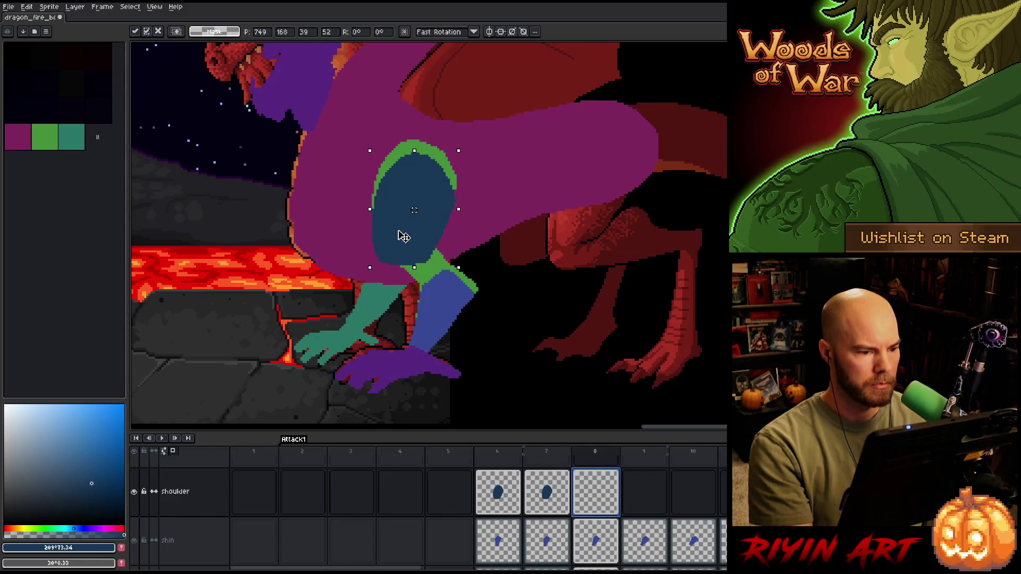
{"action": "key", "text": "Return"}
{"action": "key", "text": "Left"}
{"action": "key", "text": "Left"}
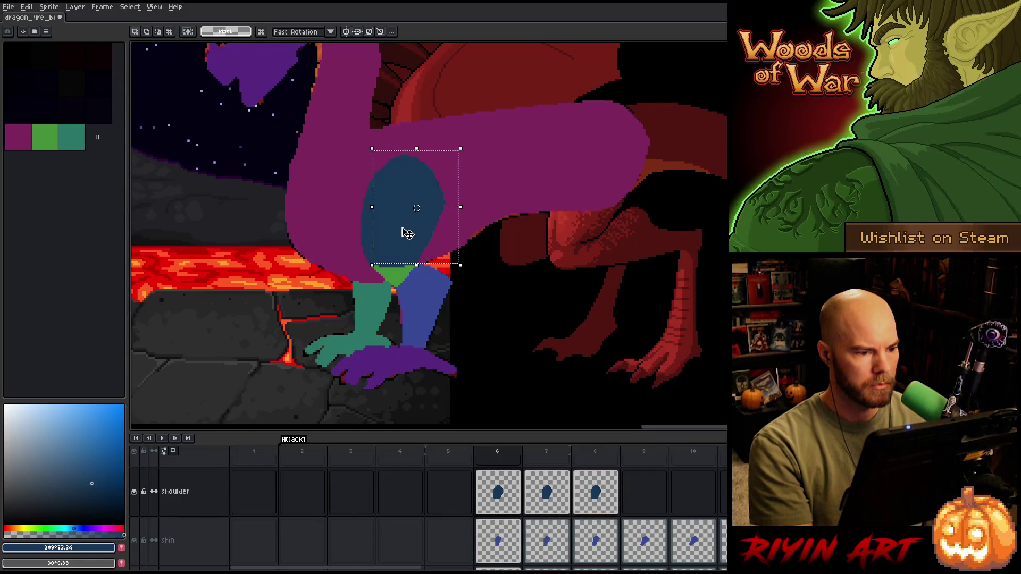
{"action": "key", "text": "Right"}
{"action": "key", "text": "Right"}
{"action": "key", "text": "Left"}
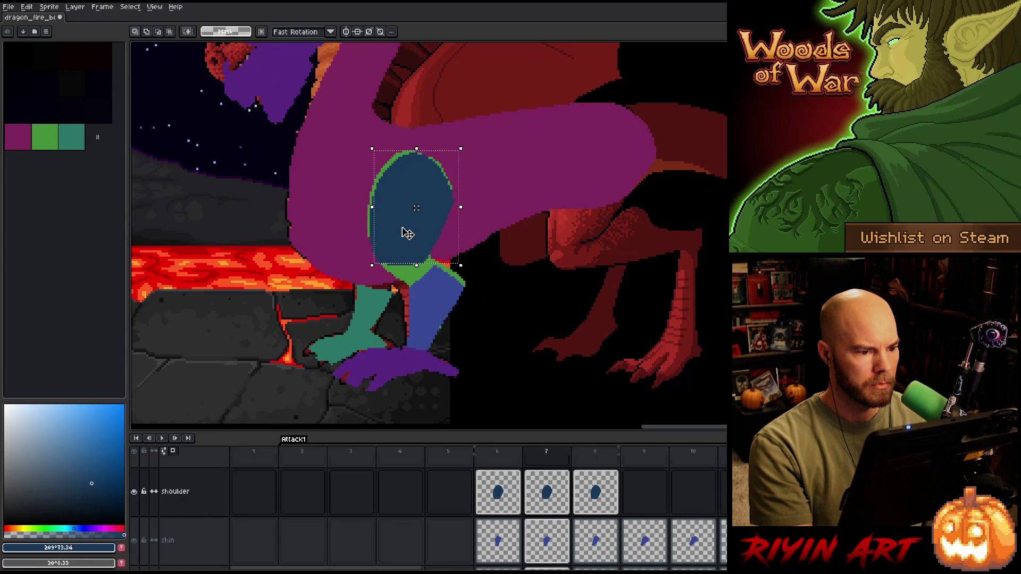
{"action": "key", "text": "Left"}
{"action": "key", "text": "Right"}
{"action": "key", "text": "Left"}
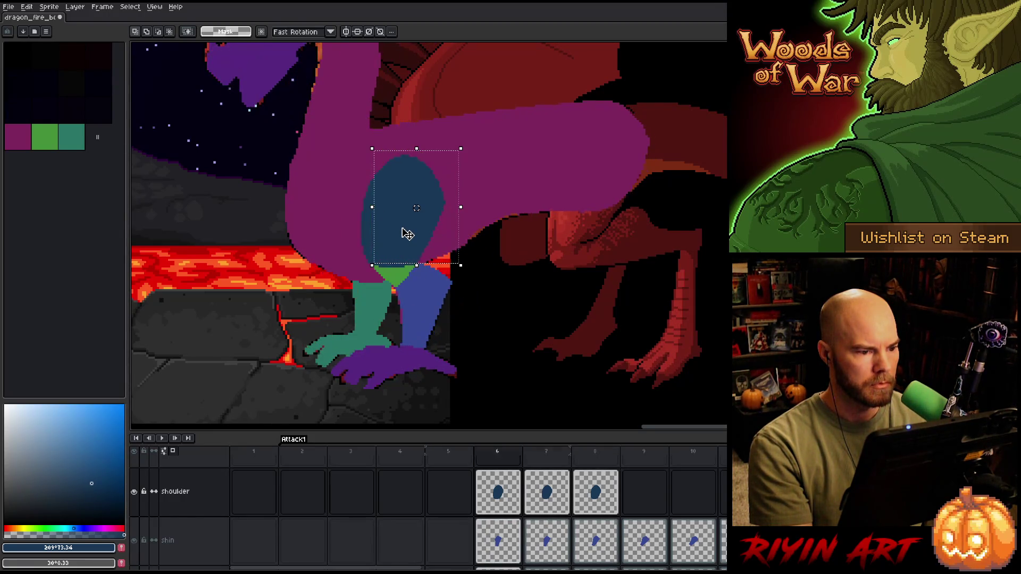
{"action": "key", "text": "Right"}
{"action": "key", "text": "Right"}
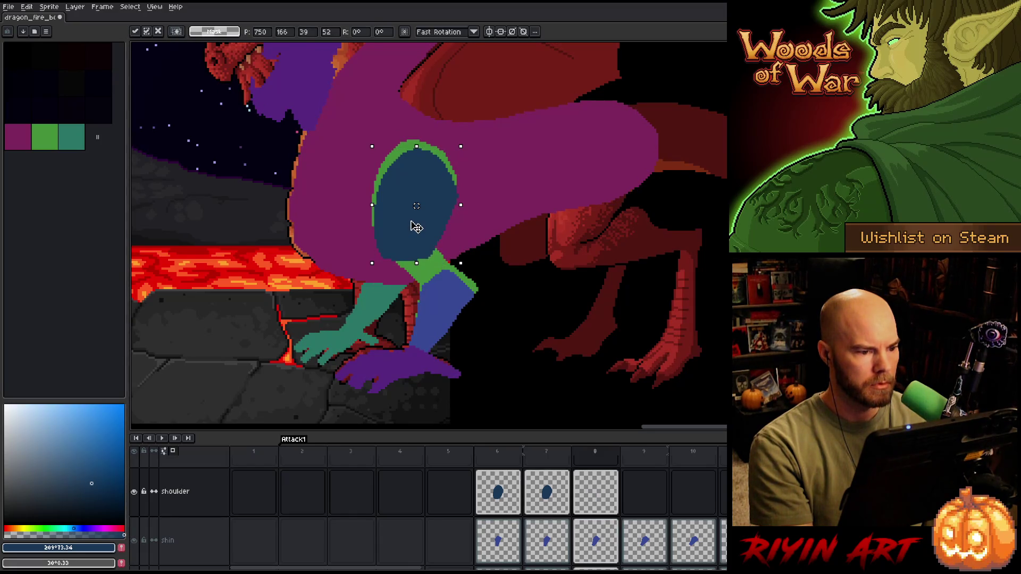
{"action": "key", "text": "Left"}
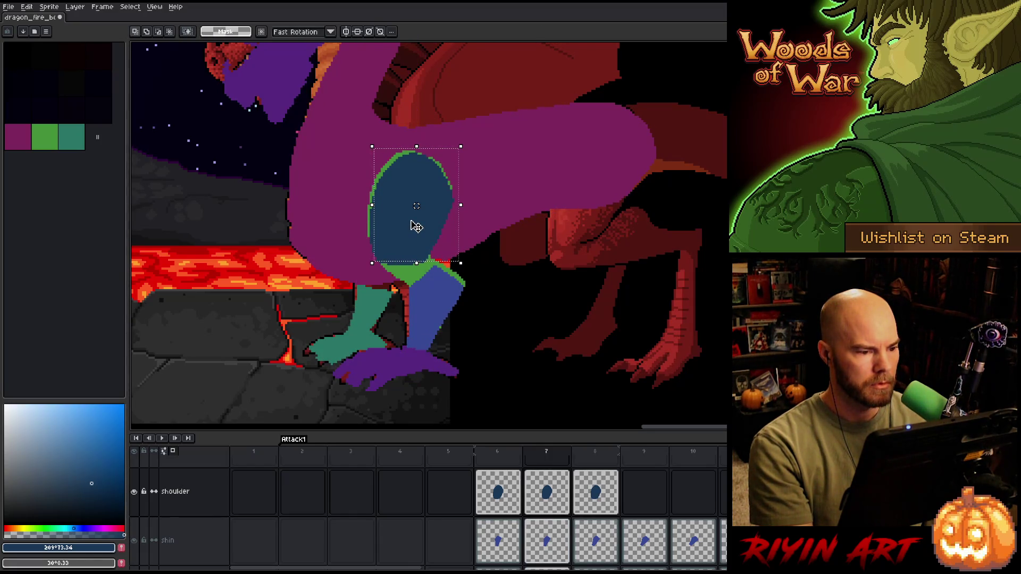
{"action": "key", "text": "Left"}
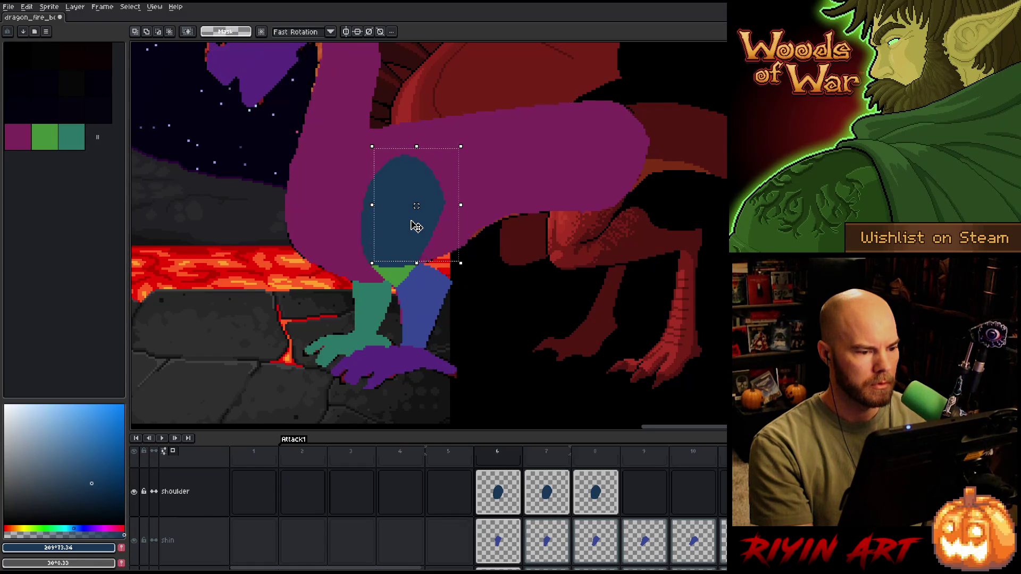
{"action": "key", "text": "Right"}
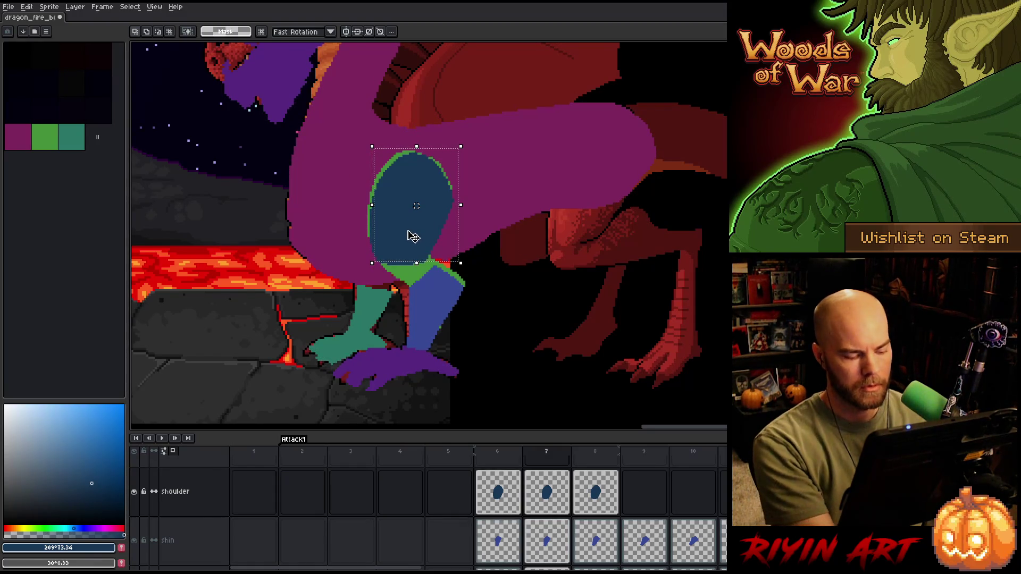
- Drop the selection and flip between frames 7 and 8 to compare the poses
{"action": "key", "text": "ctrl+d"}
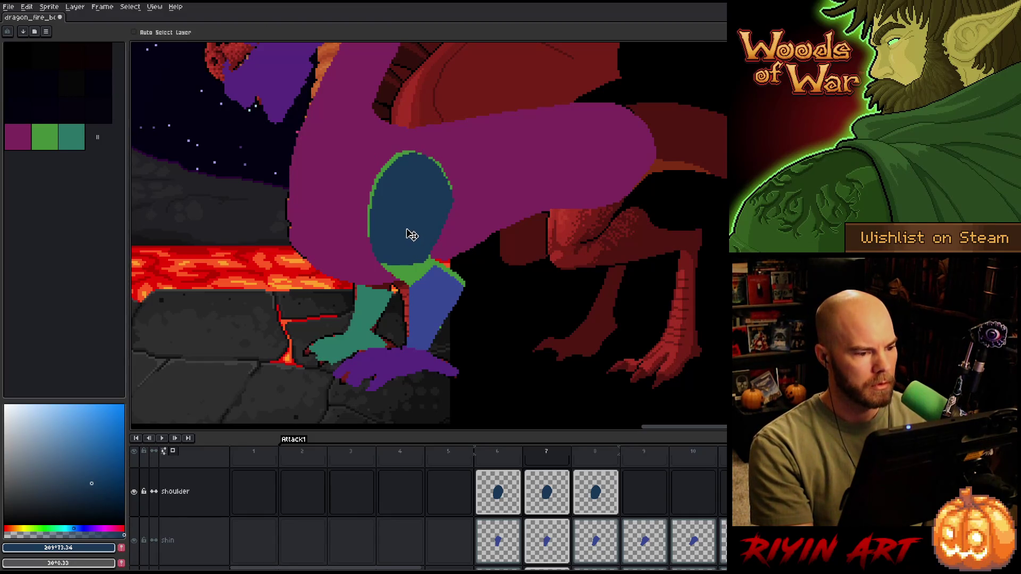
{"action": "key", "text": "Left"}
{"action": "key", "text": "Right"}
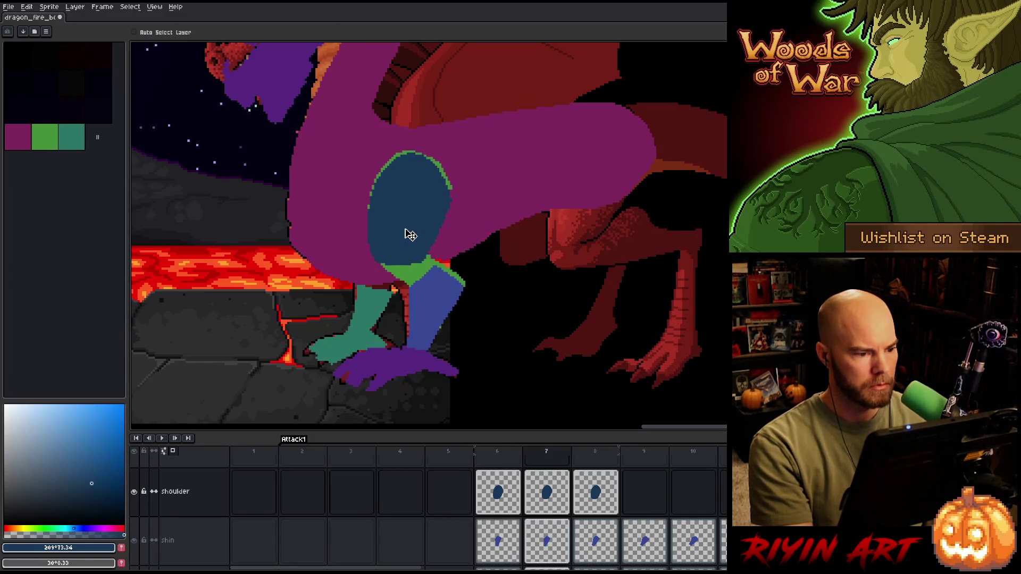
{"action": "key", "text": "Right"}
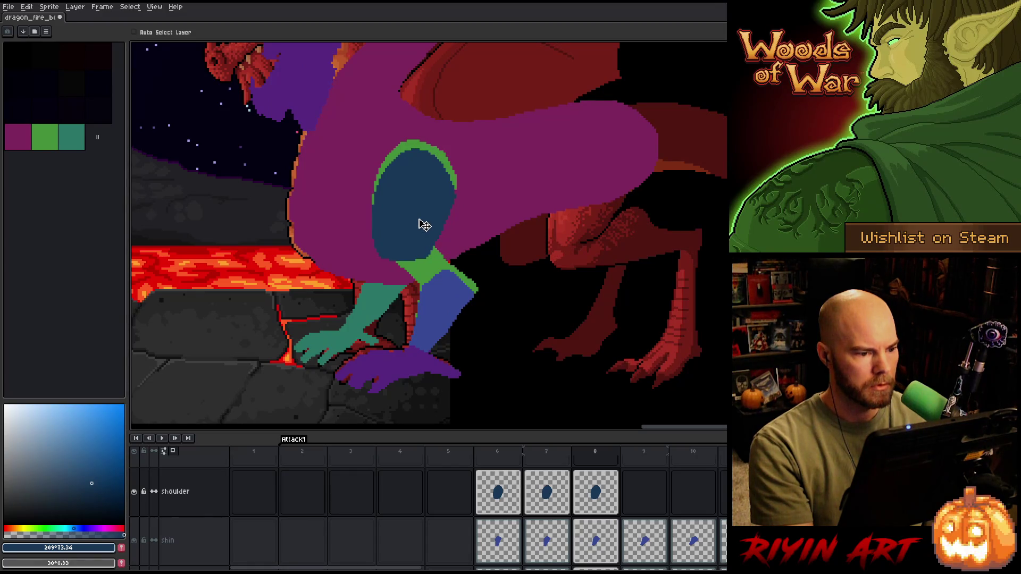
{"action": "key", "text": "Left"}
{"action": "key", "text": "Right"}
{"action": "key", "text": "Left"}
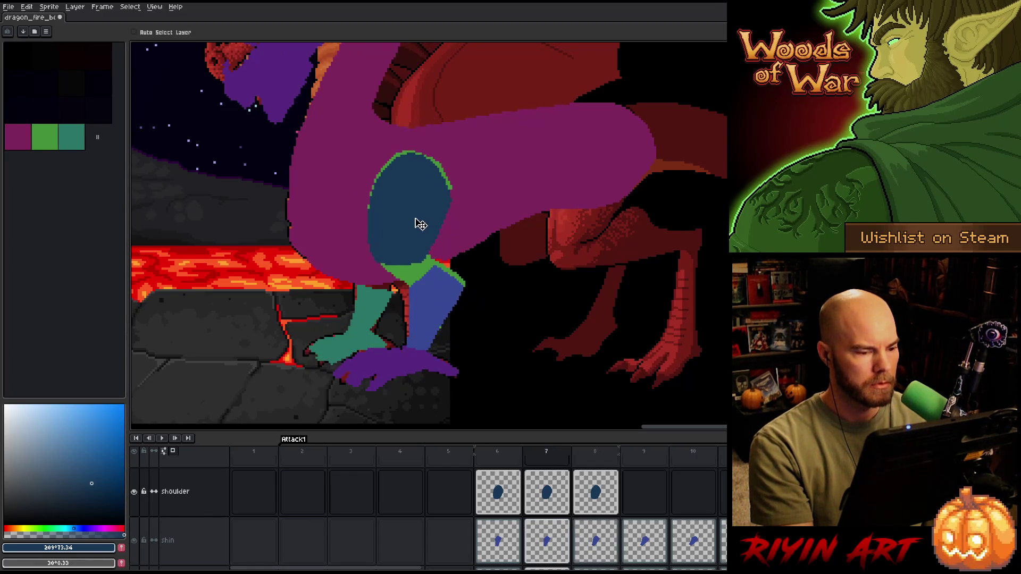
{"action": "key", "text": "Right"}
{"action": "key", "text": "Left"}
{"action": "key", "text": "Right"}
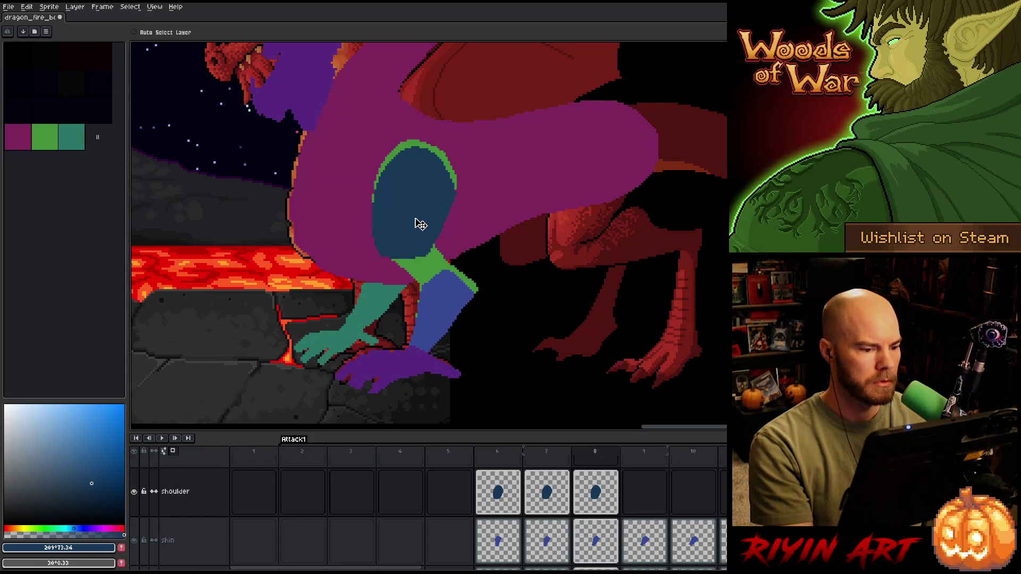
{"action": "key", "text": "Left"}
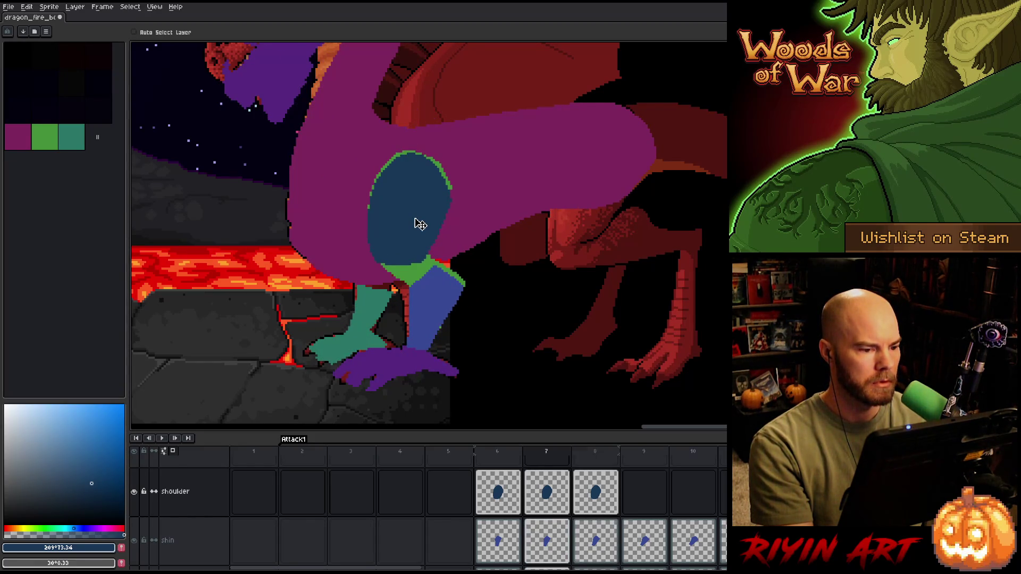
{"action": "key", "text": "Right"}
- Rotate the frame 8 shoulder about 6–7° and step through frames 6–8 to check the motion
{"action": "key", "text": "ctrl+a"}
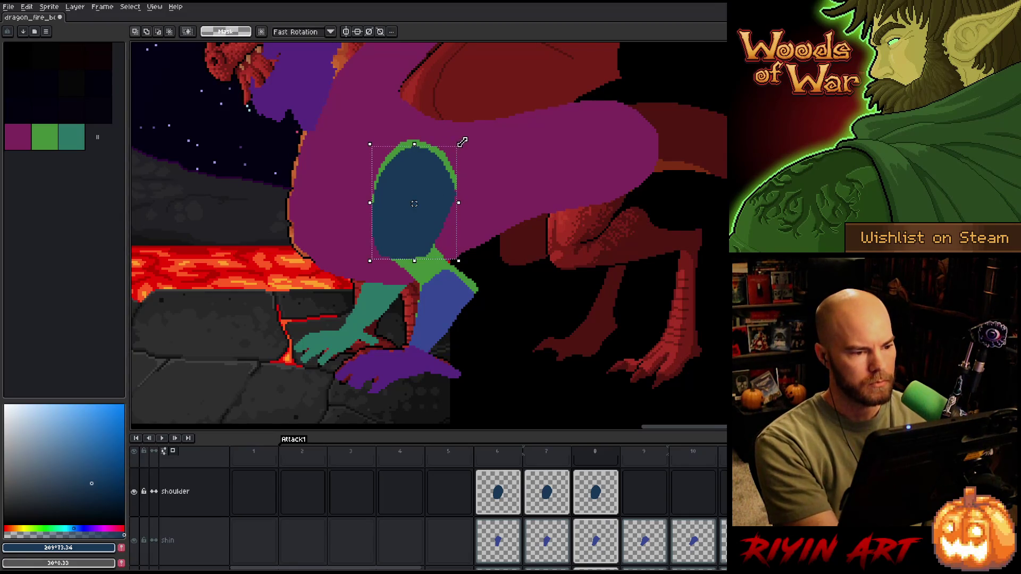
{"action": "left_click_drag", "start_coordinate": [467, 138], "coordinate": [459, 141]}
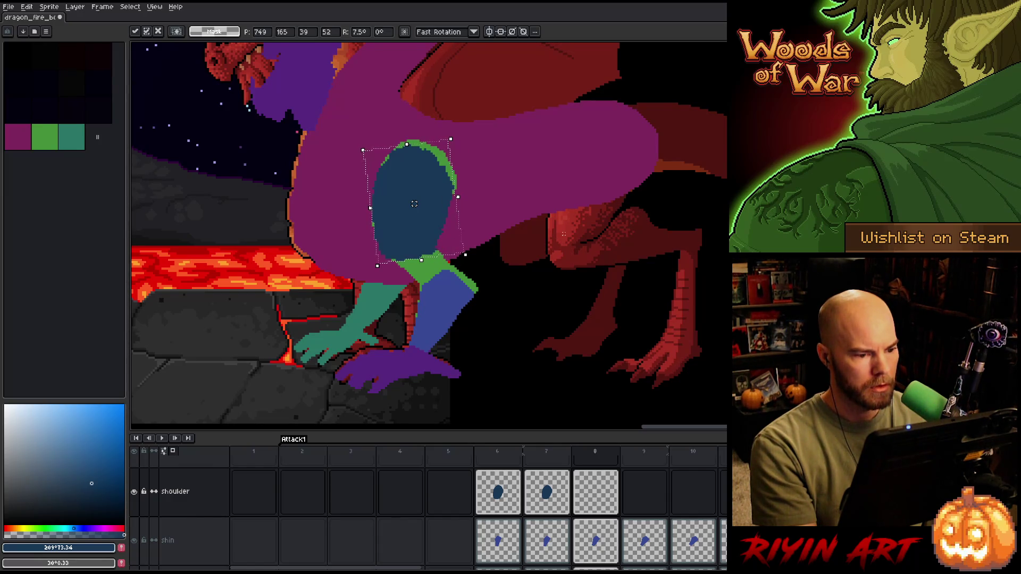
{"action": "key", "text": "Return"}
{"action": "key", "text": "comma"}
{"action": "key", "text": "period"}
{"action": "key", "text": "comma"}
{"action": "key", "text": "comma"}
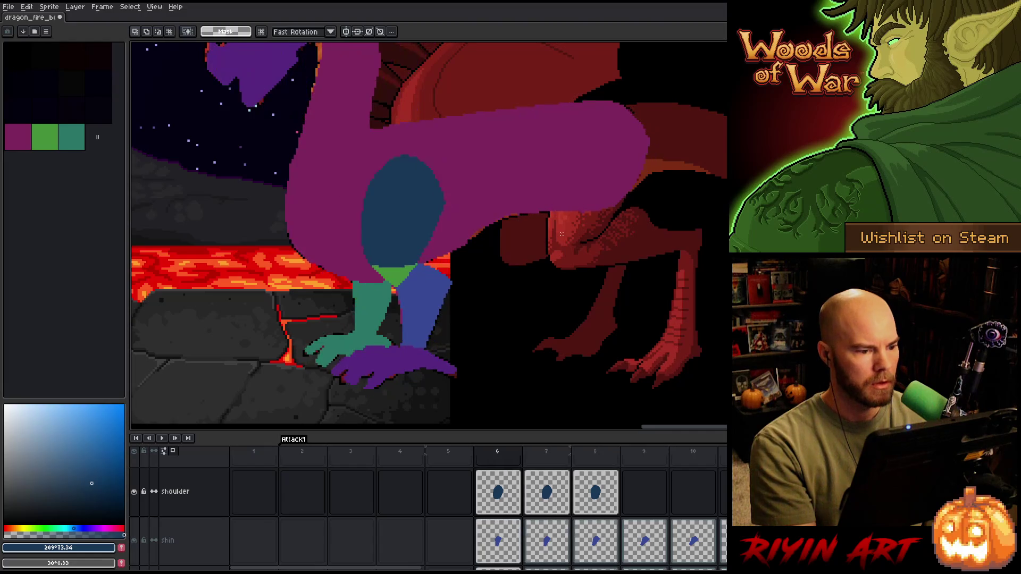
{"action": "key", "text": "period"}
{"action": "key", "text": "period"}
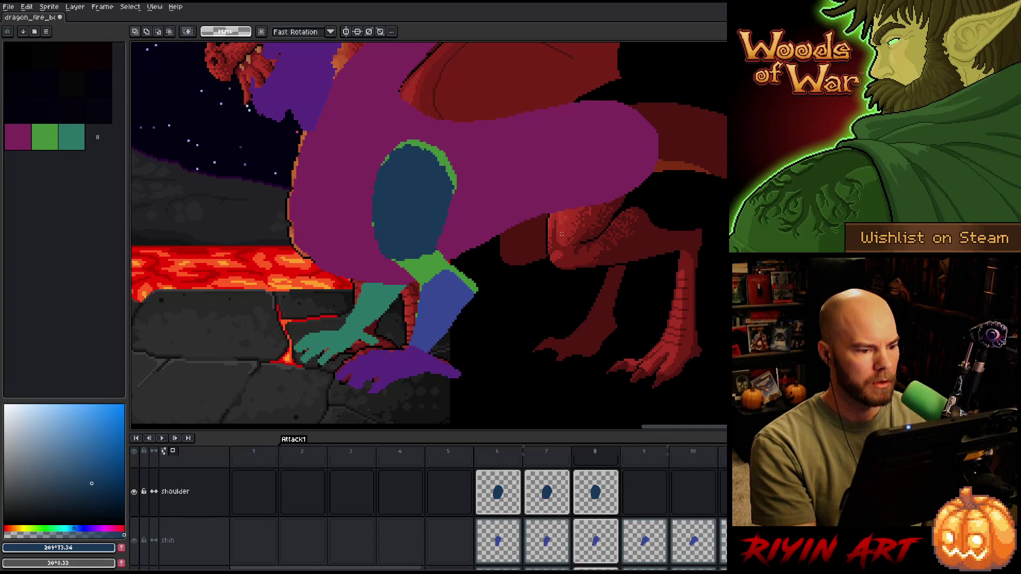
- Touch up the frame 8 shoulder pixels with a 1px pencil and the eraser
{"action": "key", "text": "b"}
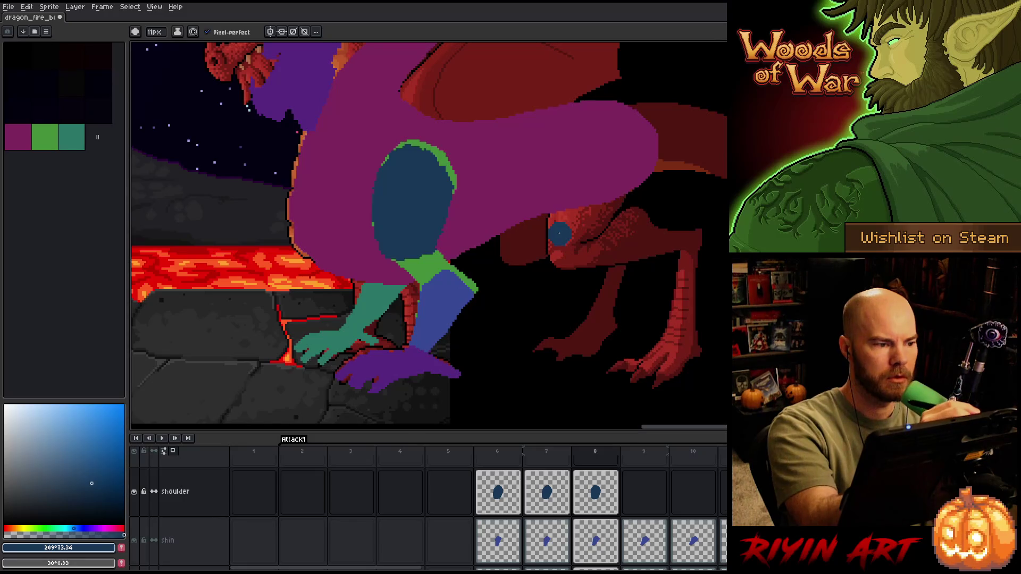
{"action": "left_click", "coordinate": [153, 32]}
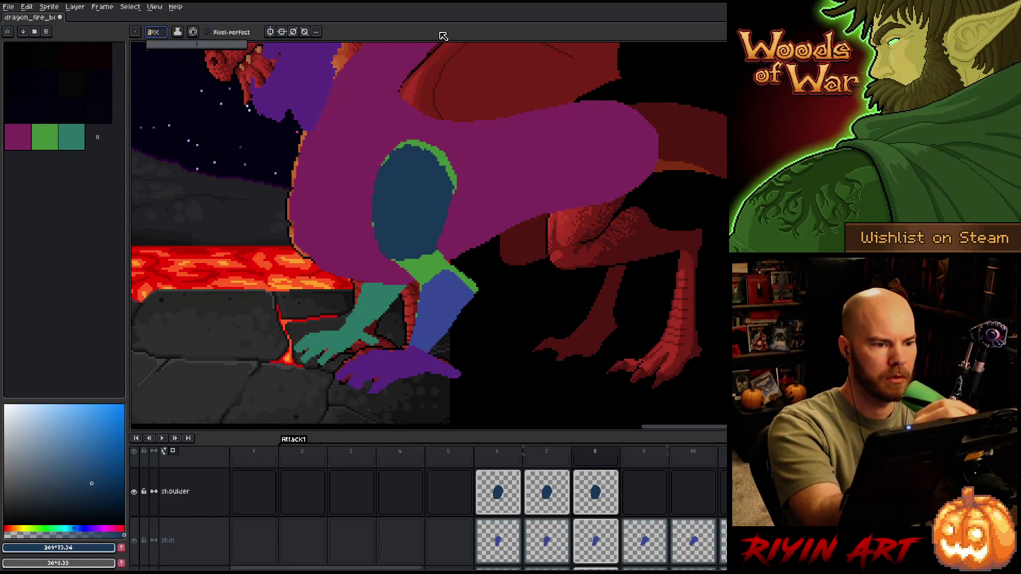
{"action": "key", "text": "Return"}
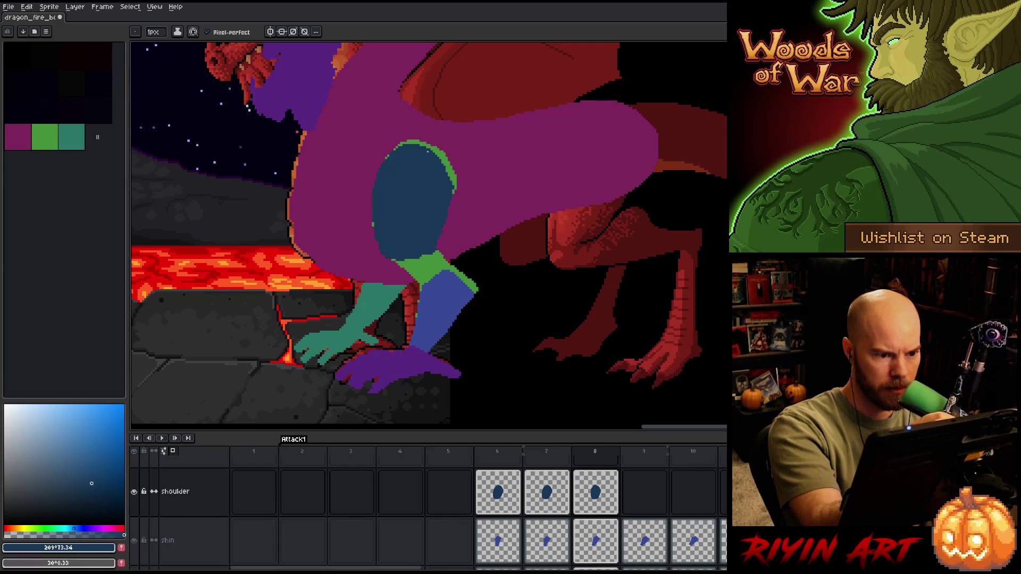
{"action": "key", "text": "e"}
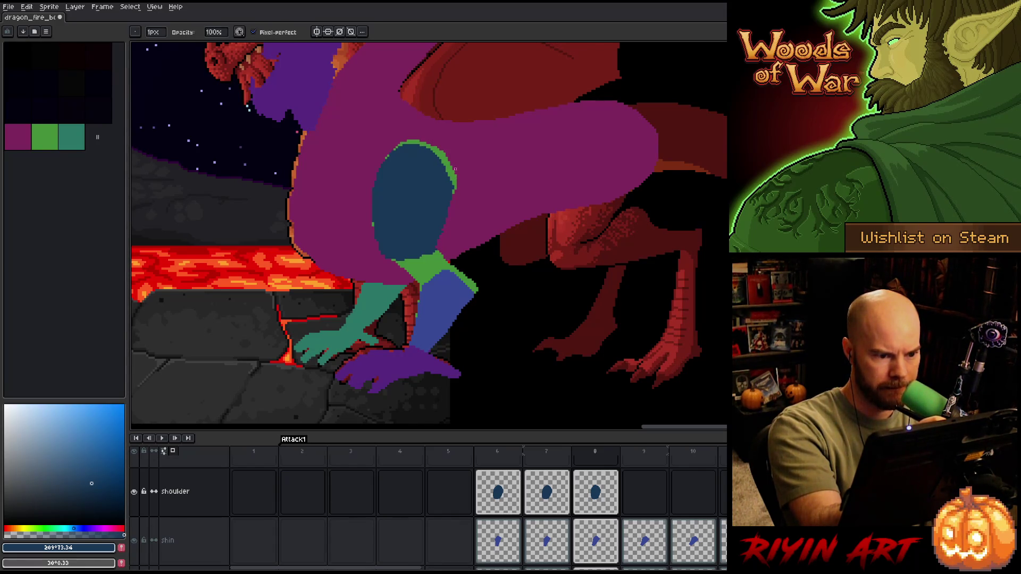
{"action": "key", "text": "b"}
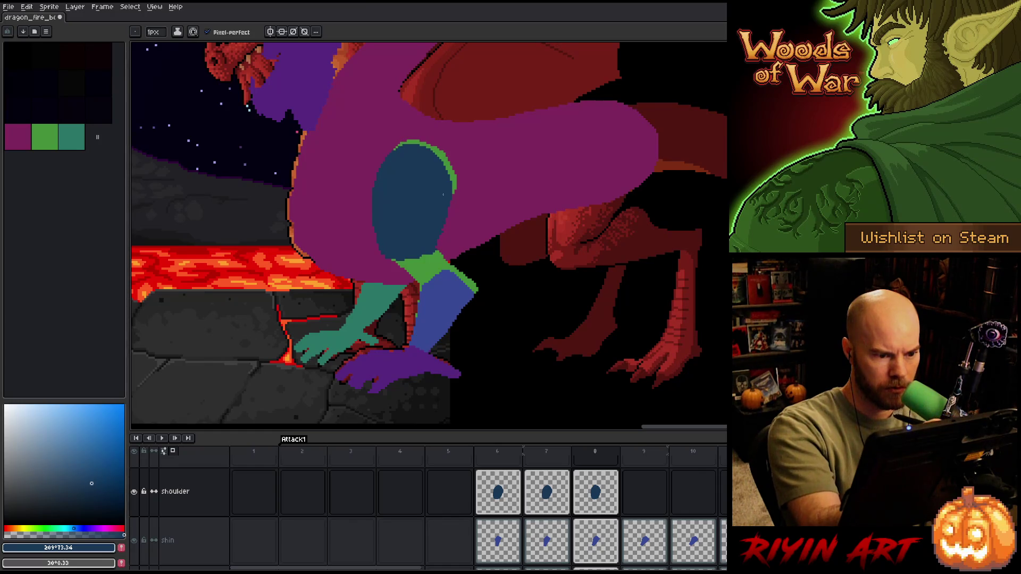
{"action": "key", "text": "b"}
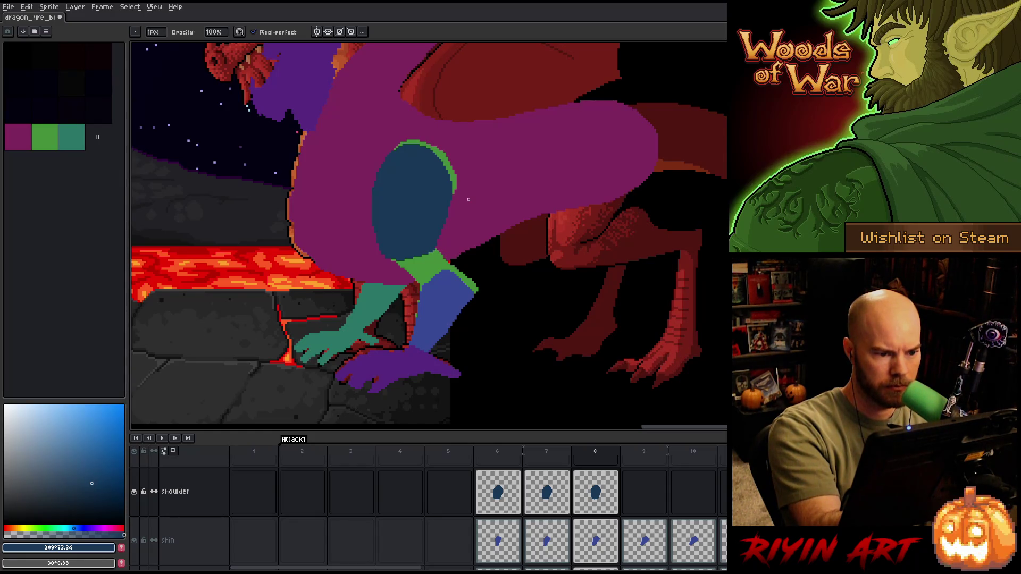
{"action": "key", "text": "e"}
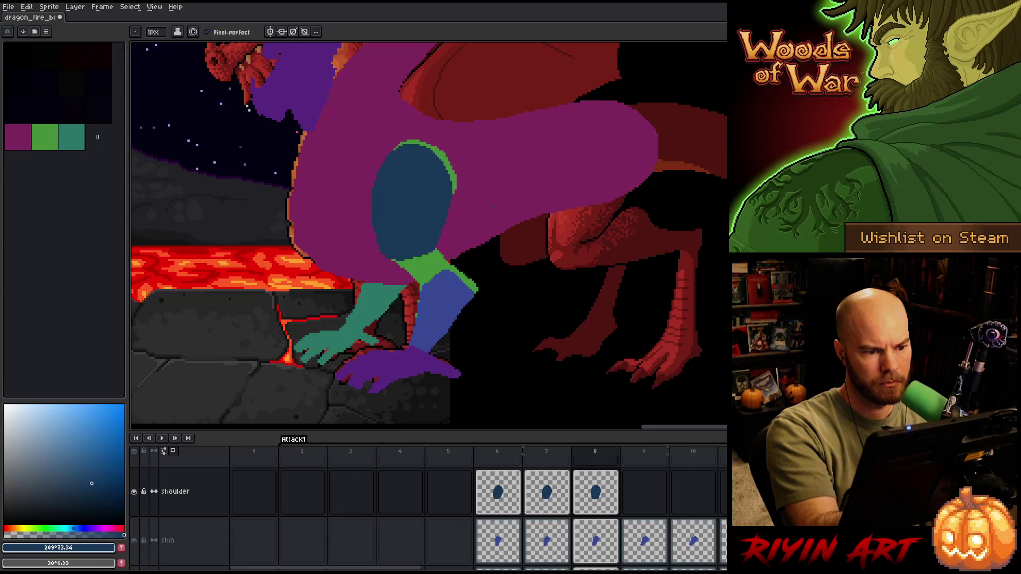
{"action": "key", "text": "b"}
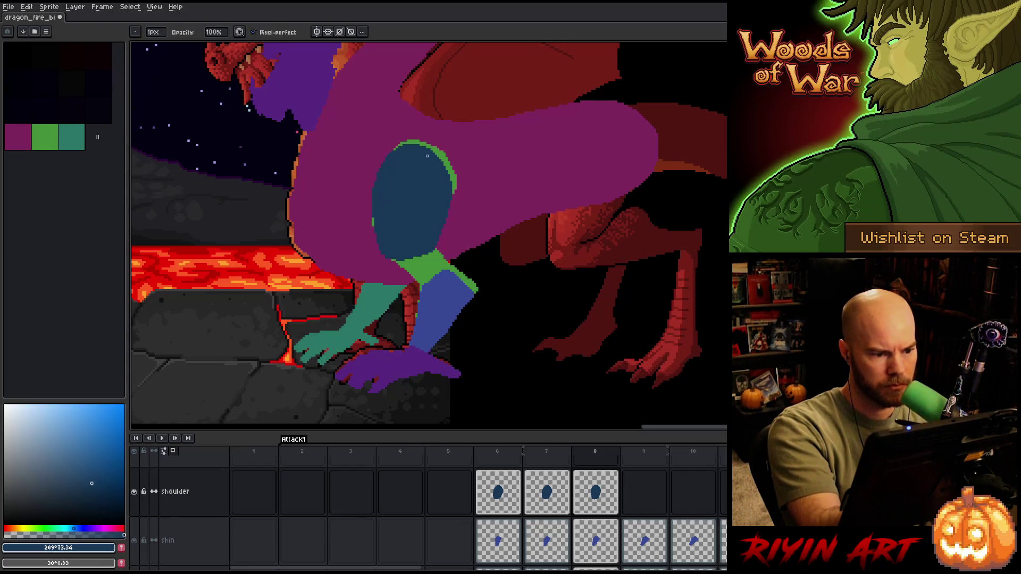
{"action": "key", "text": "e"}
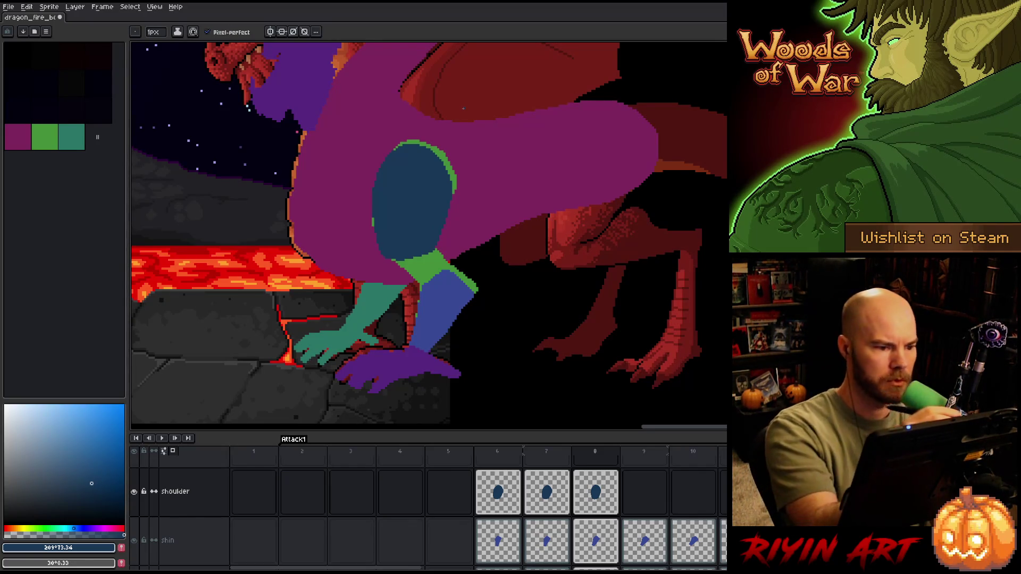
{"action": "key", "text": "b"}
{"action": "key", "text": "e"}
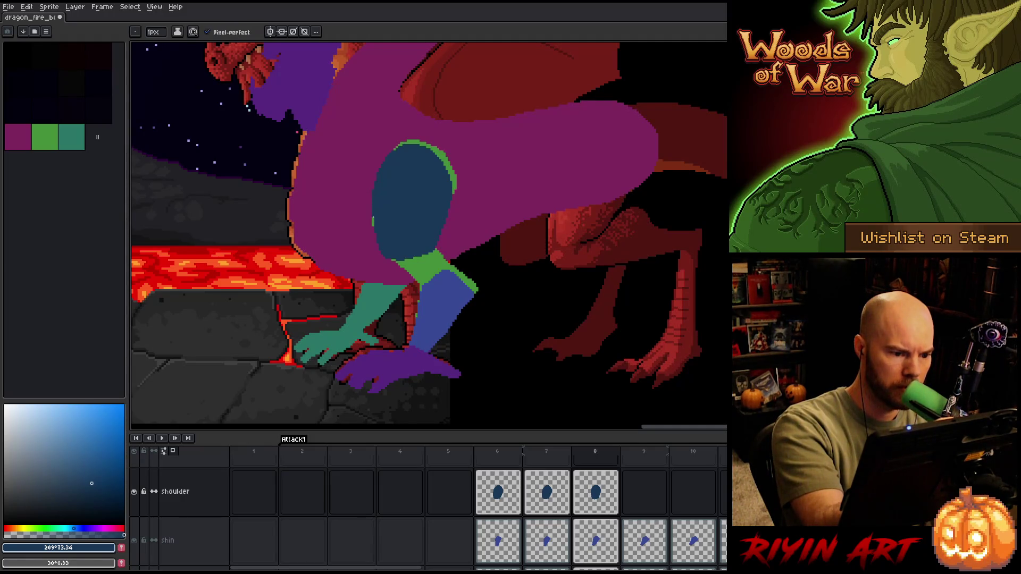
- Compare frames 7 and 8 once more and save the dragon attack file
{"action": "key", "text": "Left"}
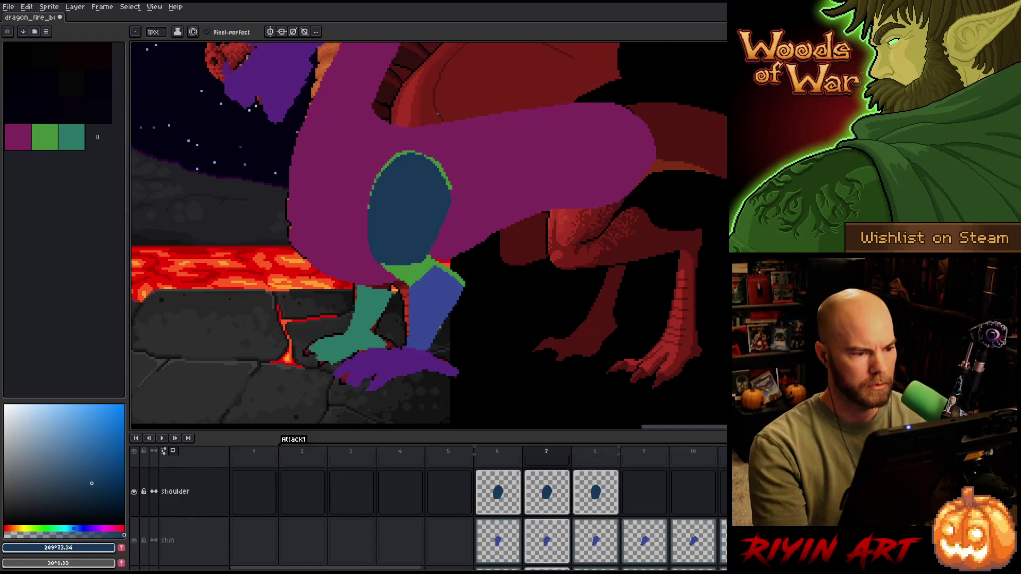
{"action": "key", "text": "Right"}
{"action": "key", "text": "Left"}
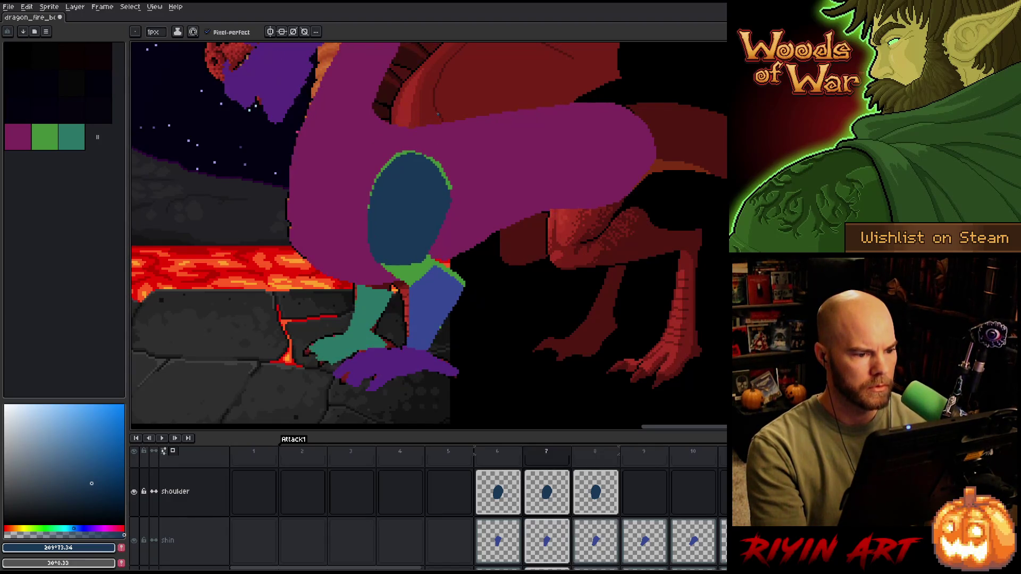
{"action": "key", "text": "Right"}
{"action": "key", "text": "v"}
{"action": "key", "text": "ctrl+s"}
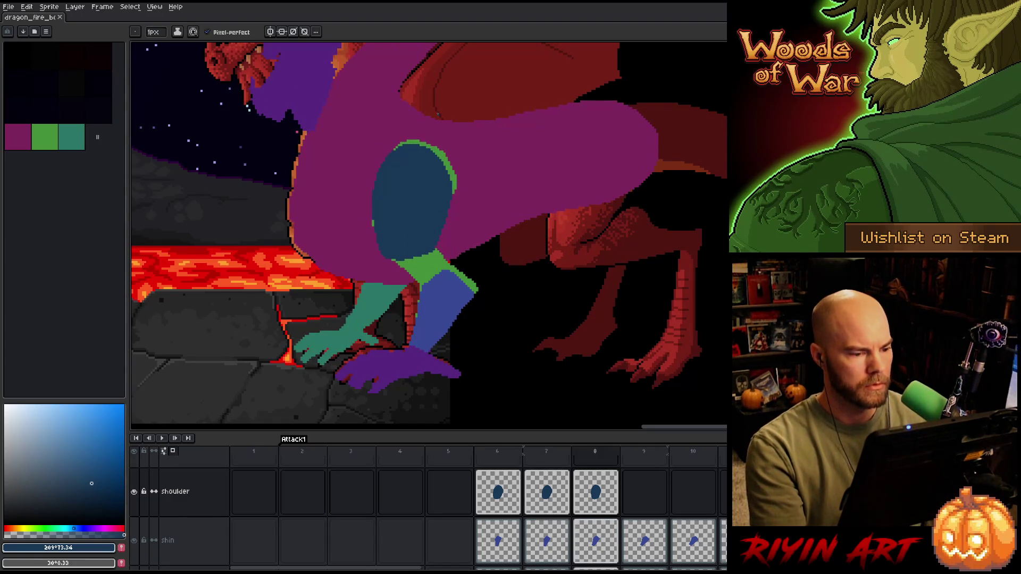
{"action": "left_click", "coordinate": [597, 503]}
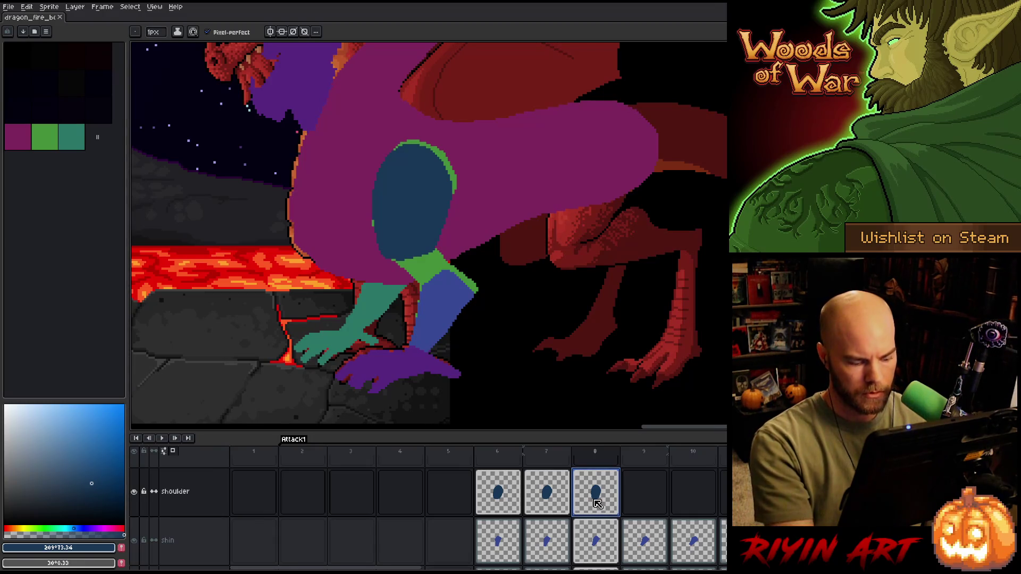
- Paste the shoulder oval into frame 9 and move it down onto the arm
{"action": "left_click", "coordinate": [651, 500]}
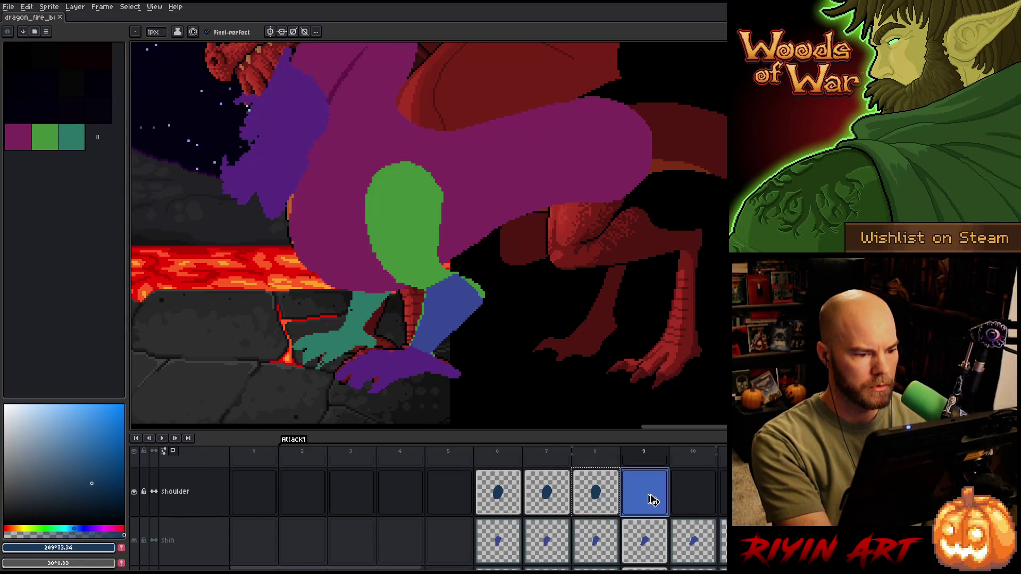
{"action": "key", "text": "ctrl+v"}
{"action": "key", "text": "ctrl+a"}
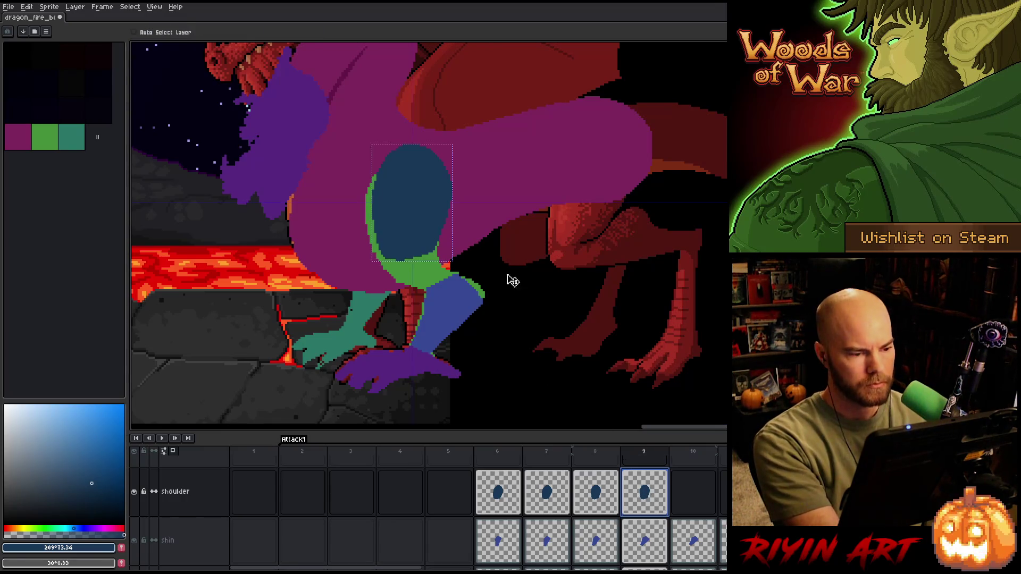
{"action": "left_click_drag", "start_coordinate": [406, 183], "coordinate": [410, 198]}
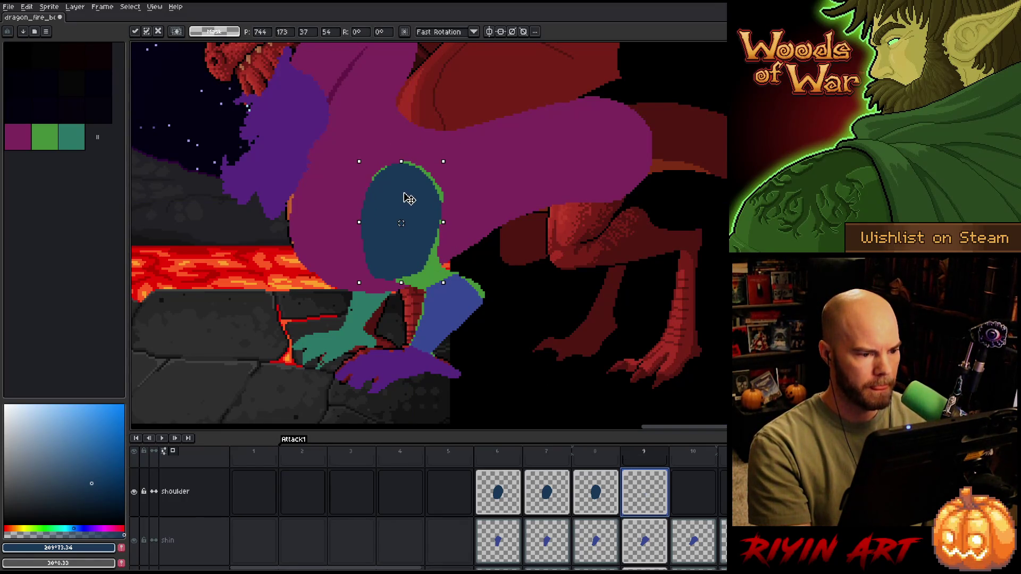
{"action": "key", "text": "Return"}
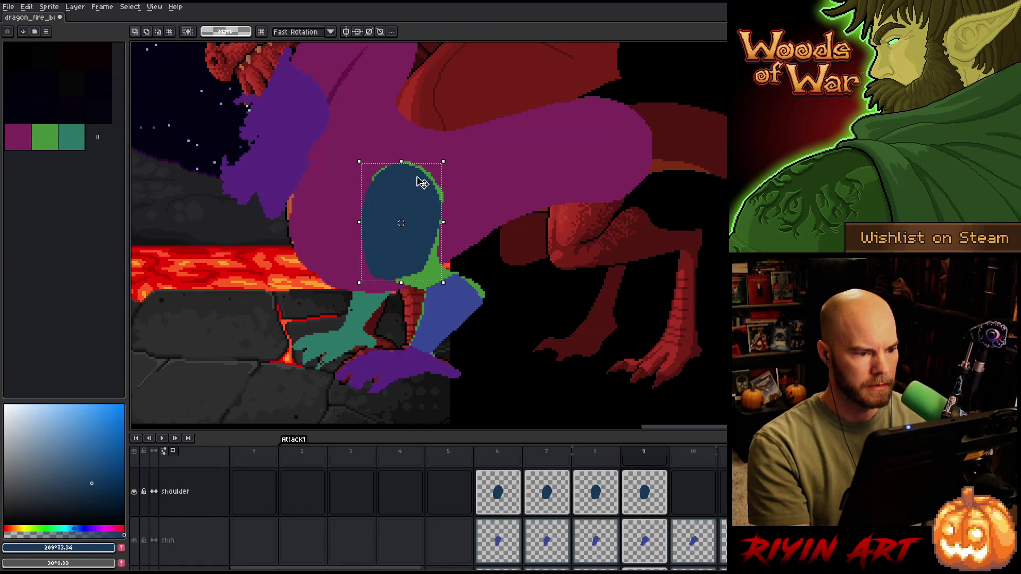
- Rotate the frame 9 shoulder oval about 12 degrees and nudge it snugly onto the arm
{"action": "left_click", "coordinate": [402, 229]}
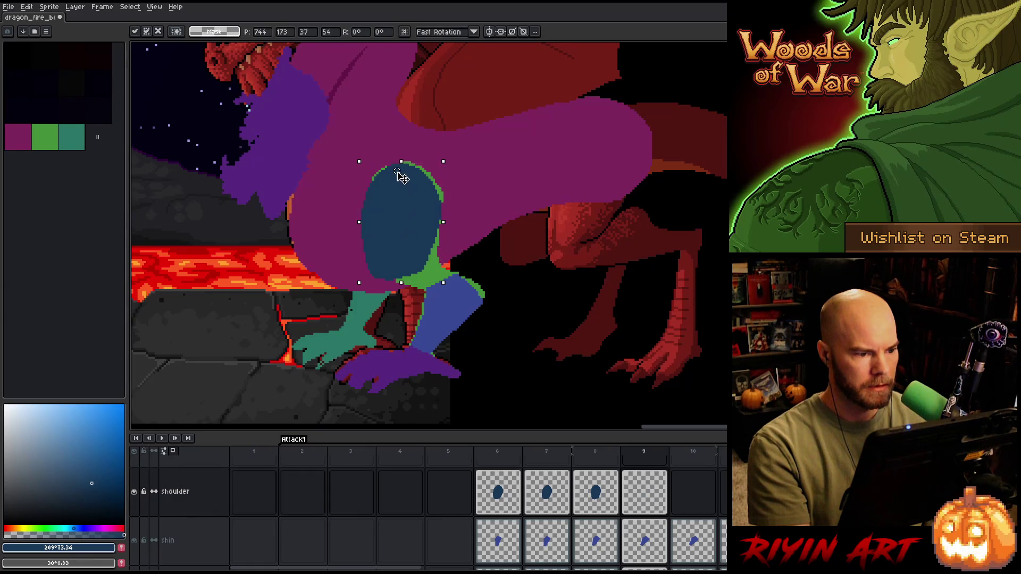
{"action": "left_click_drag", "start_coordinate": [453, 156], "coordinate": [450, 151]}
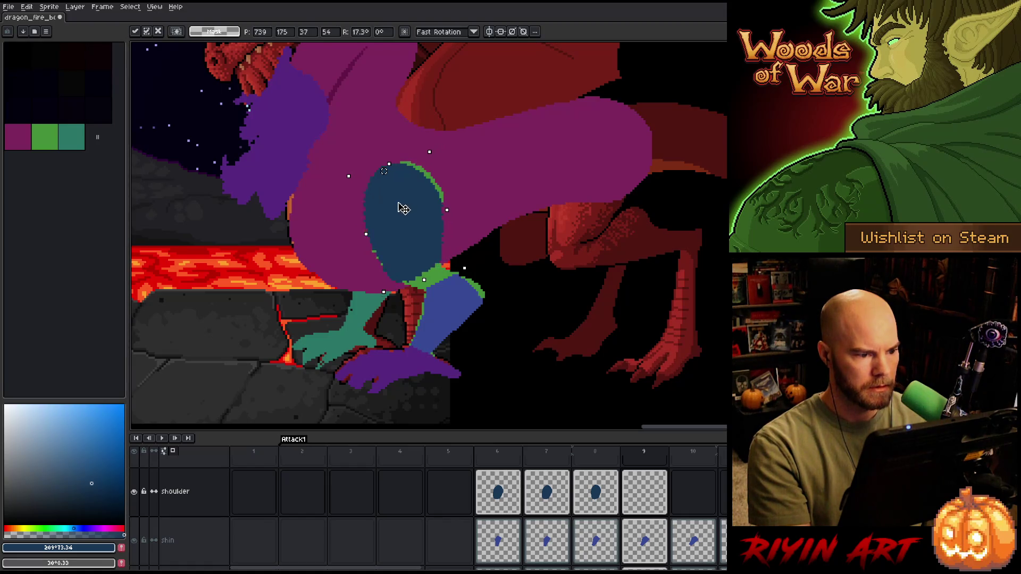
{"action": "left_click_drag", "start_coordinate": [408, 208], "coordinate": [402, 207]}
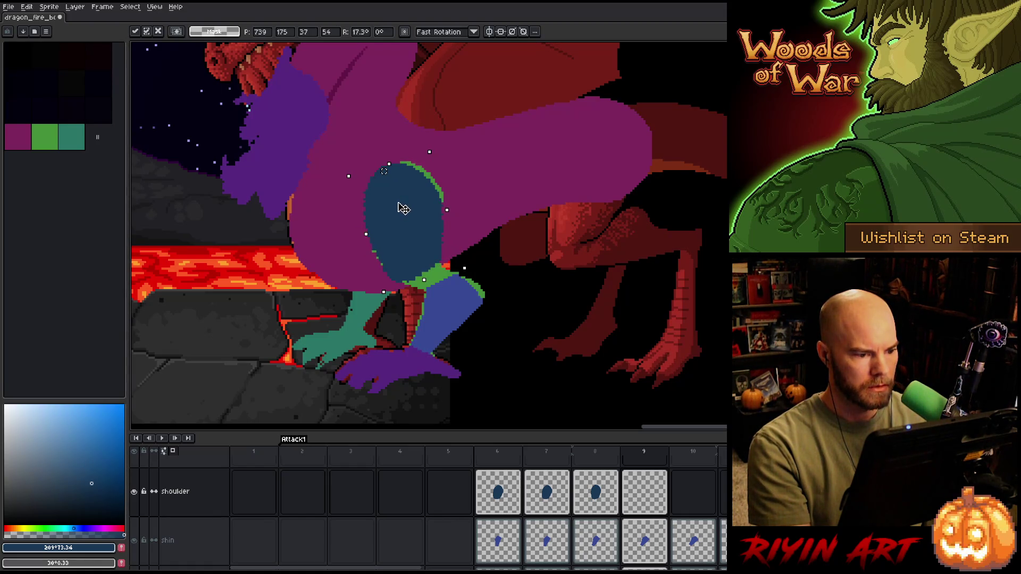
{"action": "left_click_drag", "start_coordinate": [439, 152], "coordinate": [438, 149]}
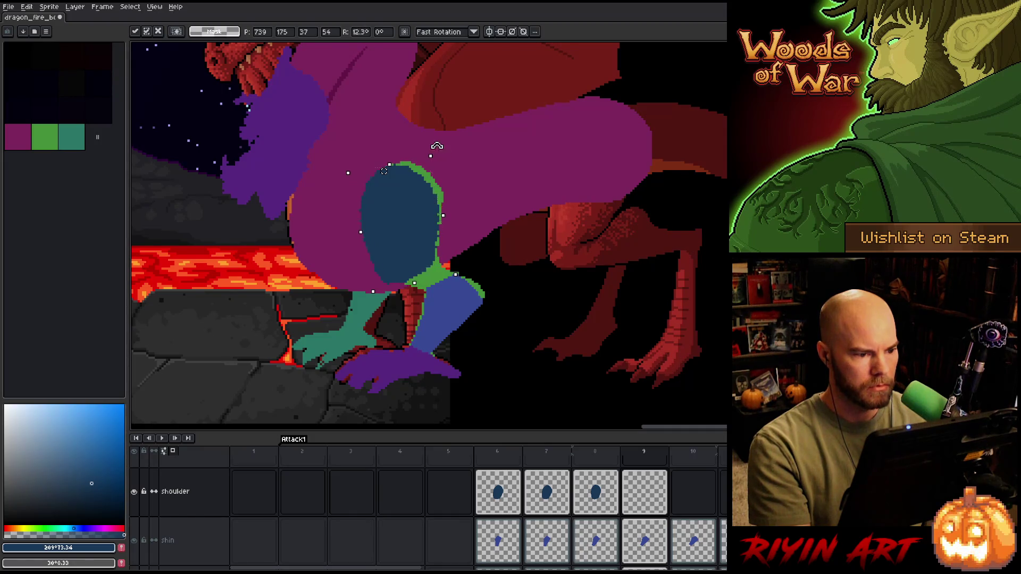
{"action": "left_click_drag", "start_coordinate": [400, 205], "coordinate": [403, 205]}
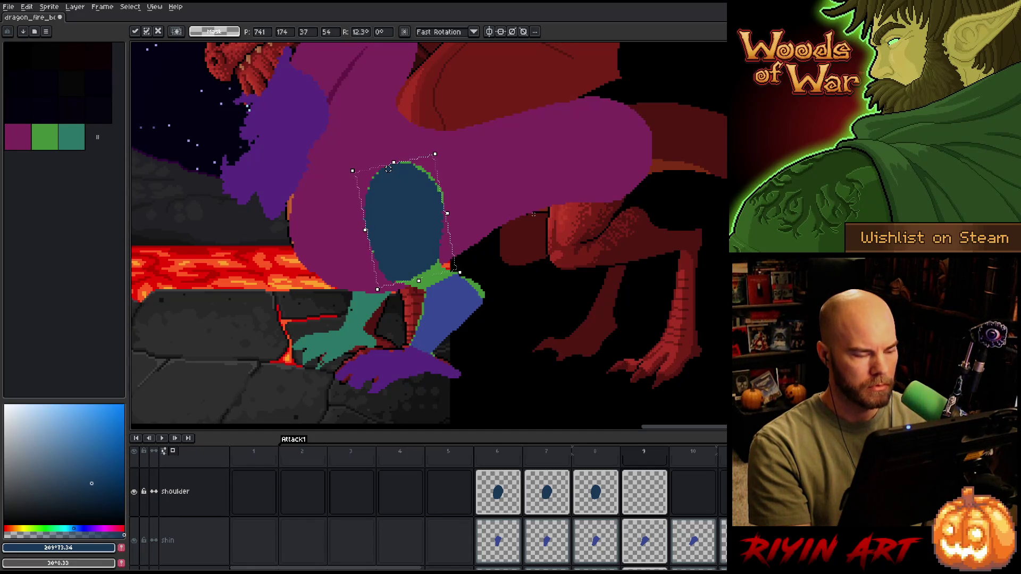
- Commit the tilted shoulder, compare frames 8 and 9, then clear the selection
{"action": "key", "text": "comma"}
{"action": "key", "text": "period"}
{"action": "key", "text": "comma"}
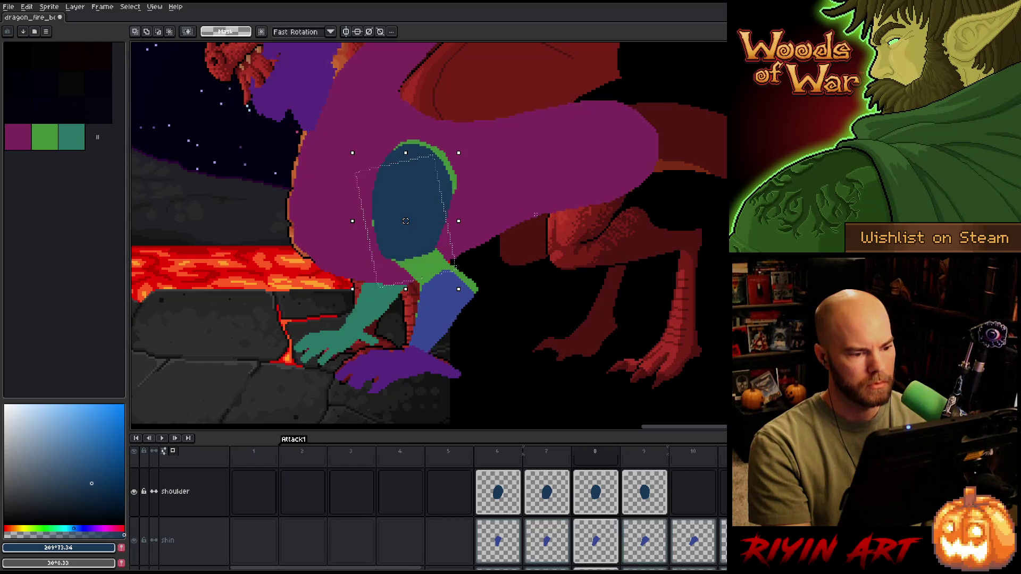
{"action": "key", "text": "period"}
{"action": "key", "text": "comma"}
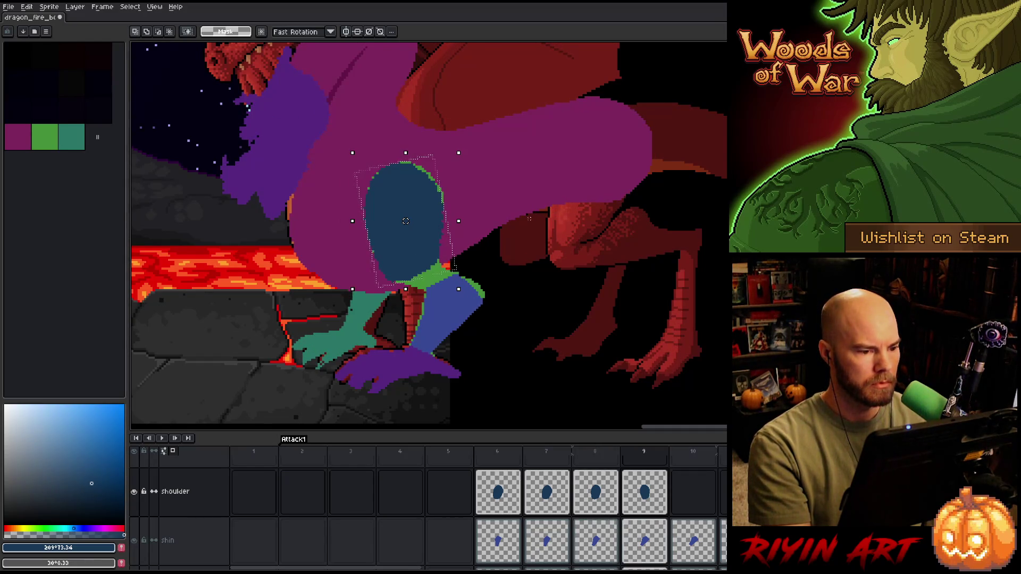
{"action": "key", "text": "comma"}
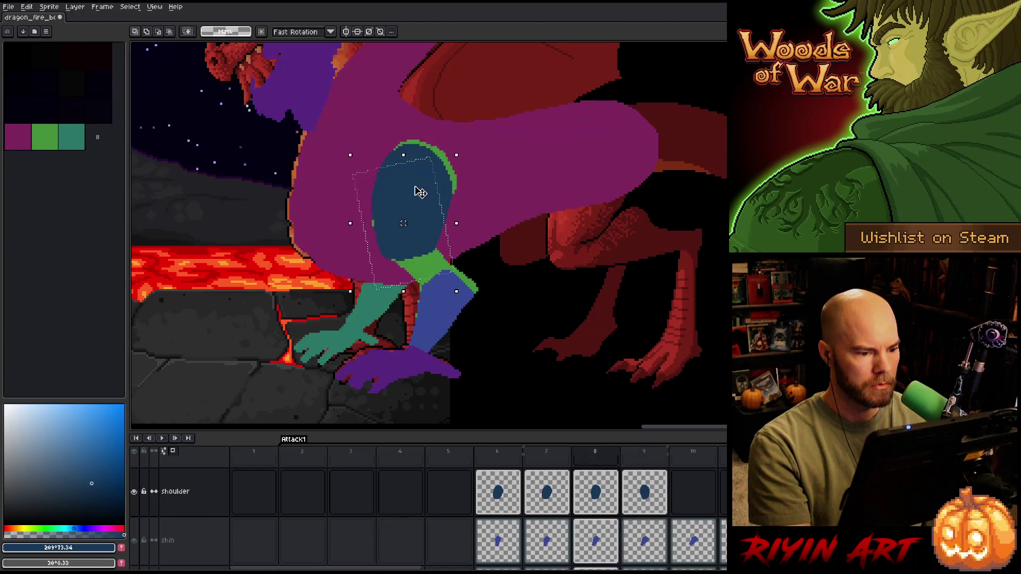
{"action": "key", "text": "Return"}
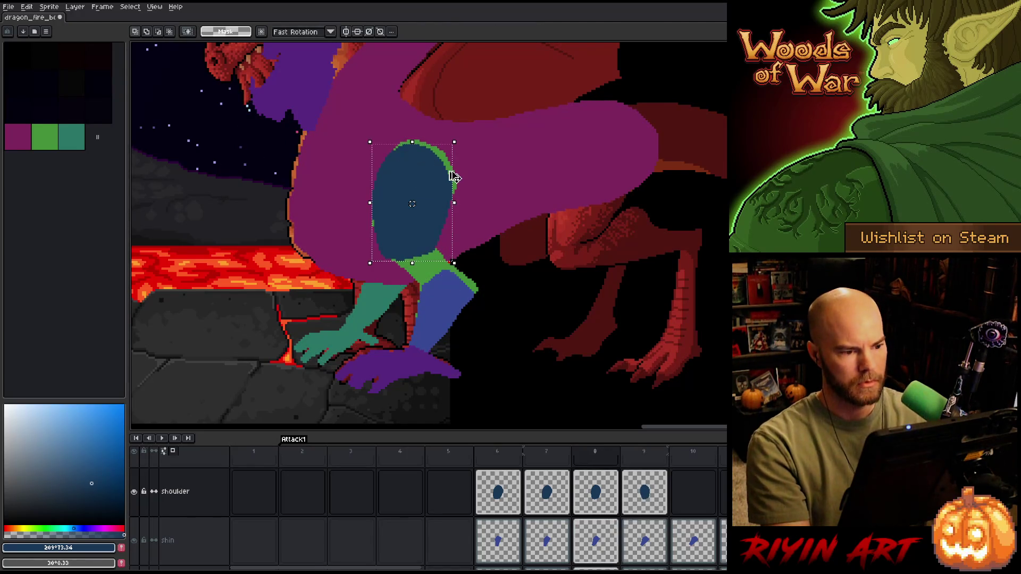
{"action": "key", "text": "period"}
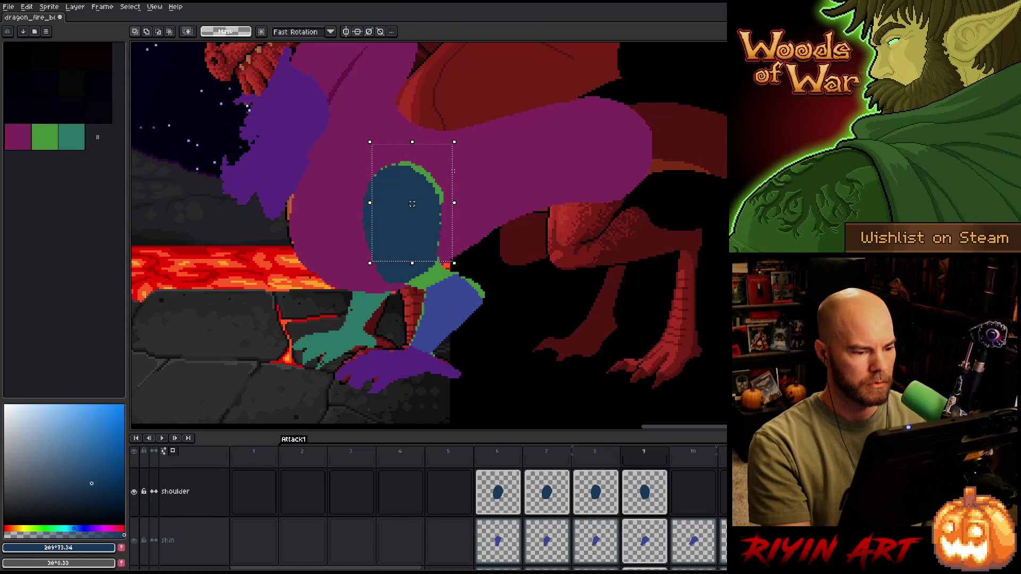
{"action": "key", "text": "comma"}
{"action": "key", "text": "period"}
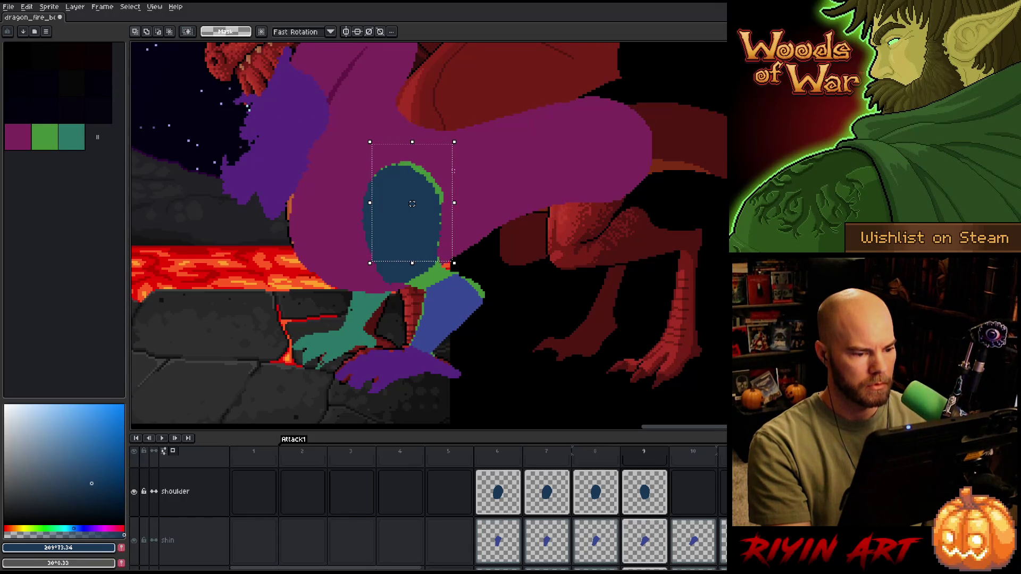
{"action": "key", "text": "comma"}
{"action": "key", "text": "period"}
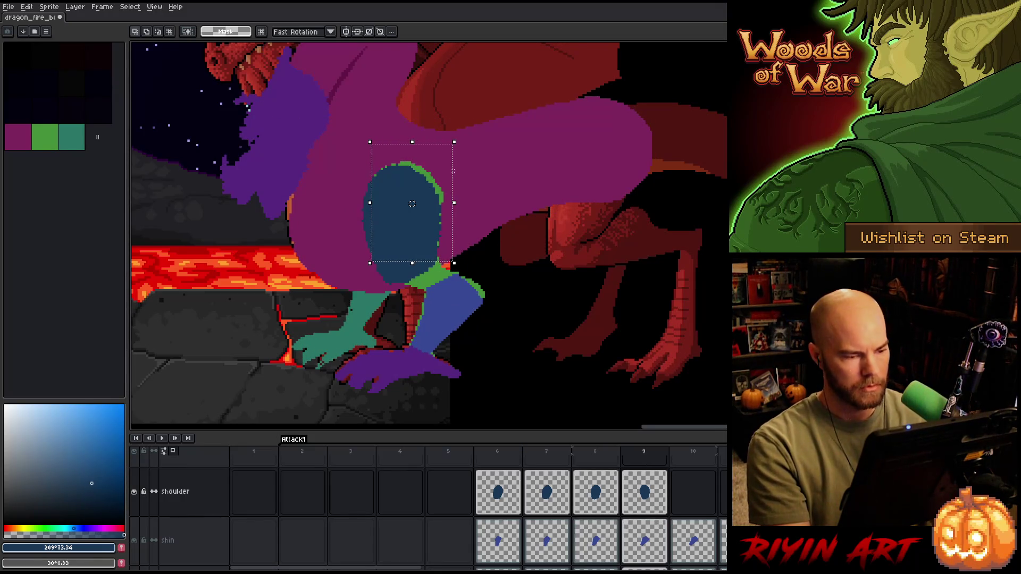
{"action": "key", "text": "ctrl+d"}
{"action": "key", "text": "b"}
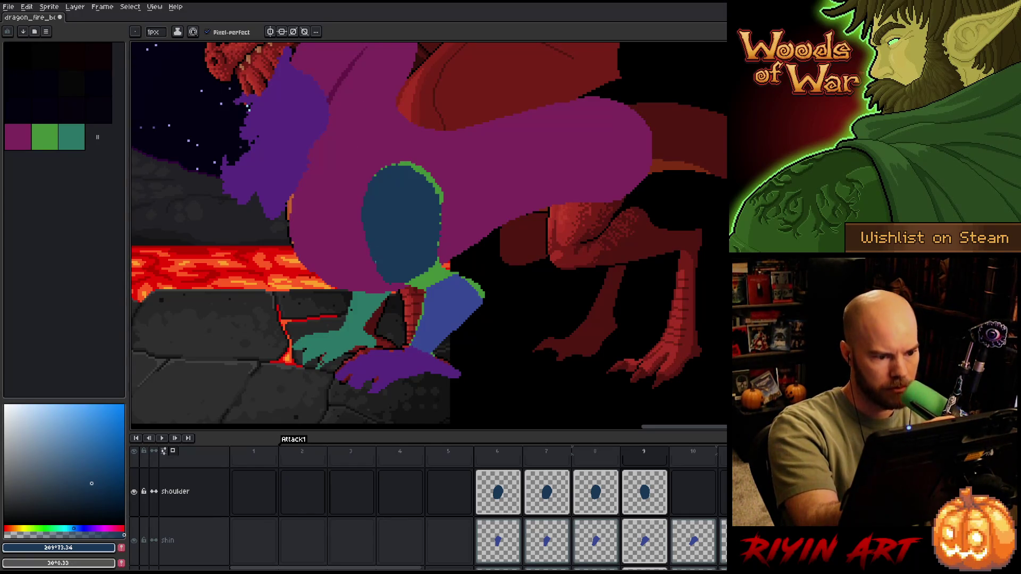
- Alternate between pencil and eraser while checking the shoulder oval
{"action": "key", "text": "e"}
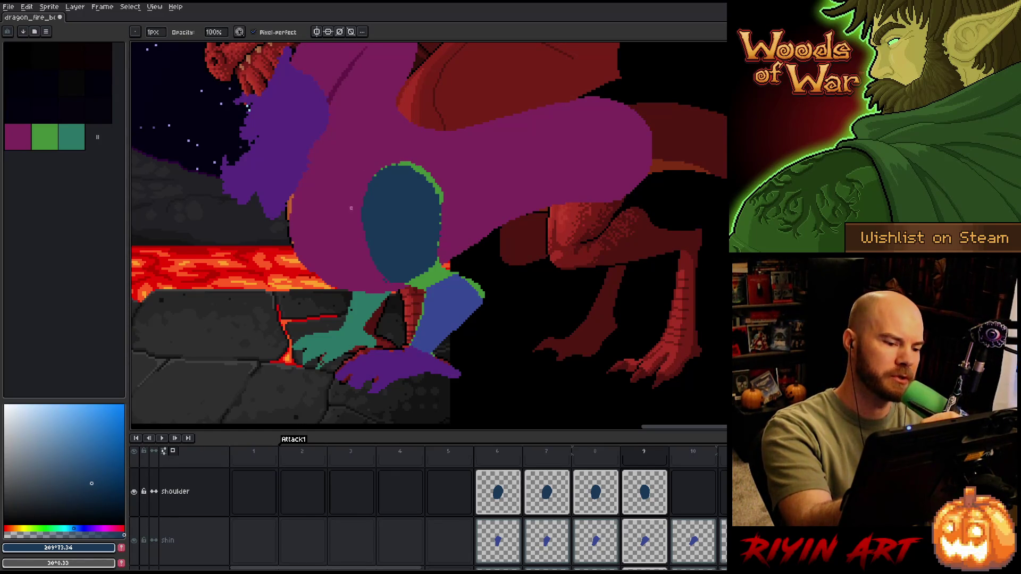
{"action": "key", "text": "b"}
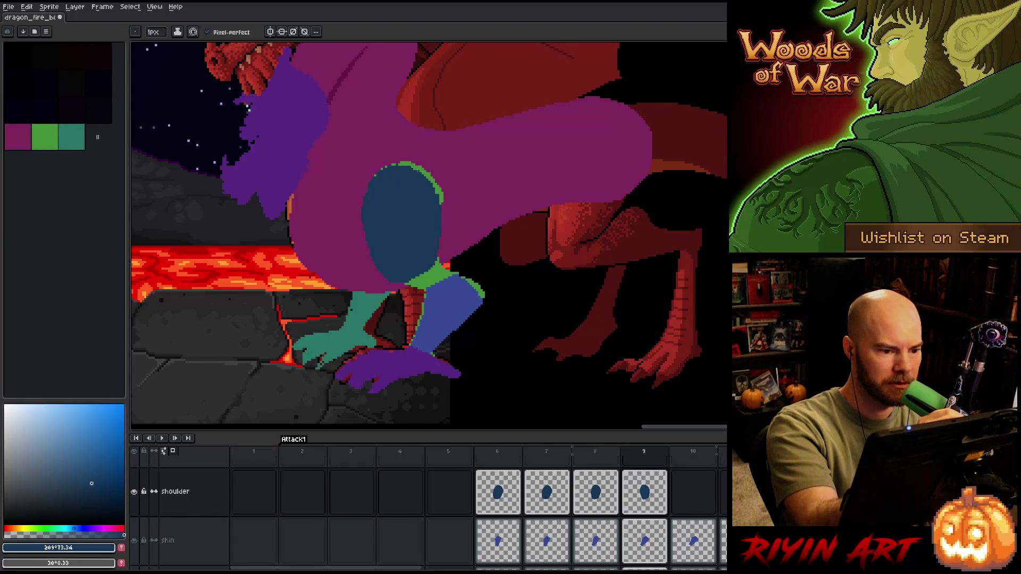
{"action": "key", "text": "b"}
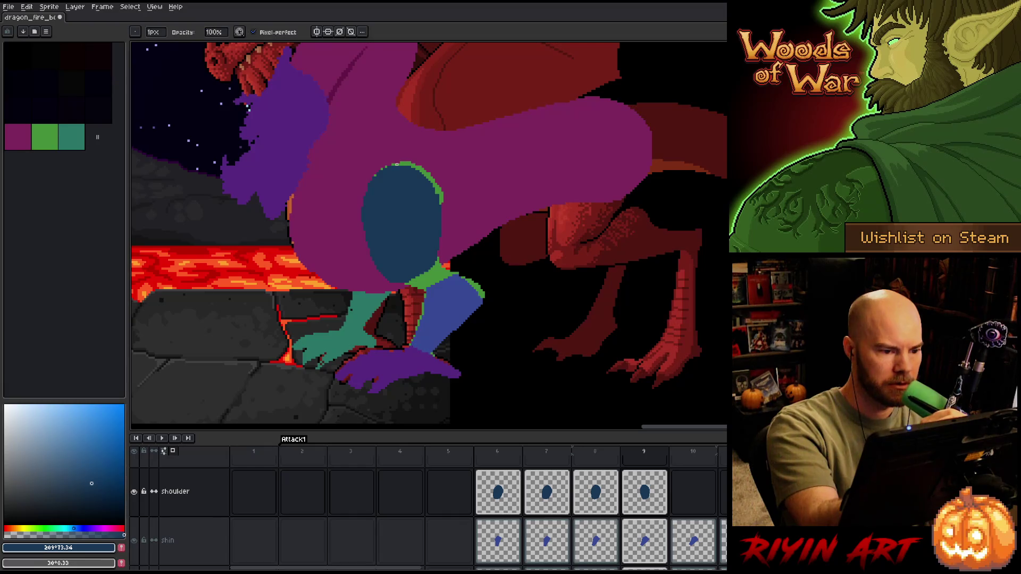
{"action": "key", "text": "e"}
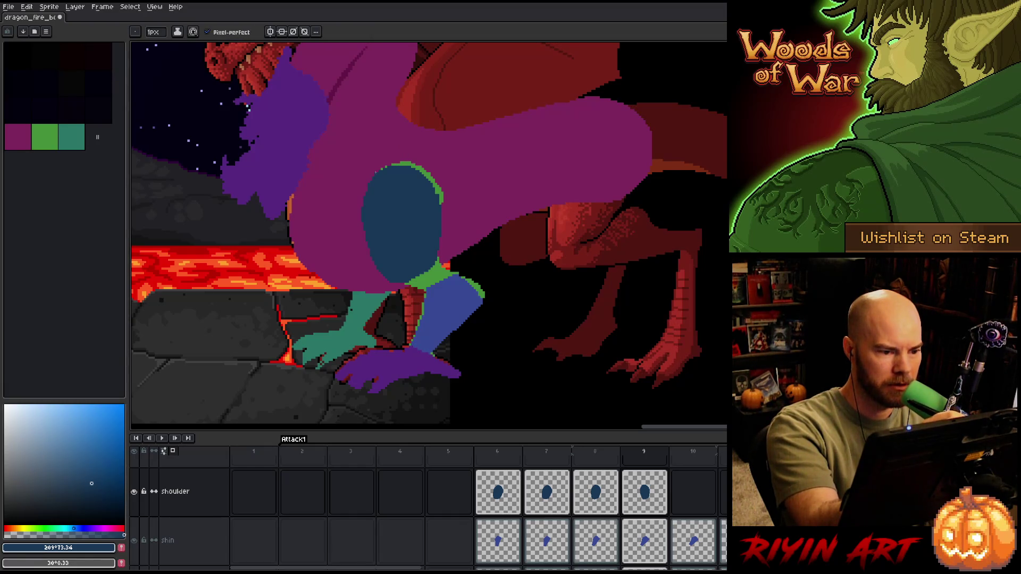
{"action": "key", "text": "b"}
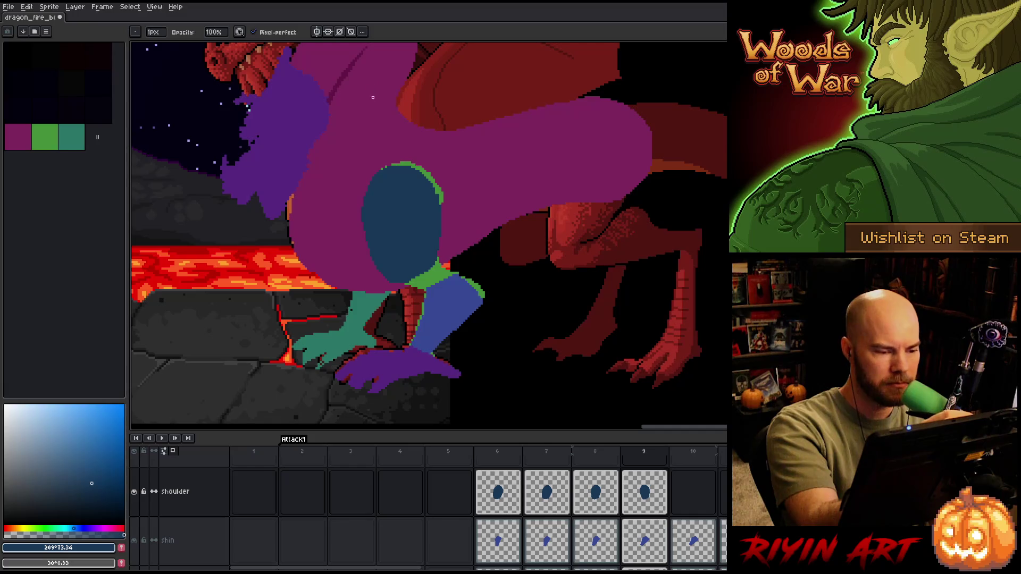
{"action": "key", "text": "e"}
{"action": "key", "text": "b"}
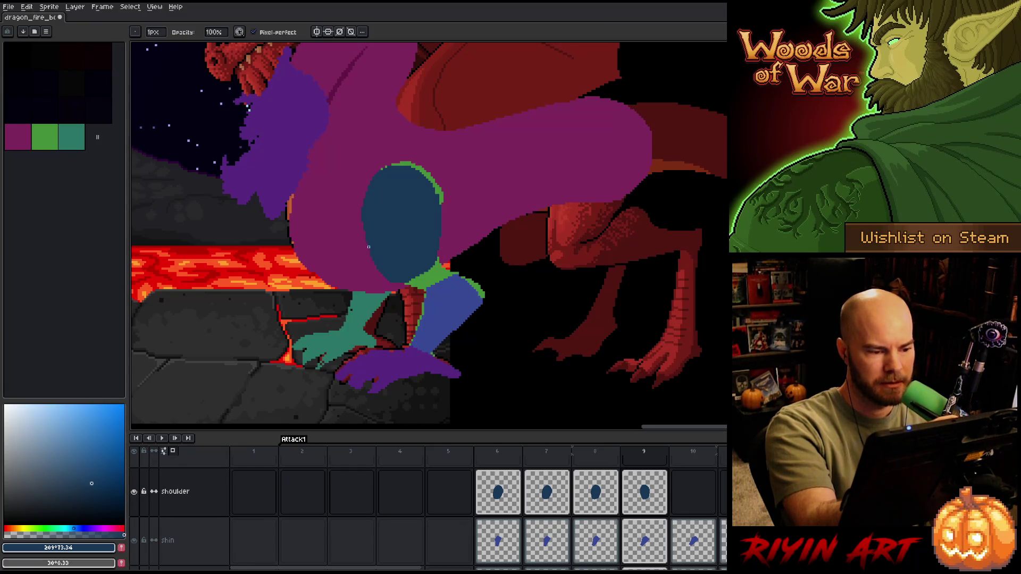
{"action": "key", "text": "e"}
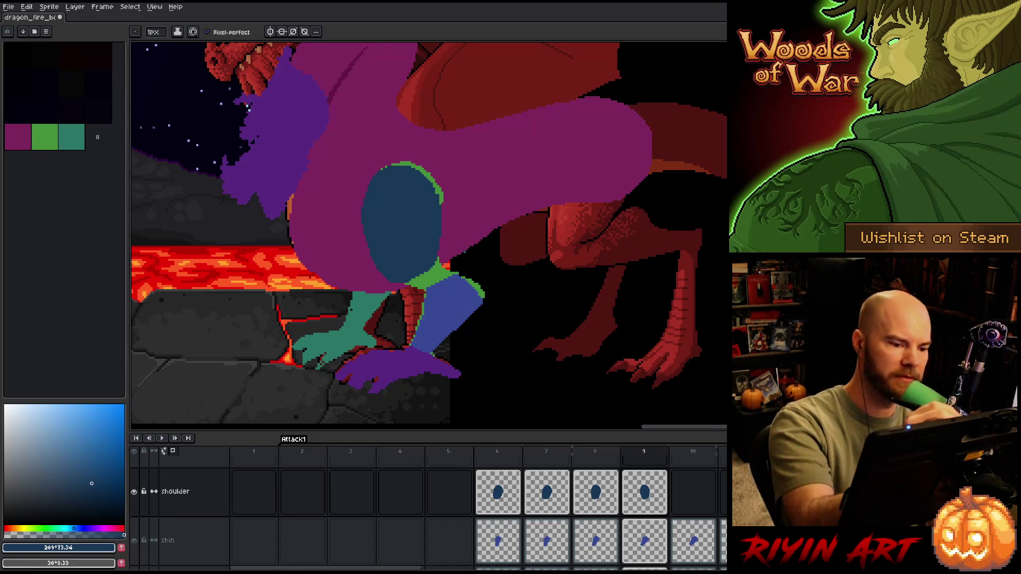
{"action": "key", "text": "b"}
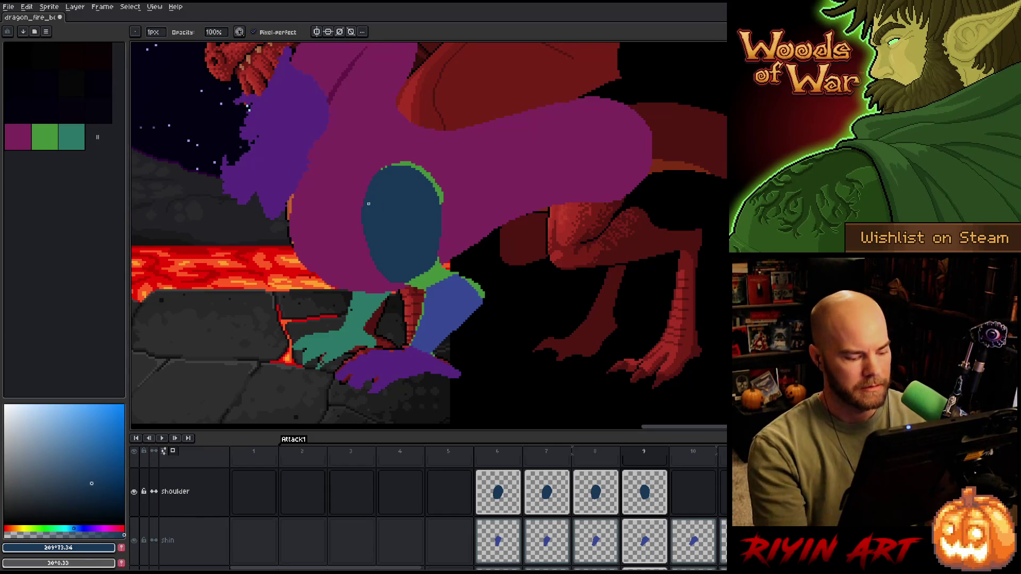
- Save the animation with Ctrl+S and glance at the neighbouring frame
{"action": "key", "text": "ctrl+s"}
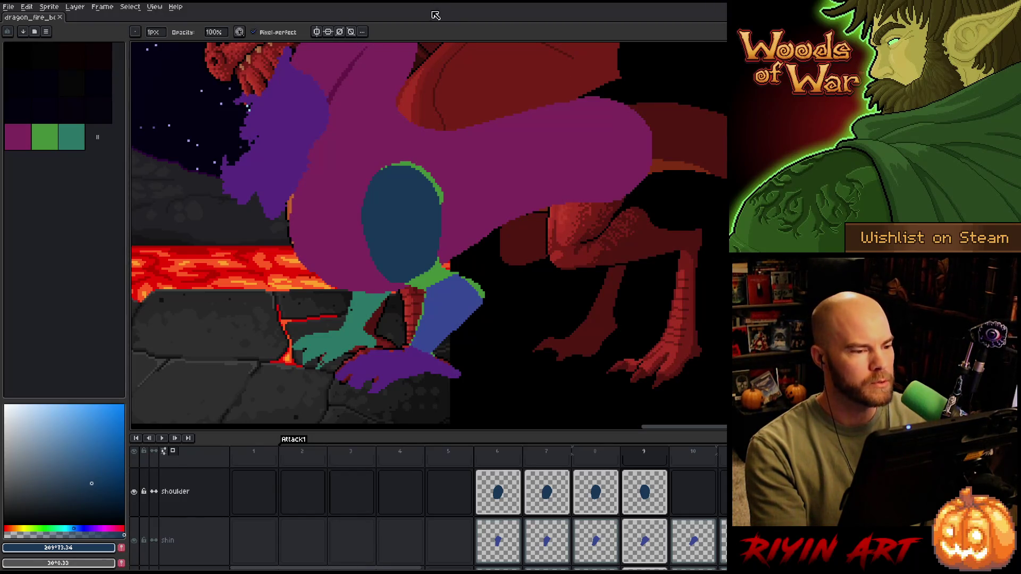
{"action": "key", "text": "Left"}
{"action": "key", "text": "Right"}
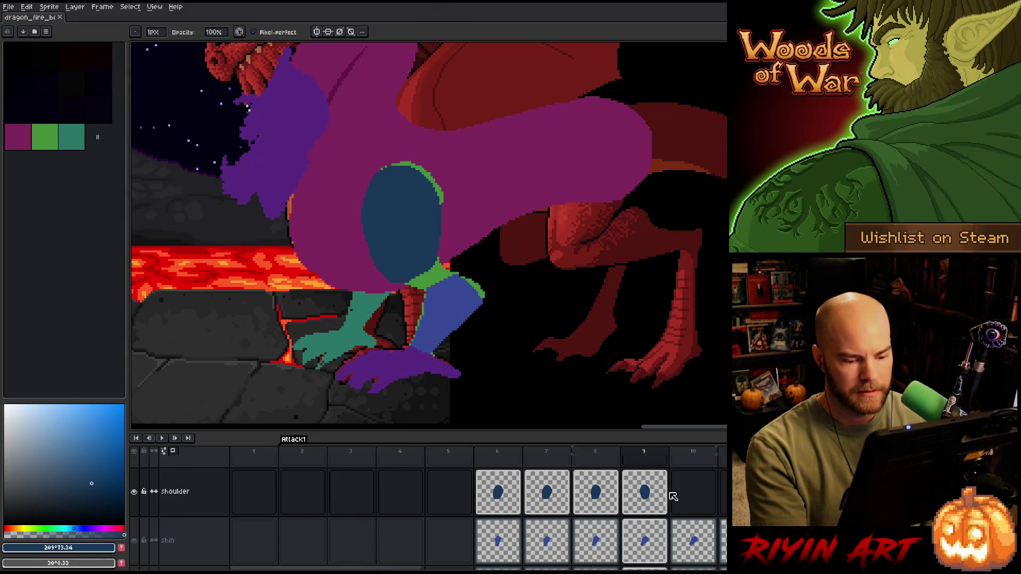
- Copy frame 9's shoulder oval into frame 10 and compare the two poses
{"action": "left_click", "coordinate": [662, 495]}
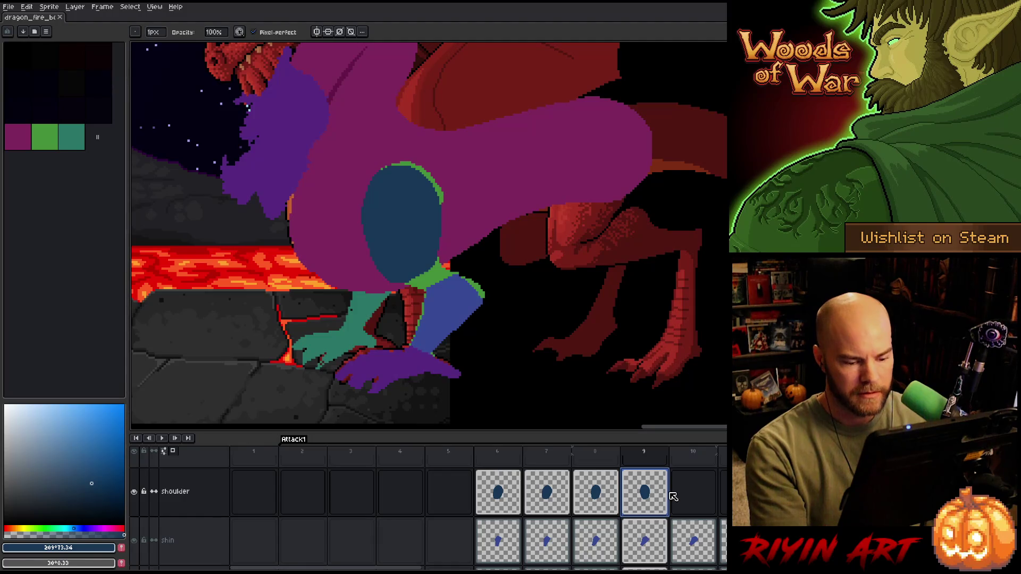
{"action": "left_click", "coordinate": [702, 503]}
{"action": "key", "text": "ctrl+v"}
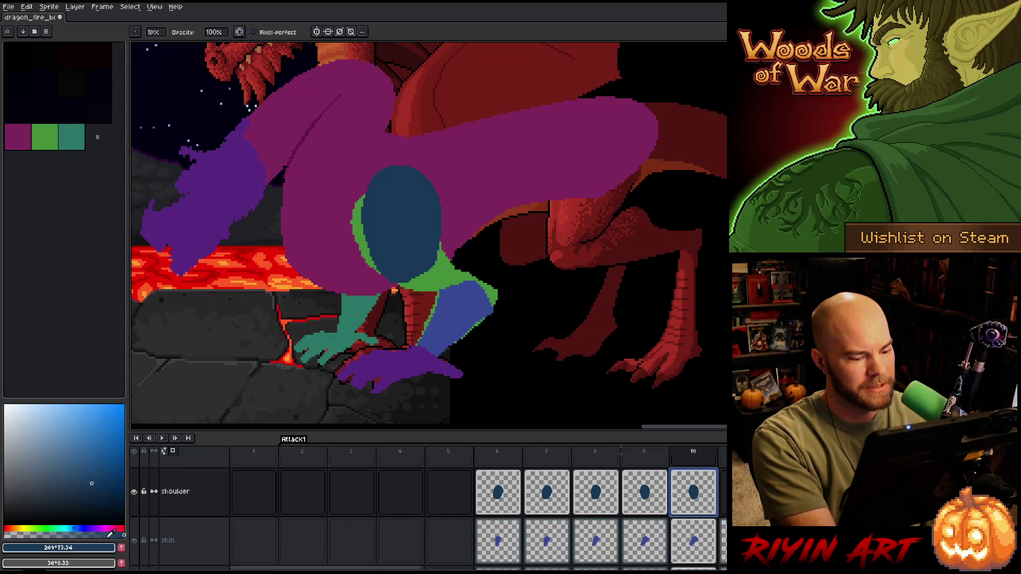
{"action": "left_click", "coordinate": [647, 495]}
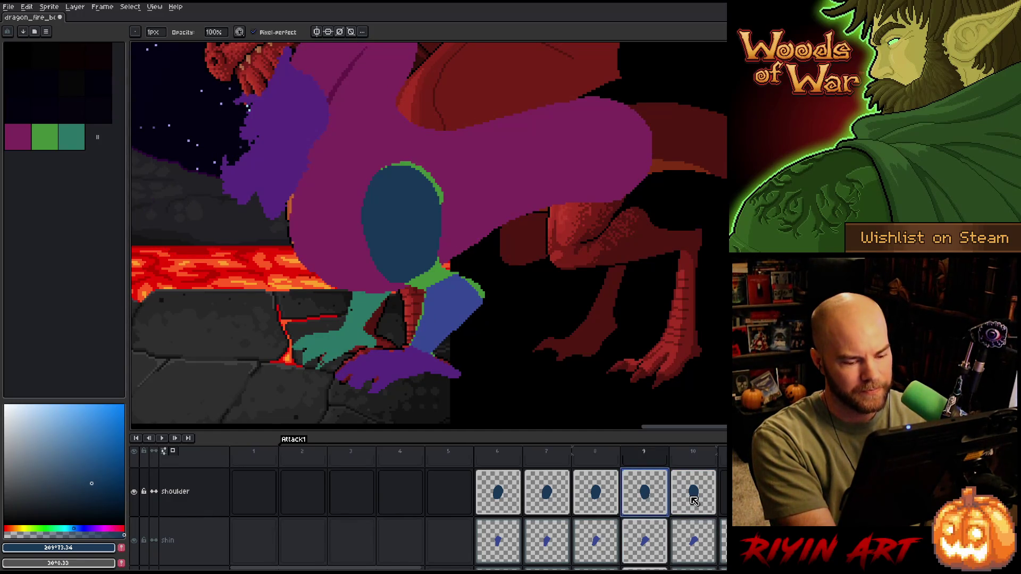
{"action": "left_click", "coordinate": [694, 500]}
- Move the frame 10 shoulder oval down-left onto the arm and tilt it about 26°
{"action": "key", "text": "ctrl+t"}
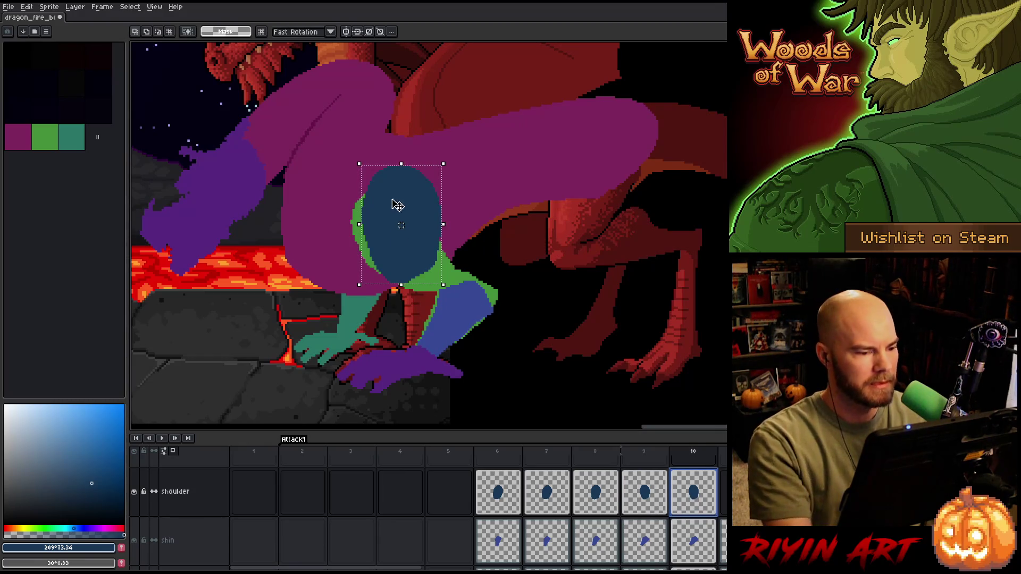
{"action": "left_click_drag", "start_coordinate": [392, 201], "coordinate": [394, 215]}
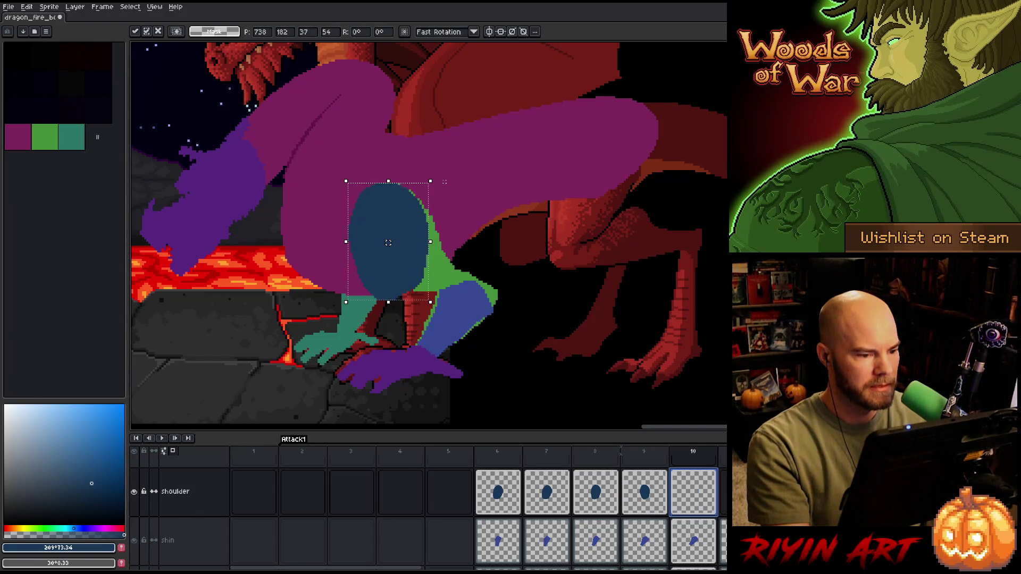
{"action": "left_click_drag", "start_coordinate": [436, 177], "coordinate": [399, 164]}
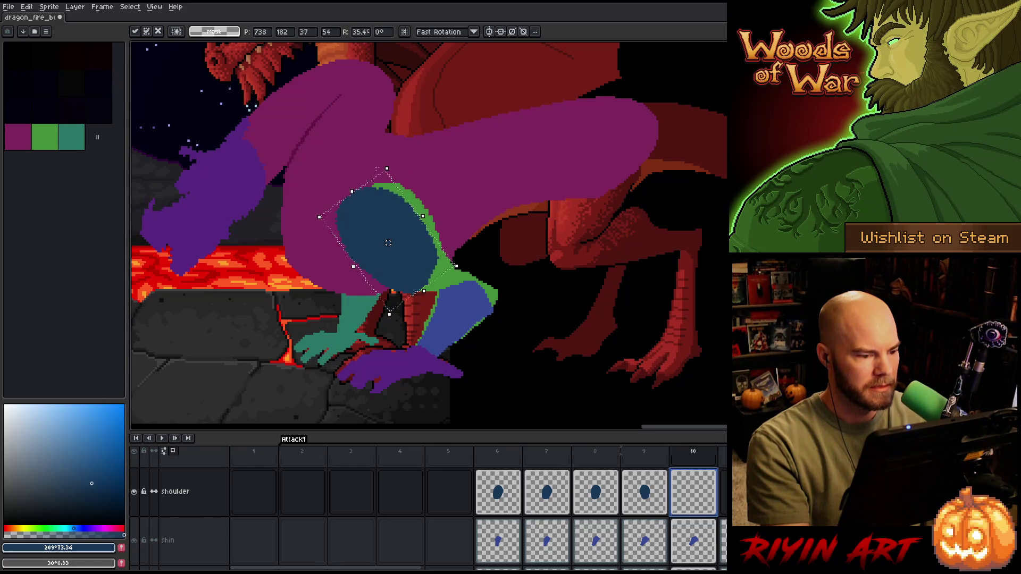
{"action": "mouse_move", "coordinate": [381, 226]}
{"action": "left_mouse_down"}
{"action": "mouse_move", "coordinate": [391, 220]}
{"action": "mouse_move", "coordinate": [385, 225]}
{"action": "left_mouse_up"}
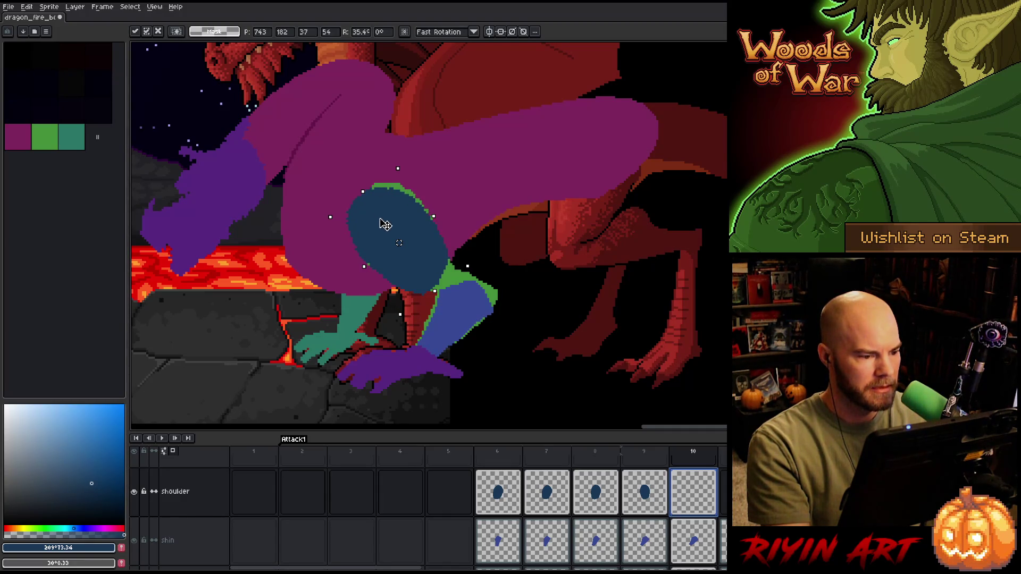
{"action": "left_click_drag", "start_coordinate": [321, 216], "coordinate": [329, 208]}
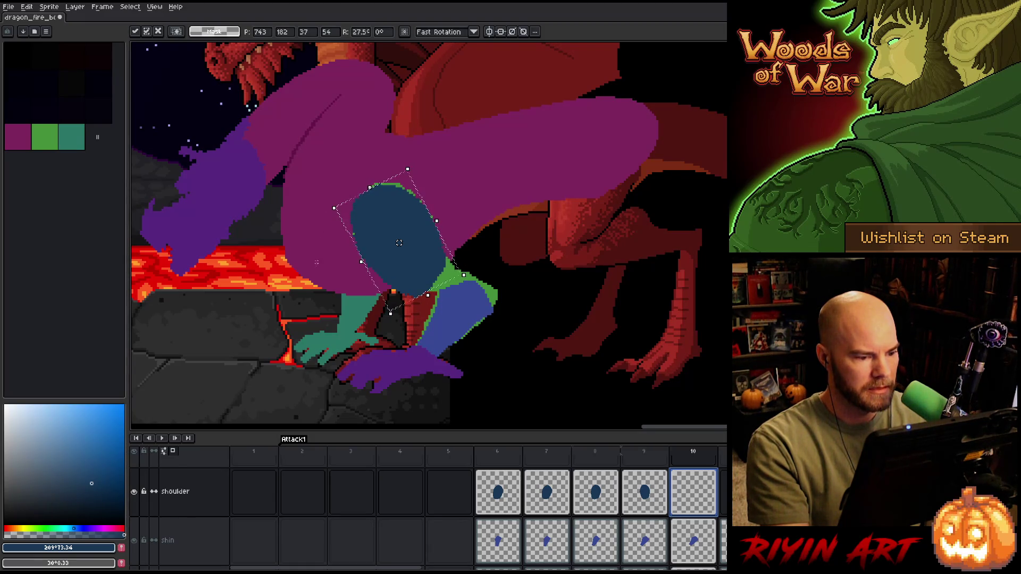
{"action": "key", "text": "Return"}
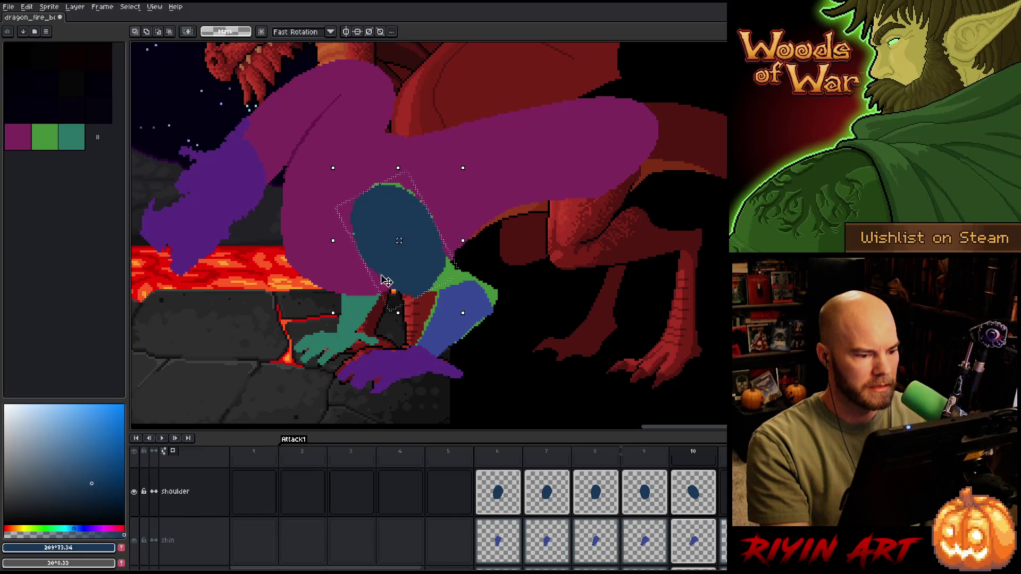
- Undo a further rotation tweak, then flip between frames 9 and 10 to compare
{"action": "left_click_drag", "start_coordinate": [471, 164], "coordinate": [464, 162]}
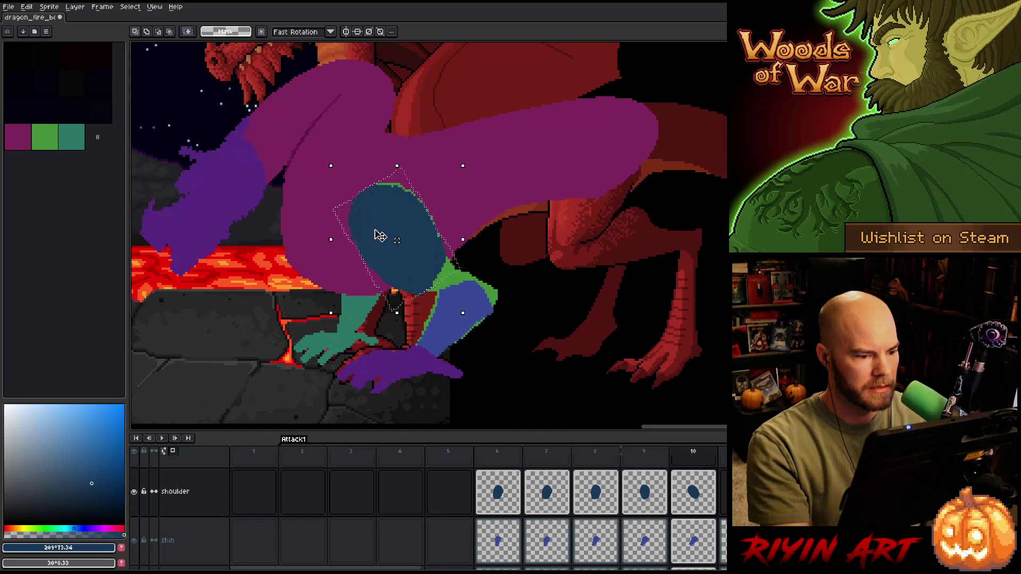
{"action": "key", "text": "ctrl+z"}
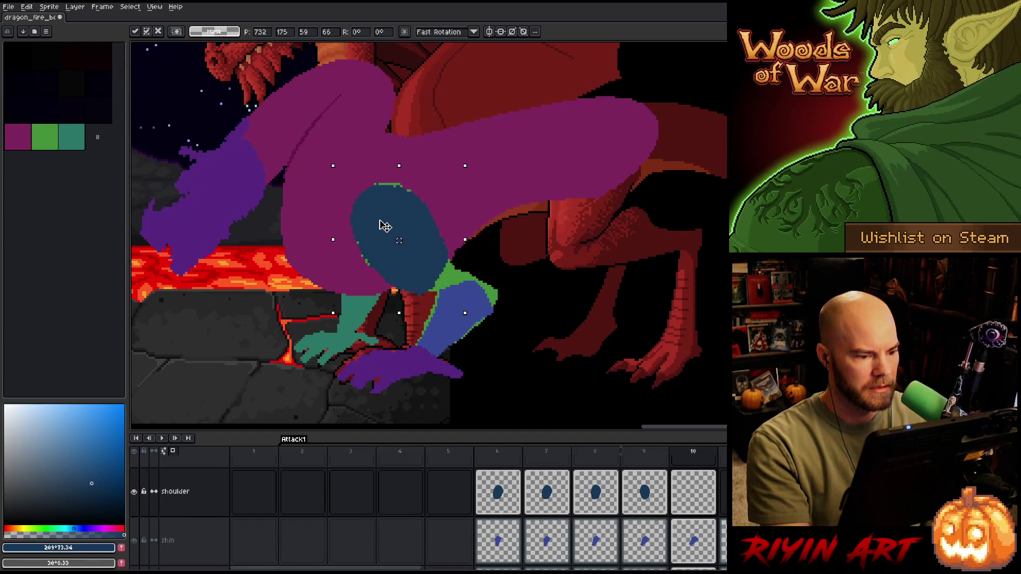
{"action": "key", "text": "comma"}
{"action": "key", "text": "period"}
{"action": "key", "text": "comma"}
{"action": "key", "text": "period"}
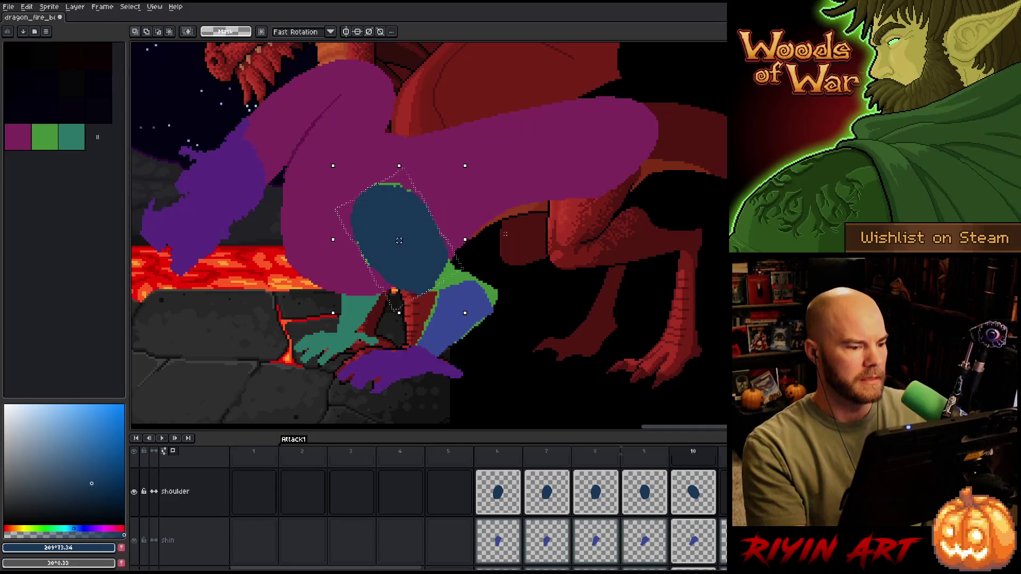
{"action": "key", "text": "comma"}
{"action": "key", "text": "period"}
{"action": "key", "text": "comma"}
{"action": "key", "text": "period"}
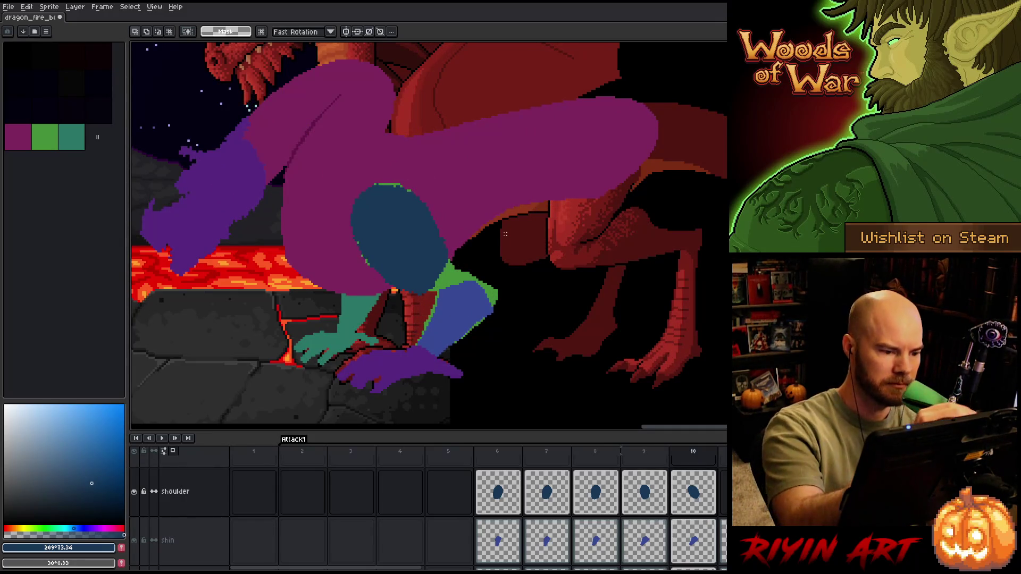
- Toggle between Pencil and Eraser while reviewing the shoulder, then save with Ctrl+S
{"action": "key", "text": "b"}
{"action": "key", "text": "e"}
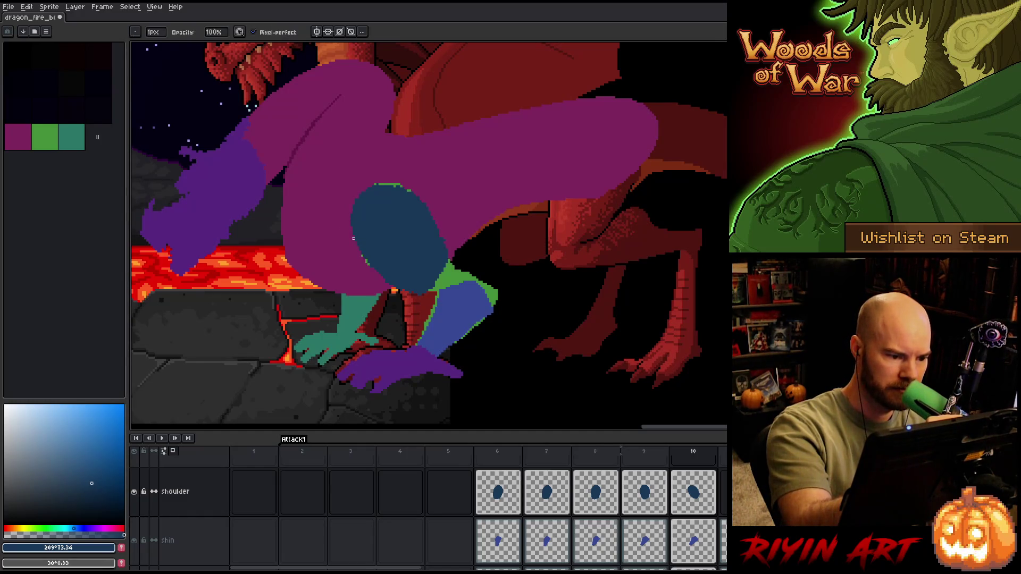
{"action": "key", "text": "b"}
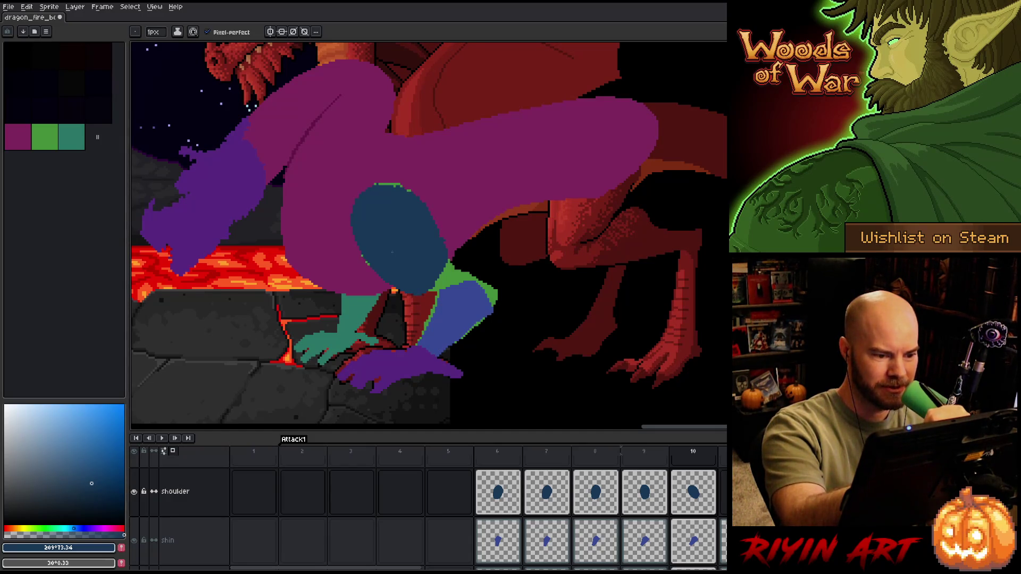
{"action": "key", "text": "e"}
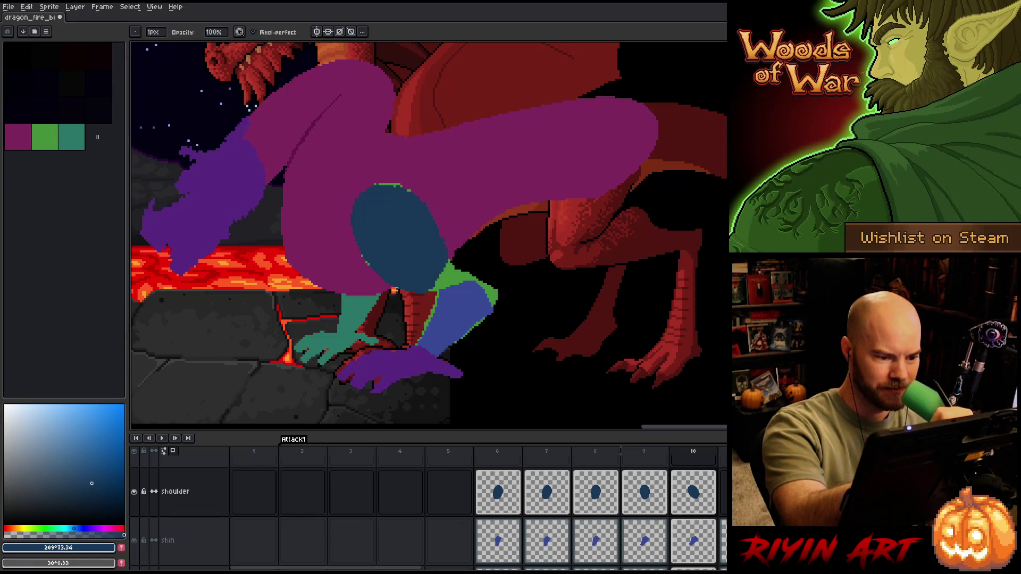
{"action": "key", "text": "b"}
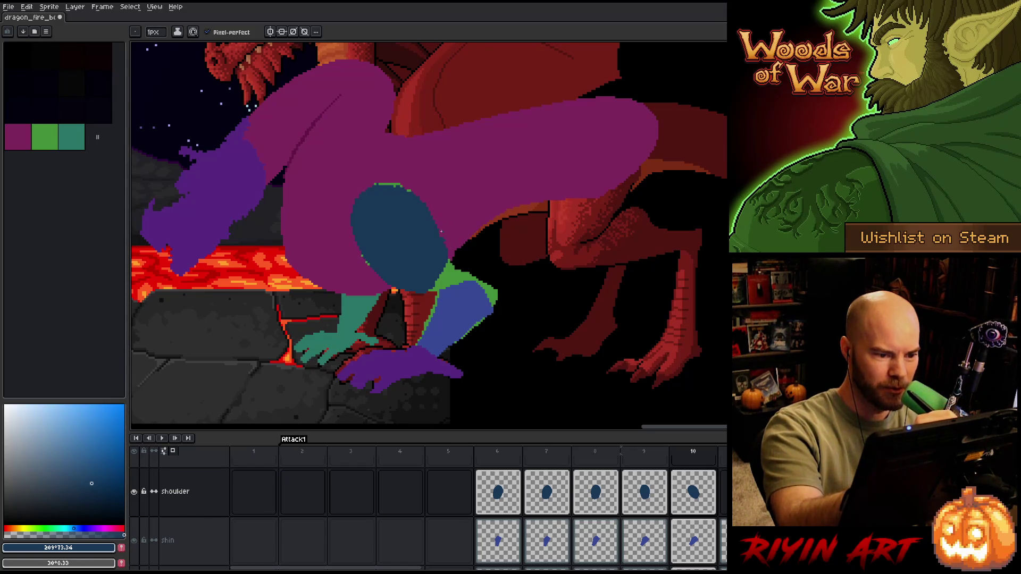
{"action": "key", "text": "e"}
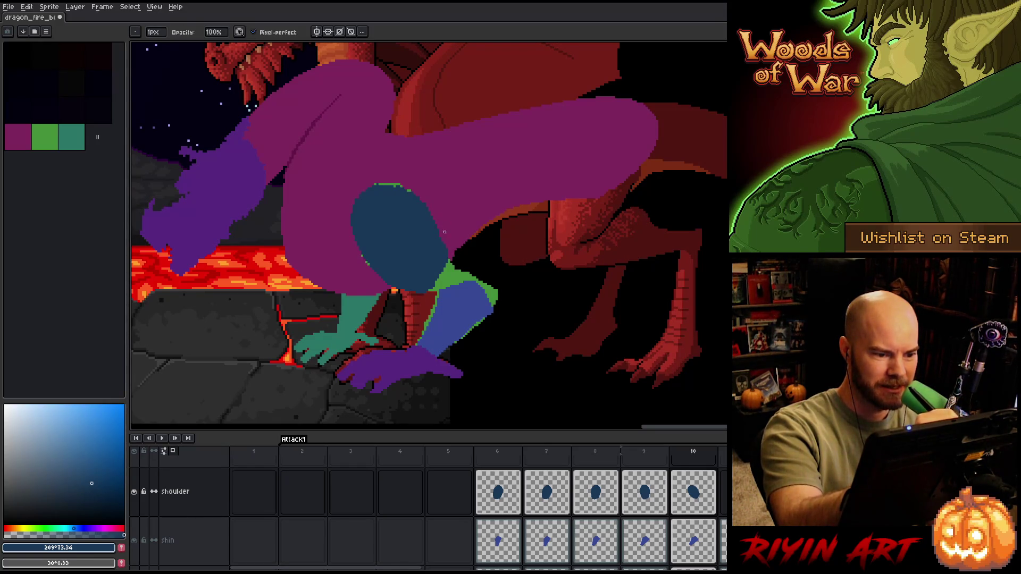
{"action": "key", "text": "b"}
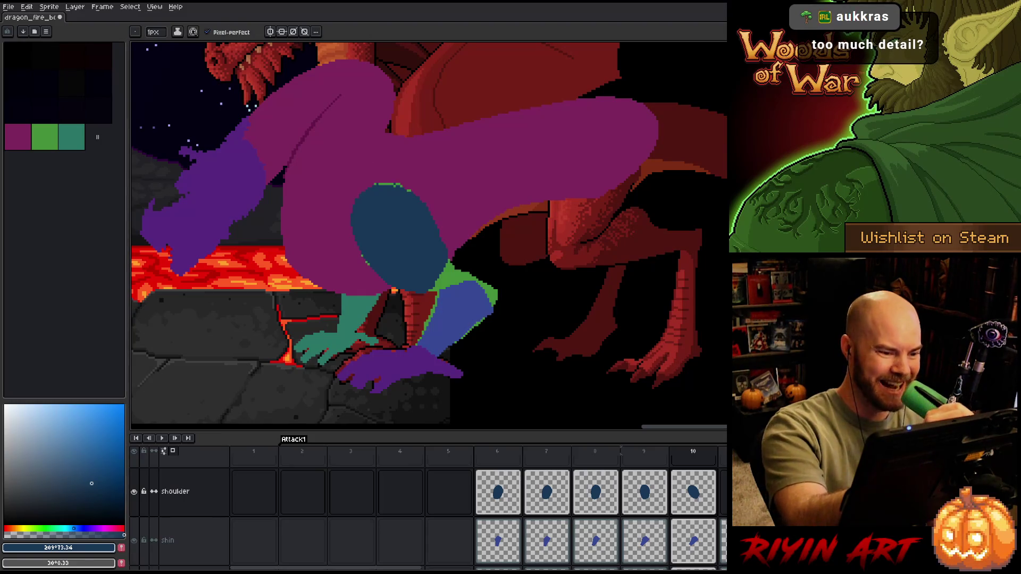
{"action": "key", "text": "e"}
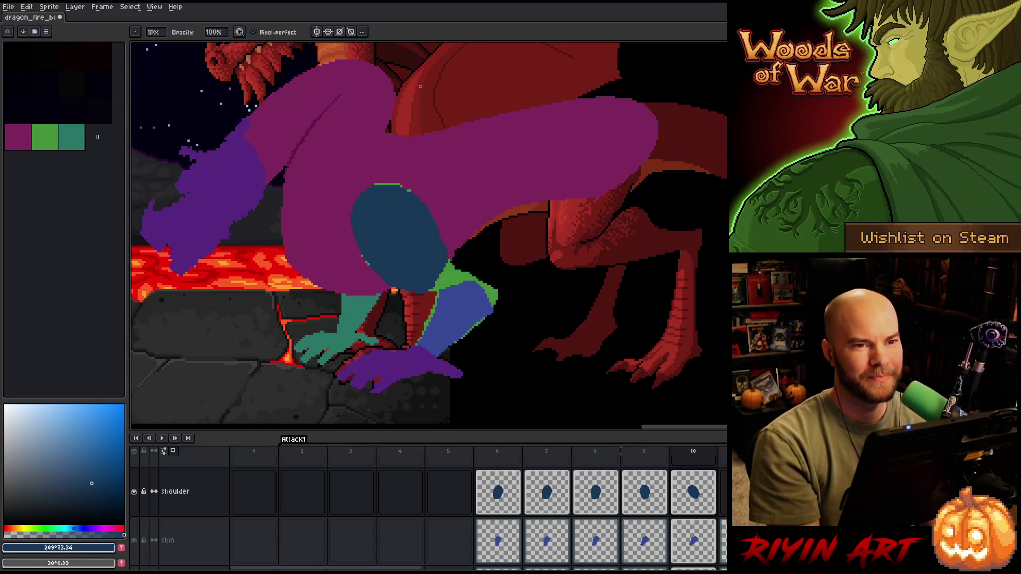
{"action": "key", "text": "ctrl+s"}
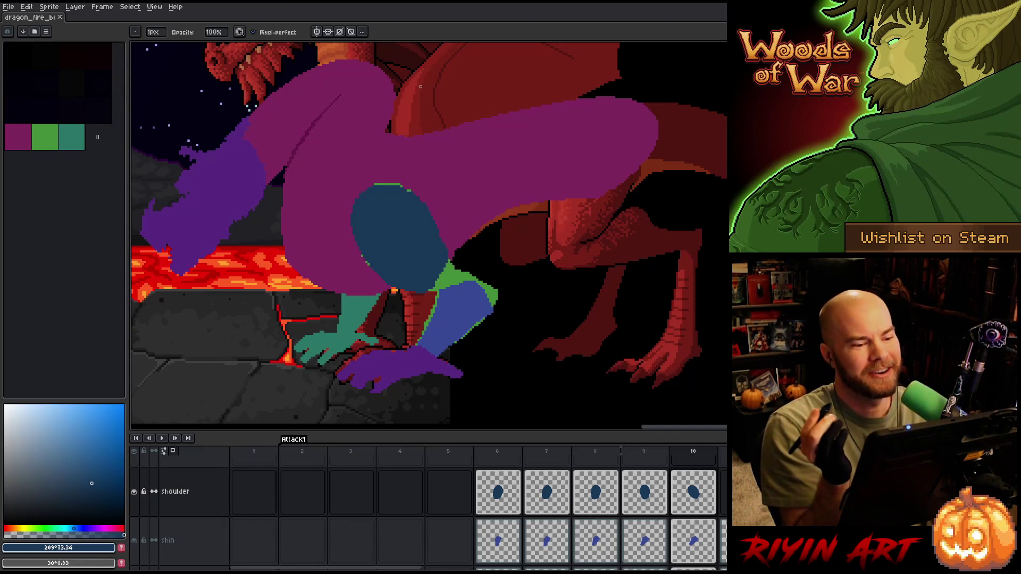
- Toggle Pencil and Eraser, save twice with Ctrl+S, then pick the selection tool (M)
{"action": "key", "text": "e"}
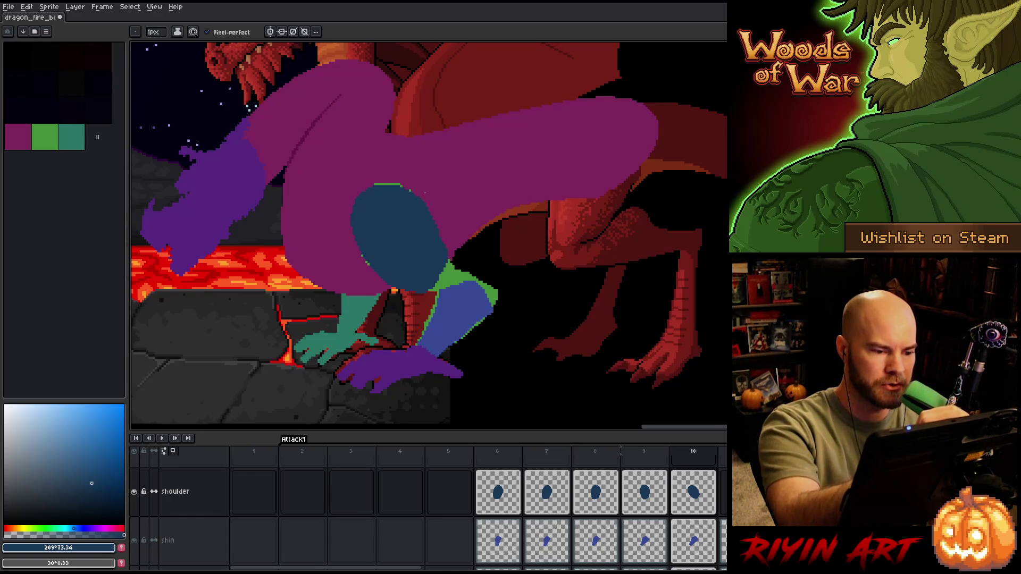
{"action": "key", "text": "b"}
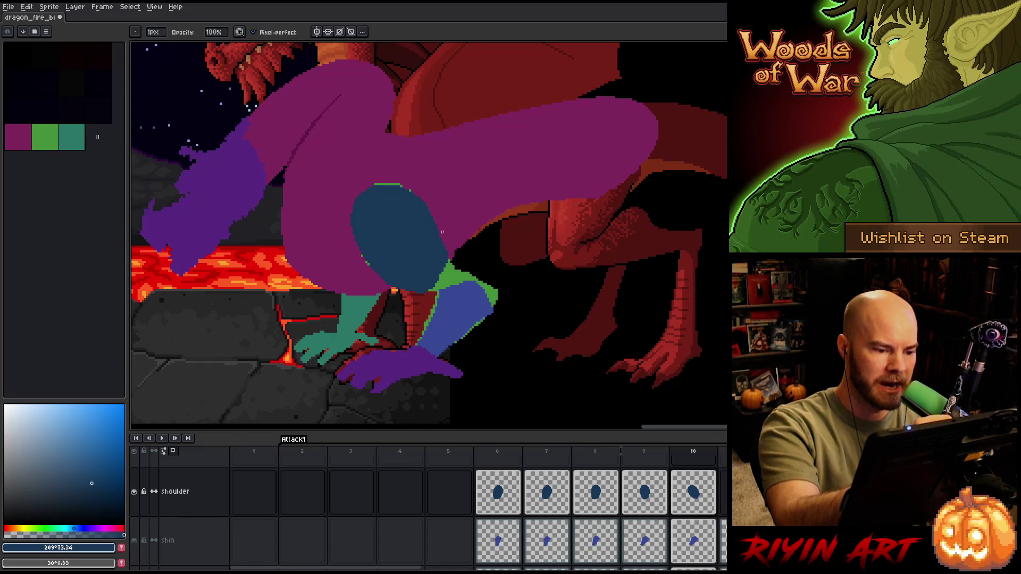
{"action": "key", "text": "e"}
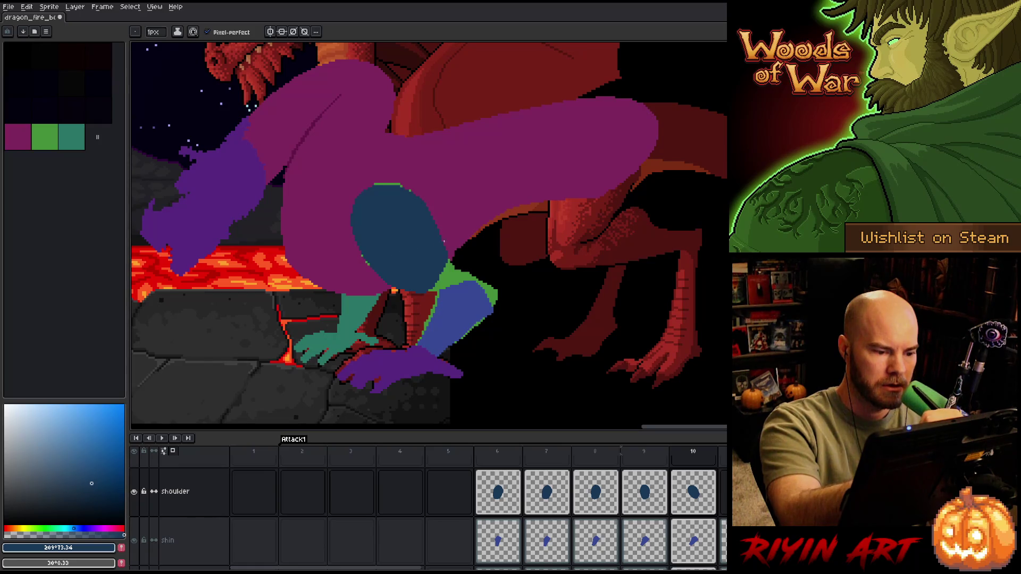
{"action": "key", "text": "ctrl+s"}
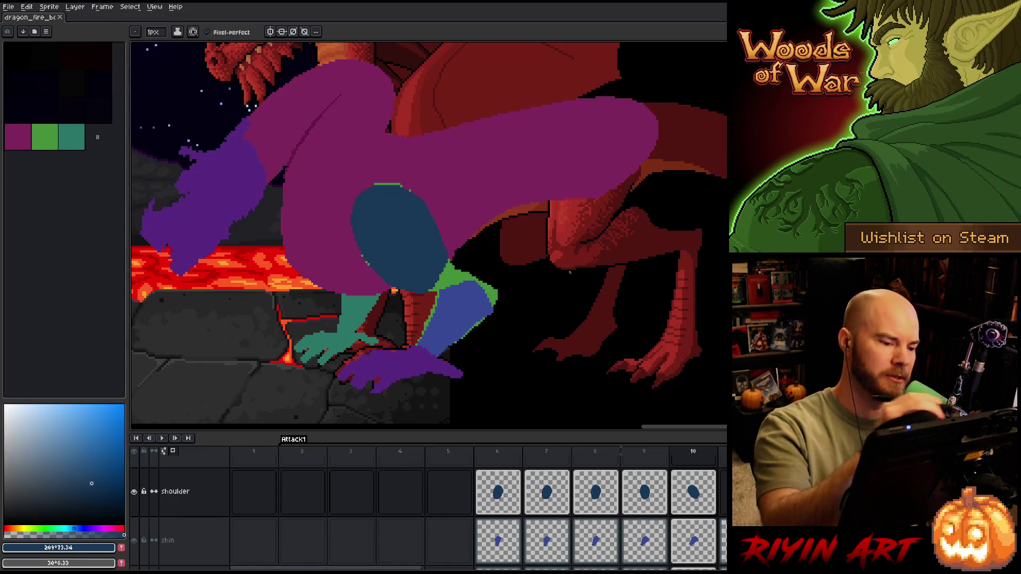
{"action": "key", "text": "b"}
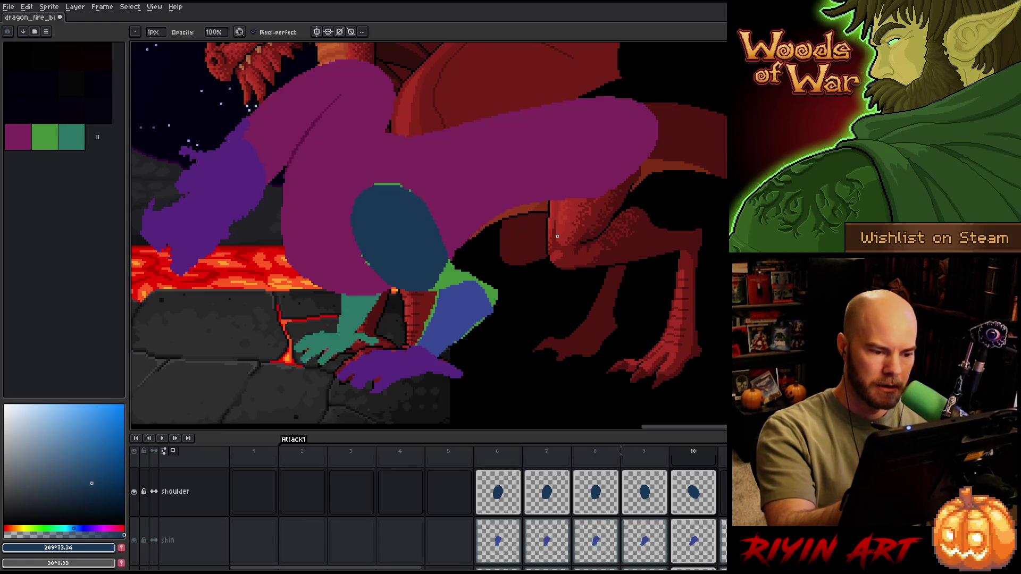
{"action": "key", "text": "e"}
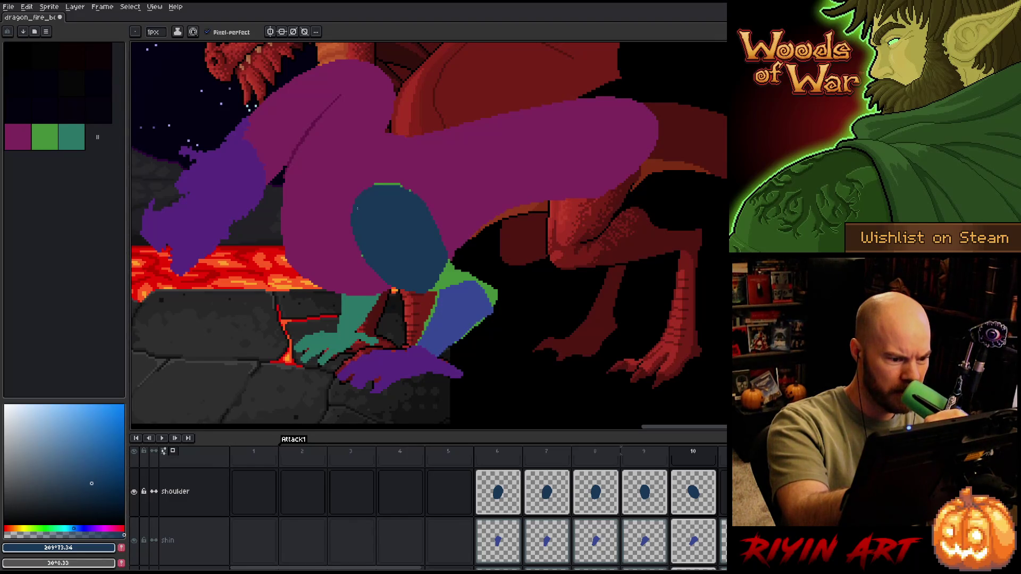
{"action": "key", "text": "ctrl+s"}
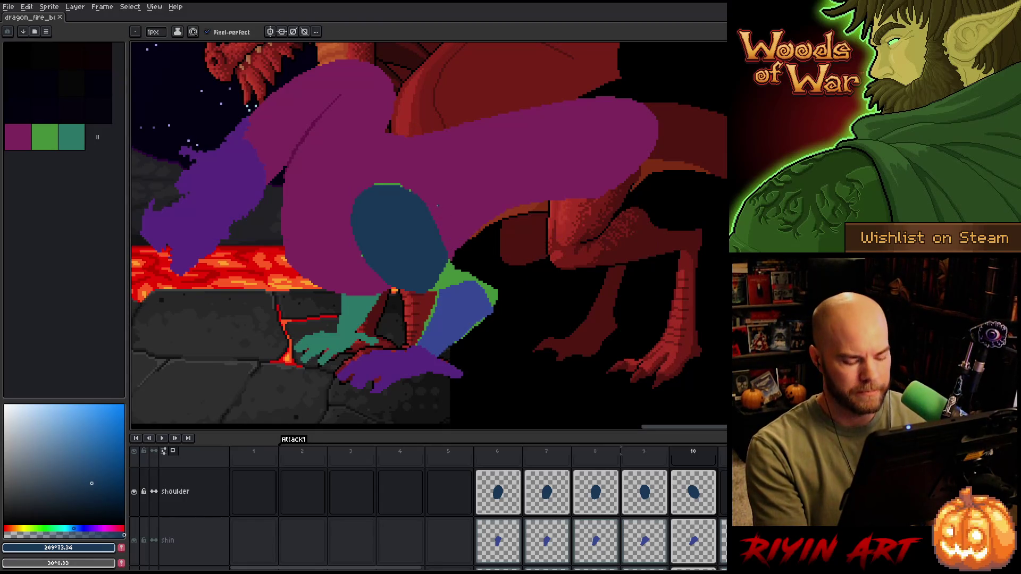
{"action": "key", "text": "m"}
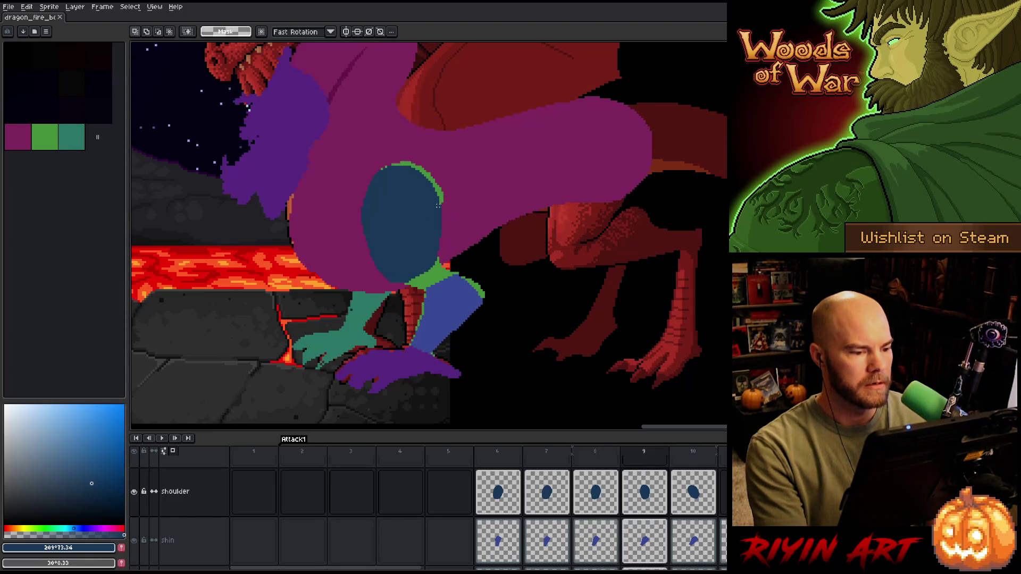
- Nudge frame 9's shoulder oval up a pixel and compare it with frame 8
{"action": "key", "text": "ctrl+t"}
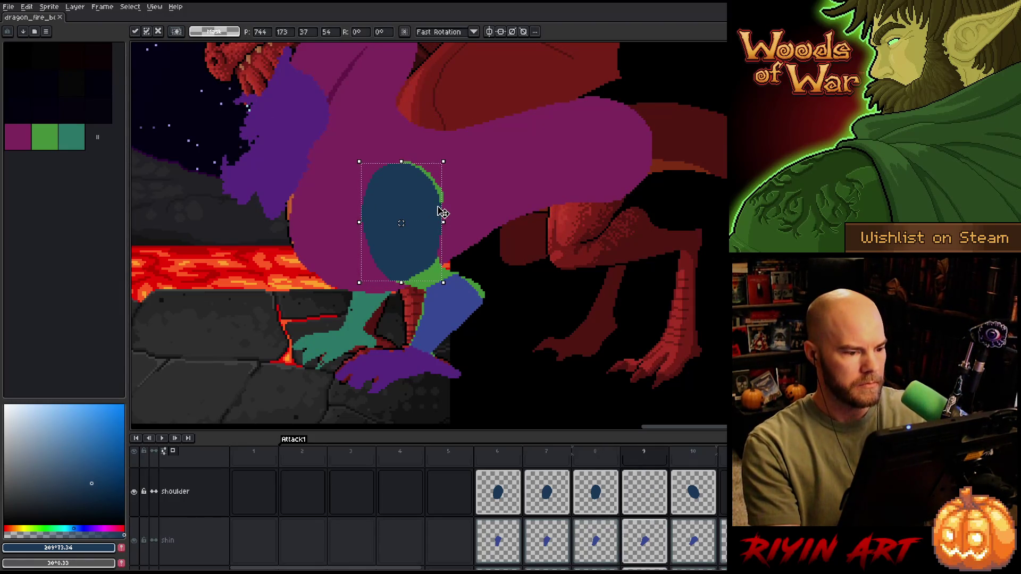
{"action": "key", "text": "Up"}
{"action": "key", "text": "Return"}
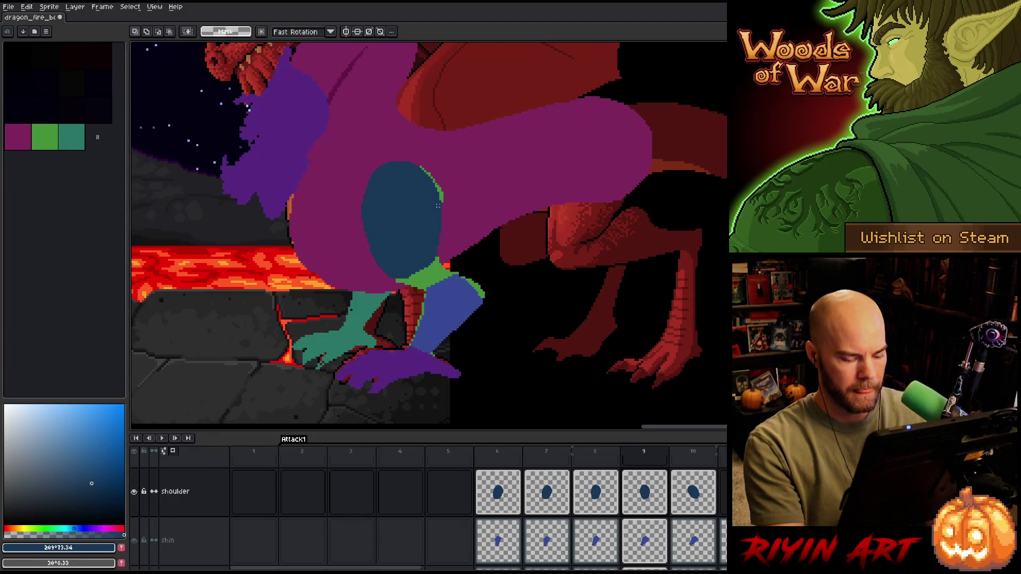
{"action": "key", "text": "comma"}
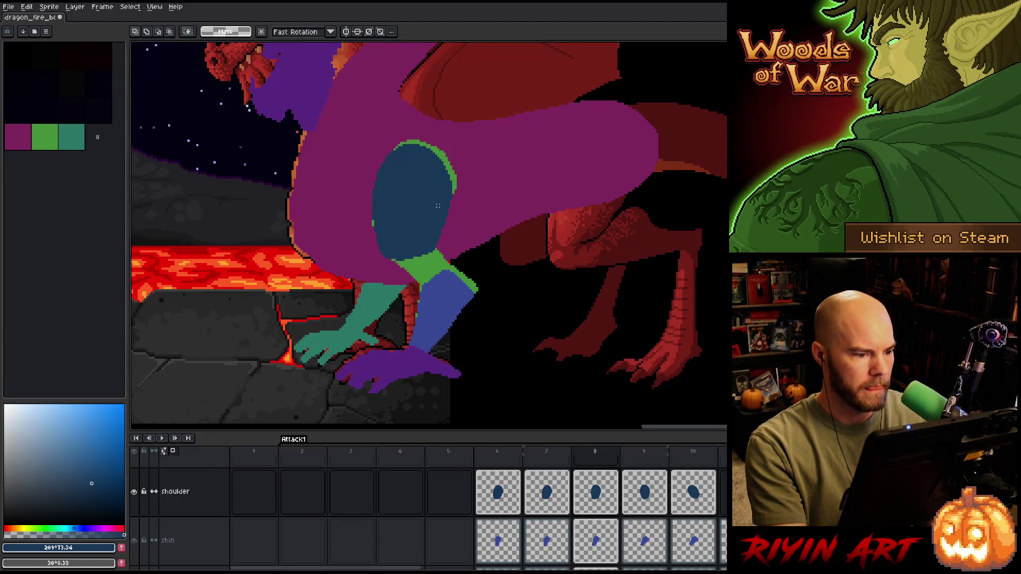
{"action": "key", "text": "period"}
{"action": "key", "text": "period"}
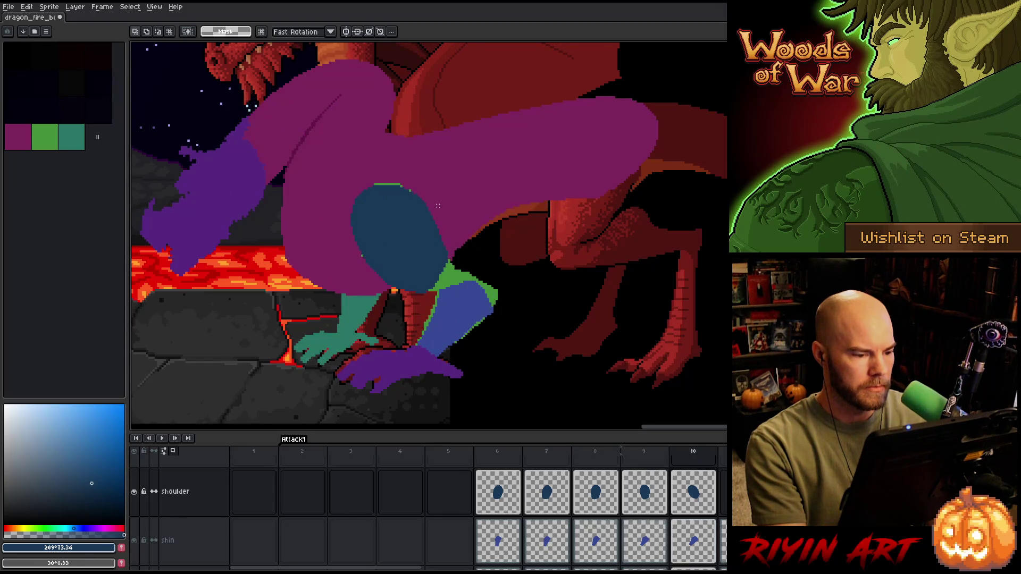
- Shift frame 10's shoulder oval one pixel left and down
{"action": "key", "text": "ctrl+t"}
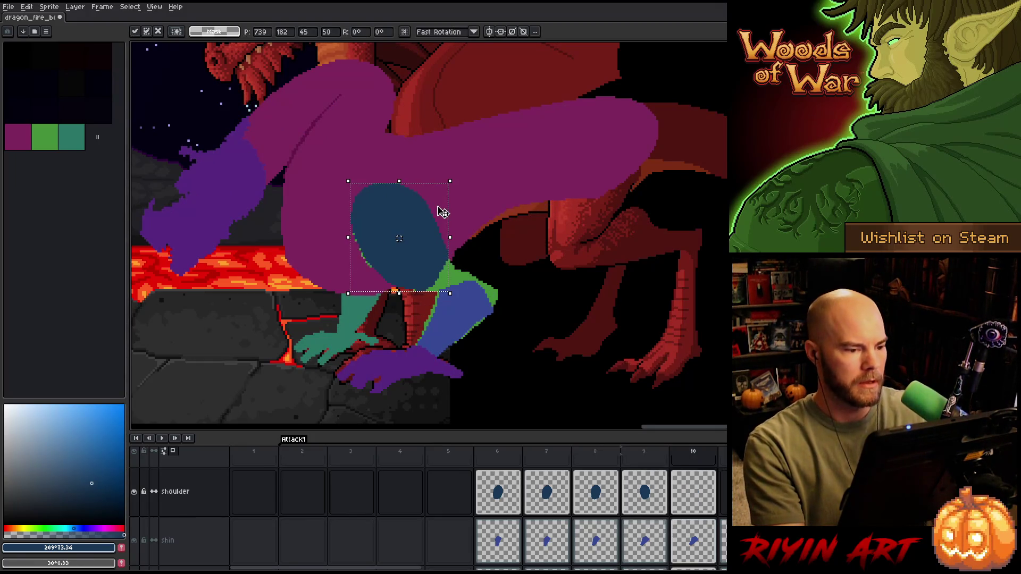
{"action": "key", "text": "Return"}
{"action": "key", "text": "comma"}
{"action": "key", "text": "period"}
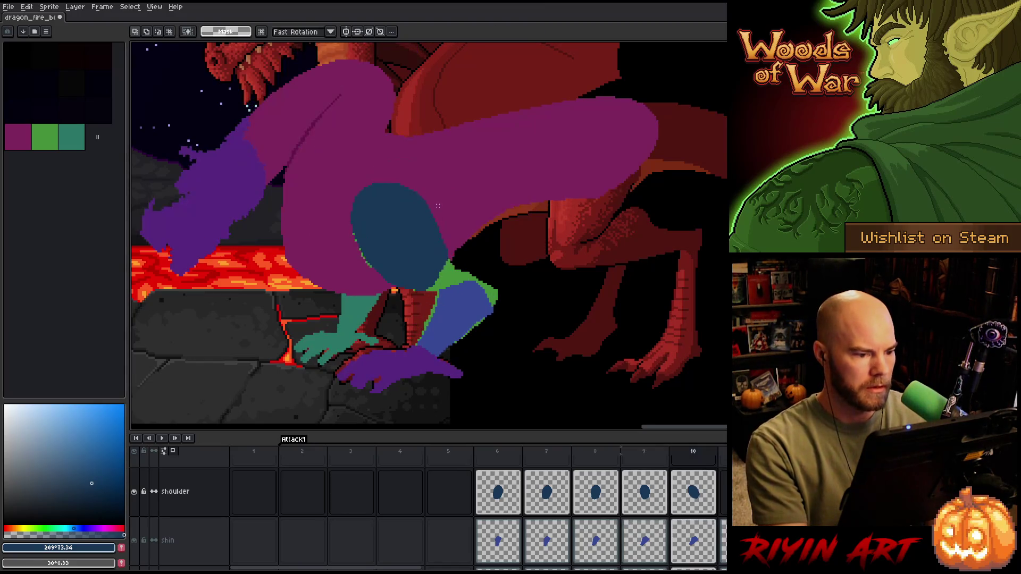
{"action": "key", "text": "comma"}
{"action": "key", "text": "period"}
{"action": "key", "text": "ctrl+t"}
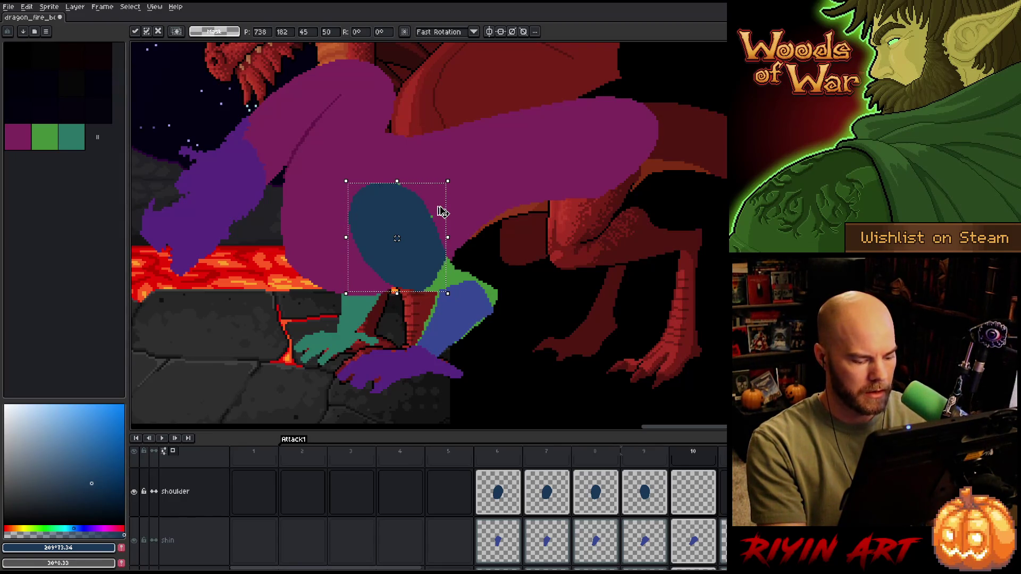
{"action": "key", "text": "Return"}
{"action": "key", "text": "ctrl+t"}
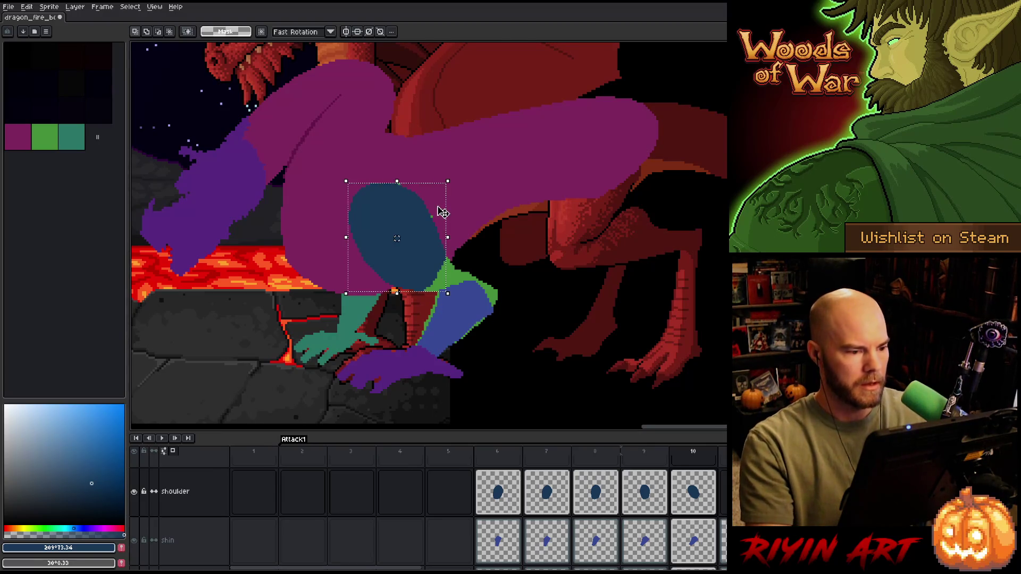
{"action": "key", "text": "Left"}
{"action": "key", "text": "Down"}
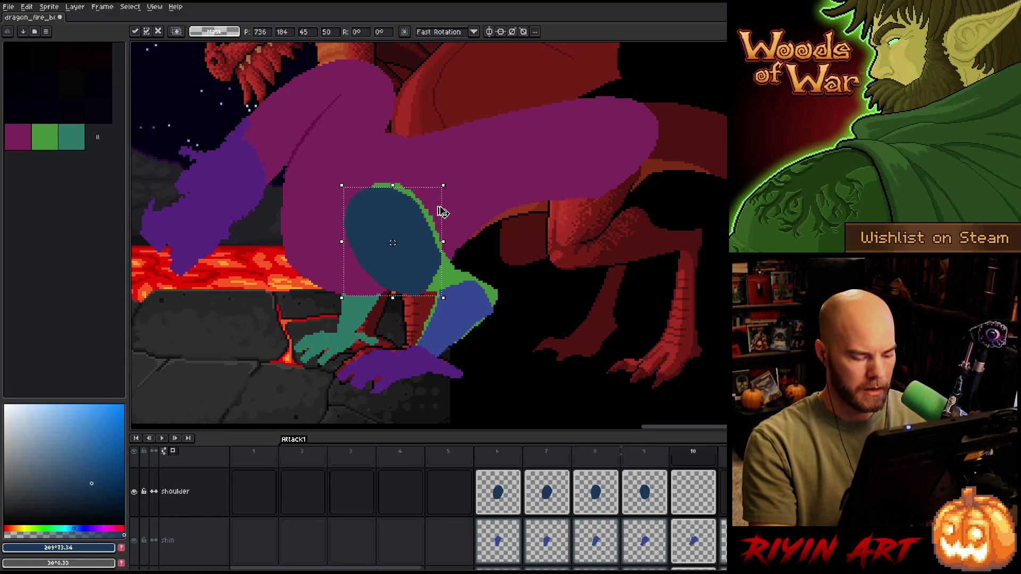
{"action": "key", "text": "Return"}
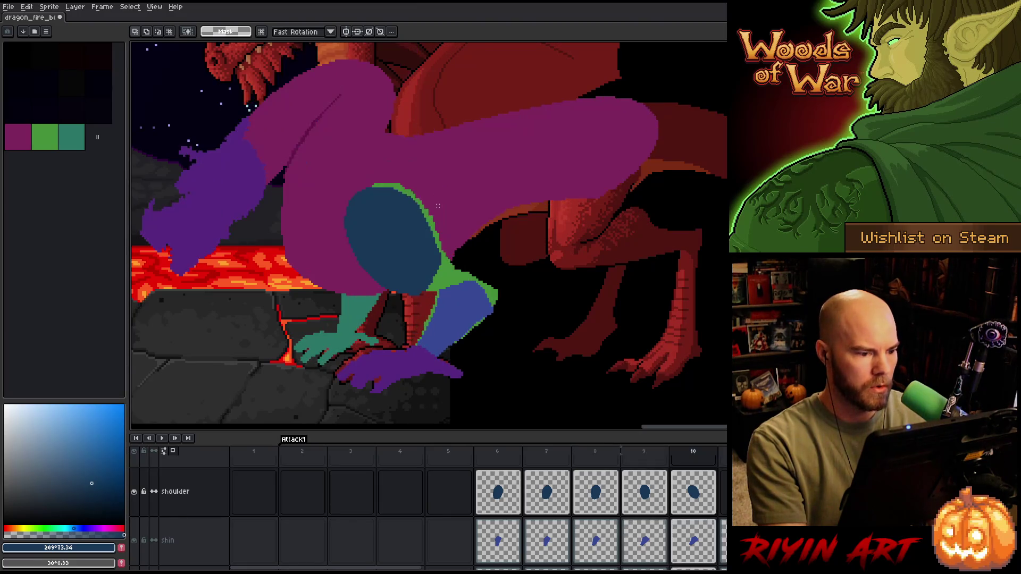
- Pick up the shoulder oval from frames 9 and 8, then compare frames 6 and 7
{"action": "key", "text": "Left"}
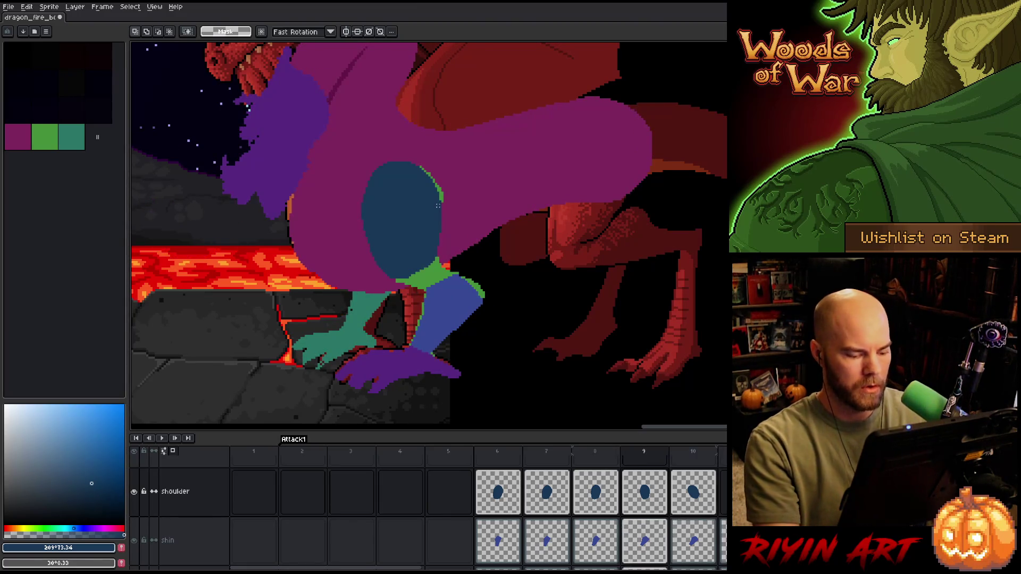
{"action": "left_click", "coordinate": [442, 211]}
{"action": "key", "text": "Left"}
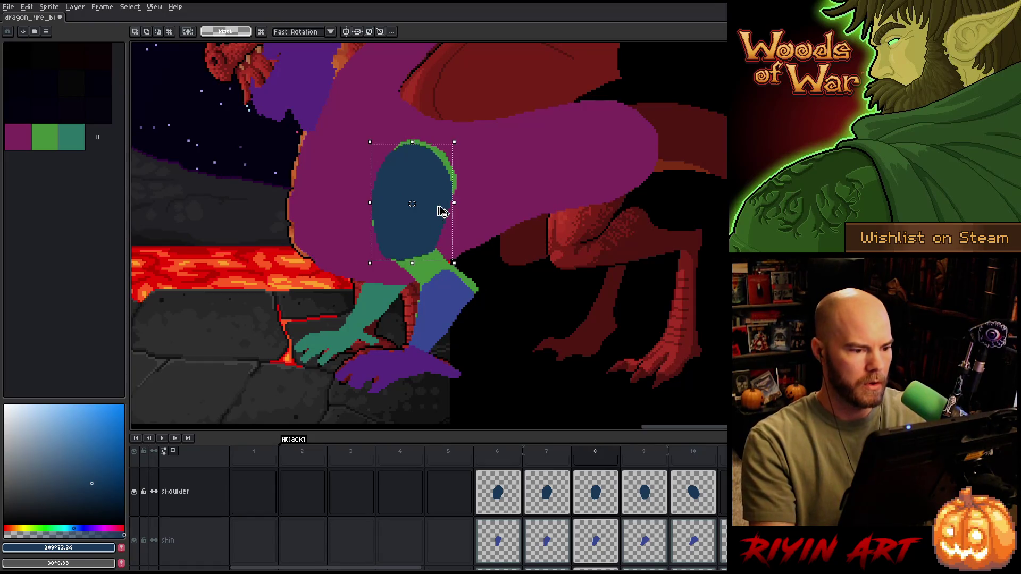
{"action": "left_click", "coordinate": [441, 211]}
{"action": "key", "text": "Left"}
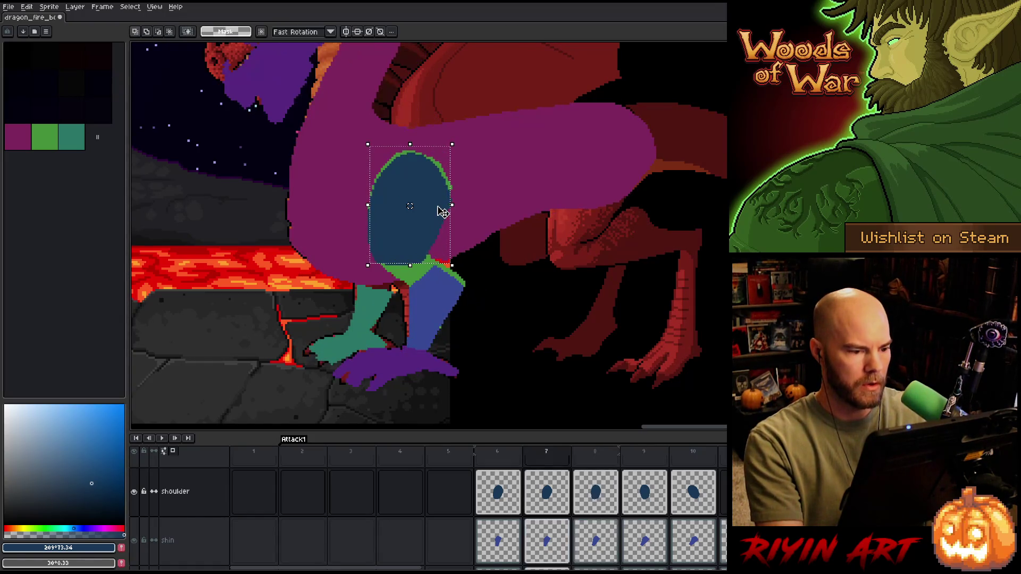
{"action": "key", "text": "Left"}
{"action": "key", "text": "Right"}
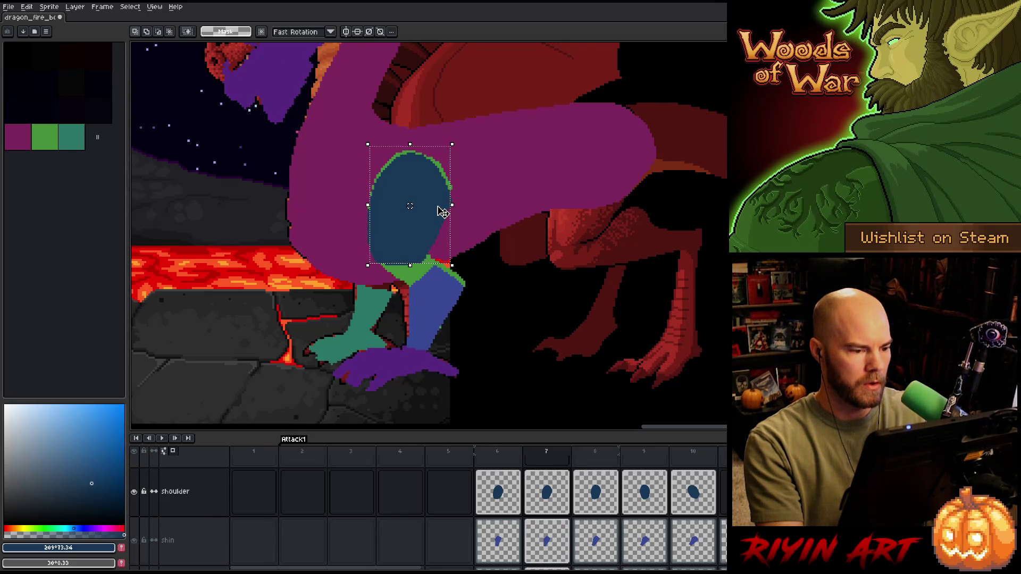
{"action": "key", "text": "Left"}
{"action": "key", "text": "Right"}
{"action": "key", "text": "Left"}
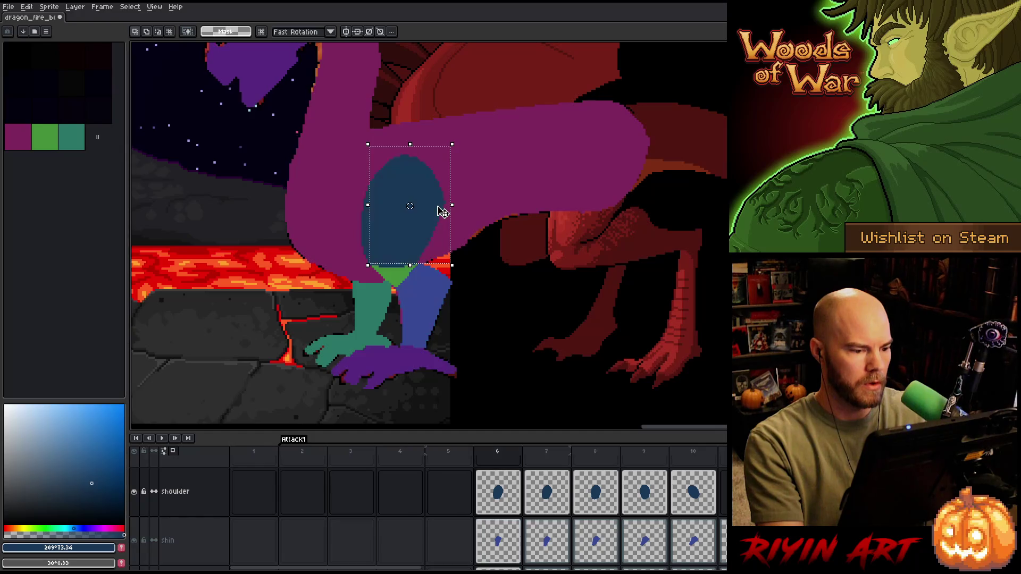
{"action": "key", "text": "Right"}
{"action": "key", "text": "Left"}
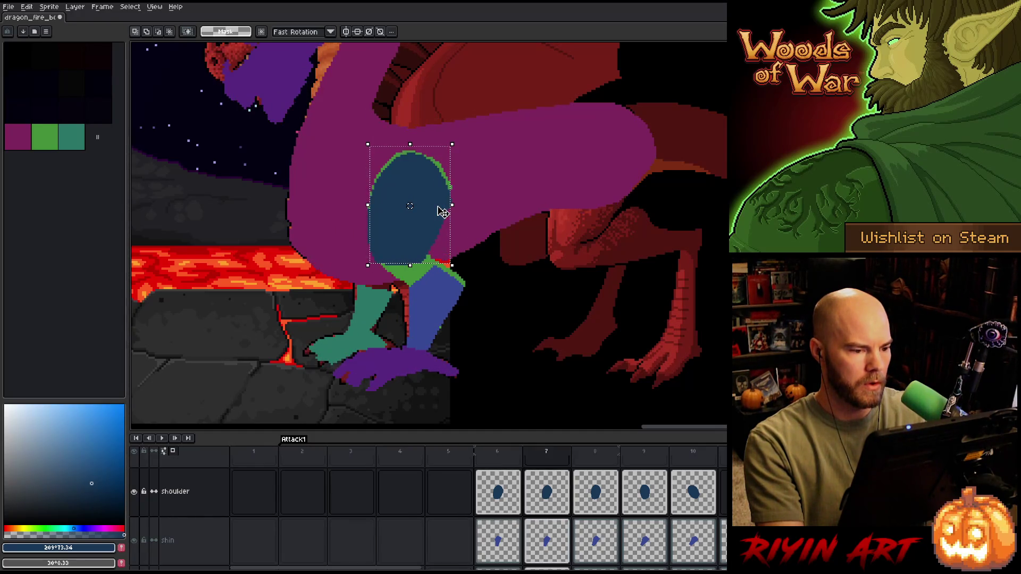
{"action": "key", "text": "Right"}
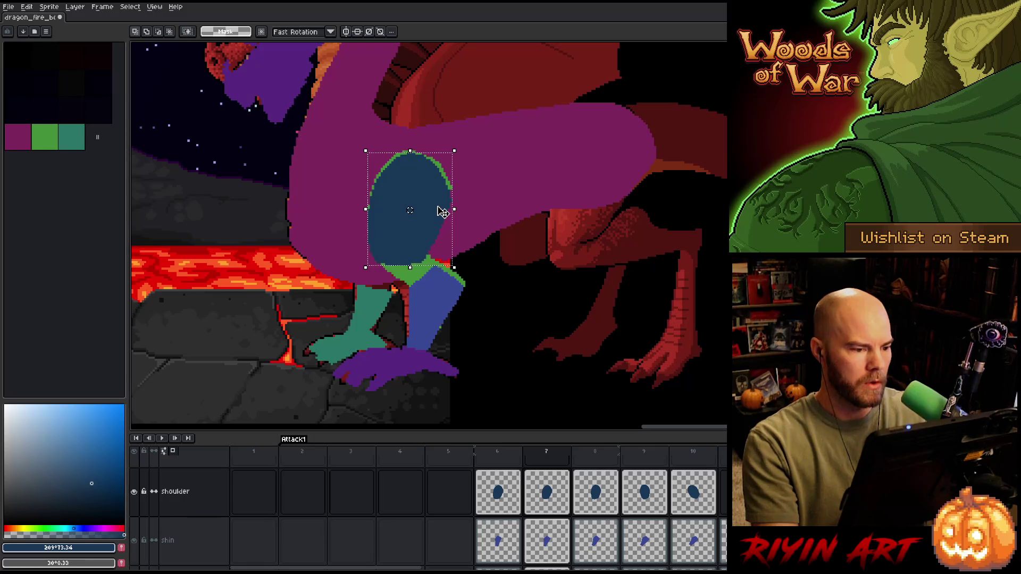
- Paste the shoulder oval onto frame 7 and compare it against frame 6
{"action": "key", "text": "ctrl+v"}
{"action": "key", "text": "Return"}
{"action": "key", "text": "Left"}
{"action": "key", "text": "Right"}
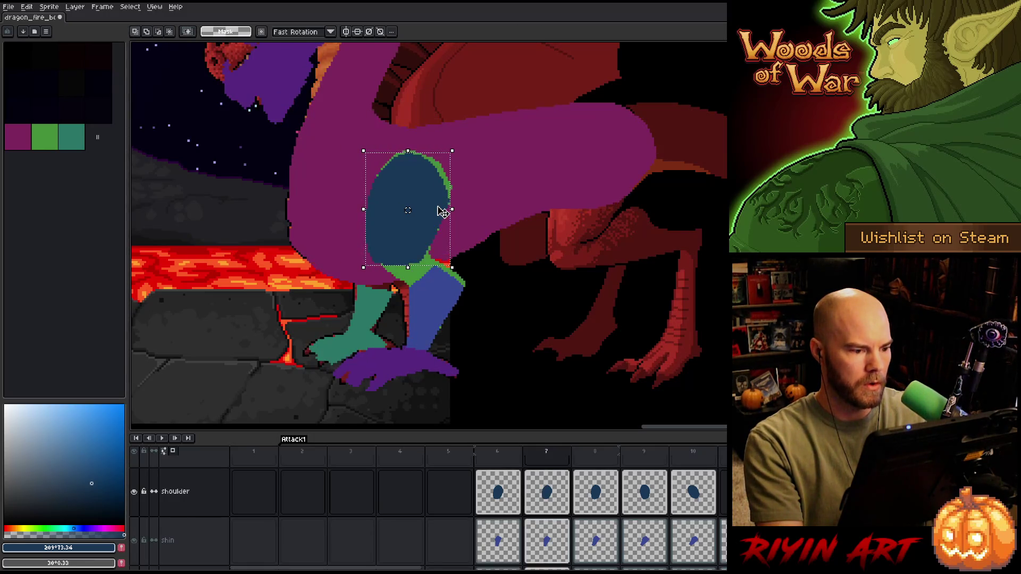
{"action": "key", "text": "Left"}
{"action": "key", "text": "Right"}
{"action": "key", "text": "Right"}
{"action": "key", "text": "Left"}
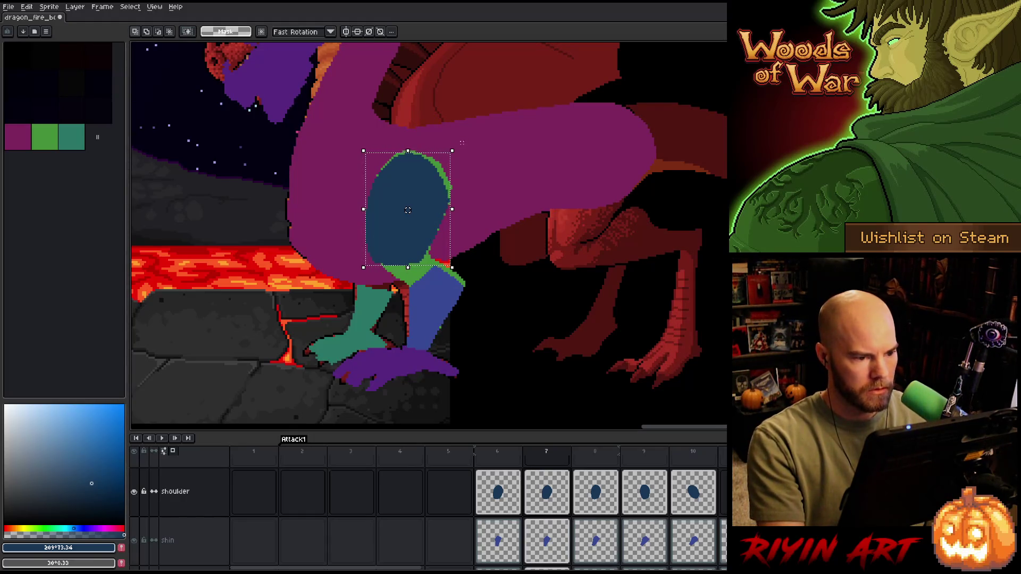
- Rotate the frame 7 shoulder oval about 4.6 degrees and check it against neighbouring frames
{"action": "left_click", "coordinate": [465, 149]}
{"action": "left_click_drag", "start_coordinate": [465, 149], "coordinate": [460, 144]}
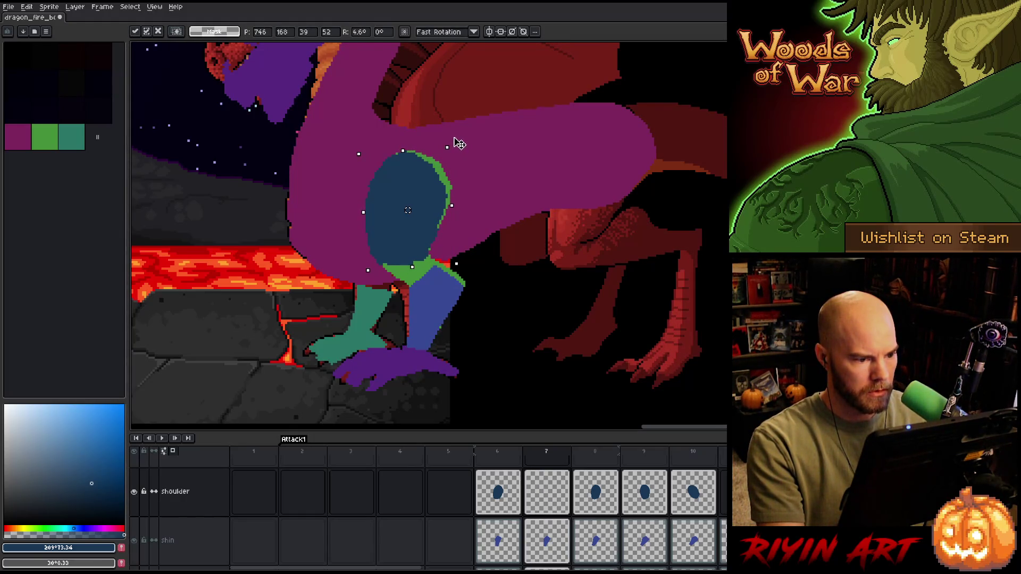
{"action": "key", "text": "Return"}
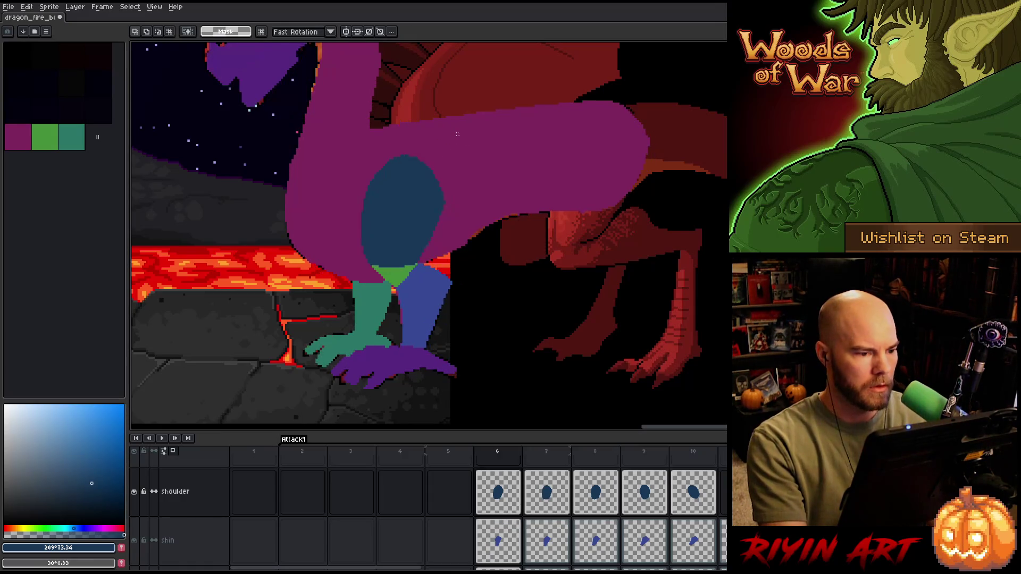
{"action": "key", "text": "Right"}
{"action": "key", "text": "Left"}
{"action": "key", "text": "Left"}
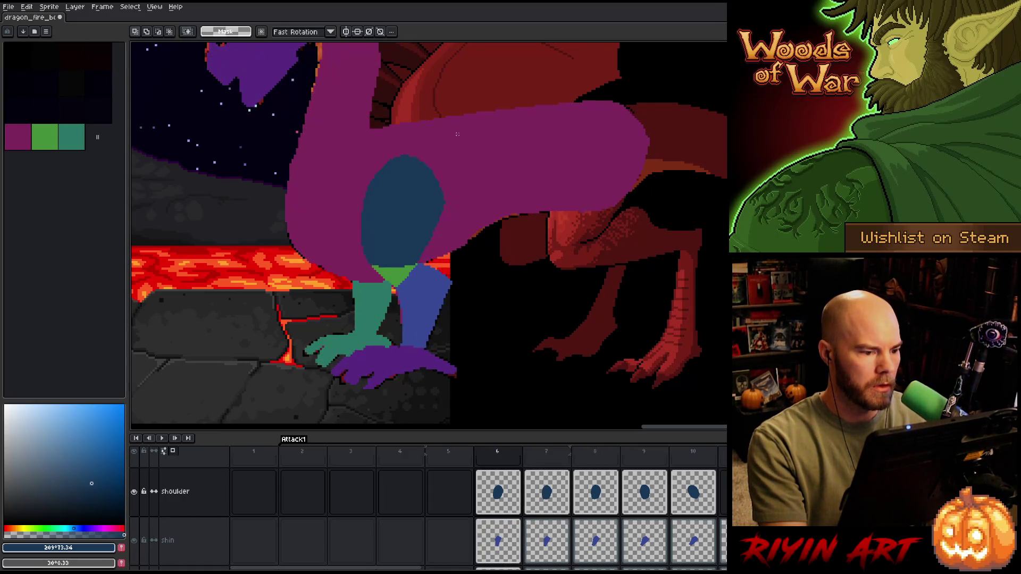
{"action": "key", "text": "Right"}
{"action": "key", "text": "Right"}
{"action": "key", "text": "Left"}
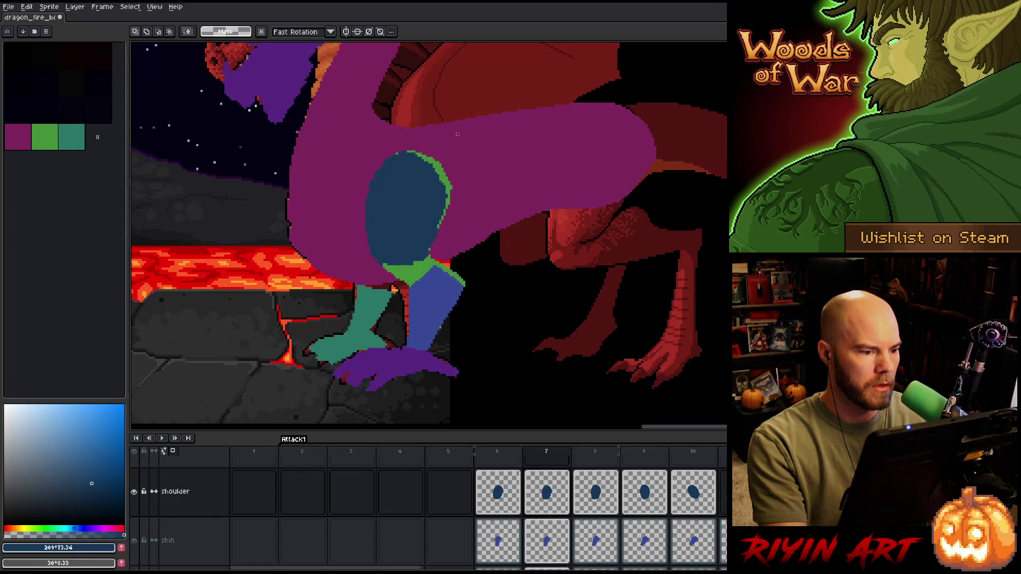
- Ease the frame 7 shoulder rotation back slightly, commit it, and deselect
{"action": "key", "text": "ctrl+t"}
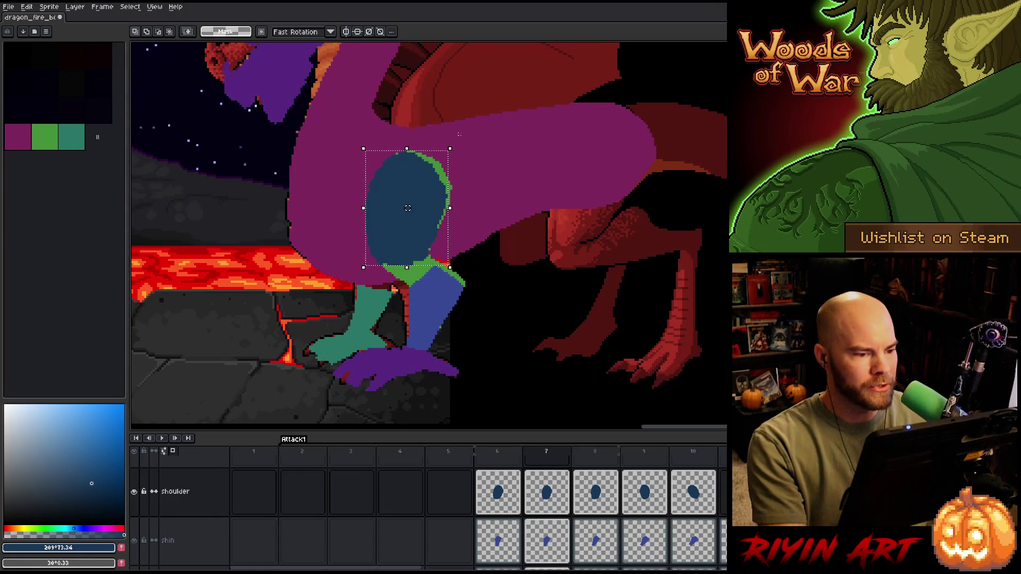
{"action": "left_click_drag", "start_coordinate": [456, 143], "coordinate": [459, 143]}
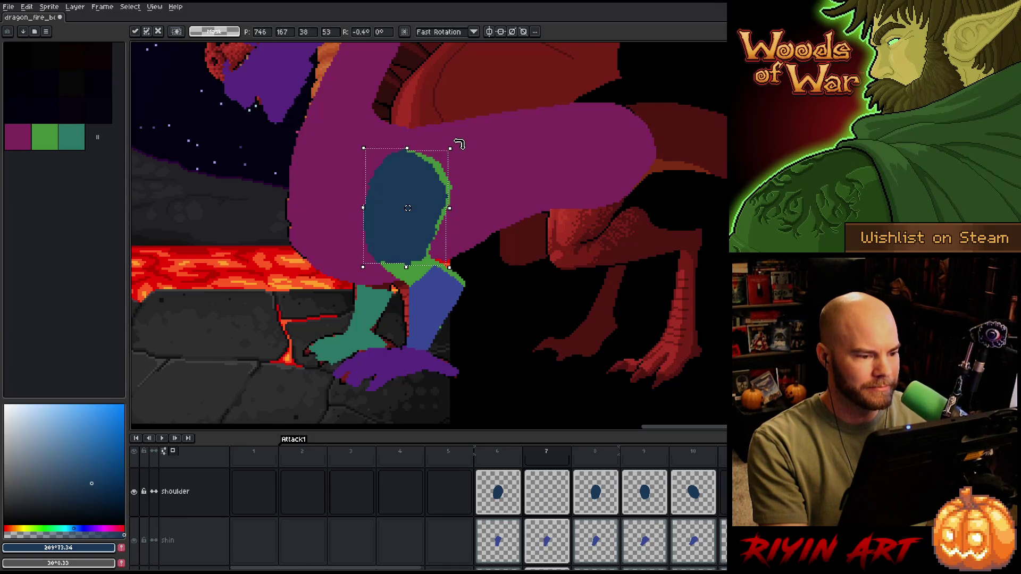
{"action": "key", "text": "Return"}
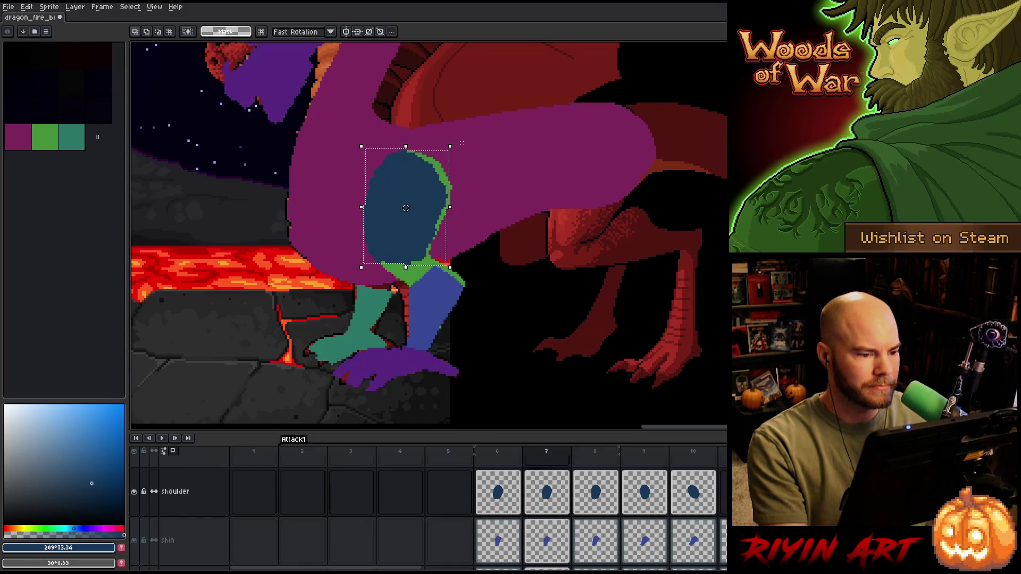
{"action": "key", "text": "Right"}
{"action": "key", "text": "Left"}
{"action": "key", "text": "ctrl+d"}
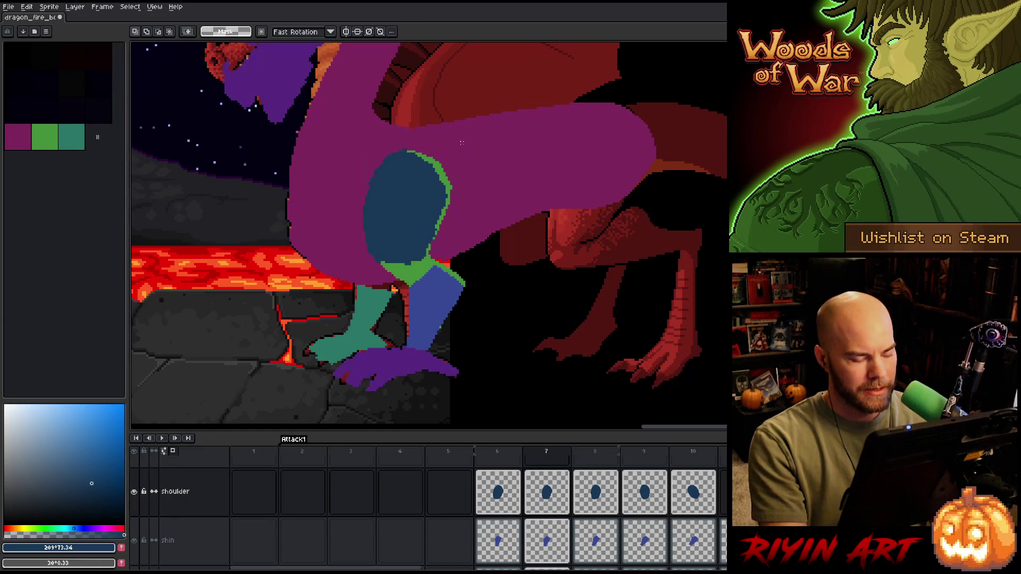
{"action": "key", "text": "b"}
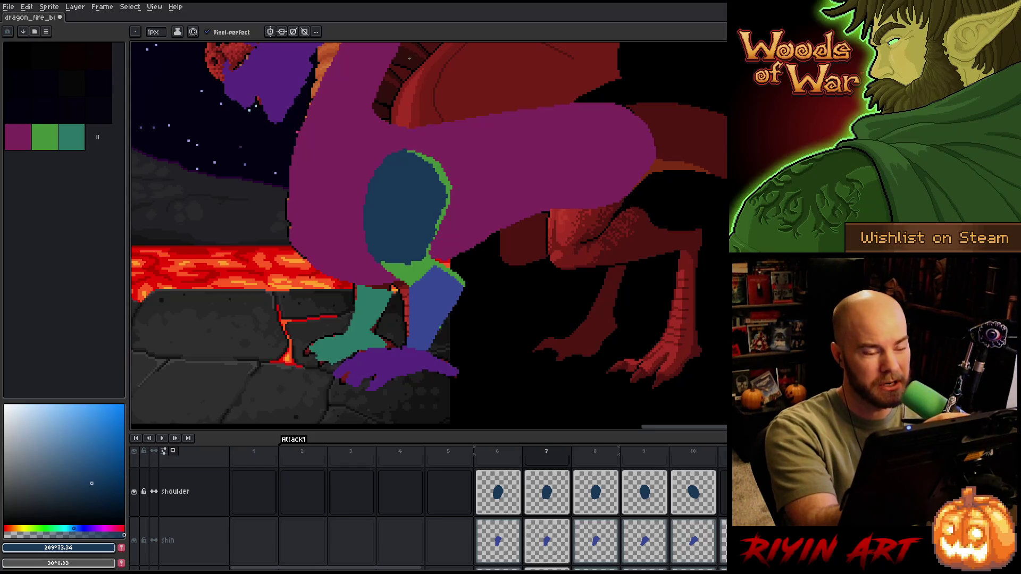
- Touch up stray pixels along the frame 7 shoulder oval's edge with Pencil and Eraser
{"action": "key", "text": "e"}
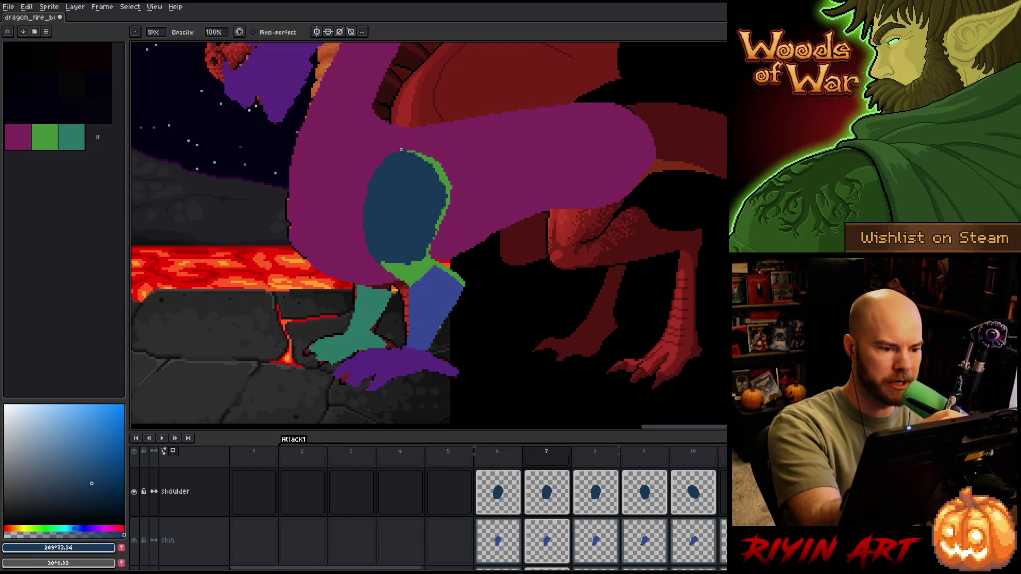
{"action": "key", "text": "b"}
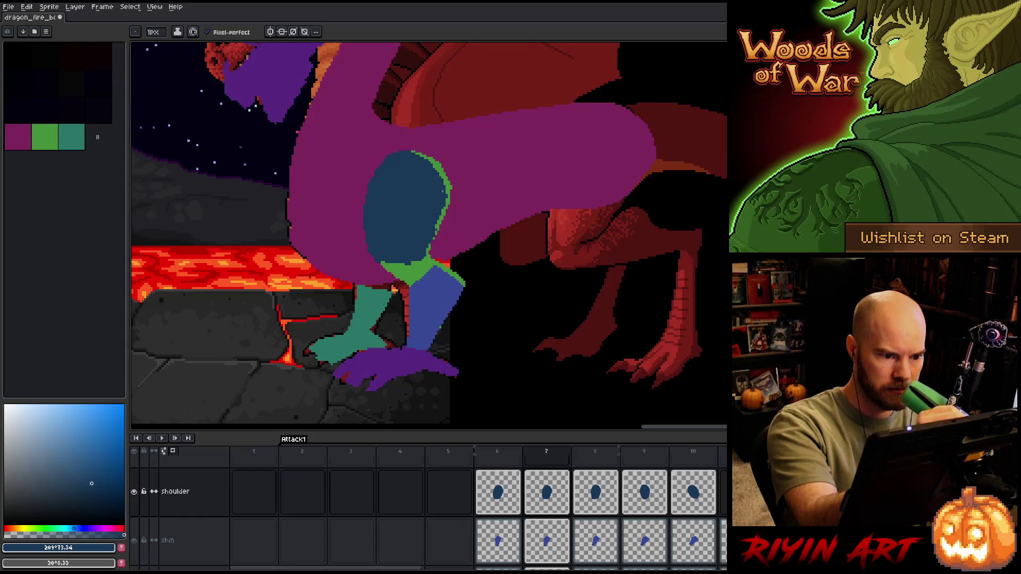
{"action": "key", "text": "e"}
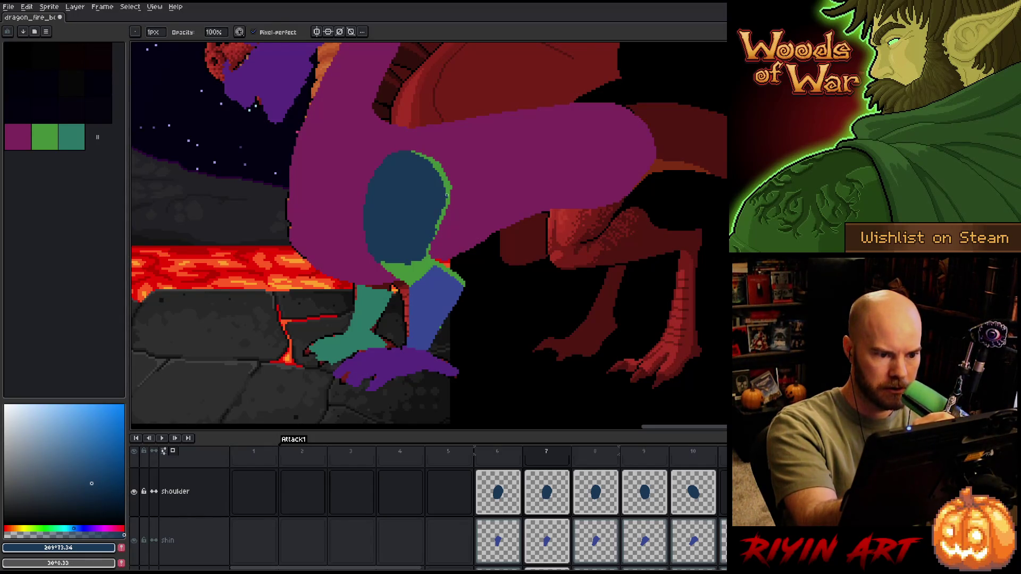
{"action": "key", "text": "b"}
{"action": "key", "text": "e"}
{"action": "key", "text": "b"}
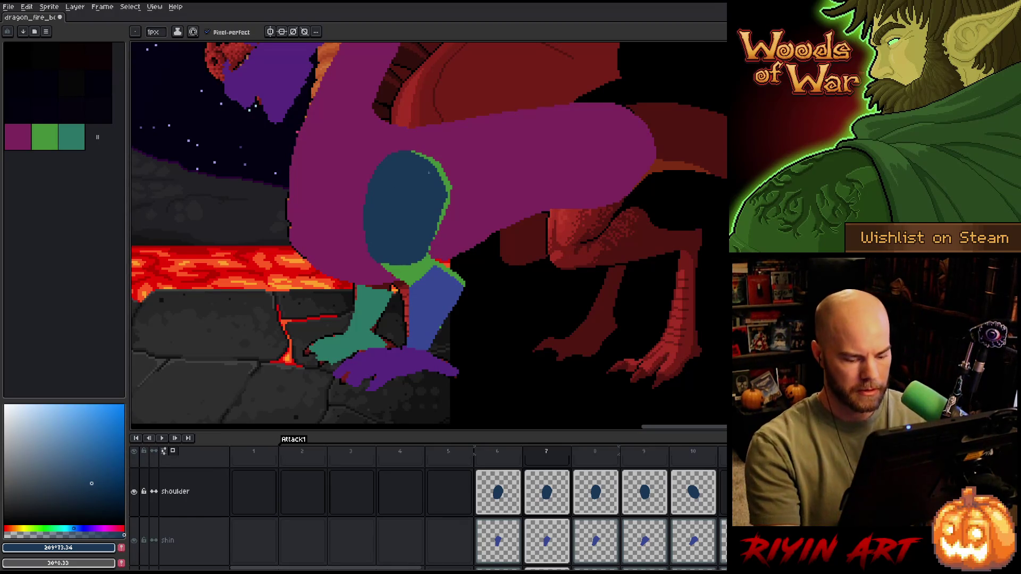
- Flip between frame 7 and its neighbours to check the shoulder, then switch to the eraser
{"action": "key", "text": "Left"}
{"action": "key", "text": "Right"}
{"action": "key", "text": "Left"}
{"action": "key", "text": "Right"}
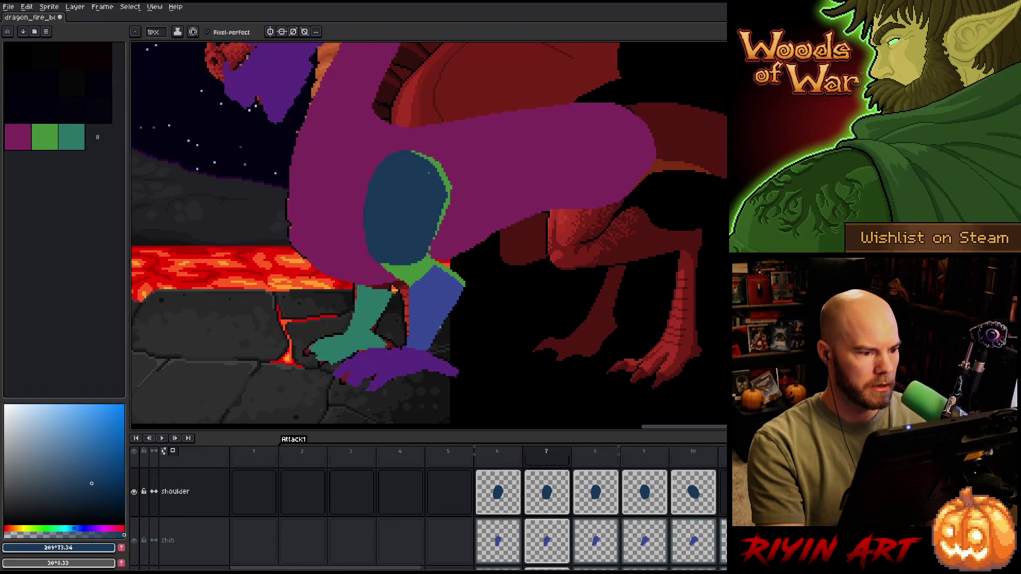
{"action": "key", "text": "Left"}
{"action": "key", "text": "Right"}
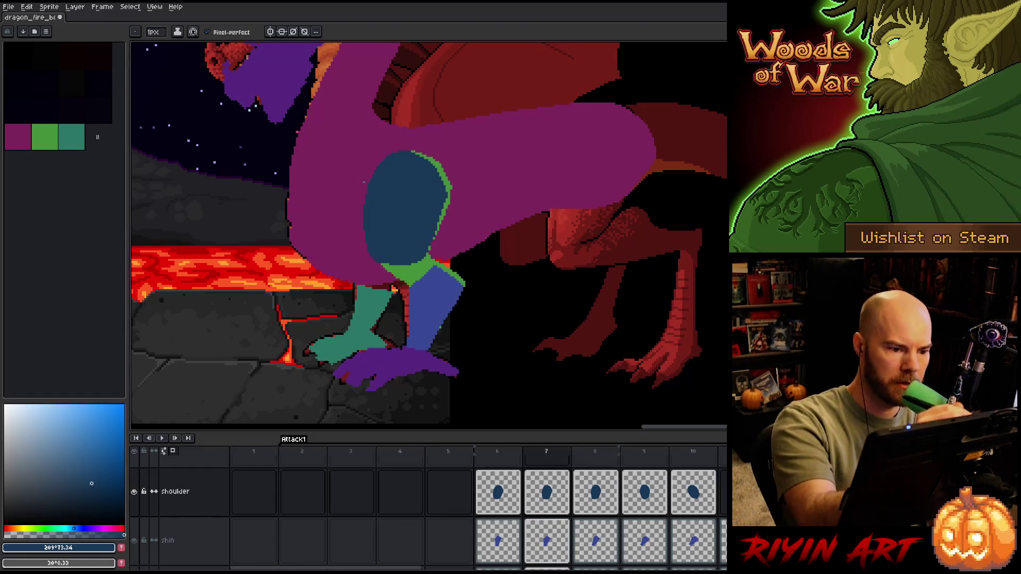
{"action": "key", "text": "e"}
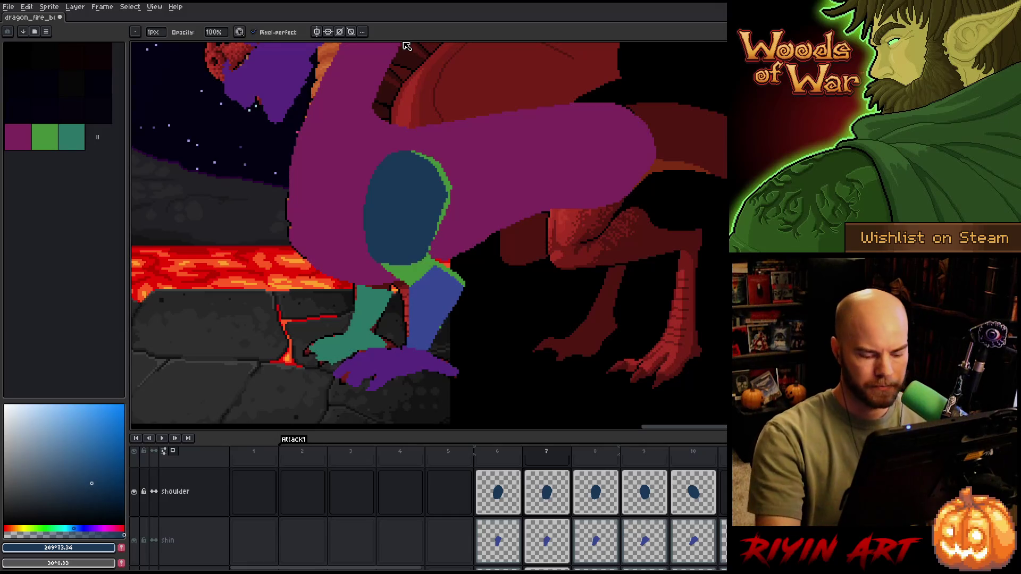
- Compare neighbouring poses, advance to frame 8 and save the sprite
{"action": "key", "text": "Left"}
{"action": "key", "text": "Right"}
{"action": "key", "text": "Left"}
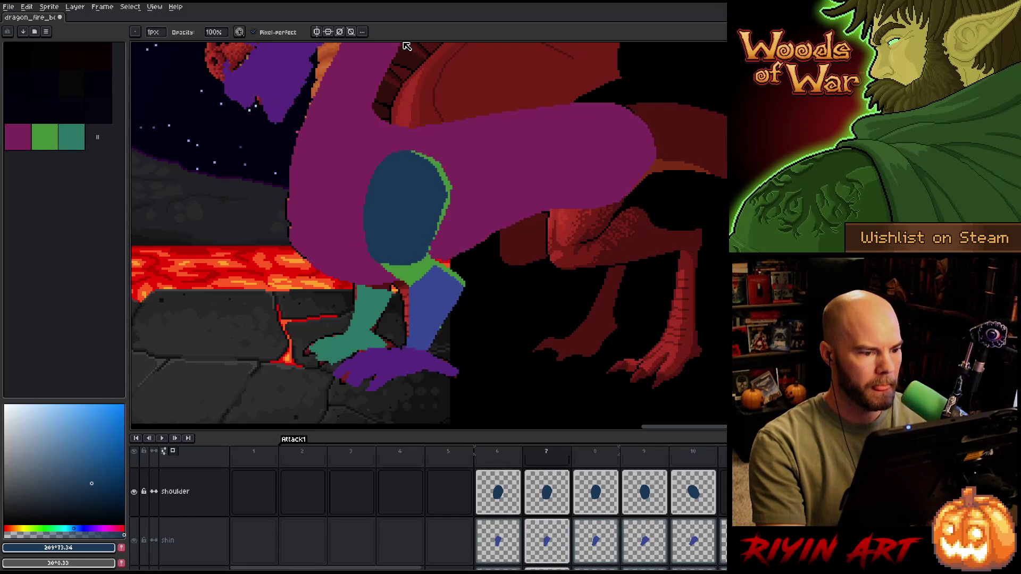
{"action": "key", "text": "Right"}
{"action": "key", "text": "Left"}
{"action": "key", "text": "Left"}
{"action": "key", "text": "Right"}
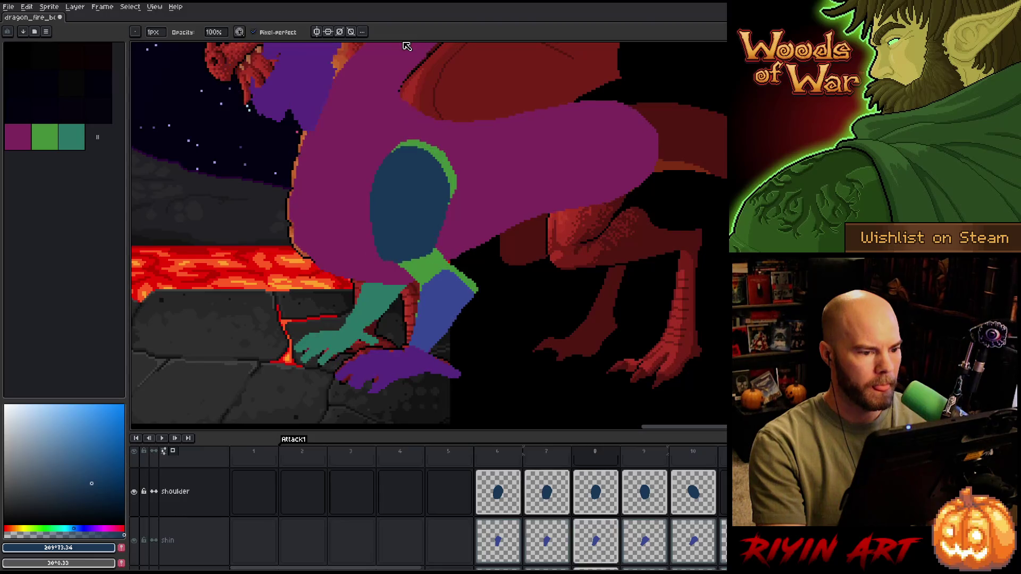
{"action": "key", "text": "Right"}
{"action": "key", "text": "Left"}
{"action": "key", "text": "Right"}
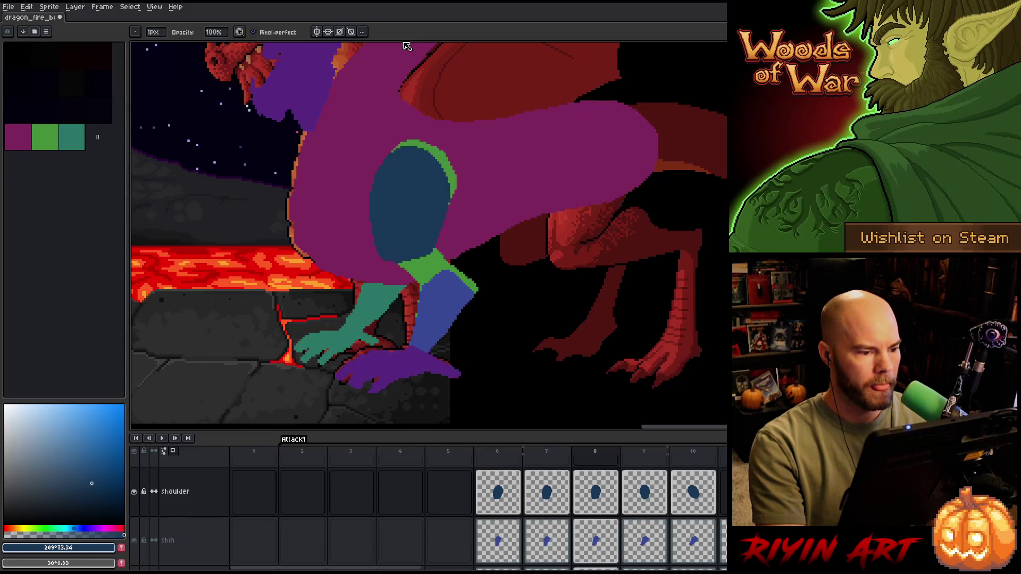
{"action": "key", "text": "Right"}
{"action": "key", "text": "Right"}
{"action": "key", "text": "Right"}
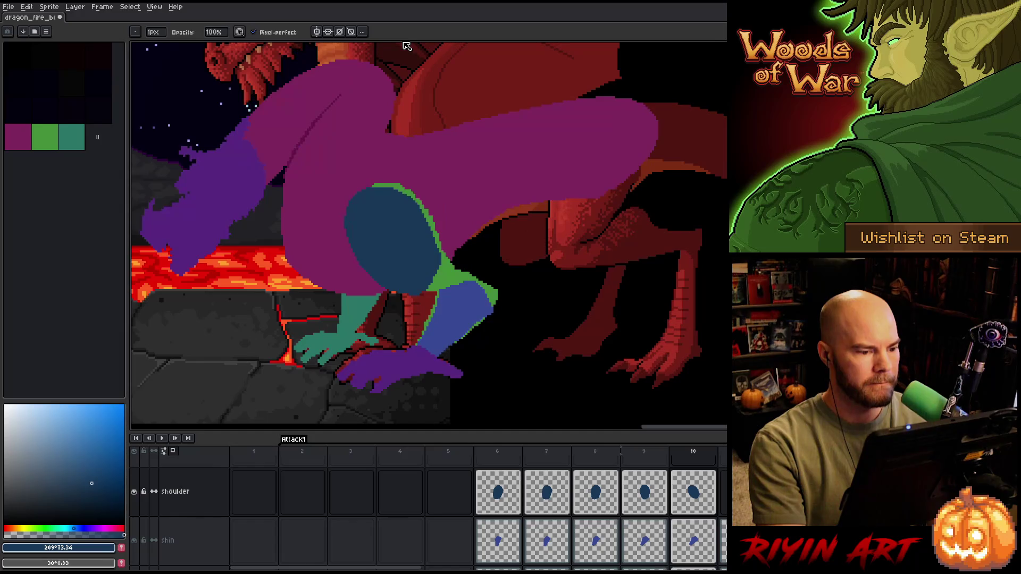
{"action": "key", "text": "ctrl+s"}
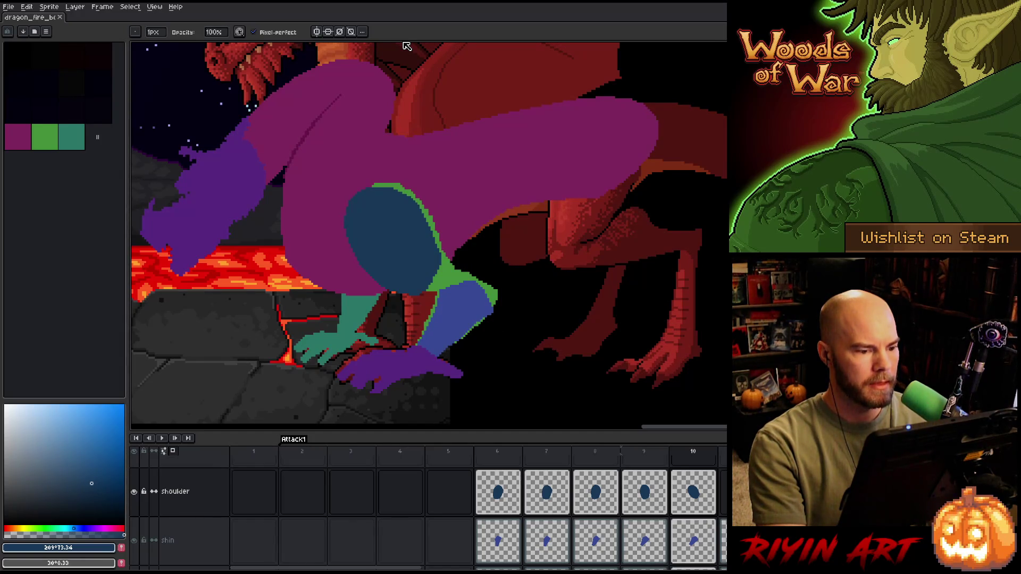
- Review the motion from frame 5 through frame 10, ending on frame 11
{"action": "key", "text": "Left"}
{"action": "key", "text": "Left"}
{"action": "key", "text": "Left"}
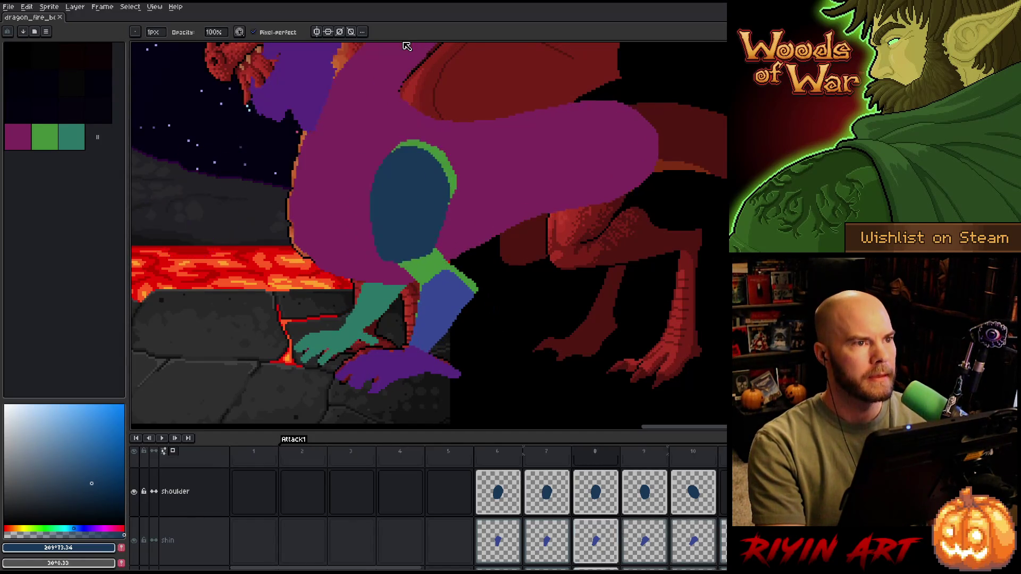
{"action": "key", "text": "Right"}
{"action": "key", "text": "Right"}
{"action": "key", "text": "Right"}
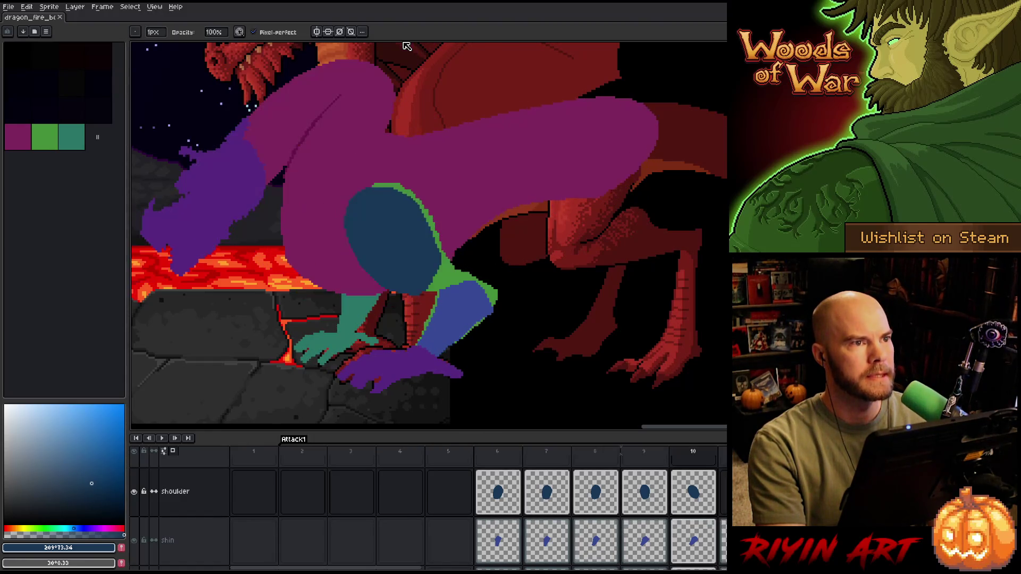
{"action": "key", "text": "Left"}
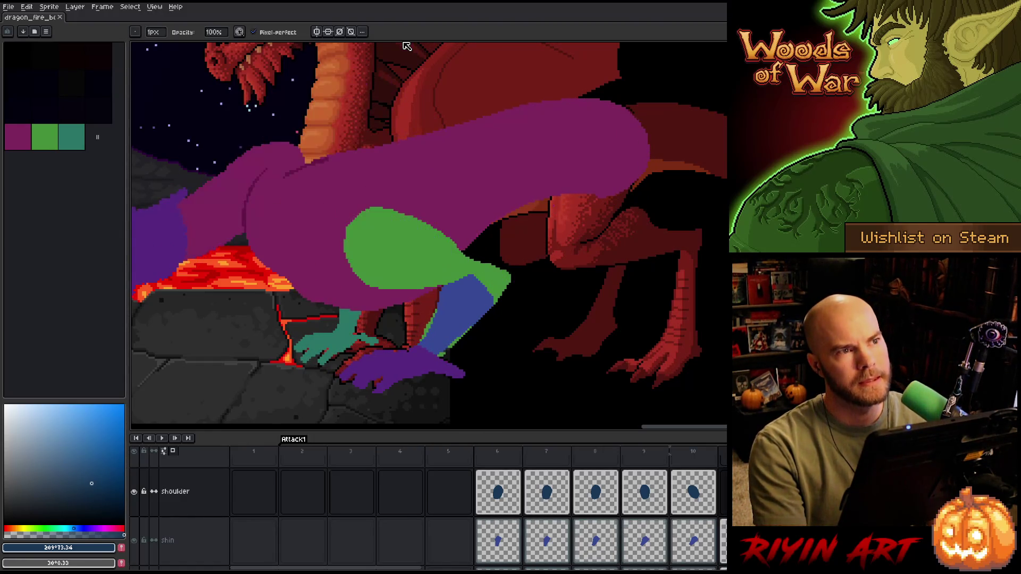
{"action": "key", "text": "Right"}
{"action": "key", "text": "Left"}
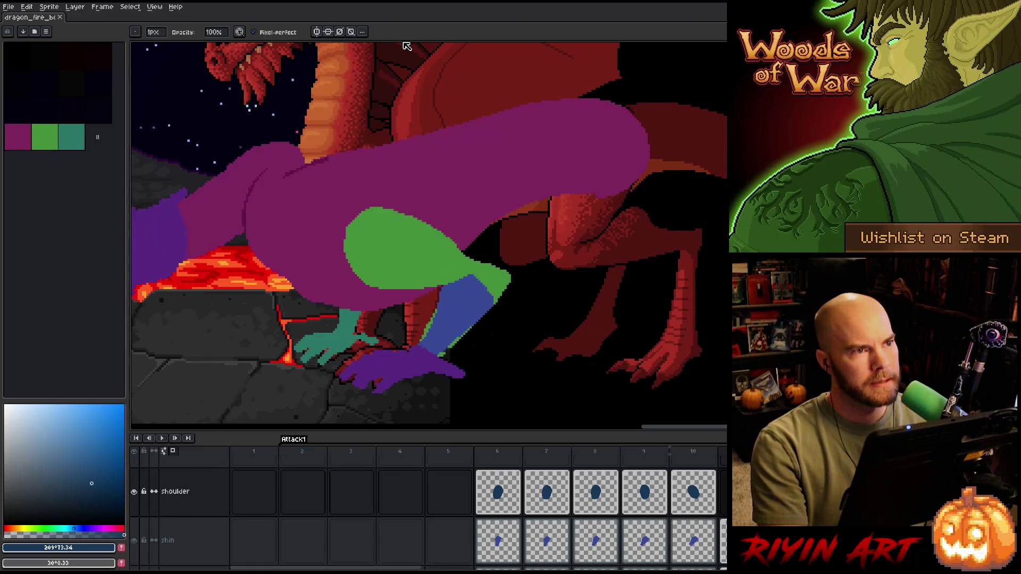
{"action": "key", "text": "Right"}
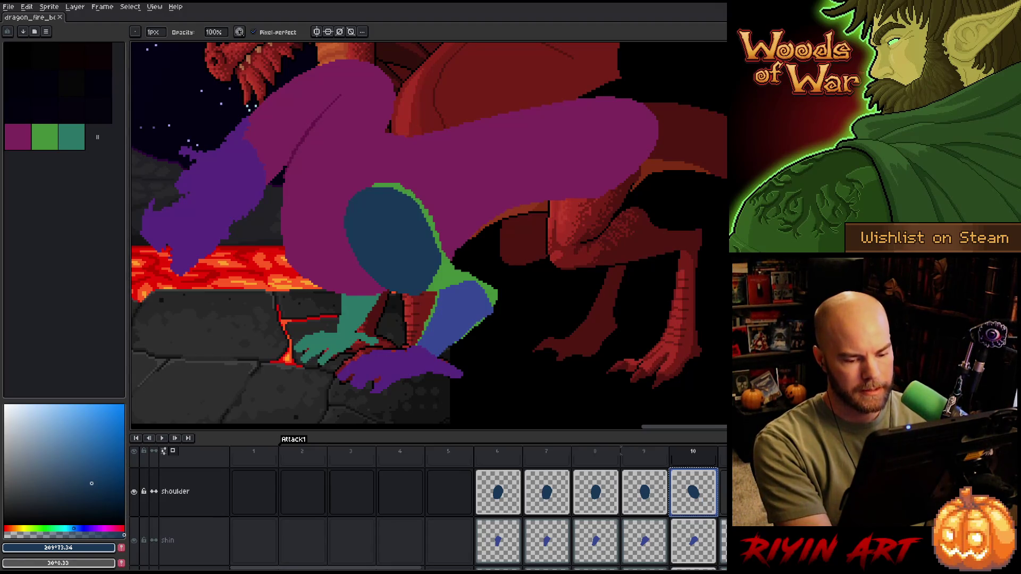
{"action": "key", "text": "Right"}
- Move the shoulder oval down, rotate it about 20°, nudge it up and right, and apply
{"action": "key", "text": "ctrl+t"}
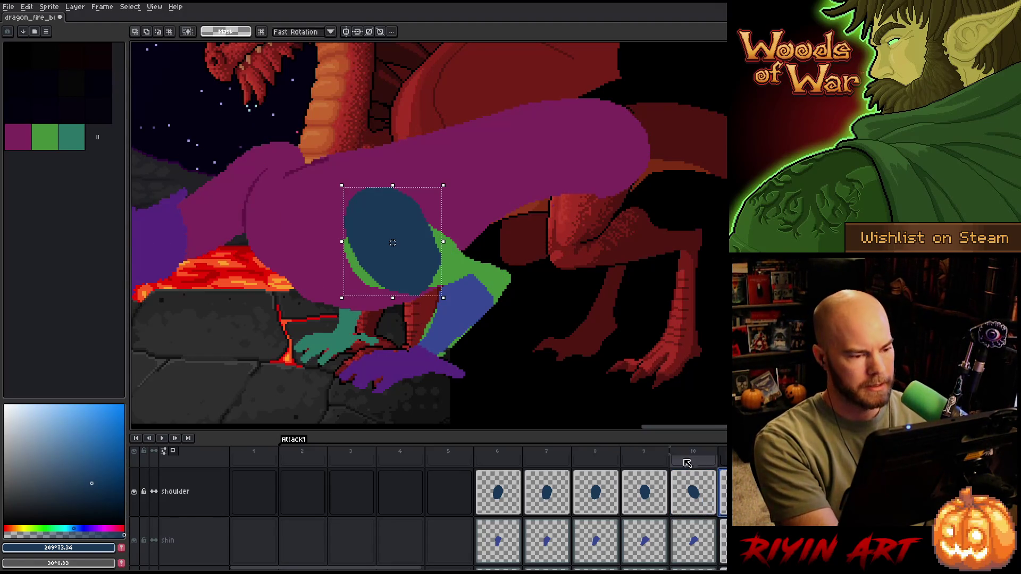
{"action": "left_click_drag", "start_coordinate": [411, 222], "coordinate": [408, 242]}
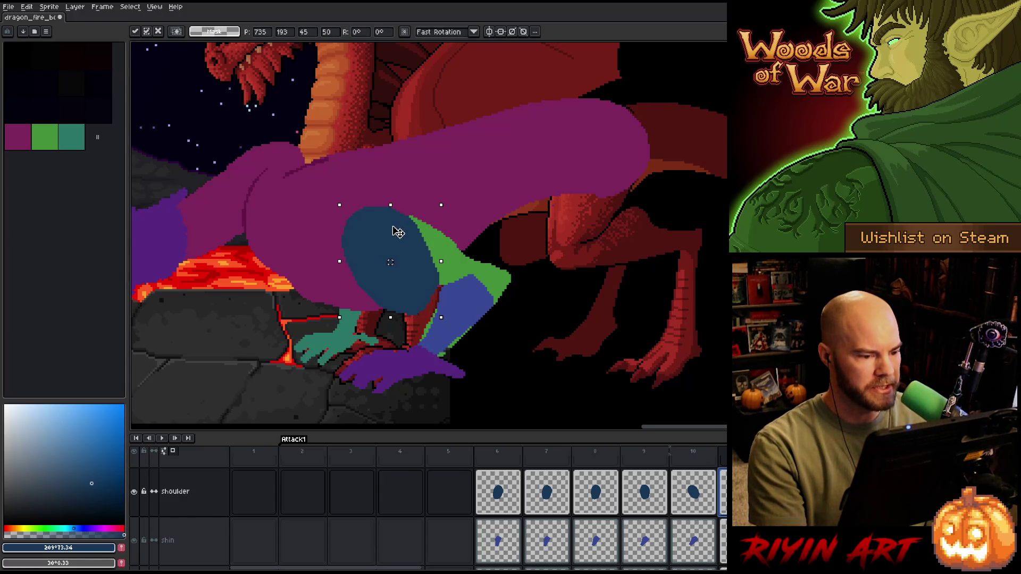
{"action": "mouse_move", "coordinate": [447, 198]}
{"action": "left_mouse_down"}
{"action": "mouse_move", "coordinate": [403, 213]}
{"action": "mouse_move", "coordinate": [417, 181]}
{"action": "mouse_move", "coordinate": [400, 186]}
{"action": "left_mouse_up"}
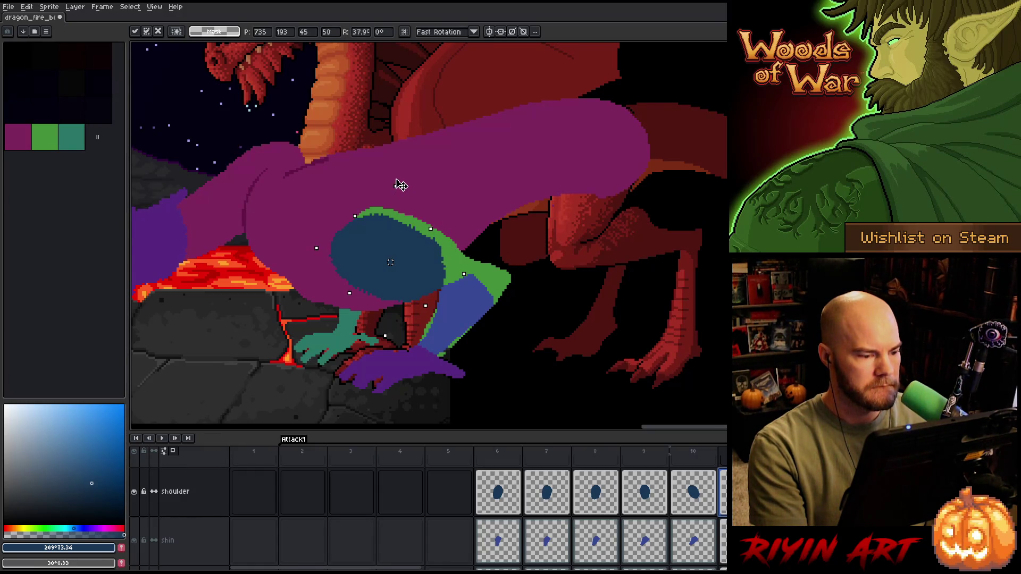
{"action": "left_click_drag", "start_coordinate": [364, 251], "coordinate": [372, 236]}
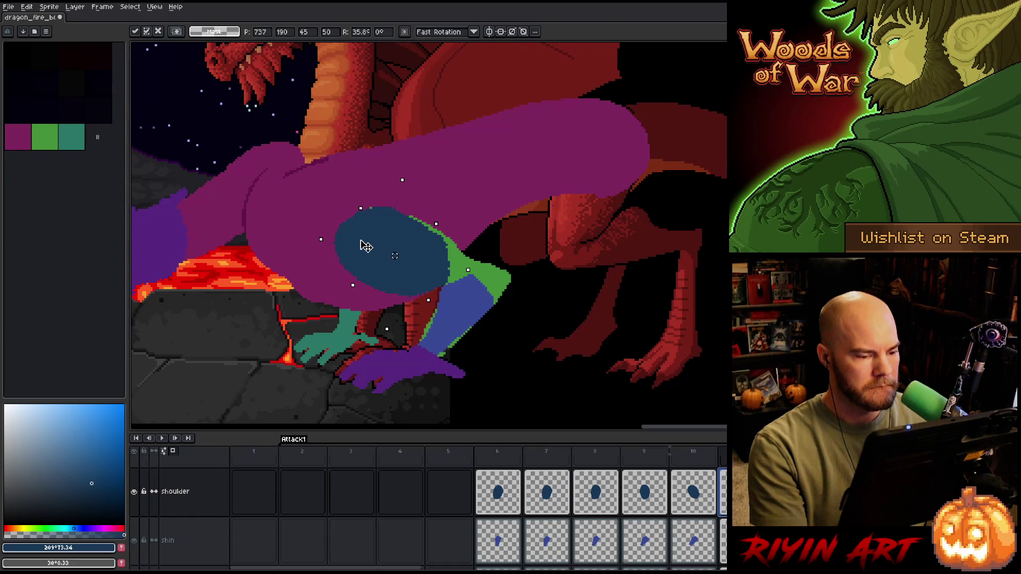
{"action": "mouse_move", "coordinate": [365, 244]}
{"action": "left_mouse_down"}
{"action": "mouse_move", "coordinate": [353, 239]}
{"action": "mouse_move", "coordinate": [380, 243]}
{"action": "mouse_move", "coordinate": [371, 248]}
{"action": "left_mouse_up"}
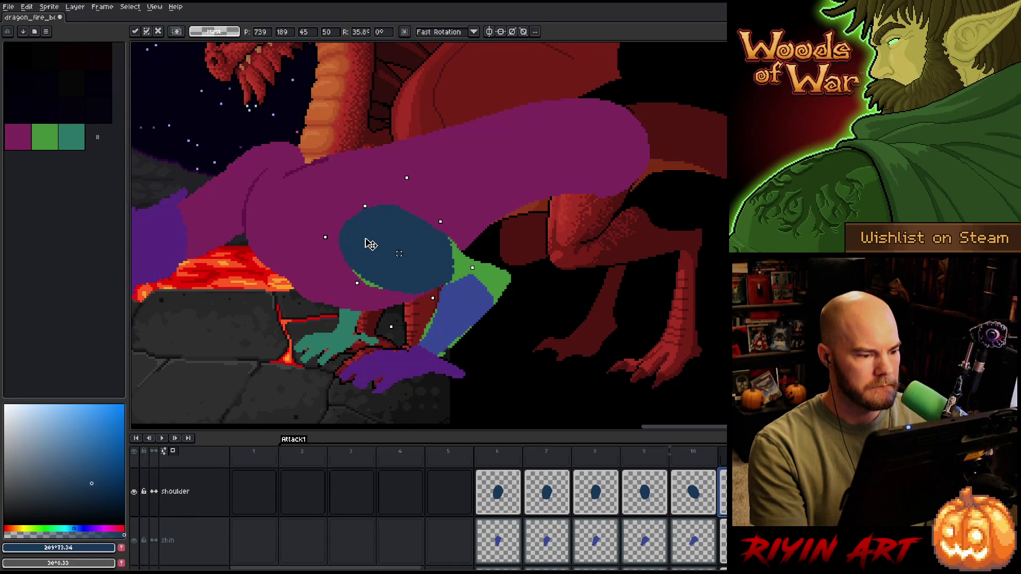
{"action": "key", "text": "Return"}
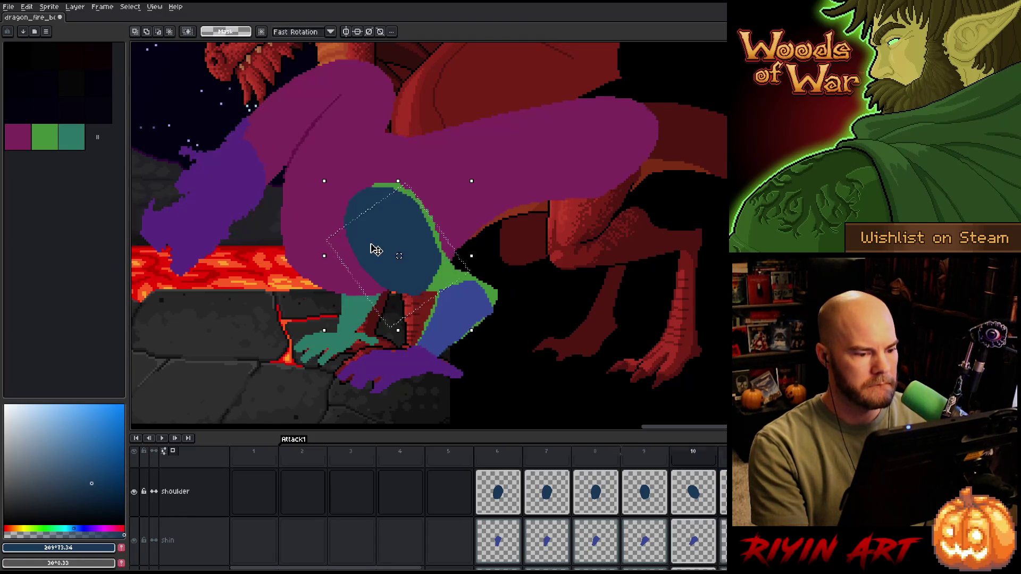
- Shift the shoulder slightly left, check a neighbouring frame, then nudge it one pixel right-down and commit
{"action": "left_click_drag", "start_coordinate": [406, 245], "coordinate": [403, 245]}
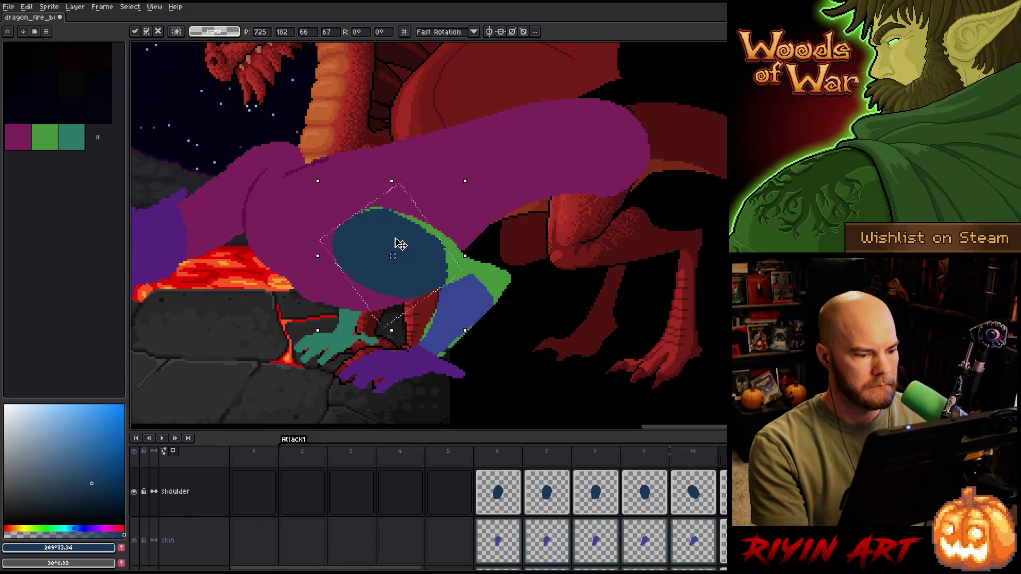
{"action": "key", "text": "period"}
{"action": "key", "text": "period"}
{"action": "key", "text": "period"}
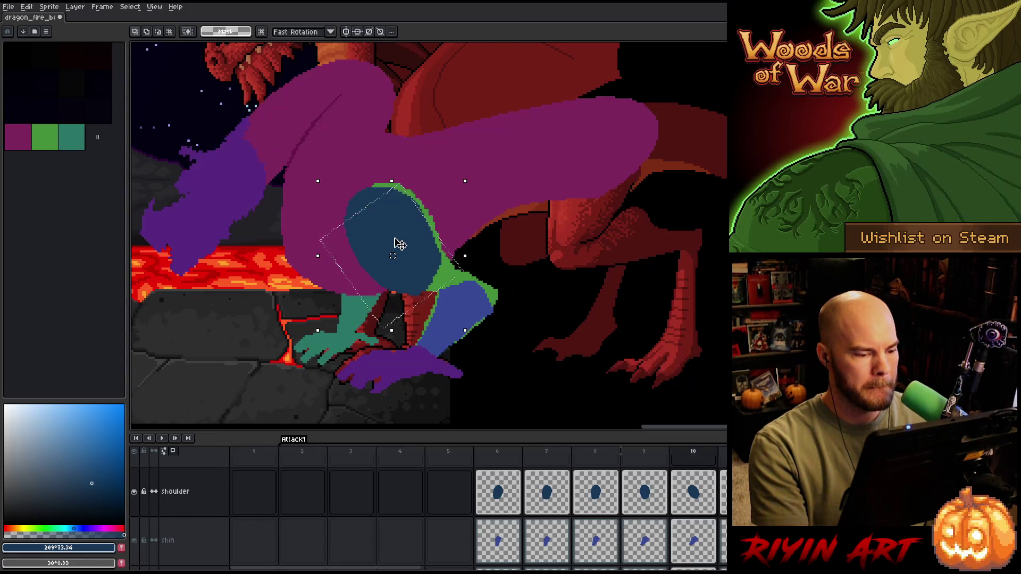
{"action": "key", "text": "period"}
{"action": "left_click", "coordinate": [412, 246]}
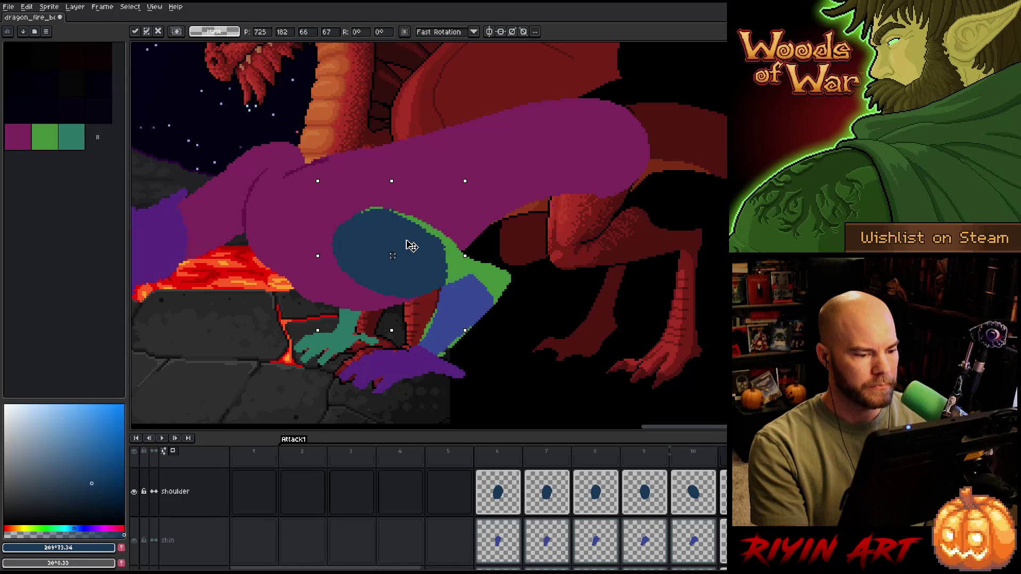
{"action": "left_click_drag", "start_coordinate": [412, 246], "coordinate": [415, 248]}
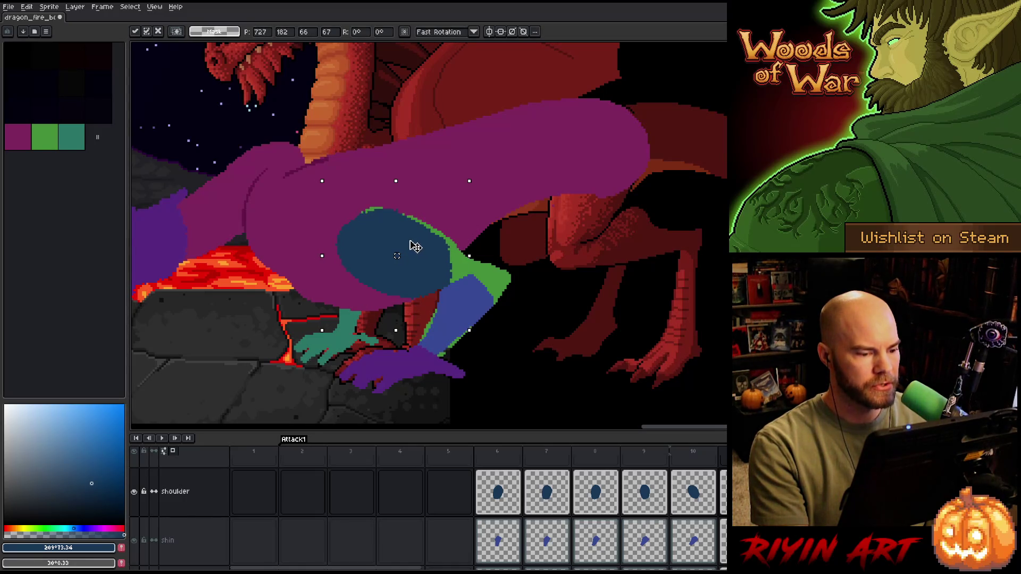
{"action": "key", "text": "Return"}
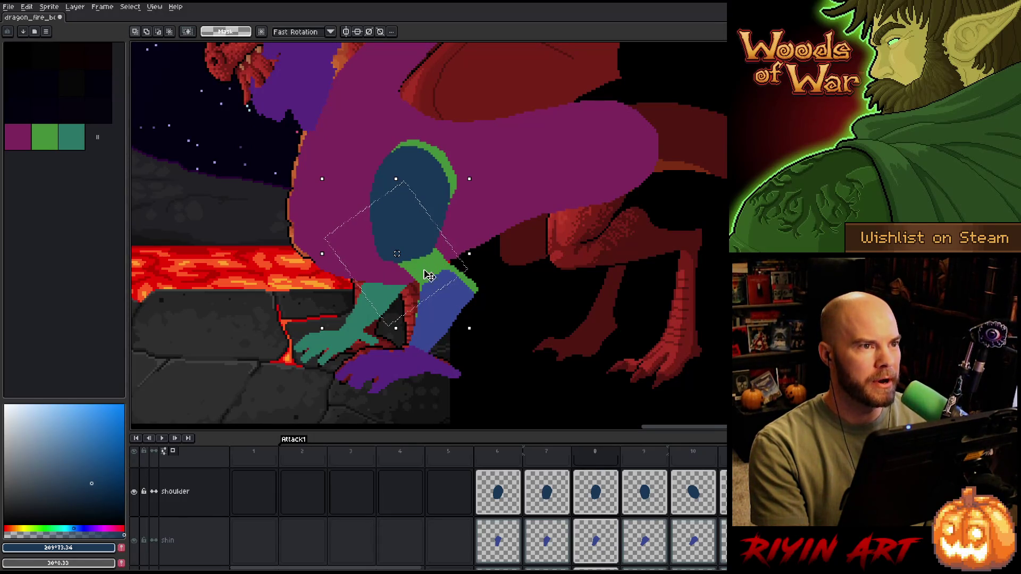
- Flip back and forth across frames 8–11 to compare the shoulder shapes
{"action": "key", "text": "period"}
{"action": "key", "text": "period"}
{"action": "key", "text": "period"}
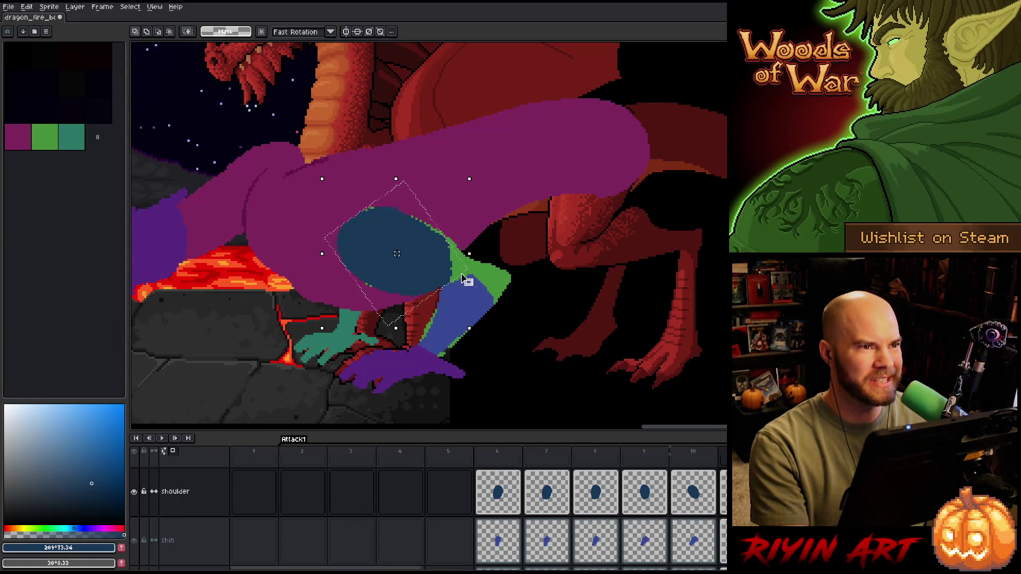
{"action": "key", "text": "comma"}
{"action": "key", "text": "period"}
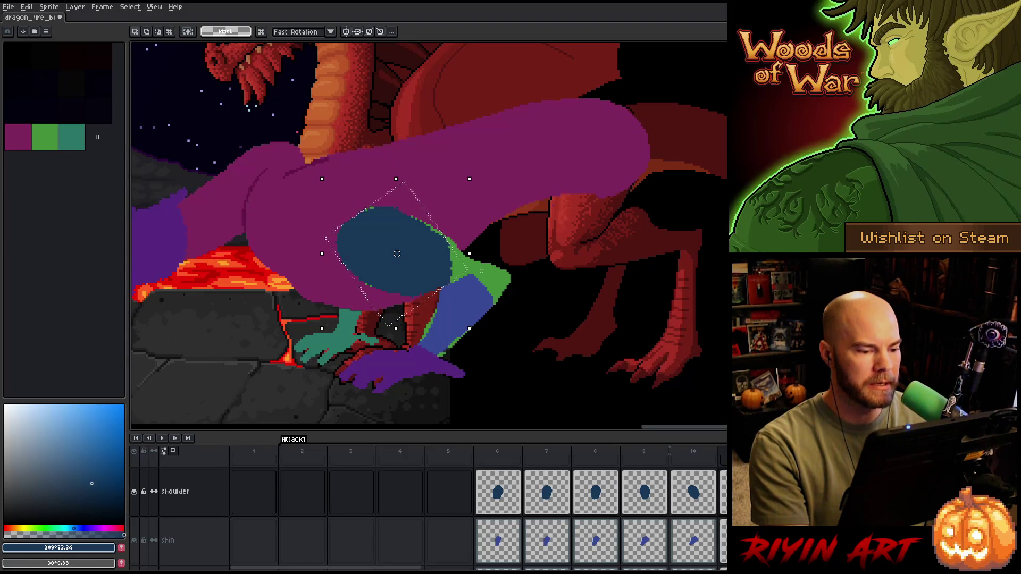
{"action": "key", "text": "period"}
{"action": "key", "text": "comma"}
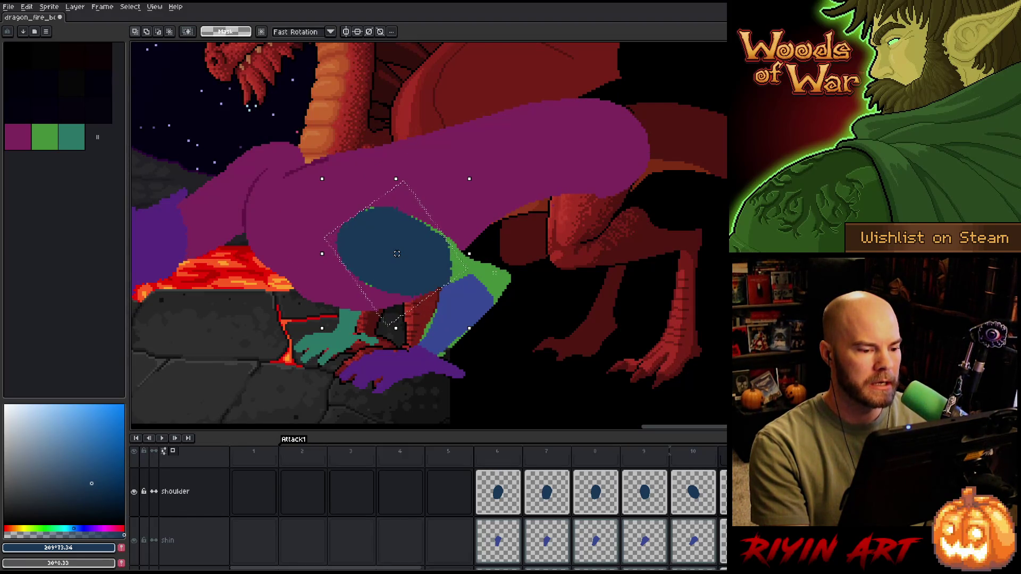
{"action": "key", "text": "period"}
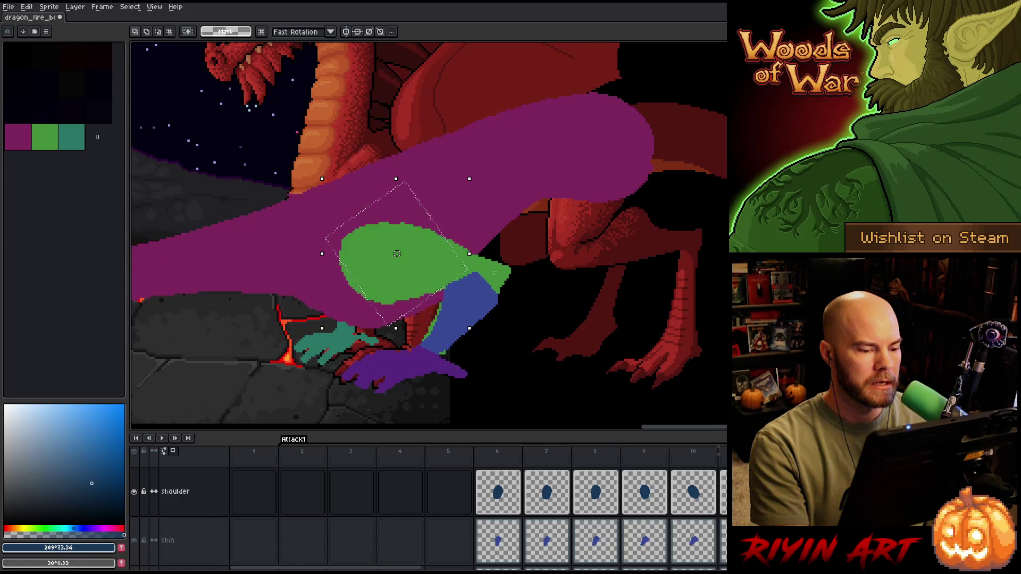
{"action": "key", "text": "period"}
{"action": "key", "text": "period"}
{"action": "key", "text": "period"}
{"action": "key", "text": "comma"}
{"action": "key", "text": "comma"}
{"action": "key", "text": "comma"}
{"action": "key", "text": "period"}
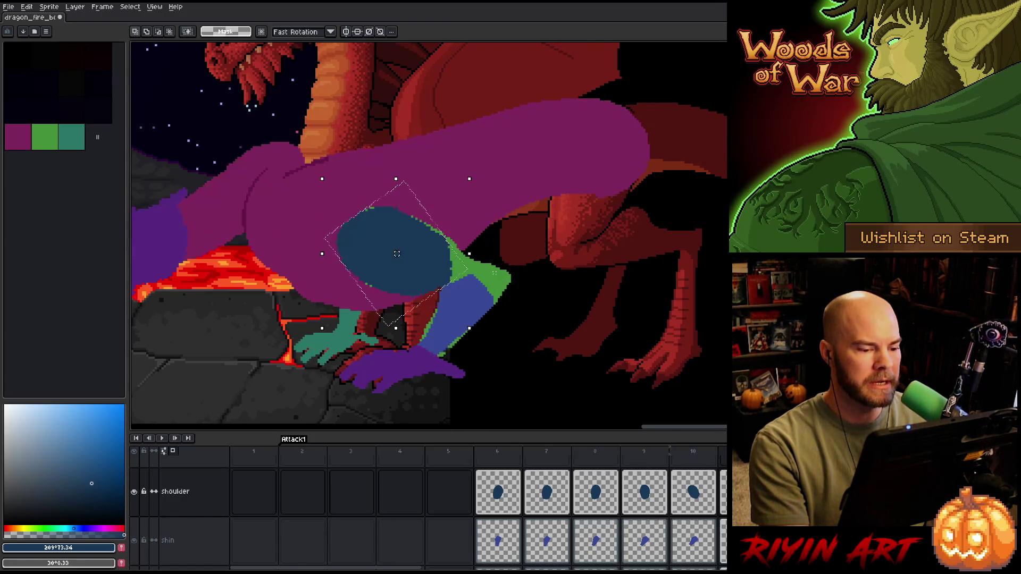
{"action": "key", "text": "period"}
{"action": "key", "text": "period"}
{"action": "key", "text": "period"}
{"action": "key", "text": "comma"}
{"action": "key", "text": "comma"}
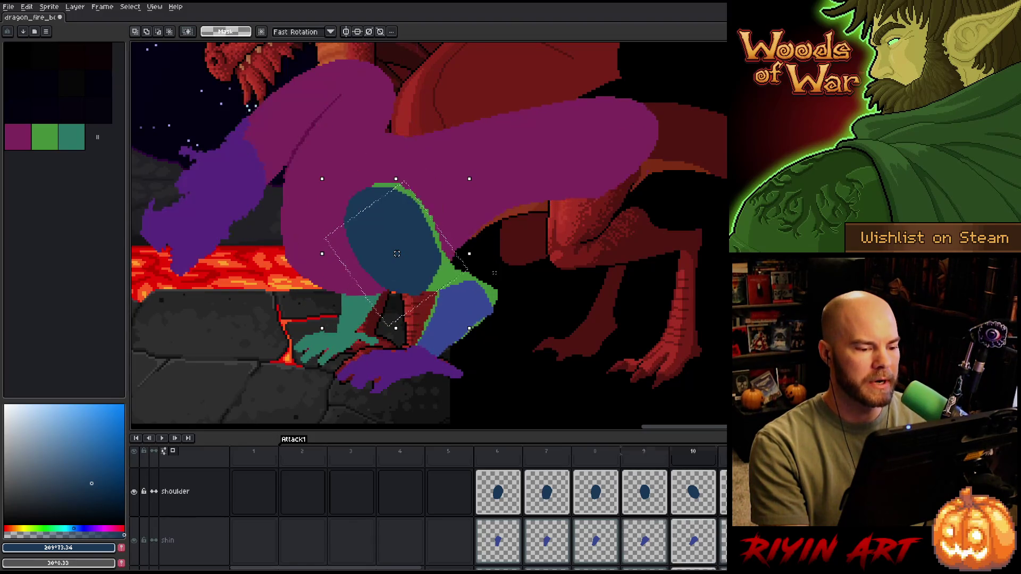
{"action": "key", "text": "period"}
{"action": "key", "text": "period"}
{"action": "key", "text": "comma"}
{"action": "key", "text": "comma"}
- Keep cycling through adjacent frames, ending on the crouched pose with the tilted blue shoulder
{"action": "key", "text": "comma"}
{"action": "key", "text": "period"}
{"action": "key", "text": "period"}
{"action": "key", "text": "period"}
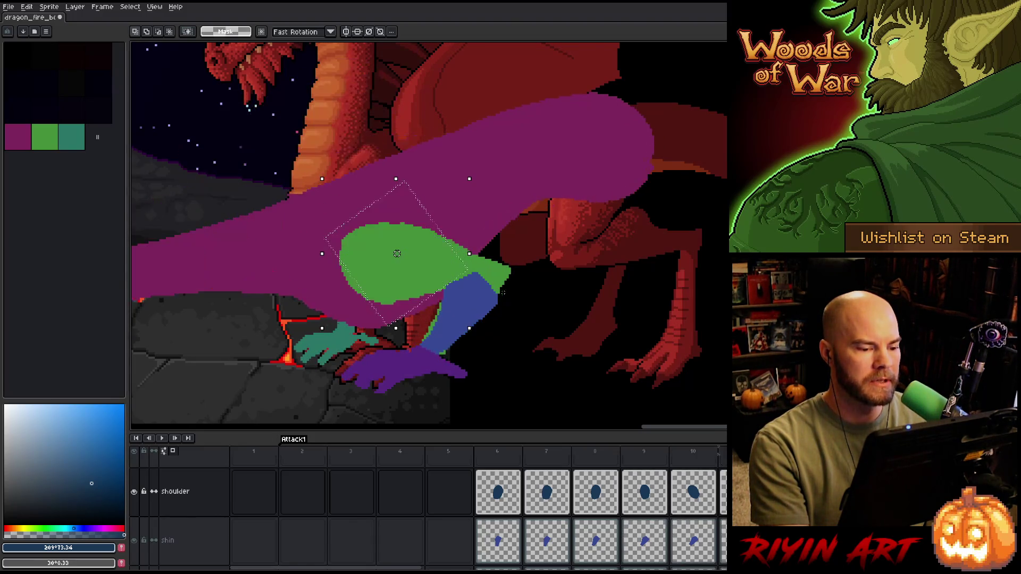
{"action": "key", "text": "period"}
{"action": "key", "text": "comma"}
{"action": "key", "text": "comma"}
{"action": "key", "text": "comma"}
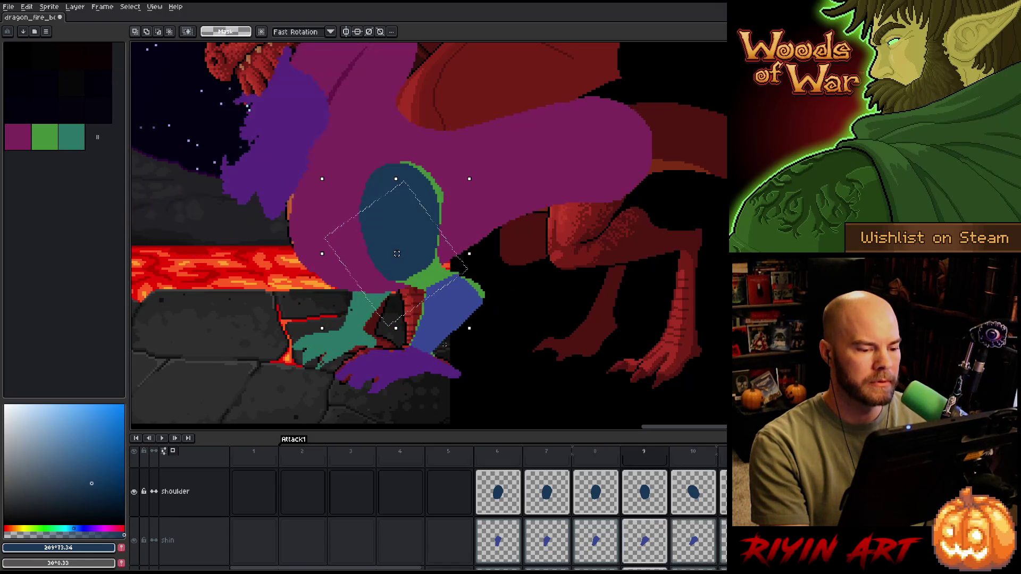
{"action": "key", "text": "period"}
{"action": "key", "text": "period"}
{"action": "key", "text": "comma"}
{"action": "key", "text": "comma"}
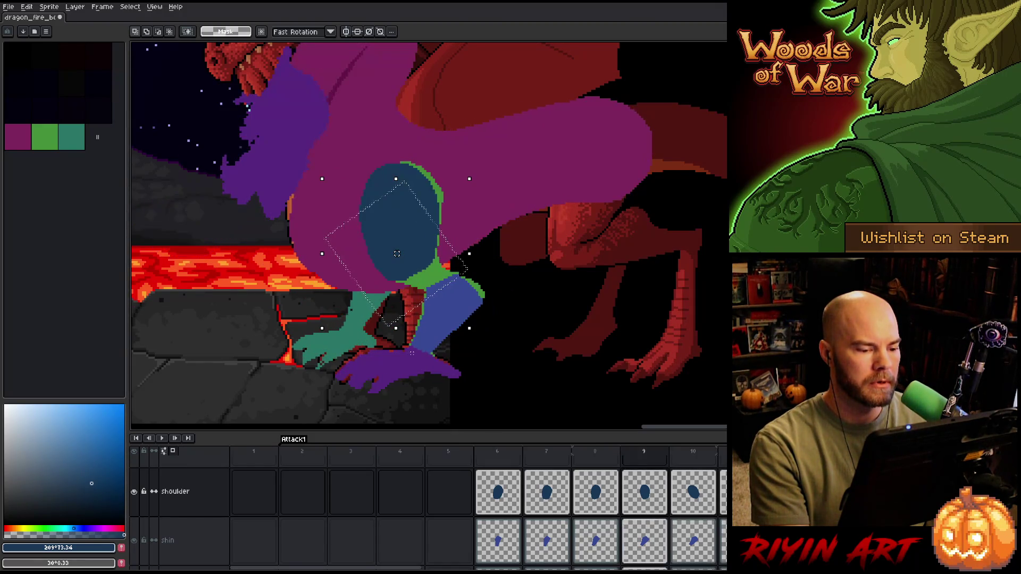
{"action": "key", "text": "period"}
{"action": "key", "text": "comma"}
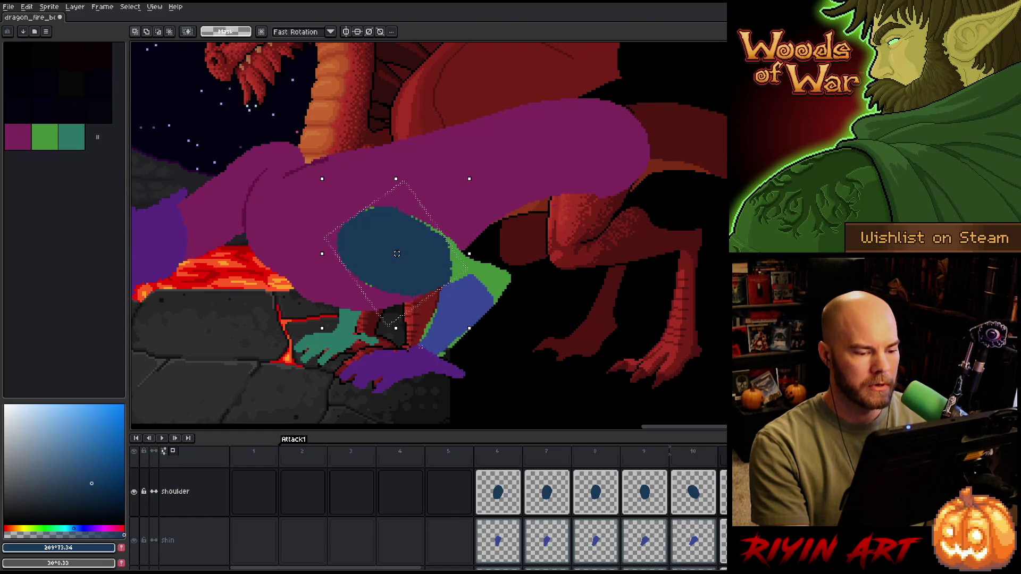
{"action": "key", "text": "period"}
{"action": "key", "text": "comma"}
{"action": "key", "text": "period"}
{"action": "key", "text": "period"}
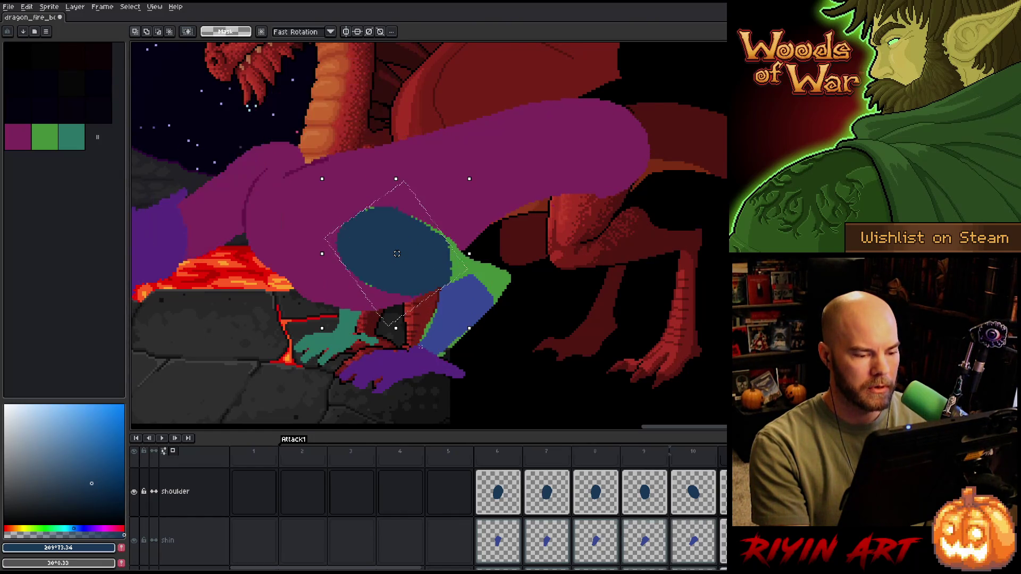
{"action": "key", "text": "period"}
{"action": "key", "text": "comma"}
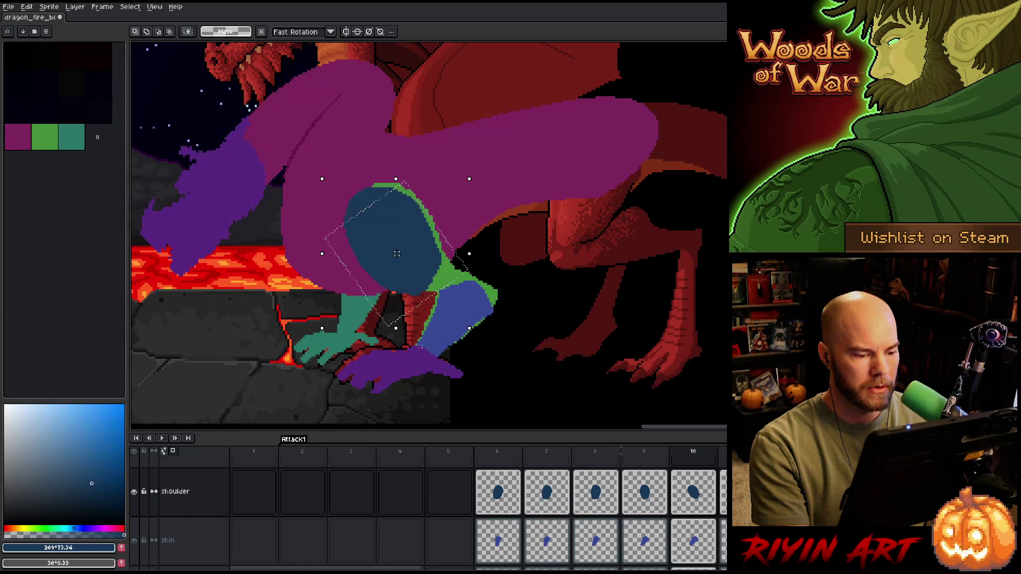
{"action": "key", "text": "comma"}
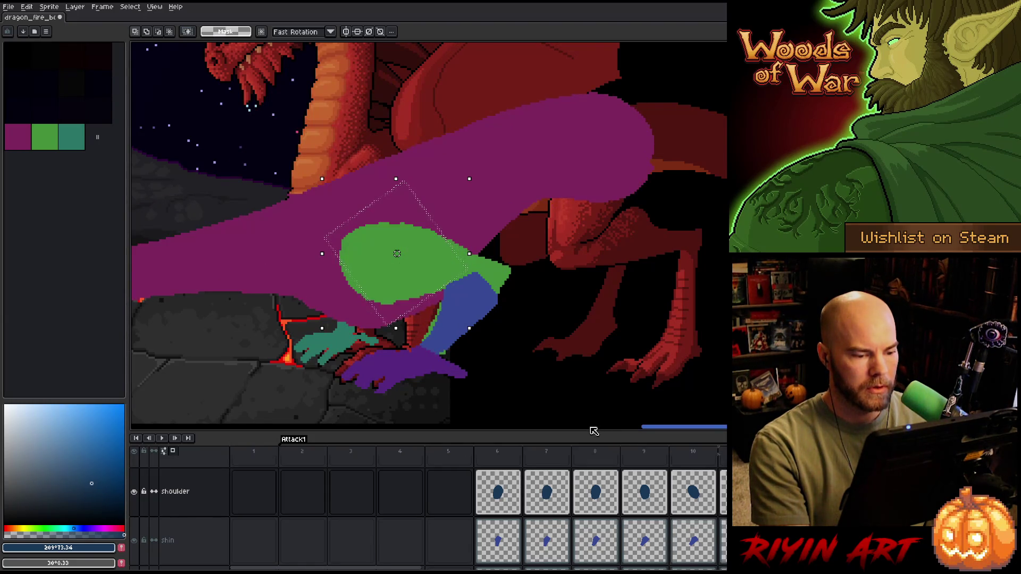
{"action": "key", "text": "period"}
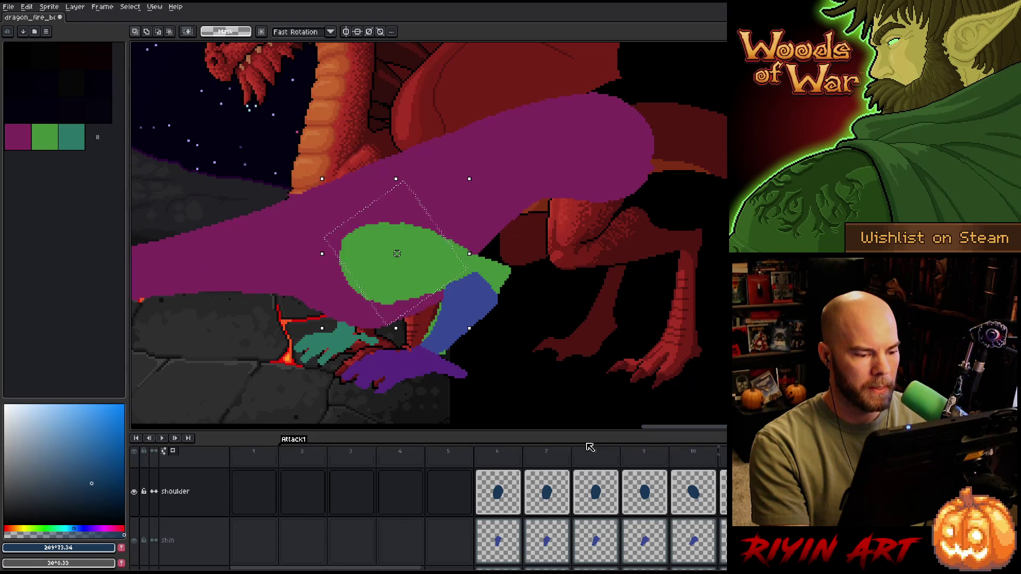
{"action": "key", "text": "period"}
{"action": "key", "text": "period"}
{"action": "key", "text": "period"}
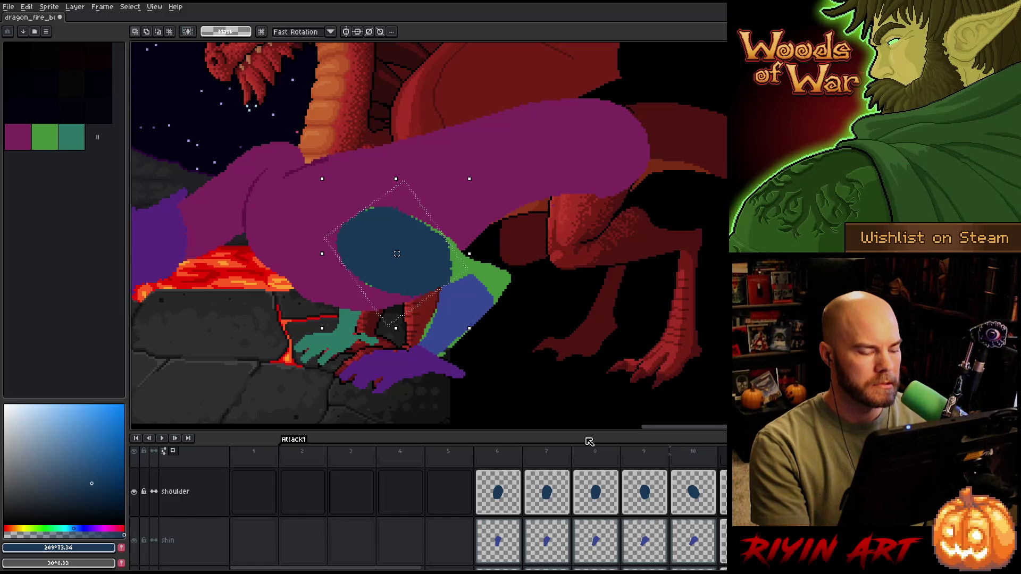
- Apply the rotation, then move the shoulder oval down-left and lower it one more pixel
{"action": "key", "text": "Return"}
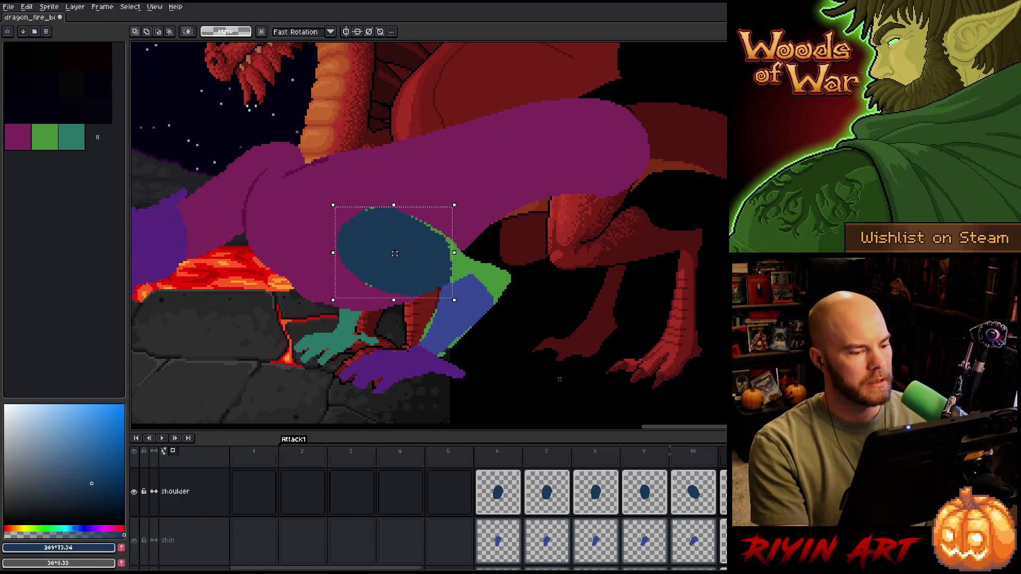
{"action": "left_click_drag", "start_coordinate": [412, 276], "coordinate": [404, 287]}
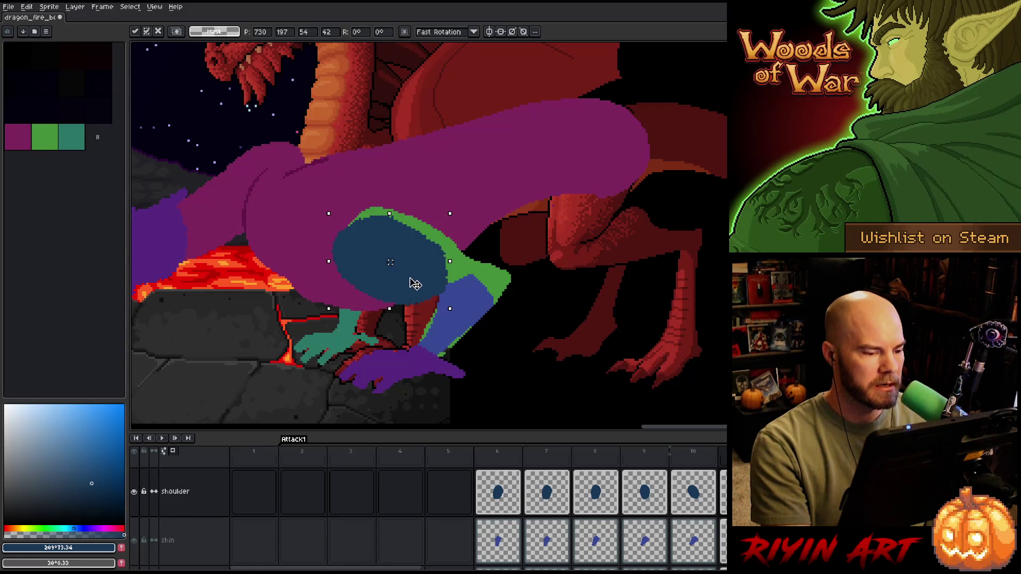
{"action": "left_click_drag", "start_coordinate": [415, 283], "coordinate": [415, 287]}
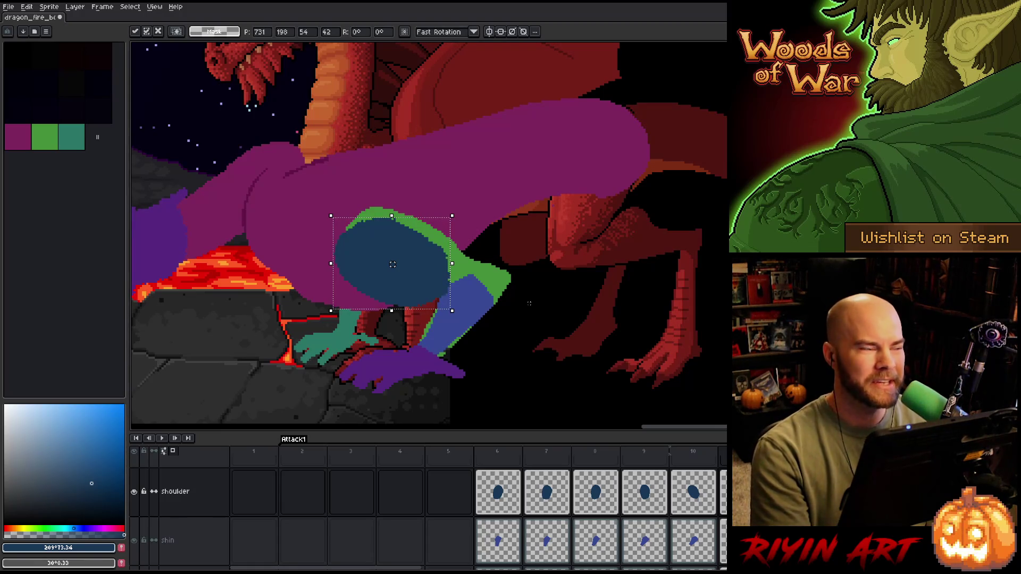
- Apply the move, compare frames 9 and 10, scroll the timeline and advance to frame 11
{"action": "key", "text": "Return"}
{"action": "key", "text": "Right"}
{"action": "key", "text": "Left"}
{"action": "key", "text": "Right"}
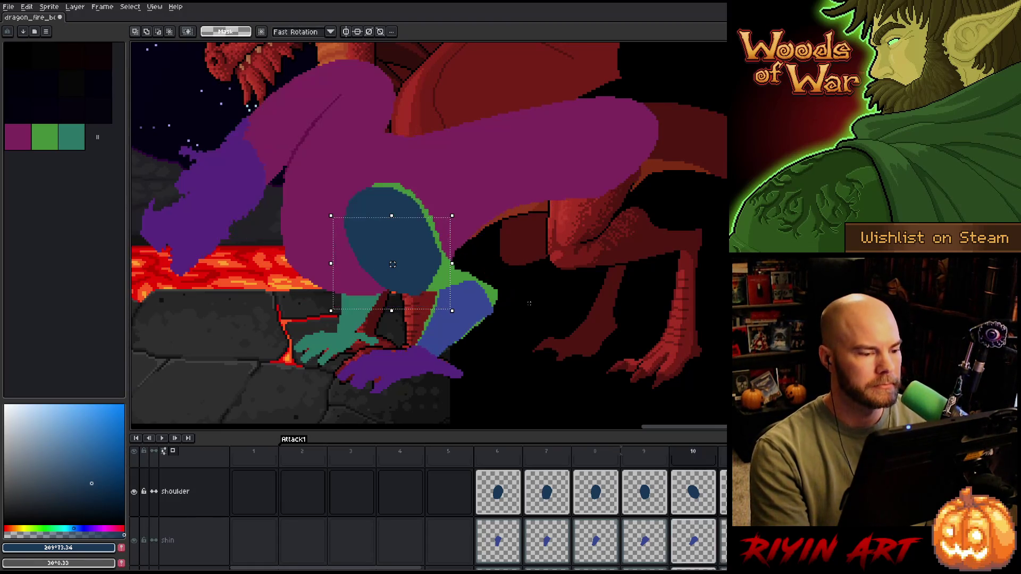
{"action": "key", "text": "Left"}
{"action": "key", "text": "Right"}
{"action": "key", "text": "Left"}
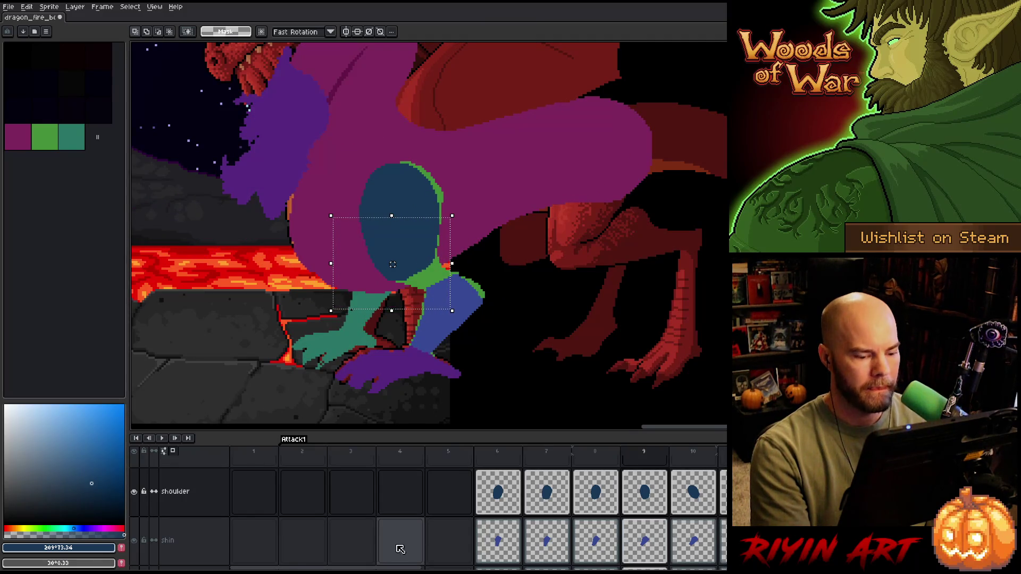
{"action": "scroll", "coordinate": [419, 568], "scroll_direction": "right", "scroll_amount": 2}
{"action": "left_click_drag", "start_coordinate": [419, 568], "coordinate": [463, 570]}
{"action": "key", "text": "Right"}
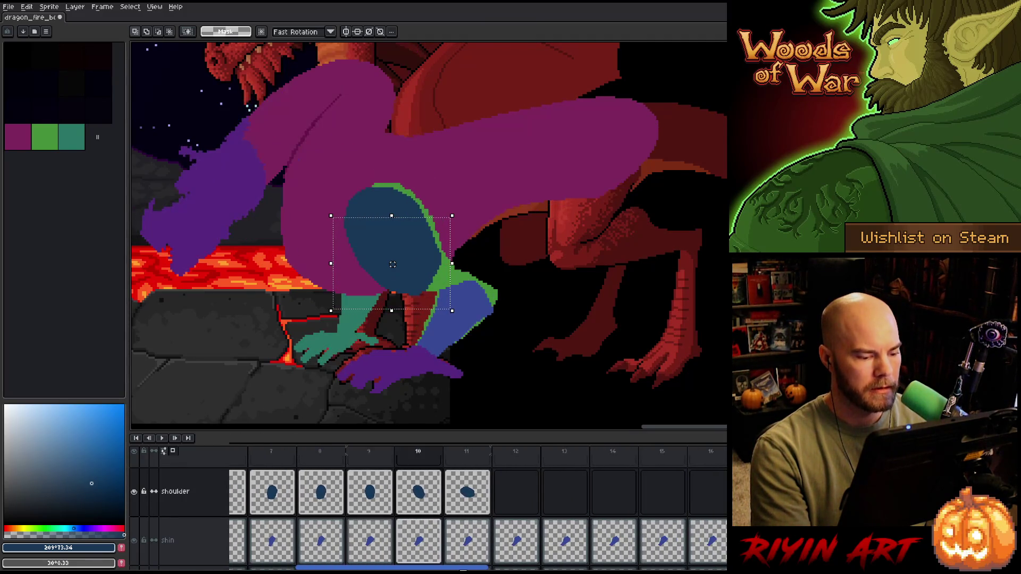
{"action": "key", "text": "Right"}
{"action": "key", "text": "Left"}
{"action": "key", "text": "Left"}
{"action": "key", "text": "Right"}
{"action": "key", "text": "Right"}
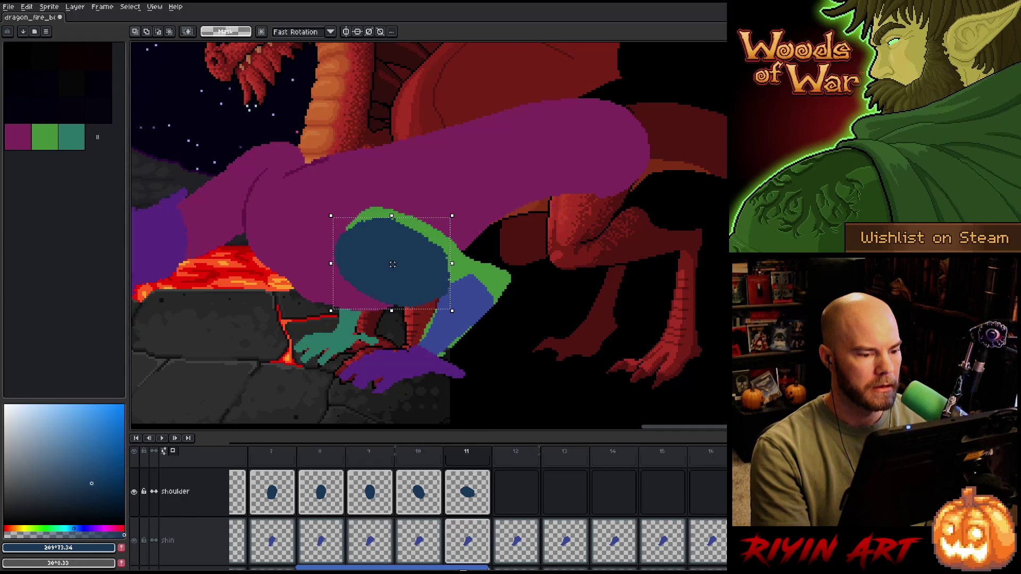
- Save the animation and review frames 10–12, returning to frame 11
{"action": "key", "text": "ctrl+s"}
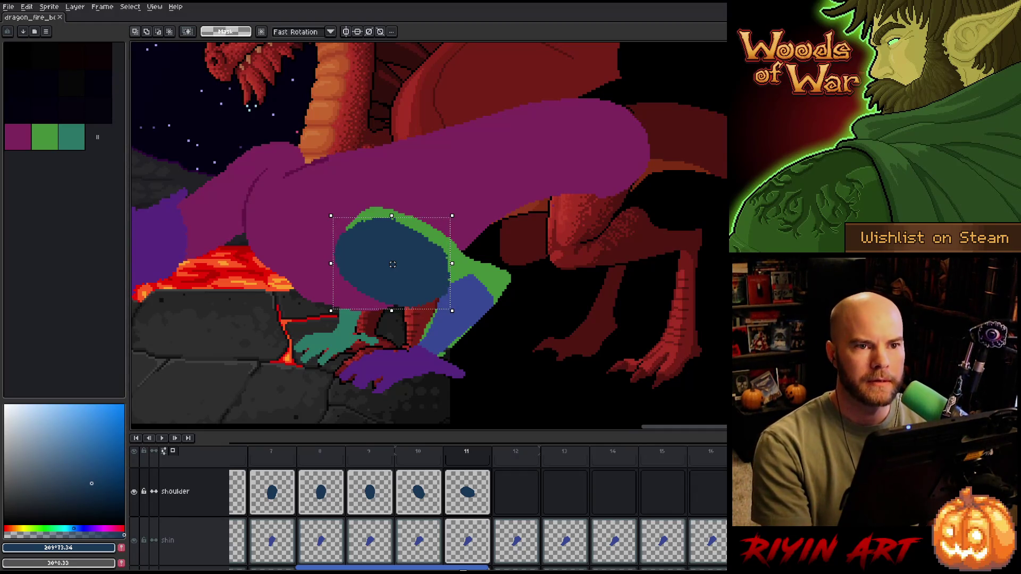
{"action": "key", "text": "Left"}
{"action": "key", "text": "Left"}
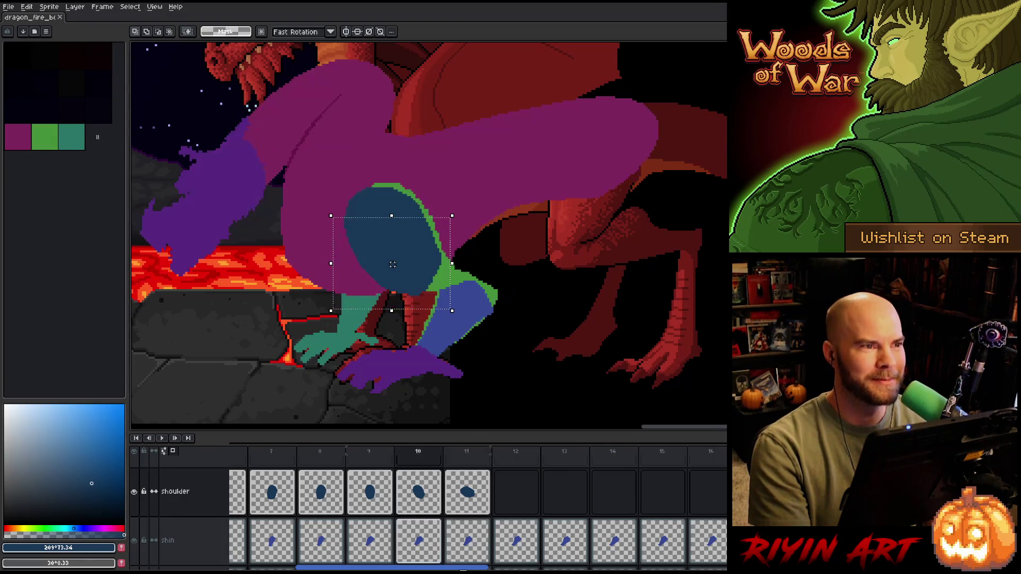
{"action": "key", "text": "Right"}
{"action": "key", "text": "Right"}
{"action": "key", "text": "Right"}
{"action": "key", "text": "Left"}
{"action": "key", "text": "Left"}
{"action": "key", "text": "Left"}
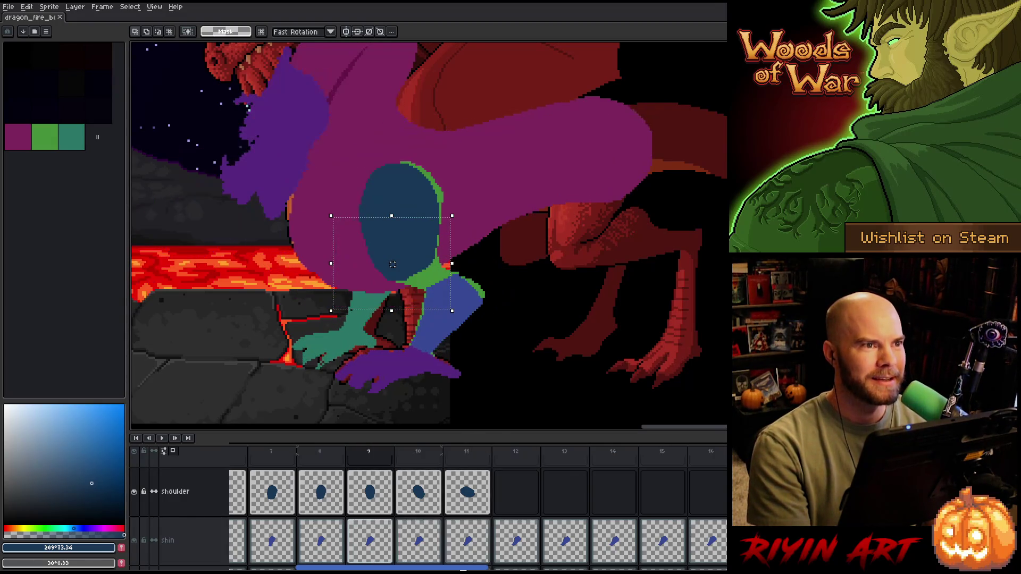
{"action": "key", "text": "Right"}
{"action": "key", "text": "Right"}
{"action": "key", "text": "Right"}
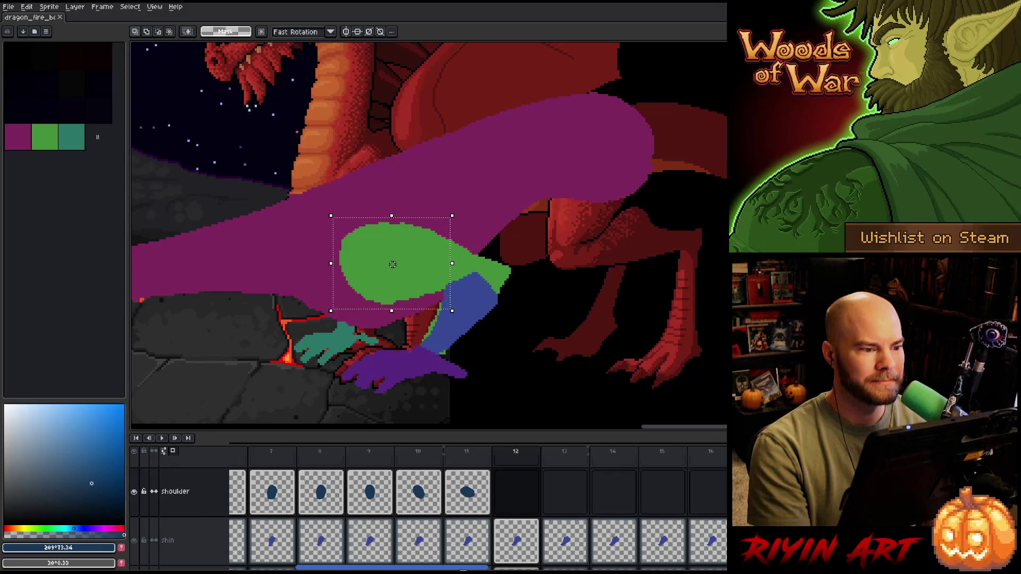
{"action": "key", "text": "Right"}
{"action": "key", "text": "Left"}
{"action": "key", "text": "Left"}
{"action": "key", "text": "Left"}
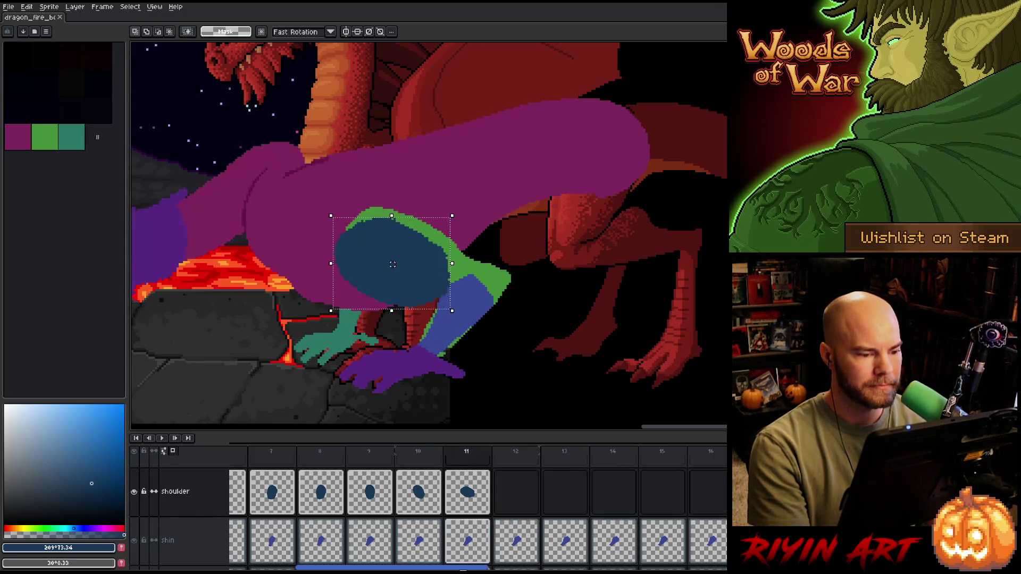
{"action": "key", "text": "Right"}
{"action": "key", "text": "Left"}
{"action": "key", "text": "Right"}
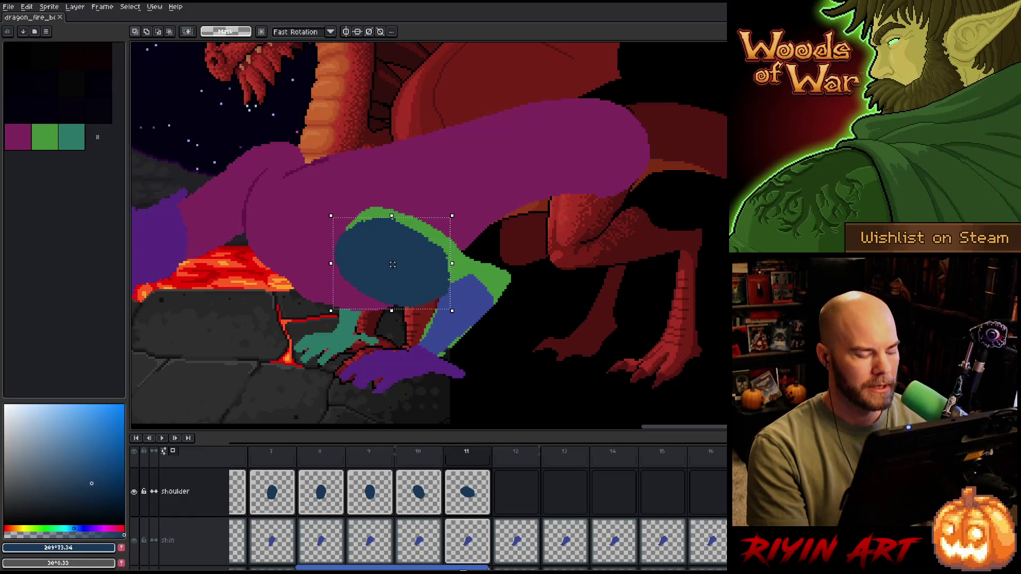
- Deselect the blue shoulder and alternate between the pencil and eraser tools
{"action": "key", "text": "ctrl+d"}
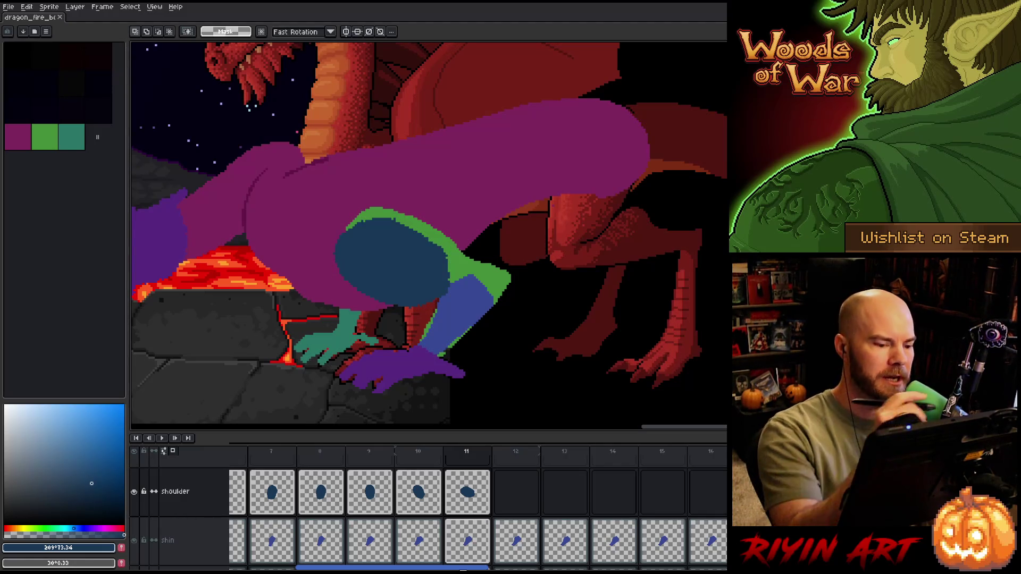
{"action": "key", "text": "b"}
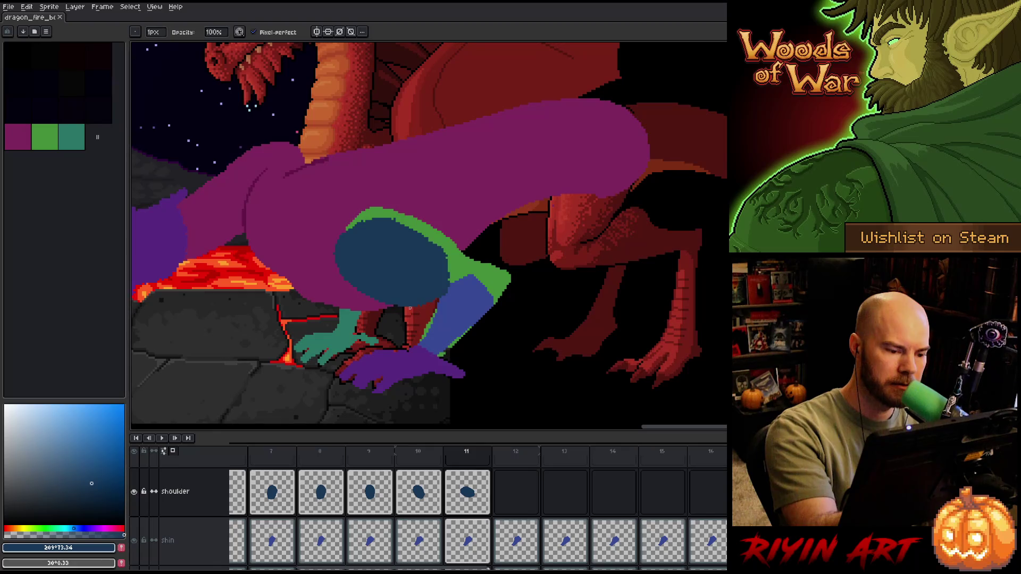
{"action": "key", "text": "e"}
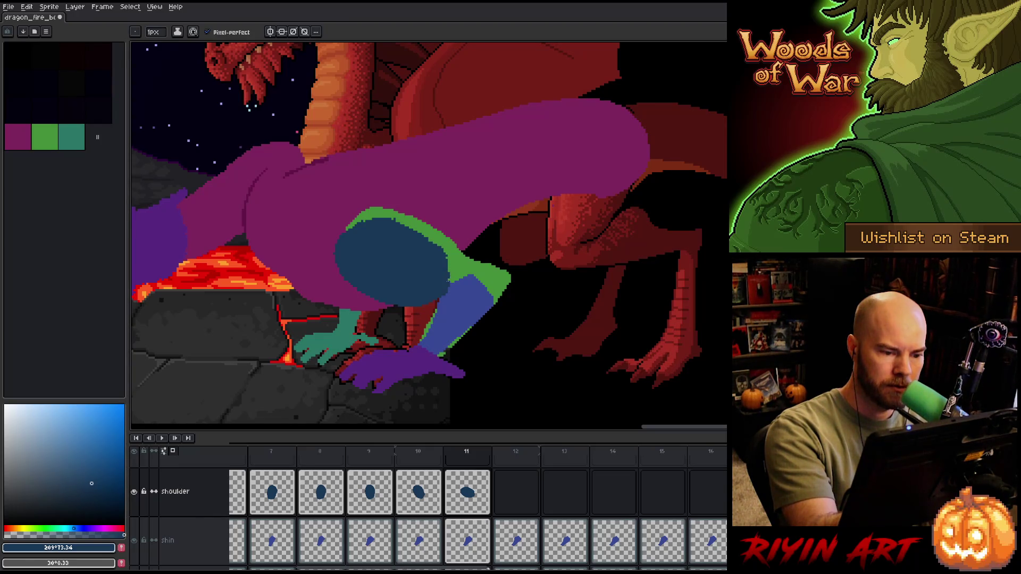
{"action": "key", "text": "e"}
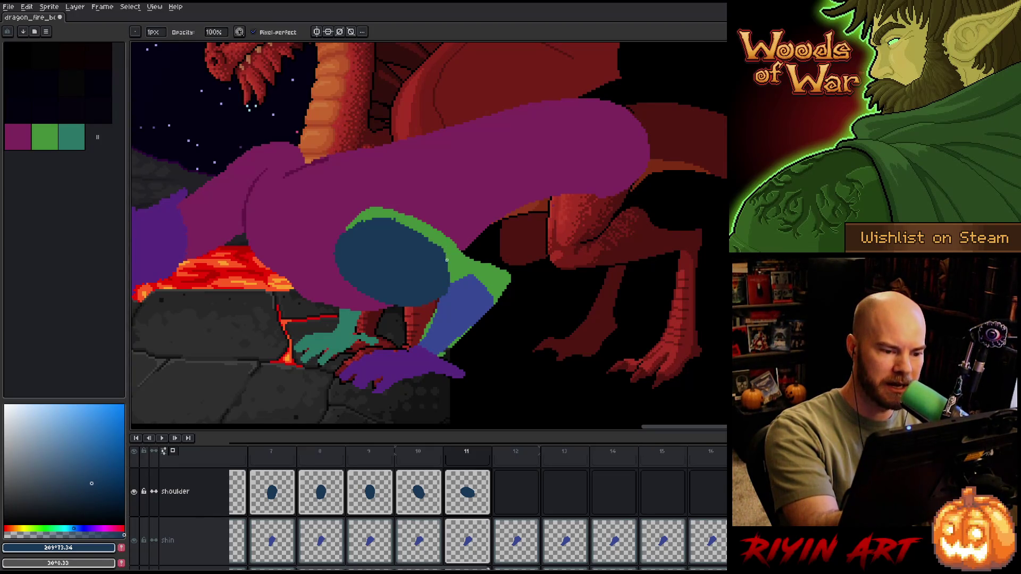
{"action": "key", "text": "b"}
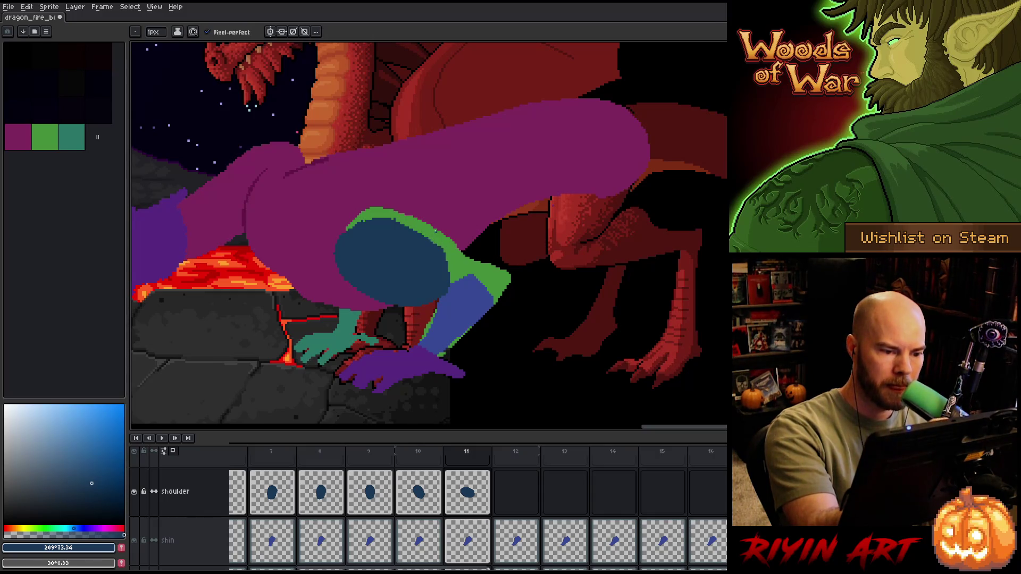
{"action": "key", "text": "e"}
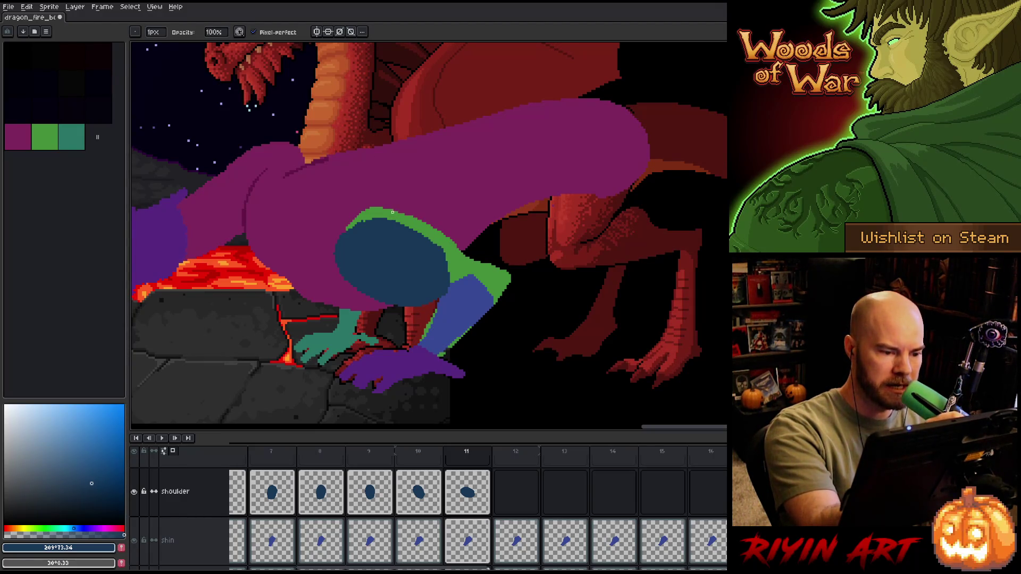
{"action": "key", "text": "b"}
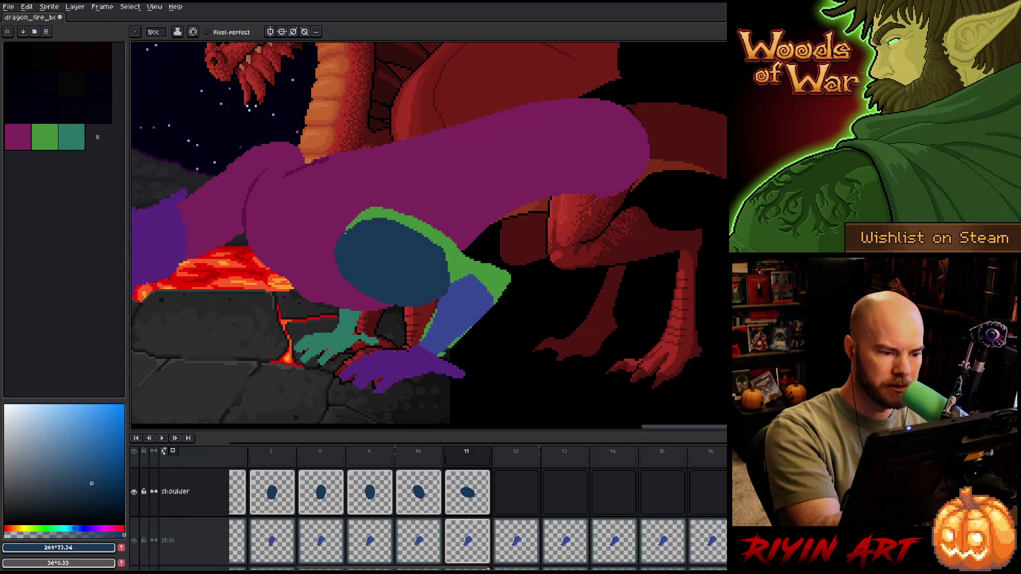
{"action": "key", "text": "e"}
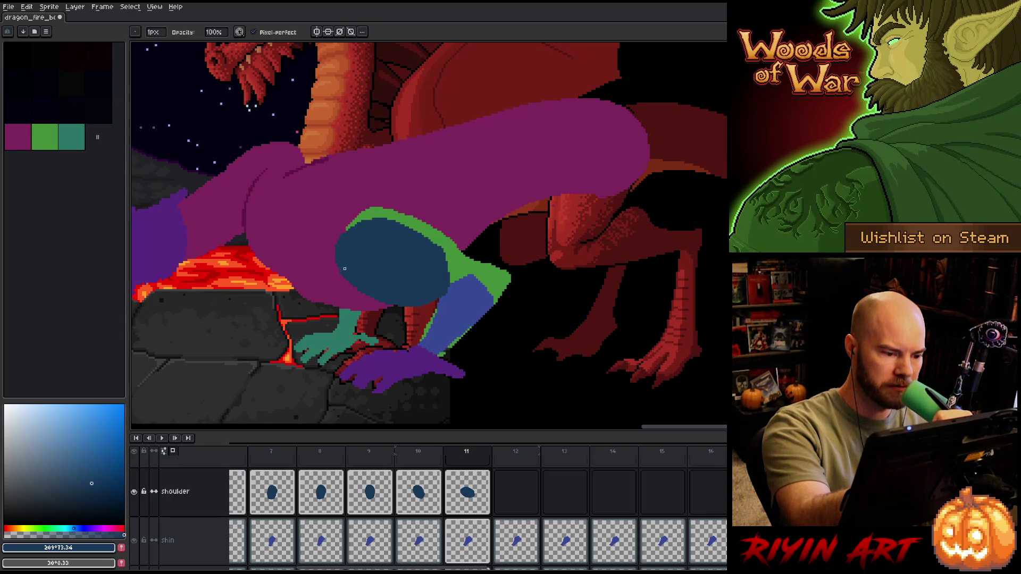
{"action": "key", "text": "b"}
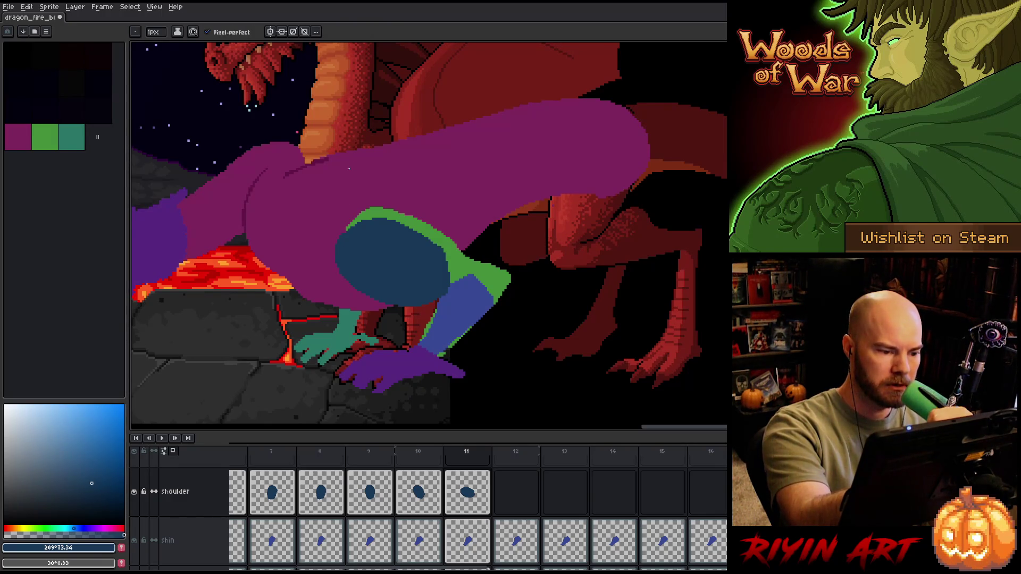
{"action": "right_click", "coordinate": [503, 257]}
{"action": "left_click", "coordinate": [504, 260]}
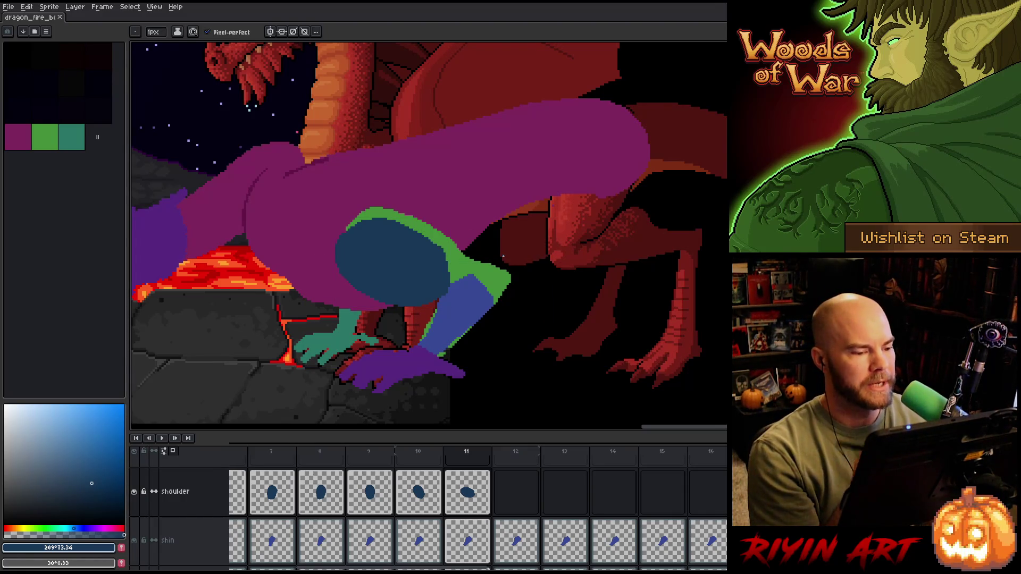
{"action": "key", "text": "e"}
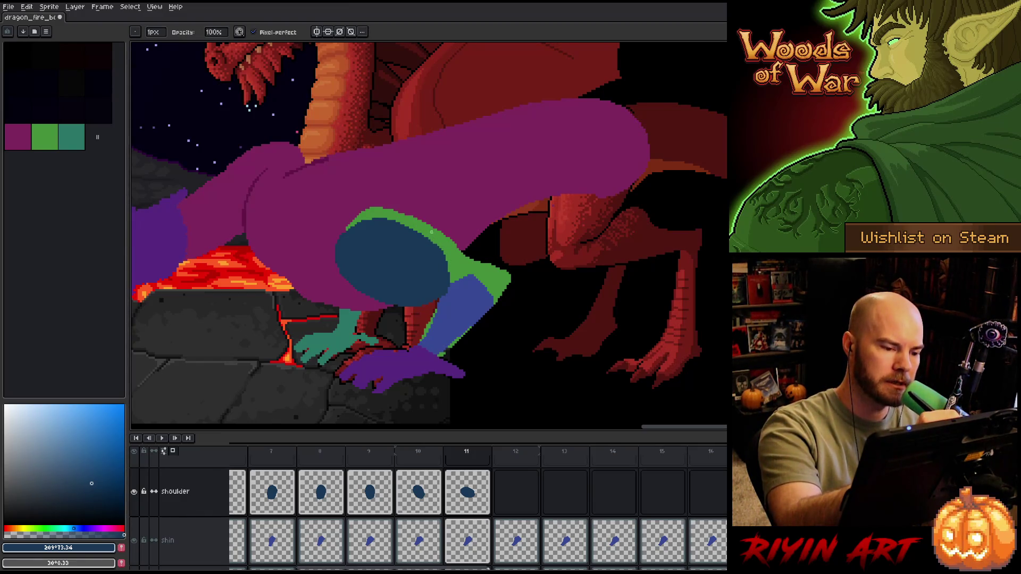
{"action": "key", "text": "b"}
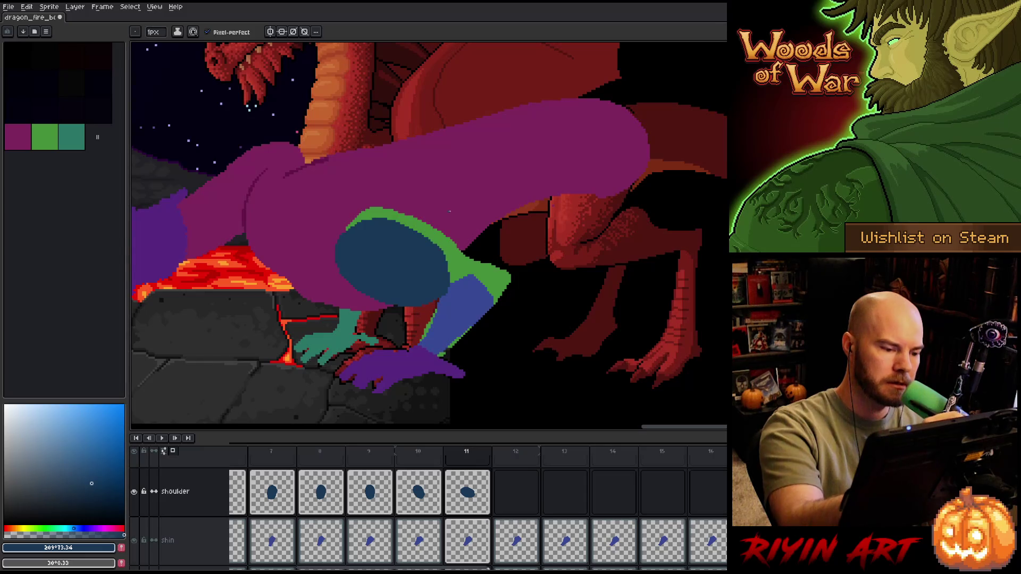
{"action": "key", "text": "e"}
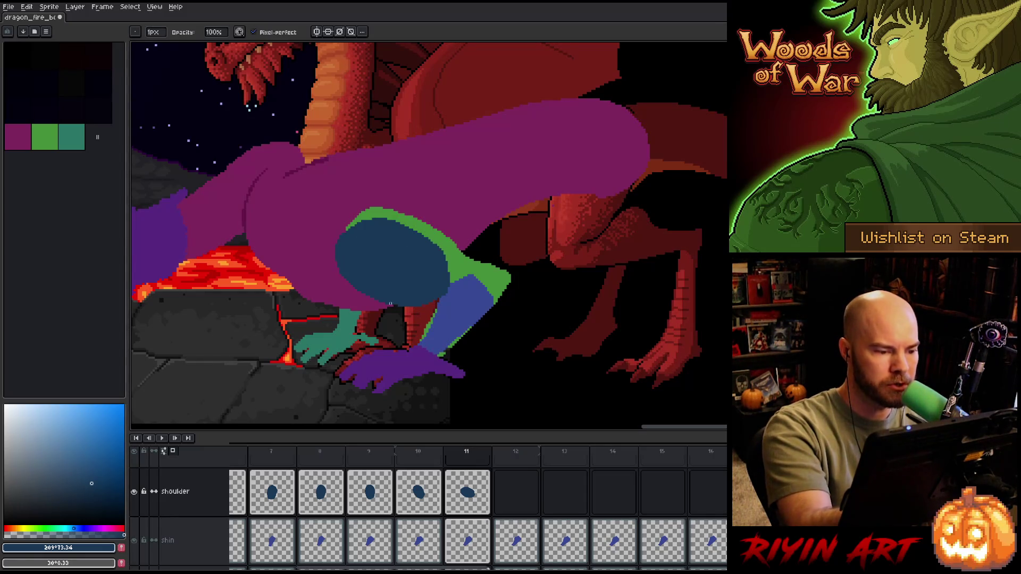
{"action": "key", "text": "b"}
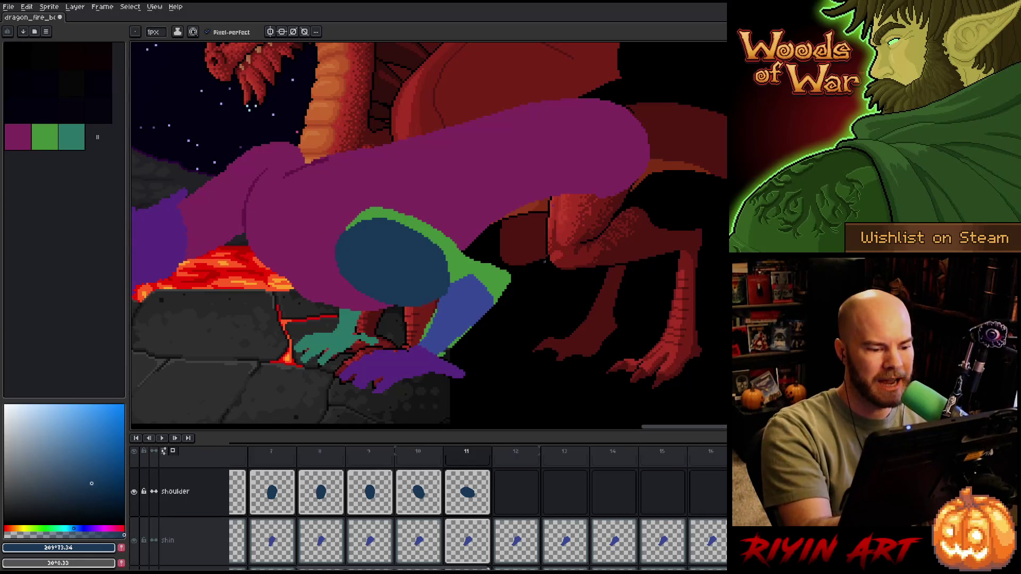
- Save again, compare frames 10 and 11, then paste the shoulder onto frame 11 for transforming
{"action": "key", "text": "ctrl+s"}
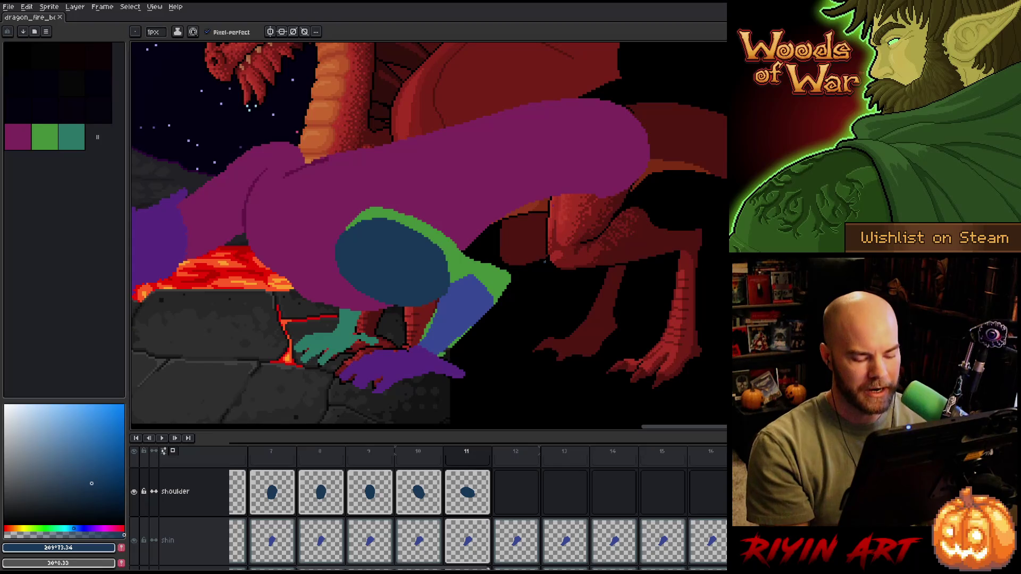
{"action": "key", "text": "Left"}
{"action": "key", "text": "Right"}
{"action": "key", "text": "Left"}
{"action": "key", "text": "Right"}
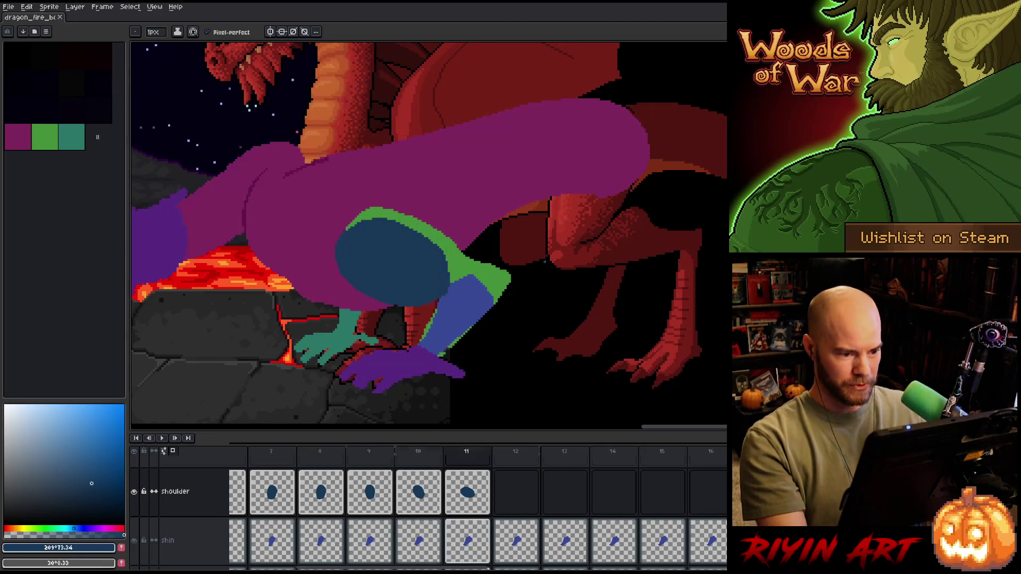
{"action": "key", "text": "Left"}
{"action": "key", "text": "Right"}
{"action": "key", "text": "Left"}
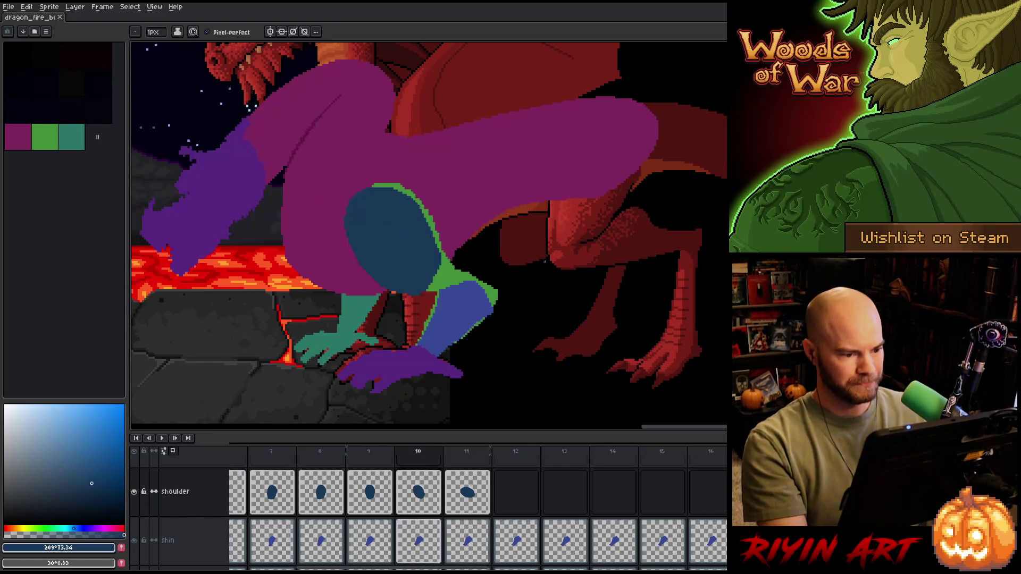
{"action": "key", "text": "Right"}
{"action": "key", "text": "Left"}
{"action": "key", "text": "Right"}
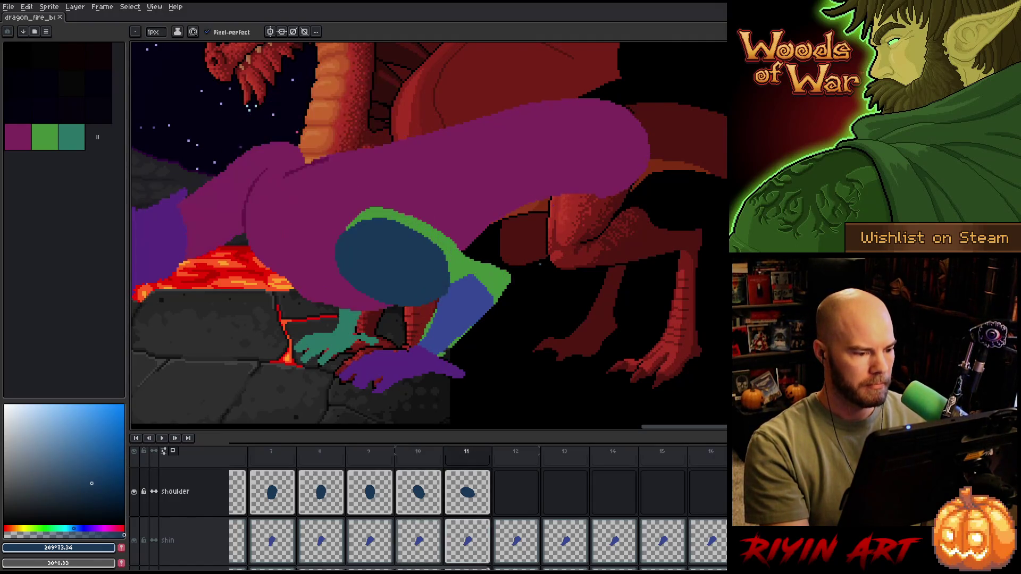
{"action": "key", "text": "ctrl+v"}
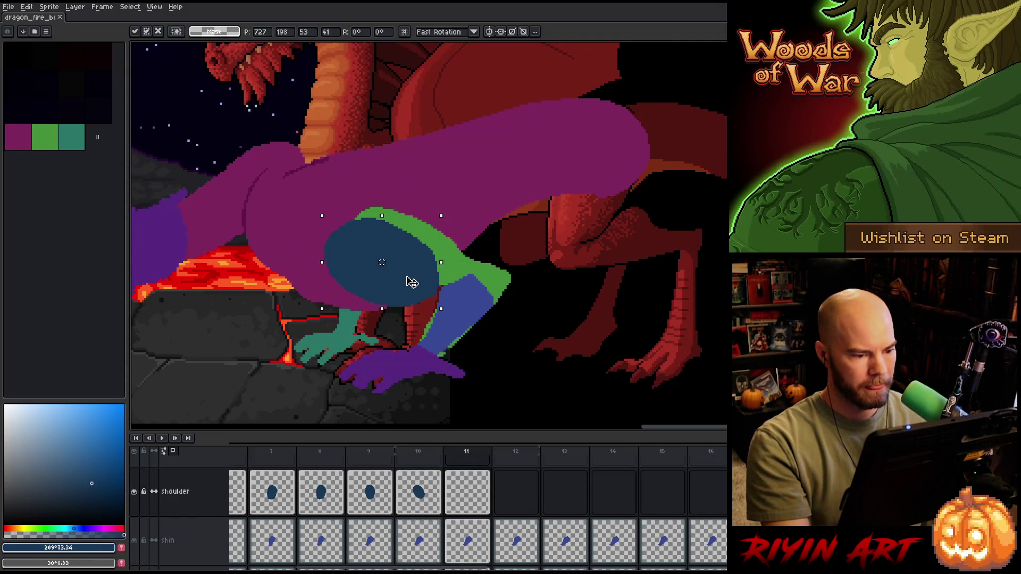
- Nudge the shoulder one pixel left, commit, compare with frame 10, and move it further right
{"action": "left_click_drag", "start_coordinate": [410, 281], "coordinate": [409, 281]}
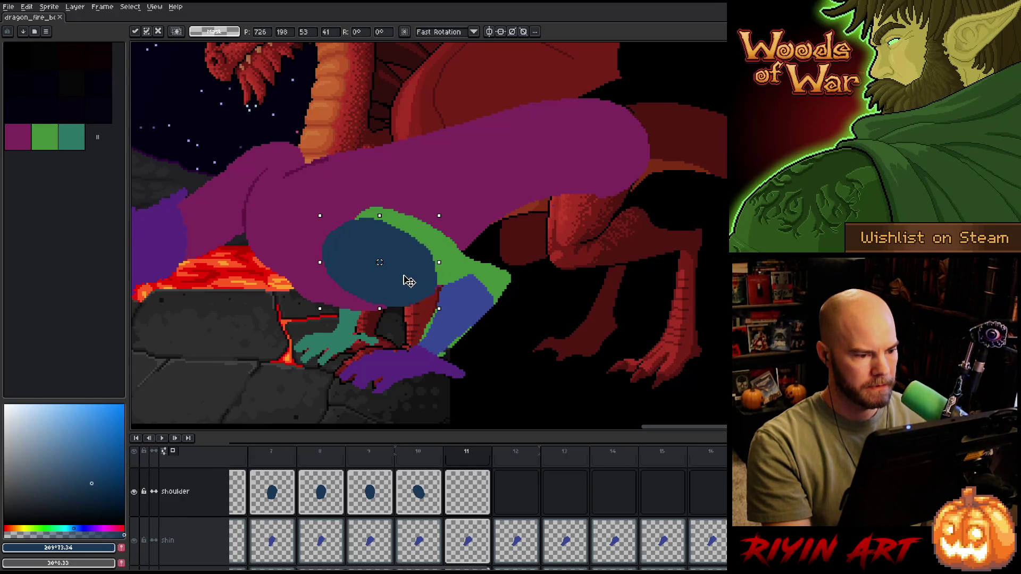
{"action": "key", "text": "Return"}
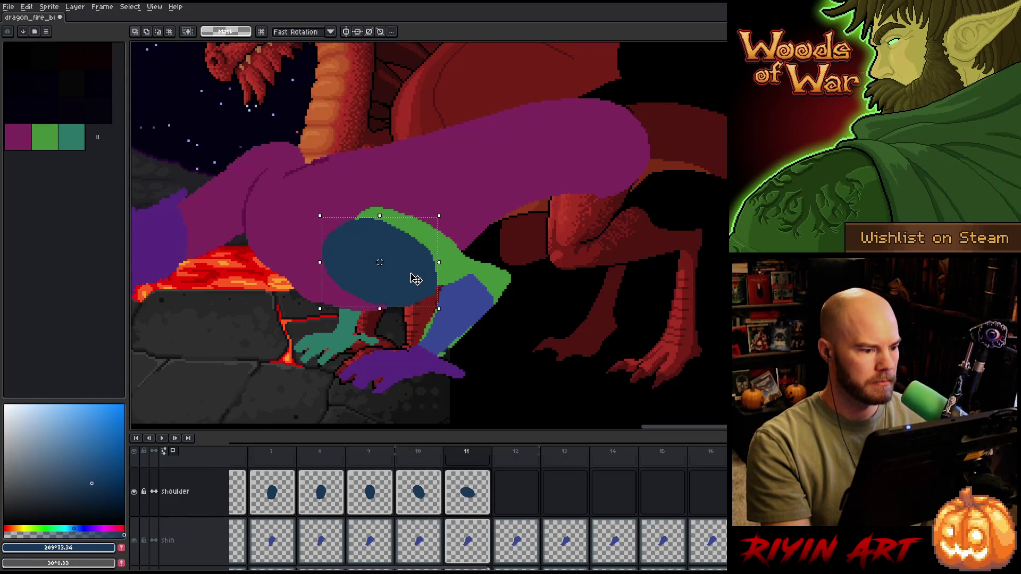
{"action": "key", "text": "comma"}
{"action": "key", "text": "period"}
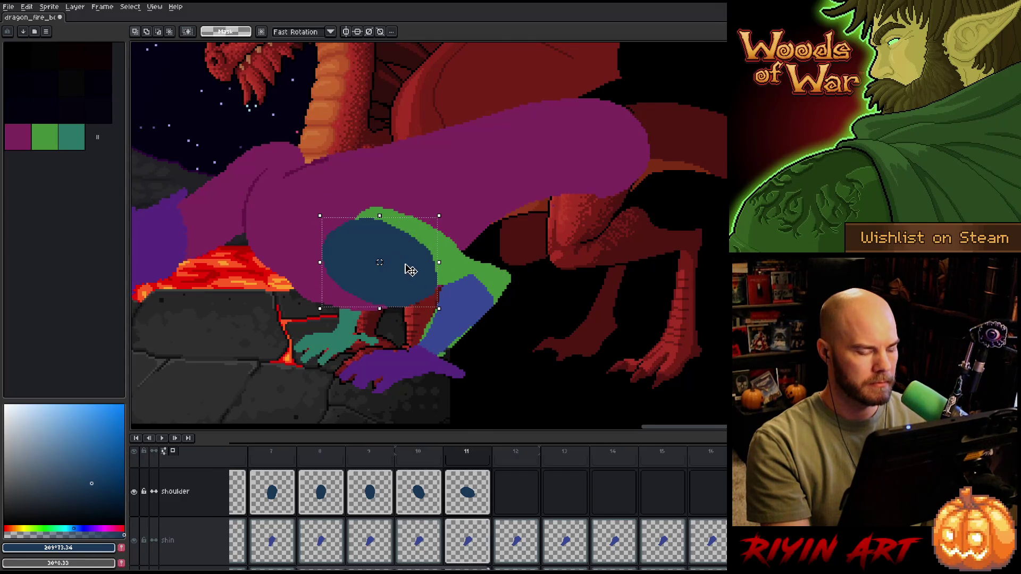
{"action": "left_click_drag", "start_coordinate": [410, 270], "coordinate": [419, 267]}
- Compare frame 11 against frames 9–12, then drop the selection and select frame 11's shoulder cel
{"action": "key", "text": "comma"}
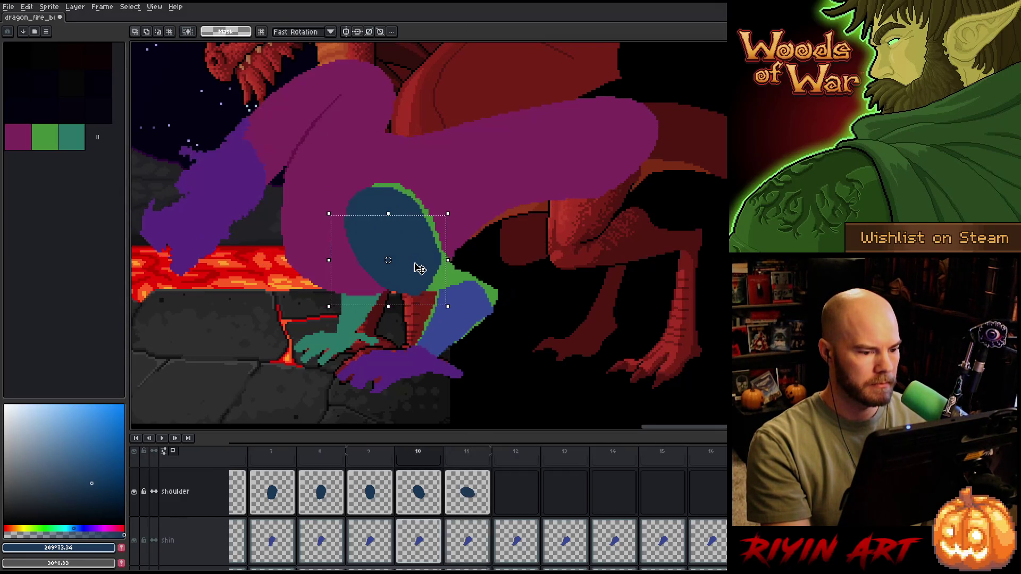
{"action": "key", "text": "period"}
{"action": "key", "text": "comma"}
{"action": "key", "text": "period"}
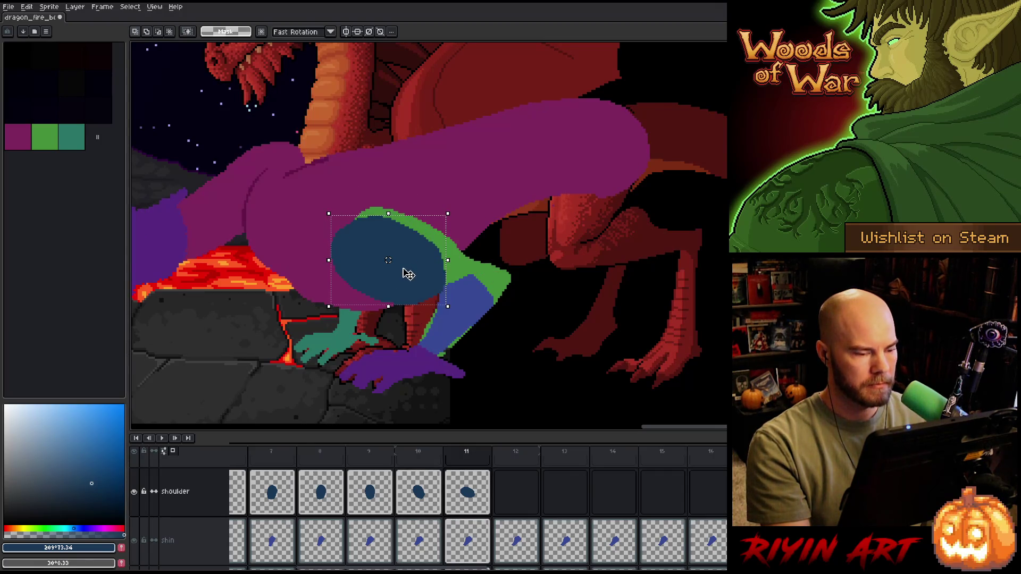
{"action": "key", "text": "comma"}
{"action": "key", "text": "period"}
{"action": "key", "text": "comma"}
{"action": "key", "text": "period"}
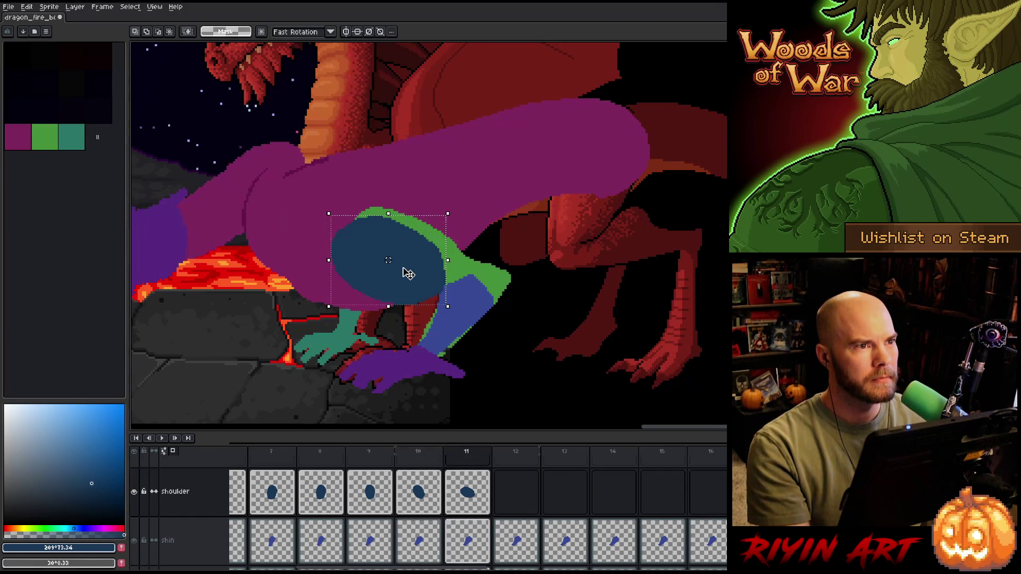
{"action": "key", "text": "comma"}
{"action": "key", "text": "period"}
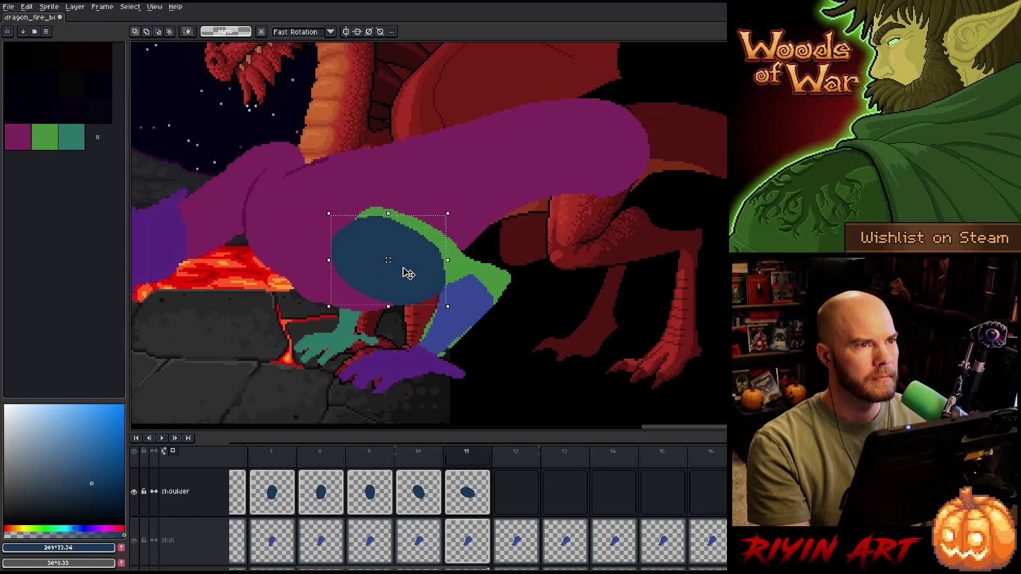
{"action": "key", "text": "comma"}
{"action": "key", "text": "comma"}
{"action": "key", "text": "period"}
{"action": "key", "text": "period"}
{"action": "key", "text": "period"}
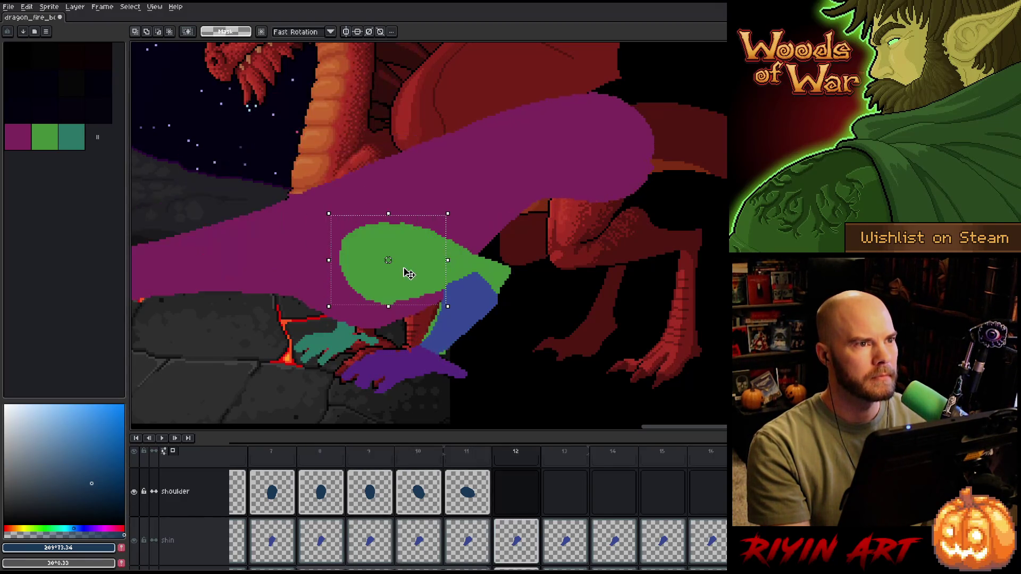
{"action": "key", "text": "comma"}
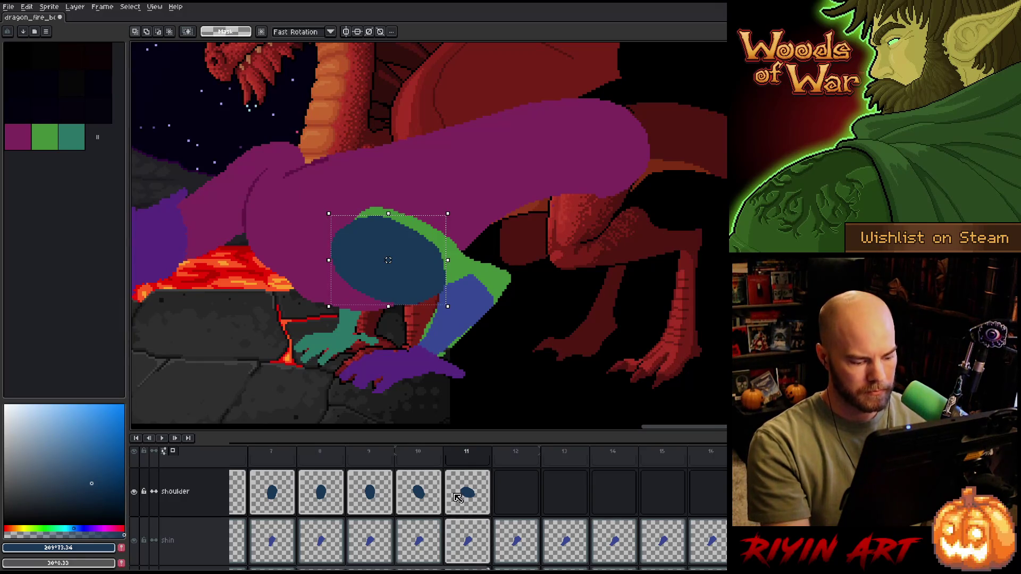
{"action": "left_click", "coordinate": [466, 496]}
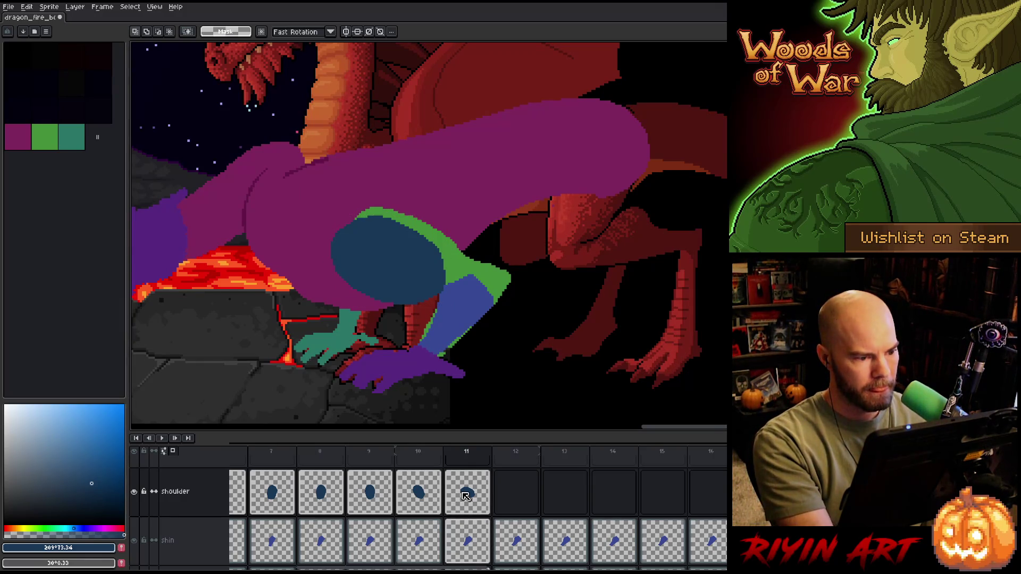
{"action": "left_click", "coordinate": [466, 495]}
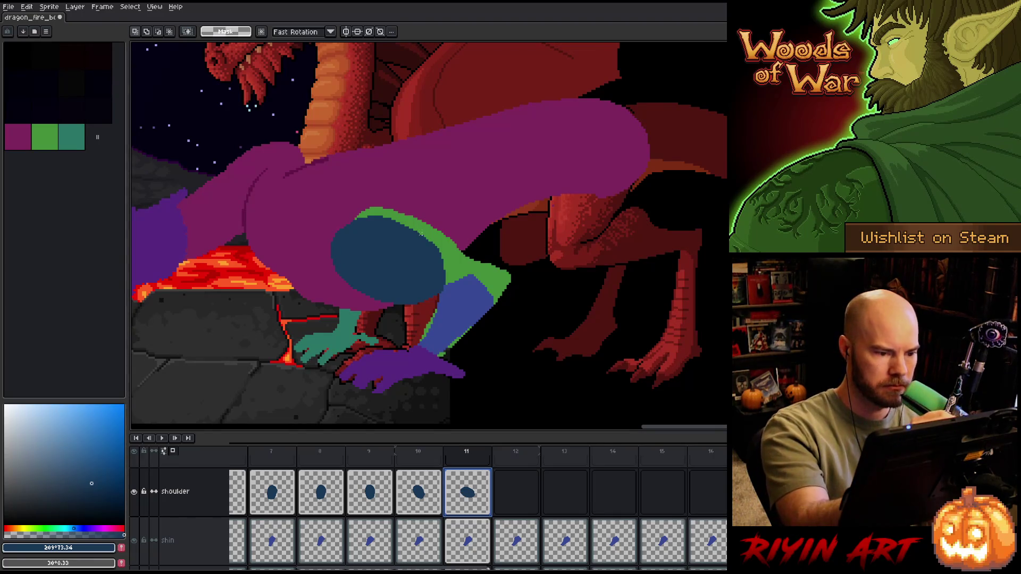
- Switch to the pencil and save the dragon animation file with the frames 6–11 shoulder work
{"action": "key", "text": "b"}
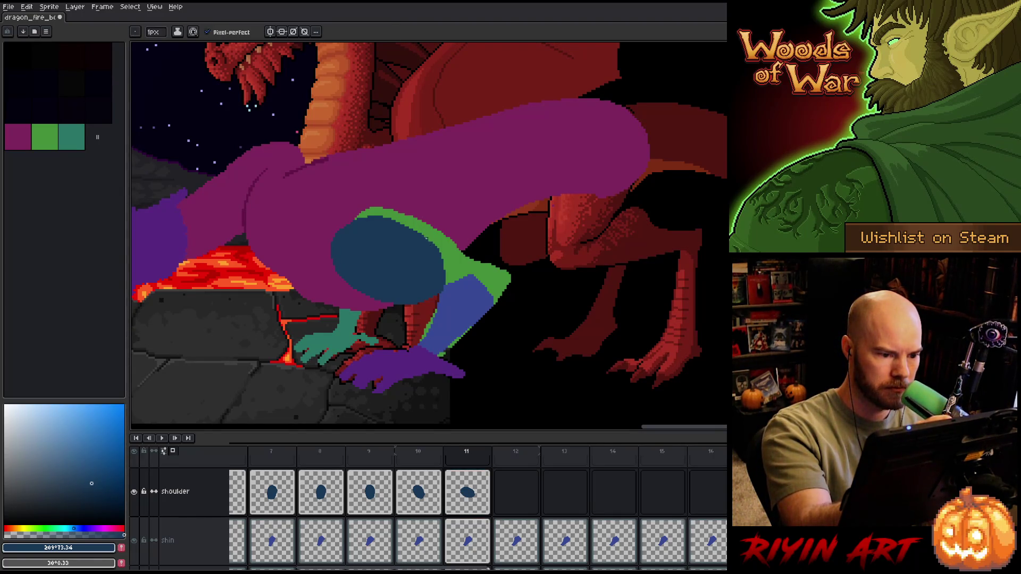
{"action": "key", "text": "ctrl+s"}
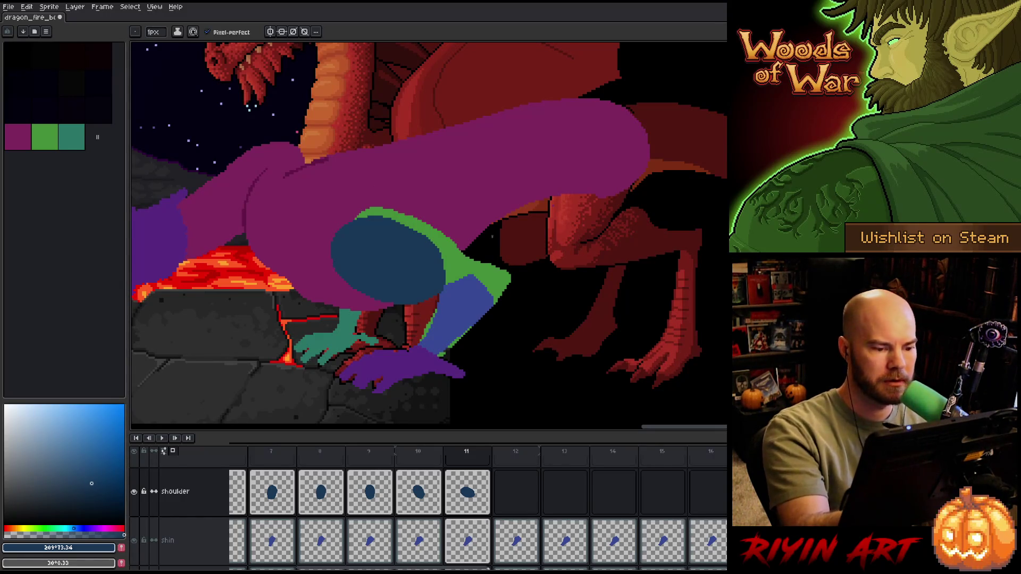
{"action": "key", "text": "ctrl+s"}
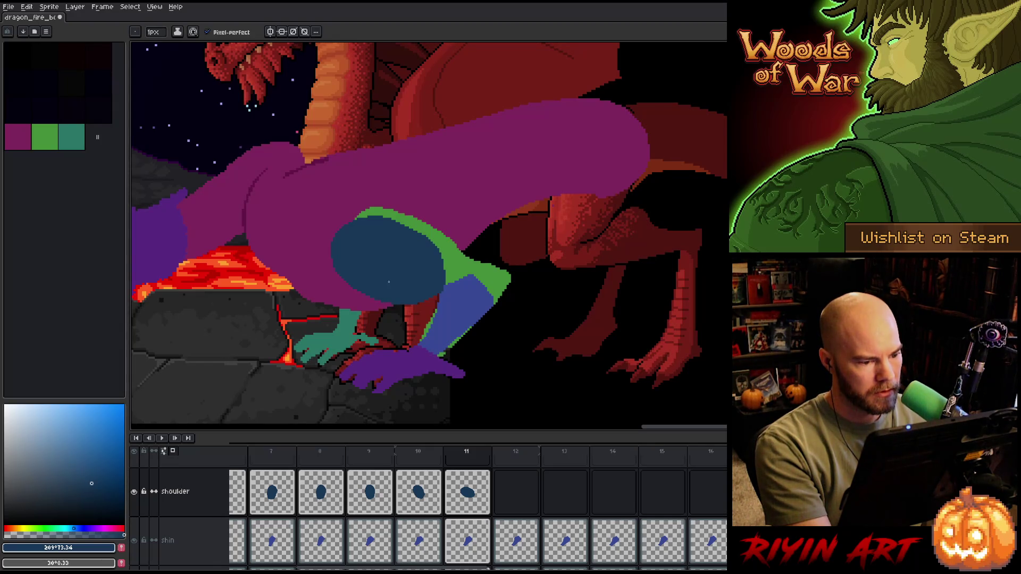
- Paste the shoulder shape into frame 12, rotated about 13° and nudged over the upper arm
{"action": "left_click", "coordinate": [464, 485]}
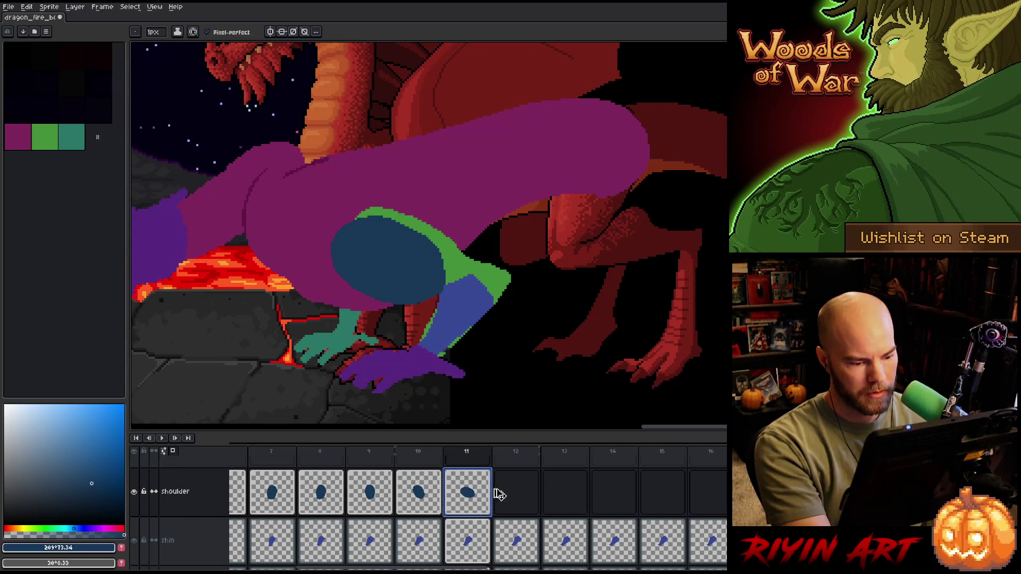
{"action": "left_click", "coordinate": [514, 492]}
{"action": "key", "text": "ctrl+v"}
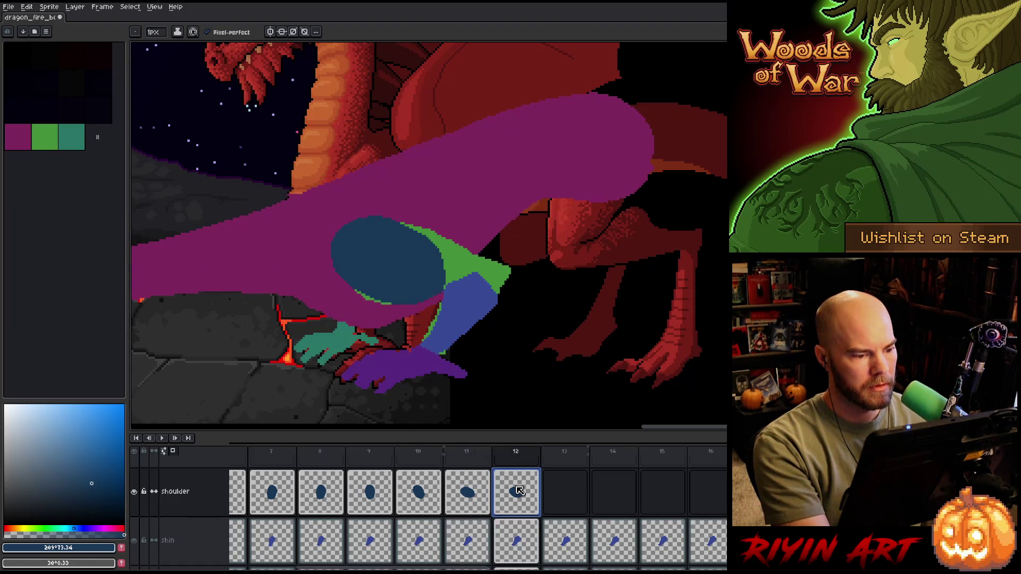
{"action": "key", "text": "m"}
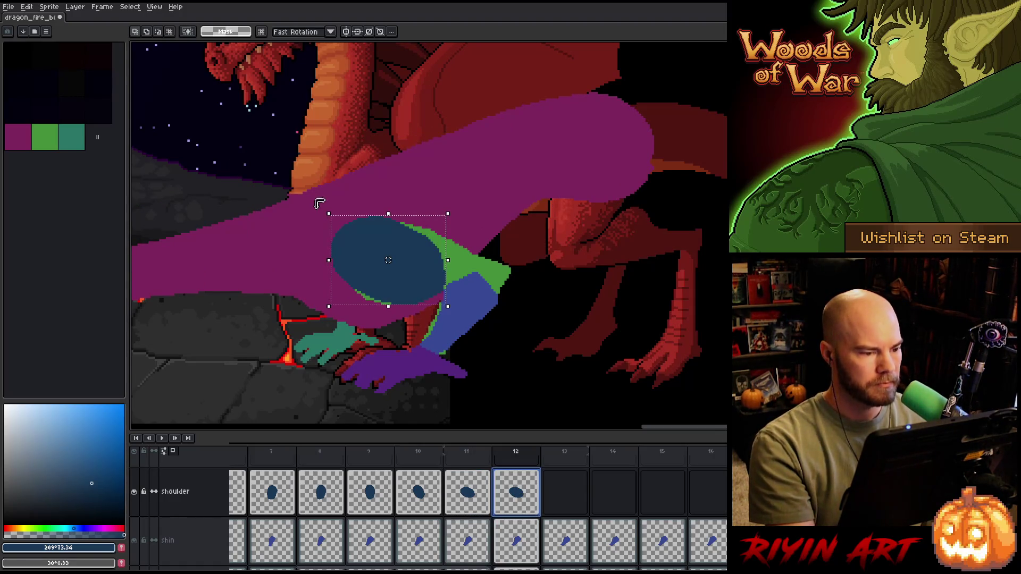
{"action": "left_click_drag", "start_coordinate": [327, 212], "coordinate": [317, 237]}
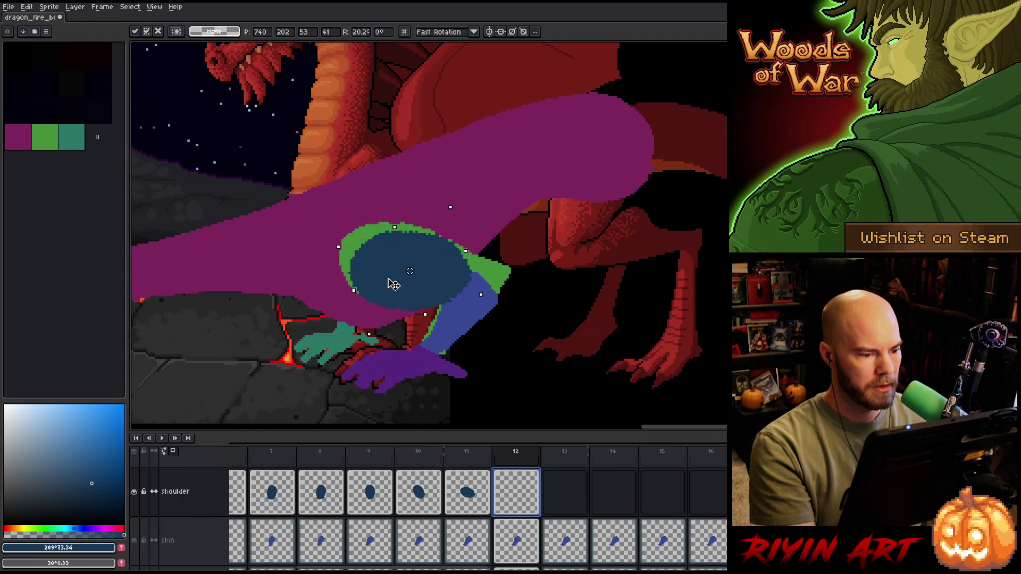
{"action": "left_click_drag", "start_coordinate": [394, 285], "coordinate": [376, 275]}
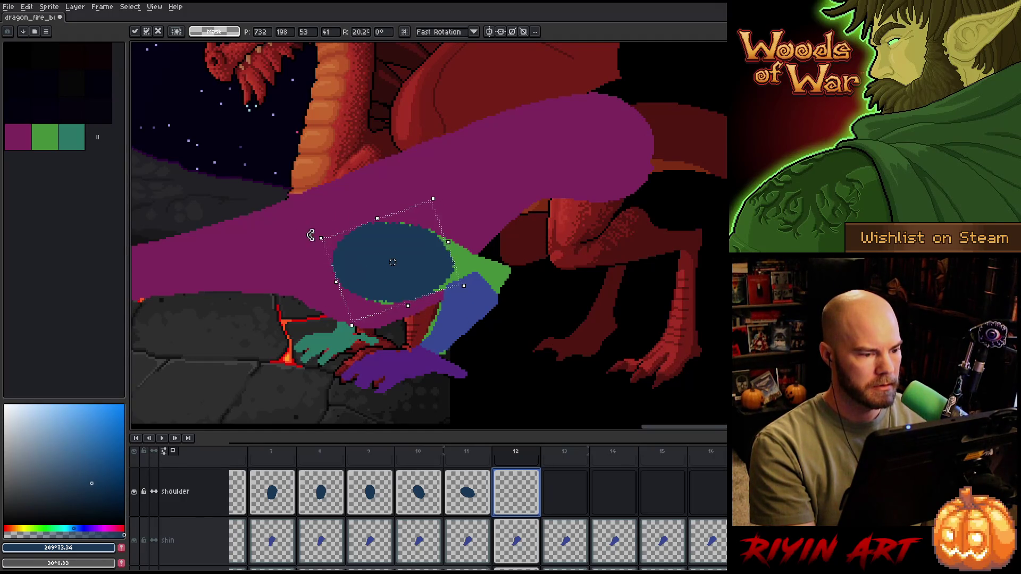
{"action": "left_click_drag", "start_coordinate": [311, 234], "coordinate": [314, 220]}
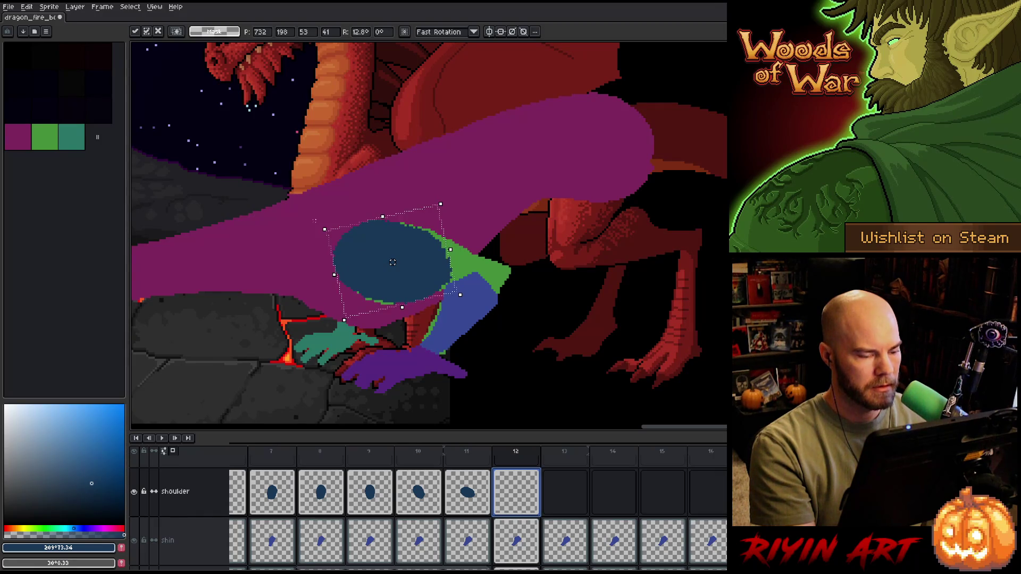
{"action": "left_click_drag", "start_coordinate": [377, 258], "coordinate": [382, 262]}
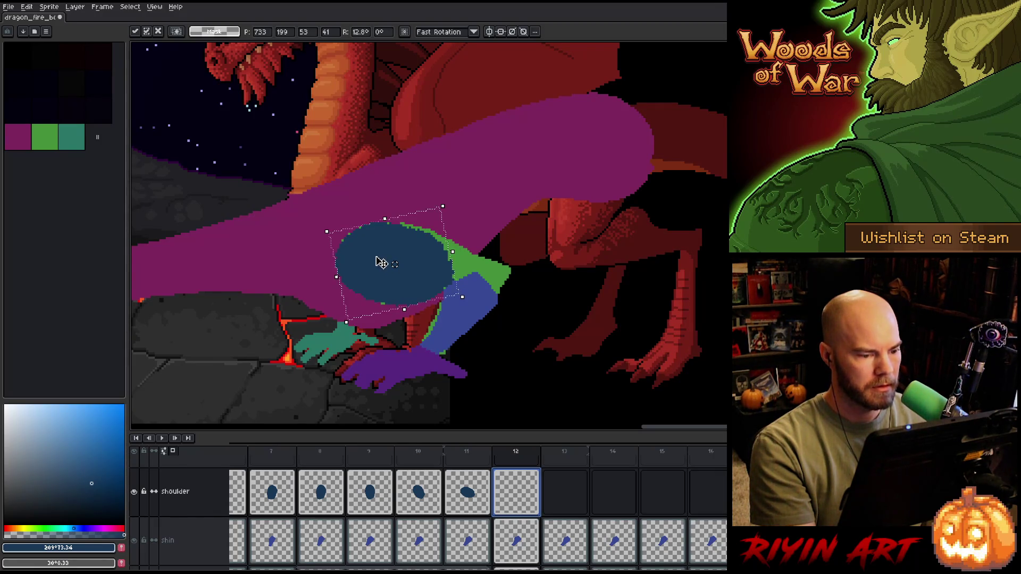
- Compare frame 12 against frame 11, then rotate the shoulder a few more degrees and apply
{"action": "key", "text": "comma"}
{"action": "key", "text": "period"}
{"action": "key", "text": "comma"}
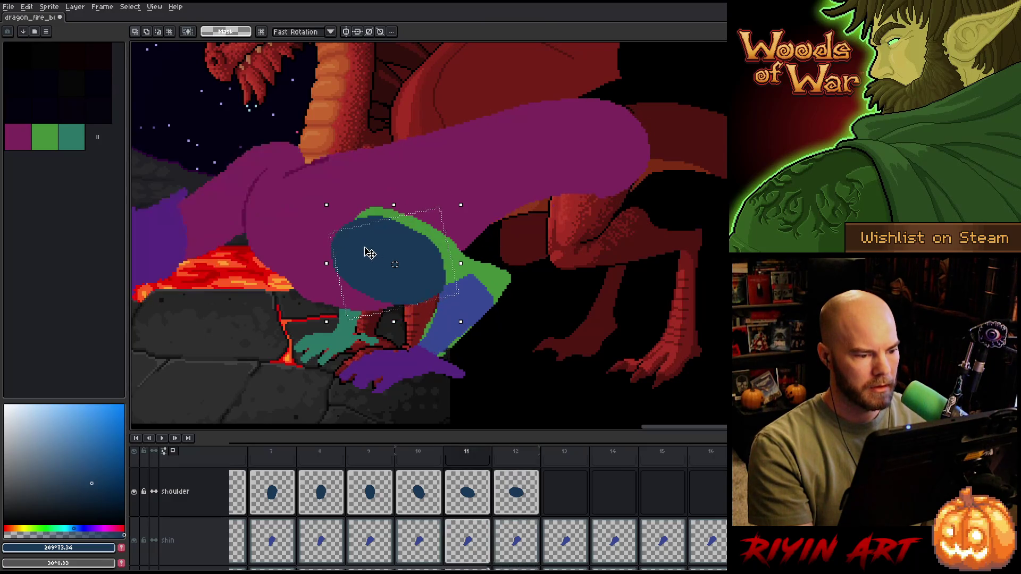
{"action": "key", "text": "period"}
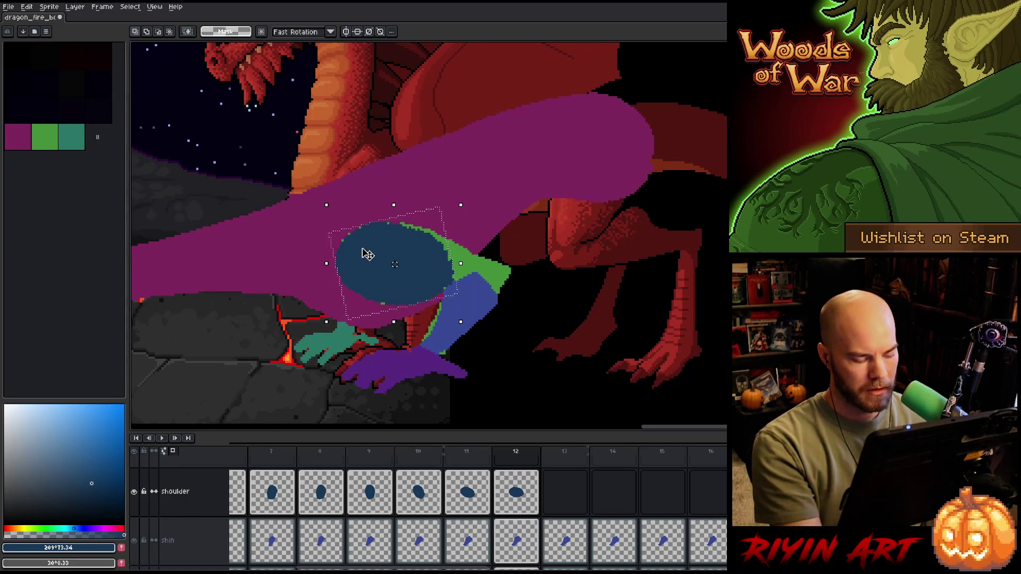
{"action": "left_click_drag", "start_coordinate": [318, 196], "coordinate": [322, 207]}
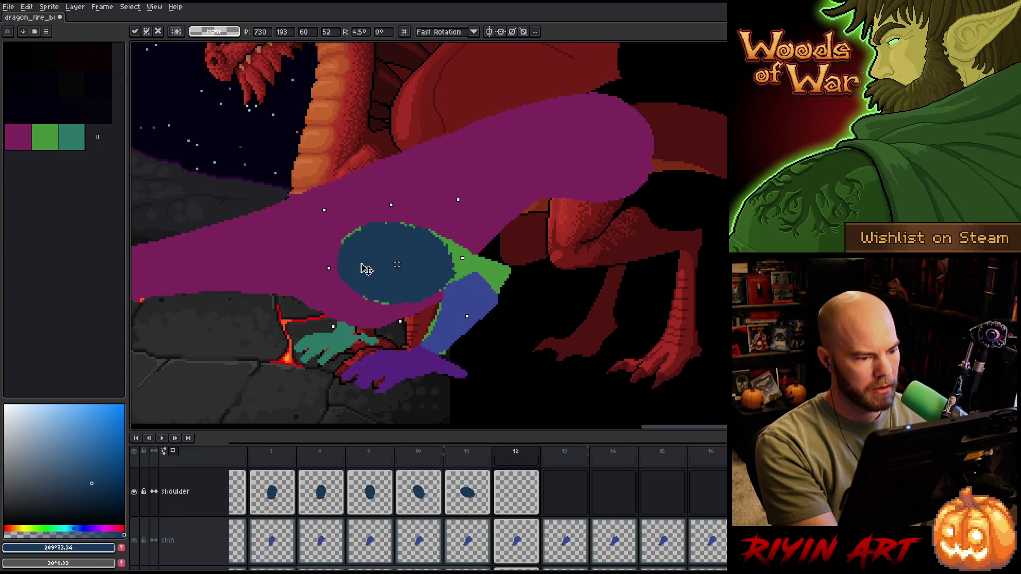
{"action": "key", "text": "Return"}
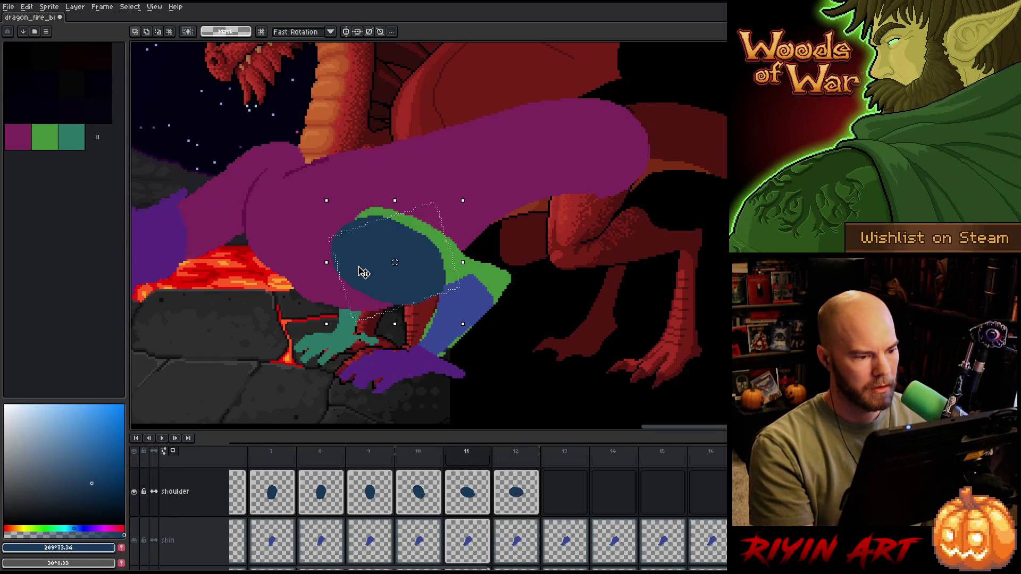
- Shift the frame 12 shoulder about 8 px left, then one pixel down-right
{"action": "left_click_drag", "start_coordinate": [367, 273], "coordinate": [363, 274]}
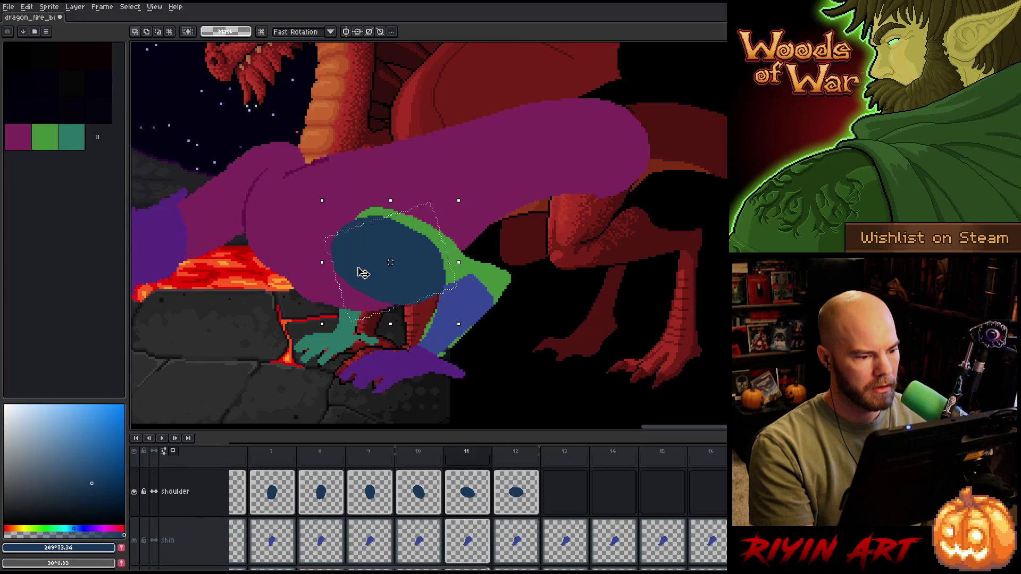
{"action": "left_click", "coordinate": [364, 273]}
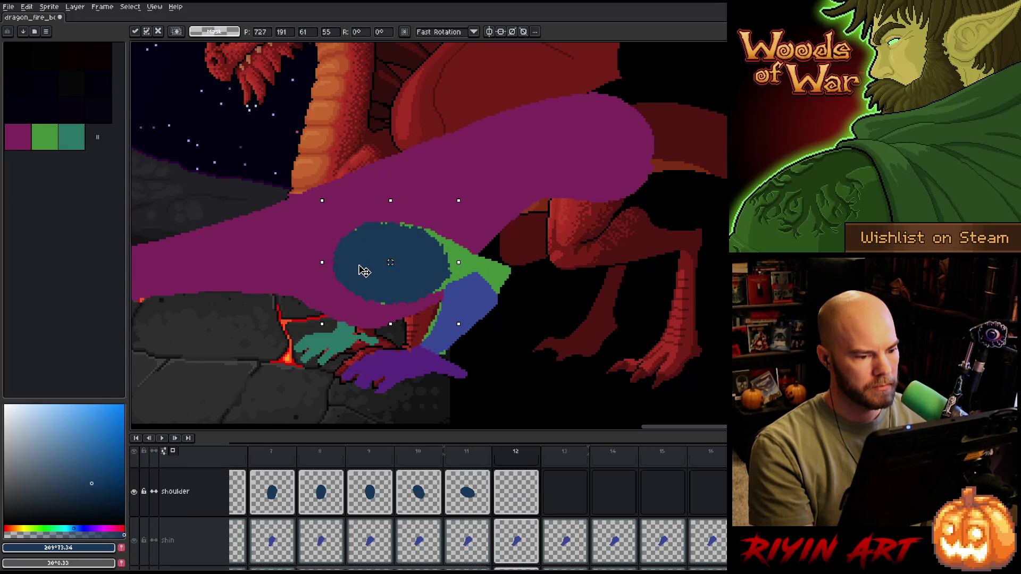
{"action": "left_click_drag", "start_coordinate": [365, 272], "coordinate": [365, 273]}
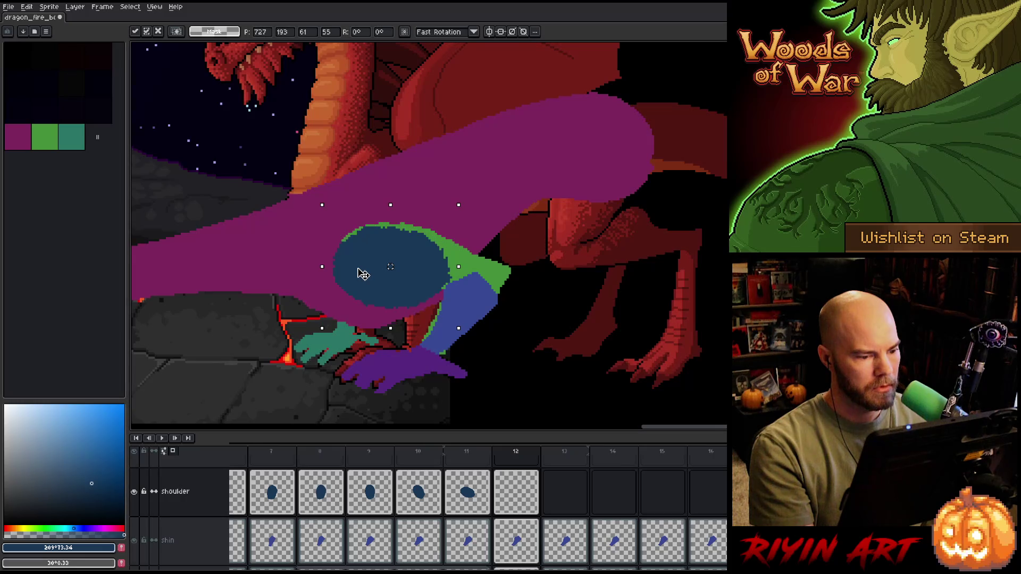
{"action": "key", "text": "Left"}
- Flip between frames 11 and 12 to check the shoulder motion, ending on frame 12
{"action": "key", "text": "Right"}
{"action": "key", "text": "Left"}
{"action": "key", "text": "Right"}
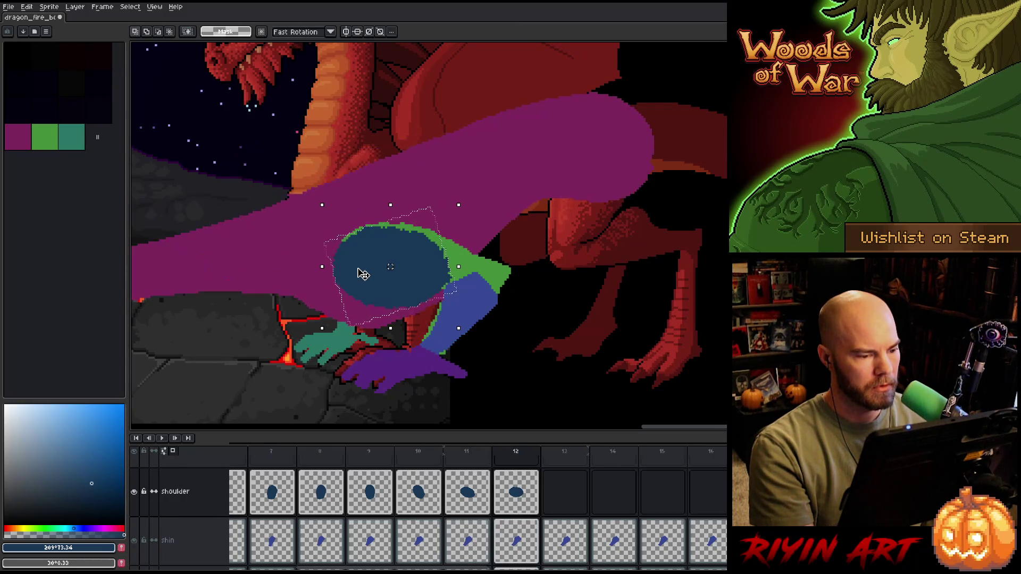
{"action": "key", "text": "Left"}
{"action": "key", "text": "Right"}
{"action": "key", "text": "Left"}
{"action": "key", "text": "Right"}
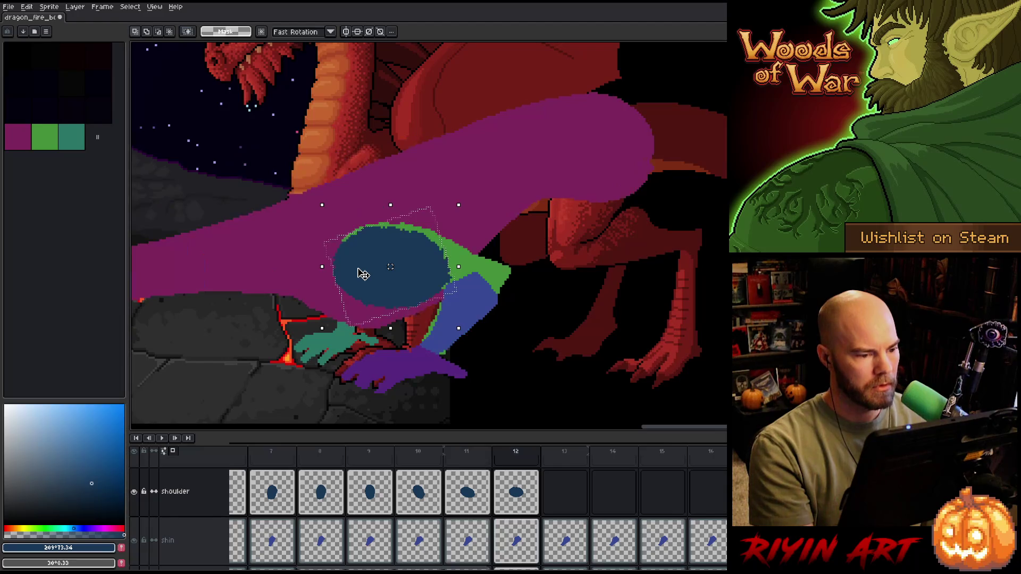
{"action": "key", "text": "Left"}
{"action": "key", "text": "Right"}
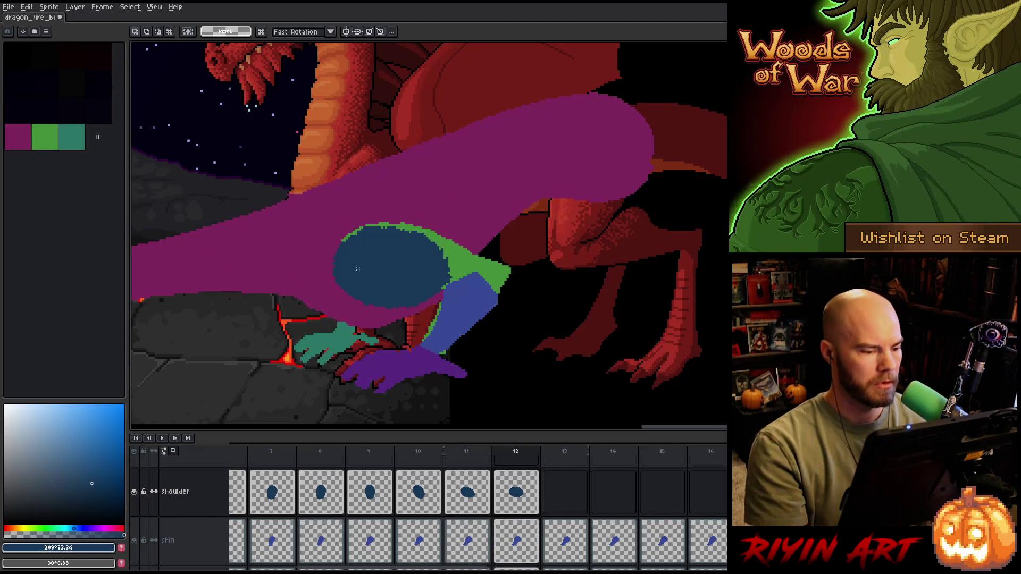
- Drop the selection and switch to the eraser for pixel cleanup
{"action": "key", "text": "ctrl+d"}
{"action": "key", "text": "b"}
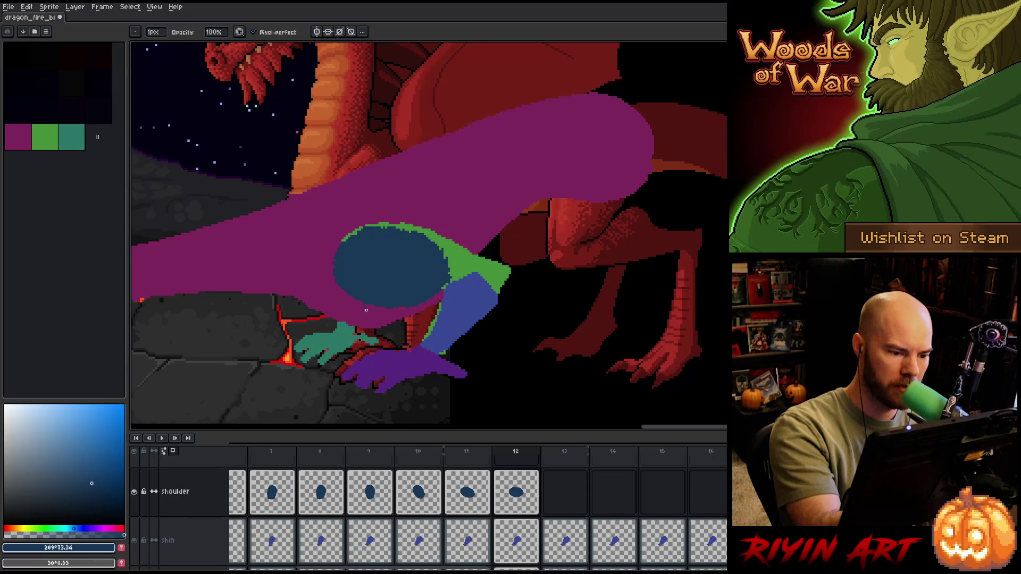
{"action": "key", "text": "e"}
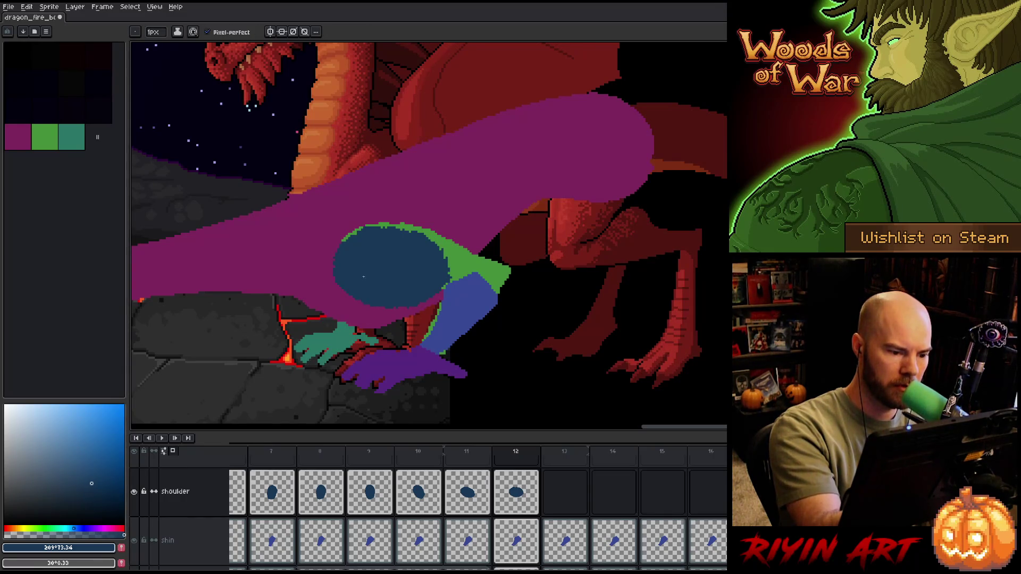
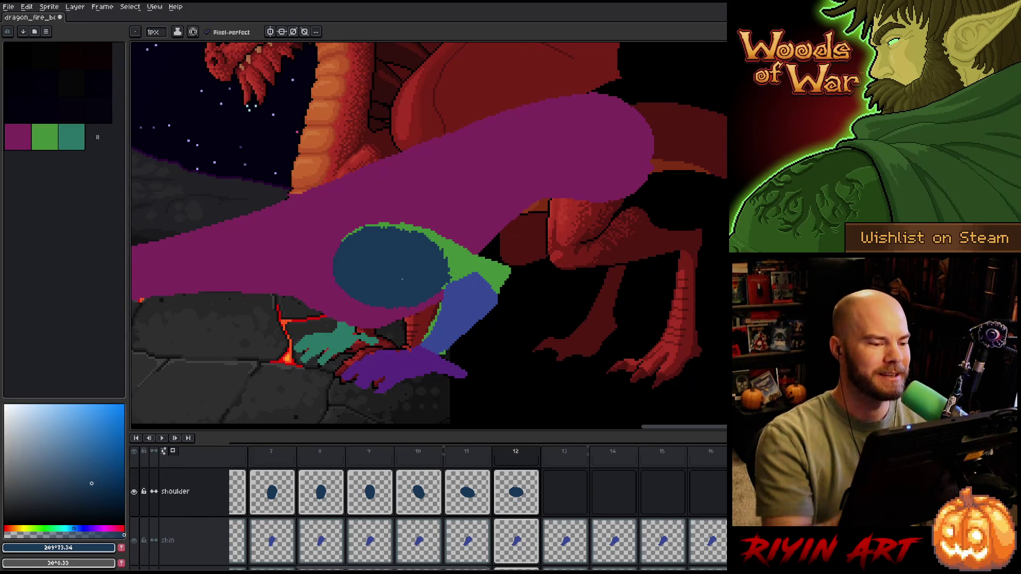
- Switch between Pencil (B) and Eraser (E) while reviewing the shoulder frame, then save the animation
{"action": "key", "text": "b"}
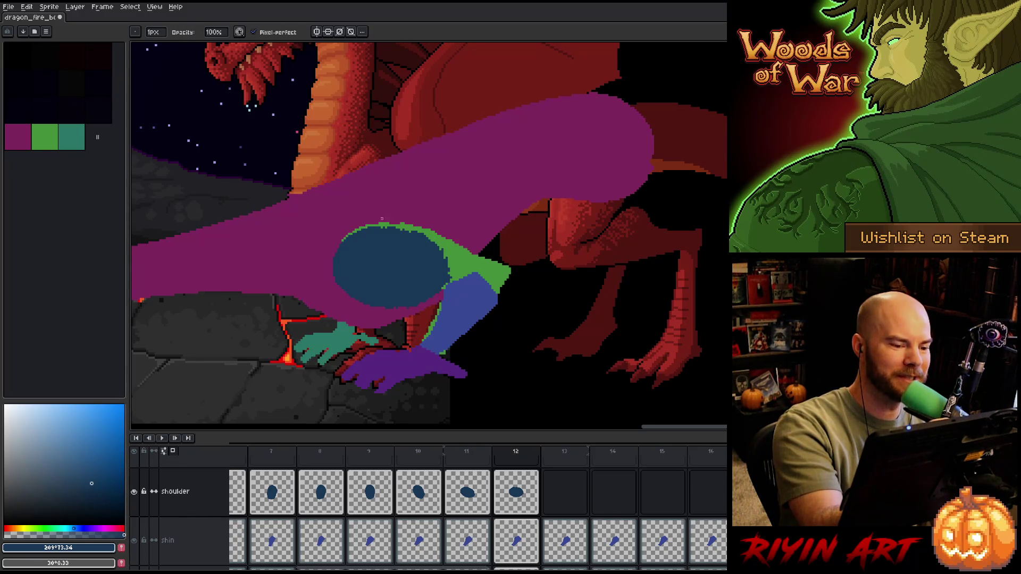
{"action": "key", "text": "e"}
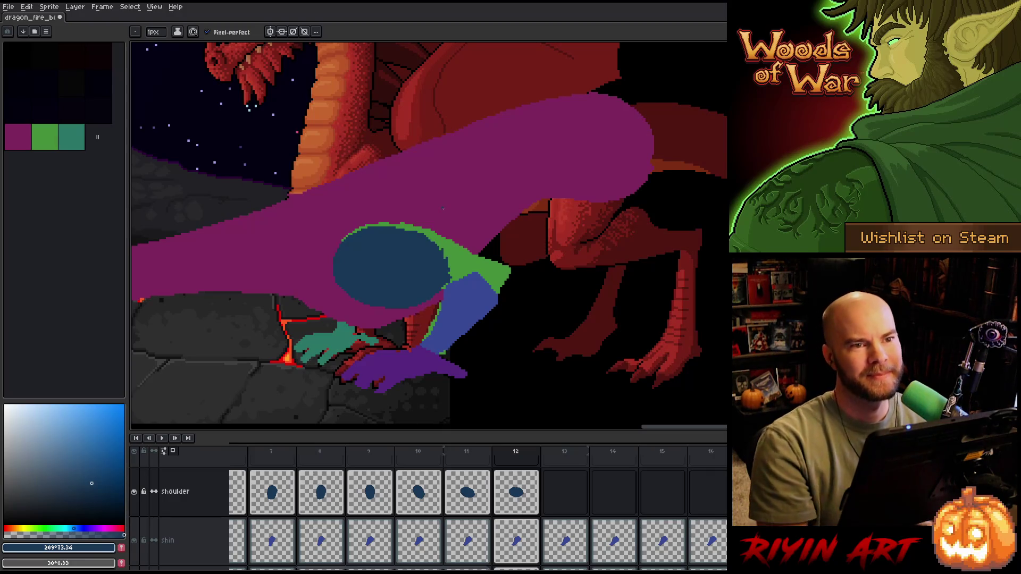
{"action": "key", "text": "b"}
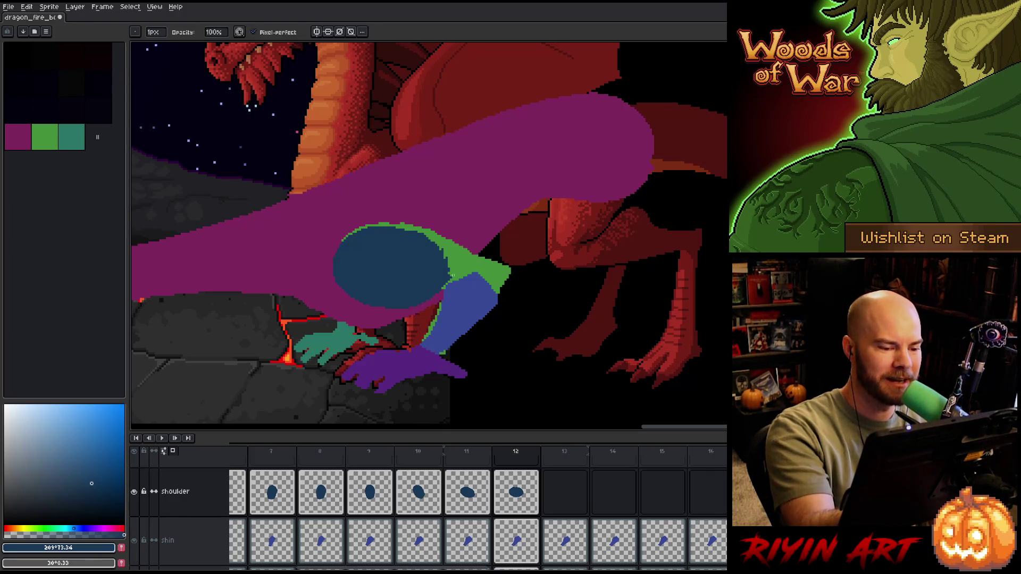
{"action": "key", "text": "e"}
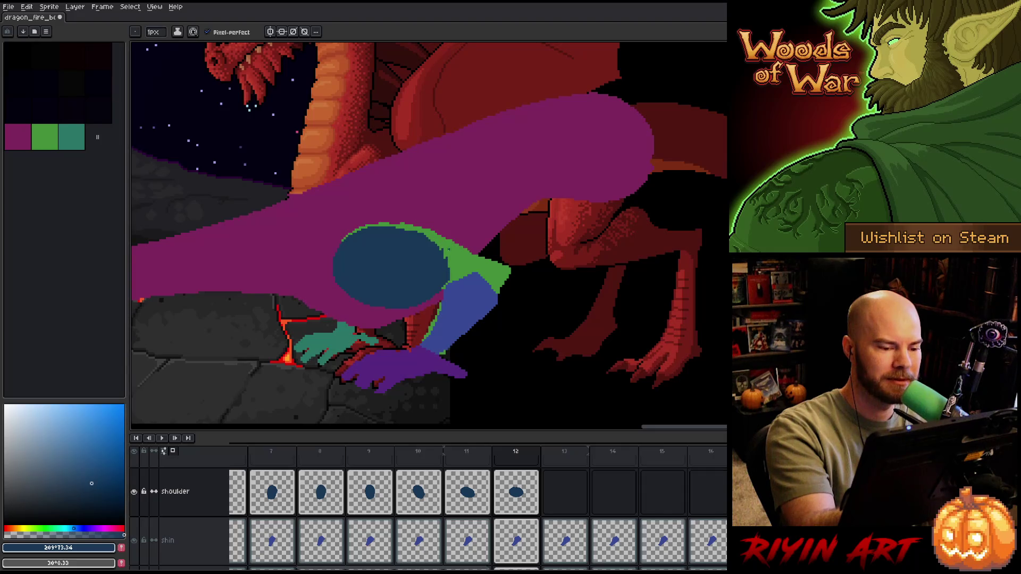
{"action": "key", "text": "b"}
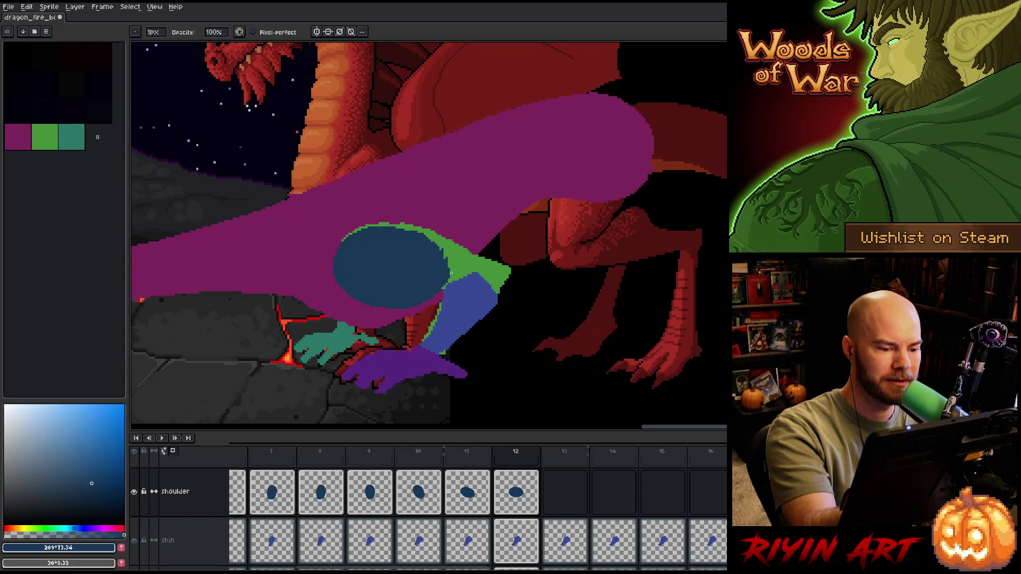
{"action": "key", "text": "e"}
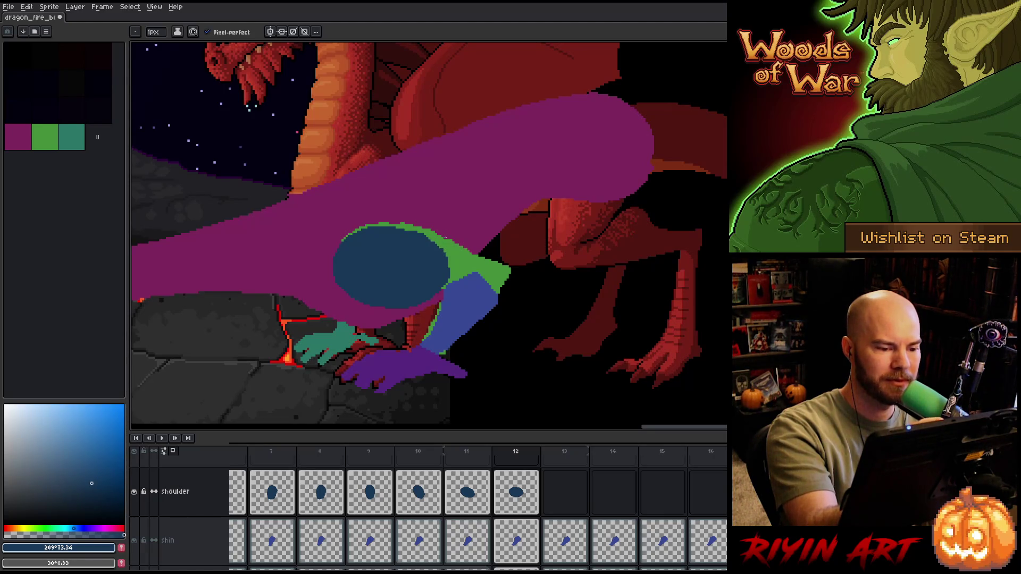
{"action": "key", "text": "b"}
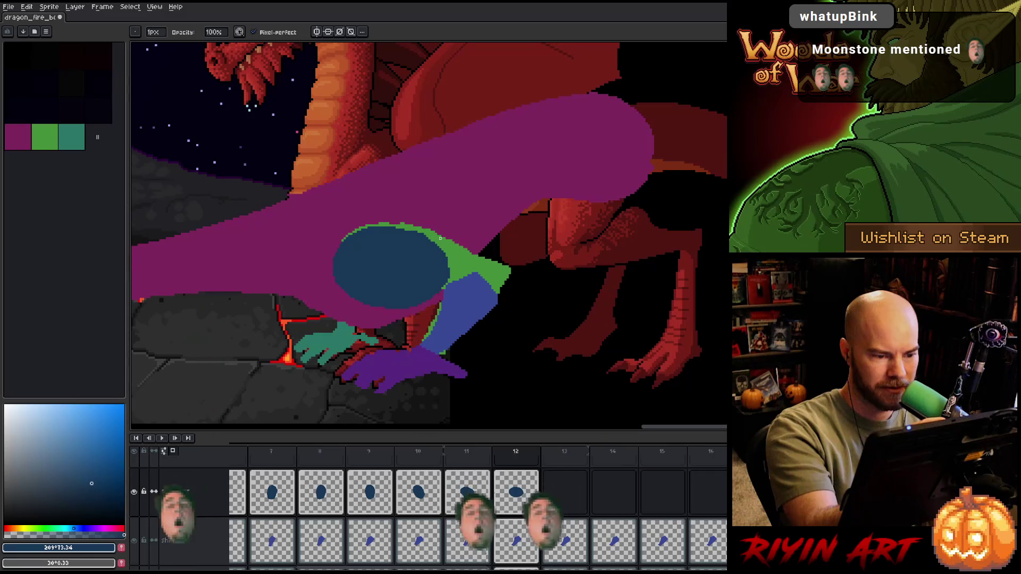
{"action": "key", "text": "e"}
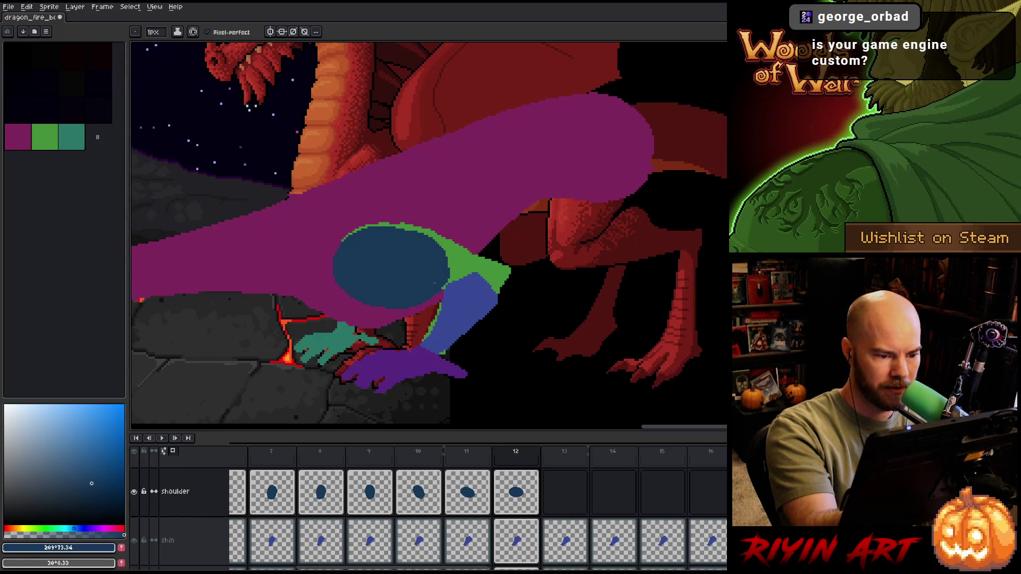
{"action": "key", "text": "b"}
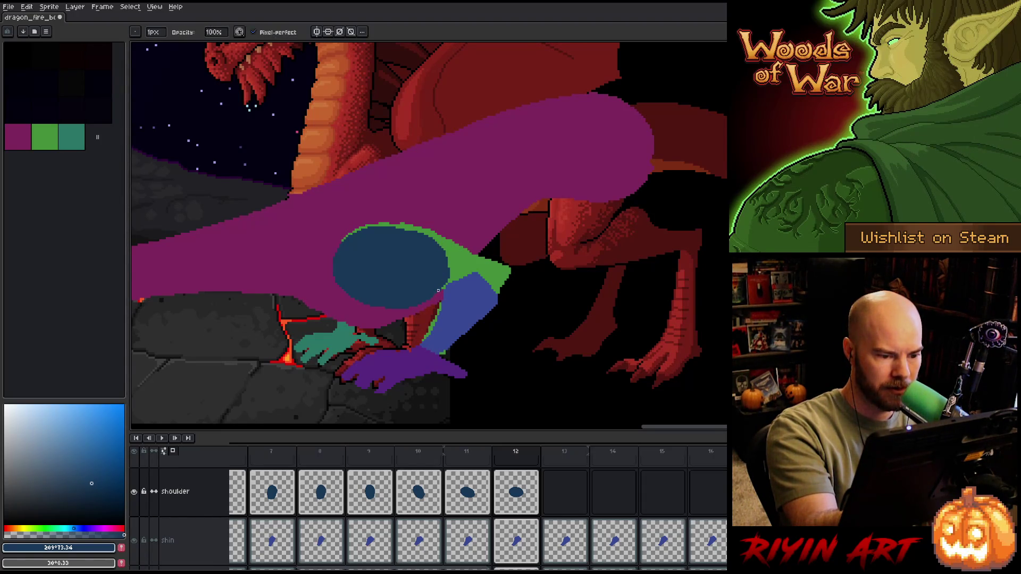
{"action": "key", "text": "e"}
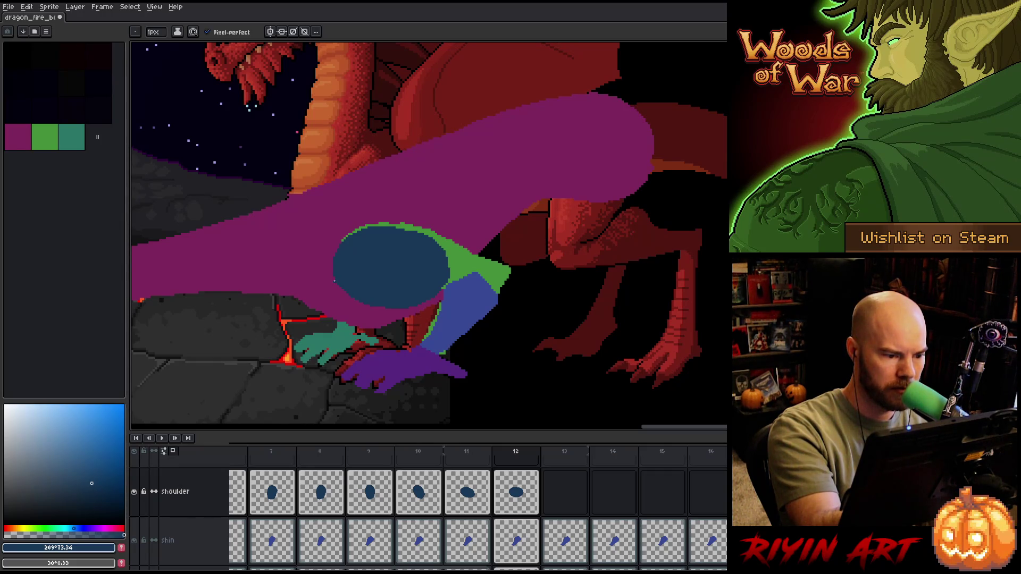
{"action": "key", "text": "e"}
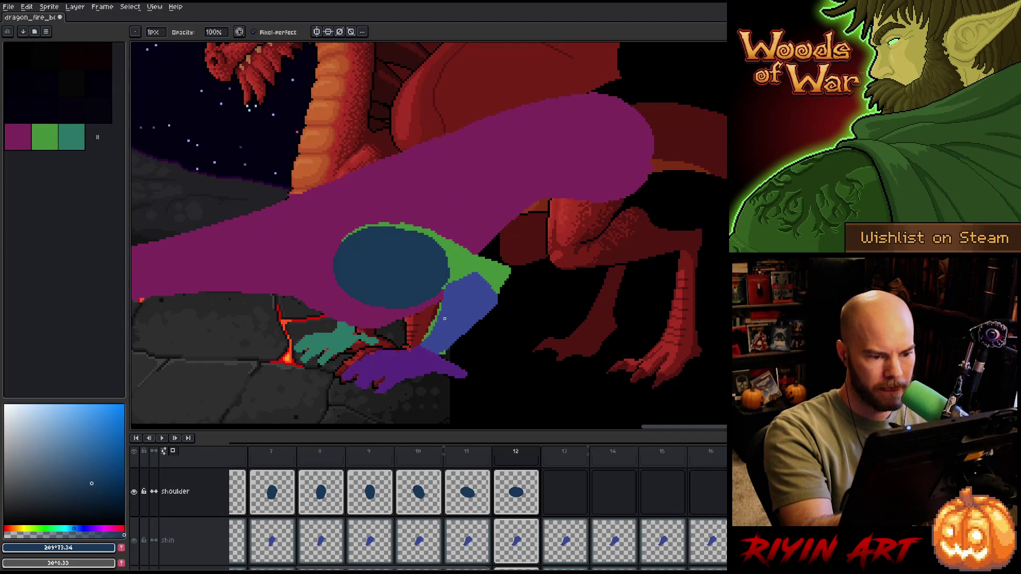
{"action": "key", "text": "e"}
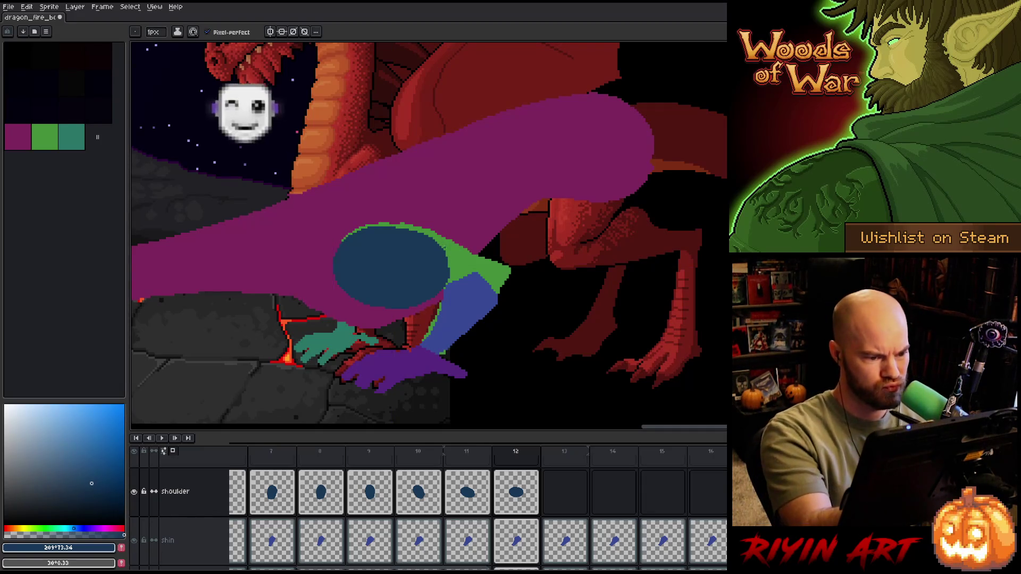
{"action": "key", "text": "e"}
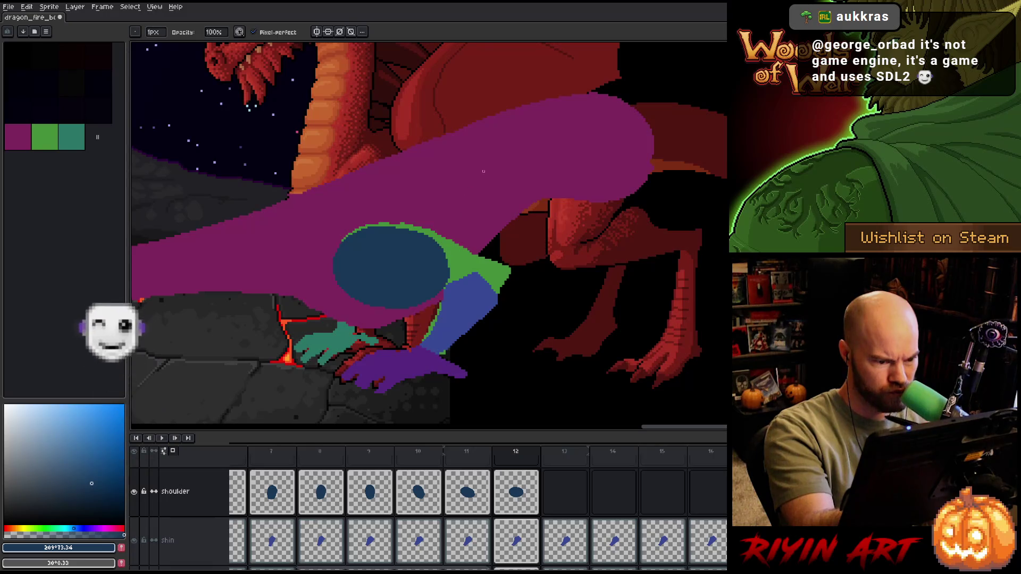
{"action": "key", "text": "ctrl+s"}
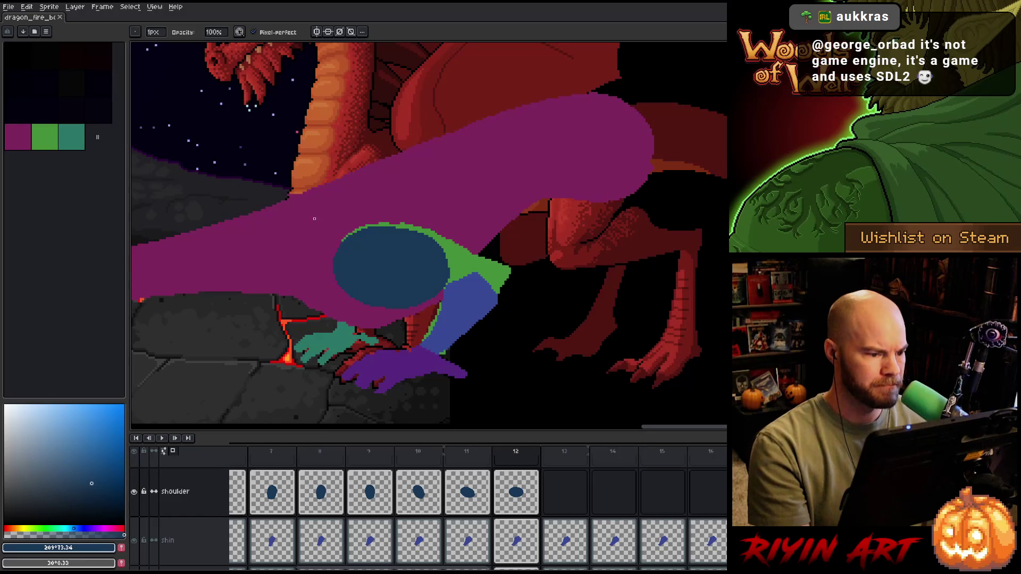
{"action": "scroll", "coordinate": [315, 219], "scroll_direction": "up", "scroll_amount": 3}
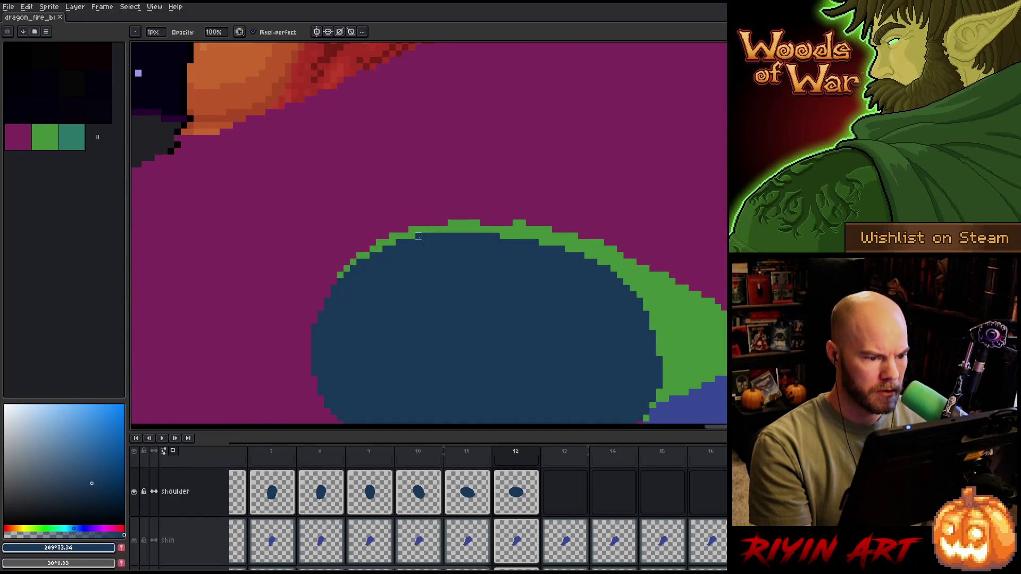
{"action": "scroll", "coordinate": [418, 236], "scroll_direction": "down", "scroll_amount": 1}
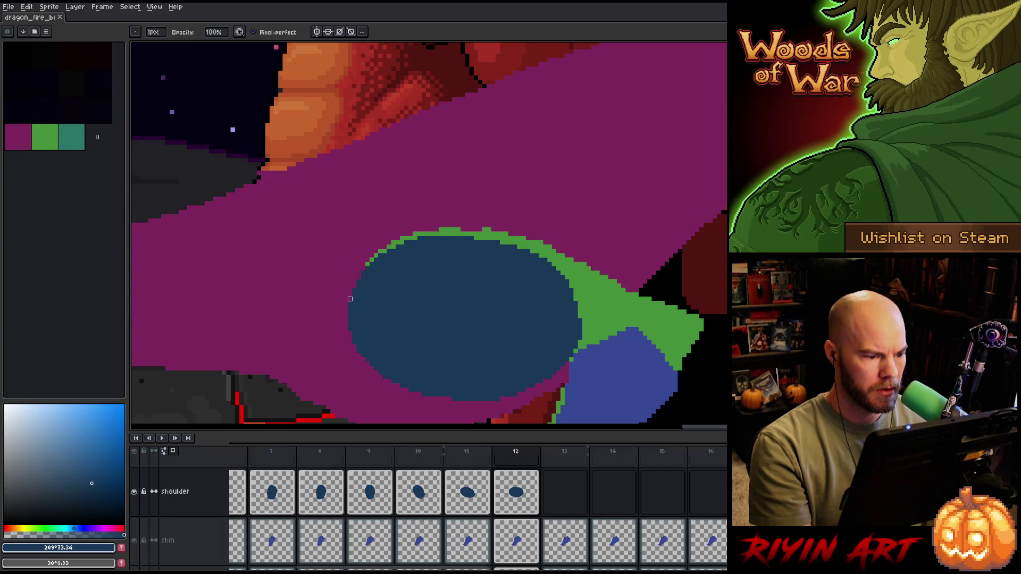
{"action": "scroll", "coordinate": [524, 264], "scroll_direction": "down", "scroll_amount": 3}
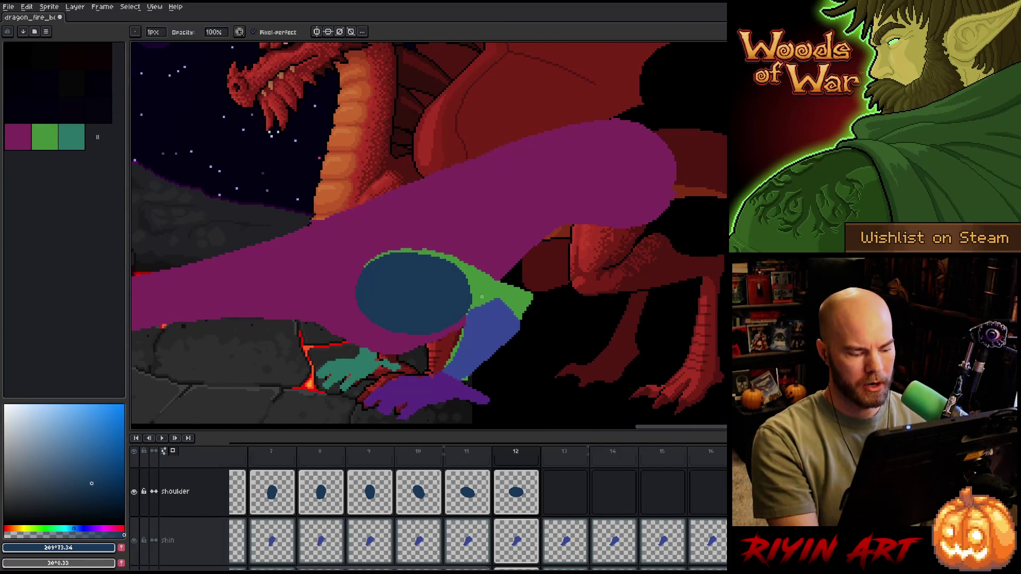
{"action": "key", "text": "ctrl"}
{"action": "right_click", "coordinate": [481, 297]}
{"action": "left_click", "coordinate": [506, 264]}
{"action": "scroll", "coordinate": [482, 276], "scroll_direction": "up", "scroll_amount": 1}
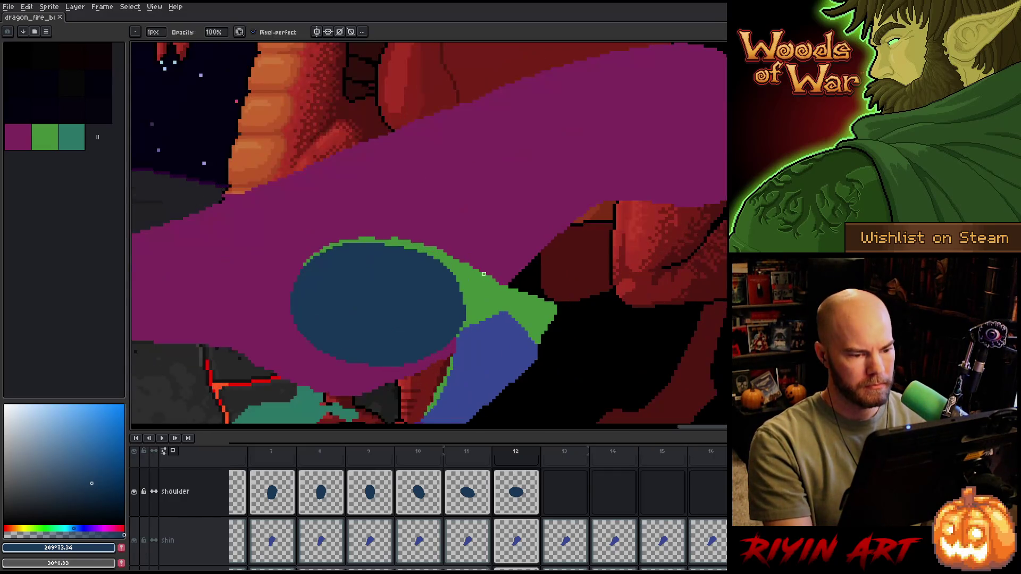
{"action": "left_click", "coordinate": [519, 498]}
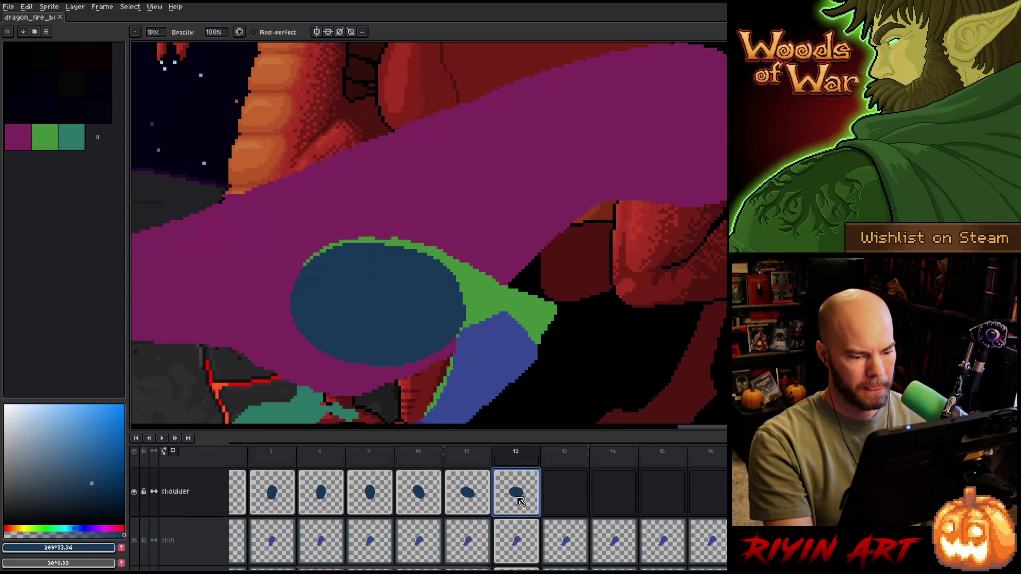
- Paste the blue shoulder ellipse into frame 13 and nudge it down one pixel
{"action": "left_click", "coordinate": [566, 497]}
{"action": "key", "text": "ctrl+v"}
{"action": "scroll", "coordinate": [418, 313], "scroll_direction": "down", "scroll_amount": 2}
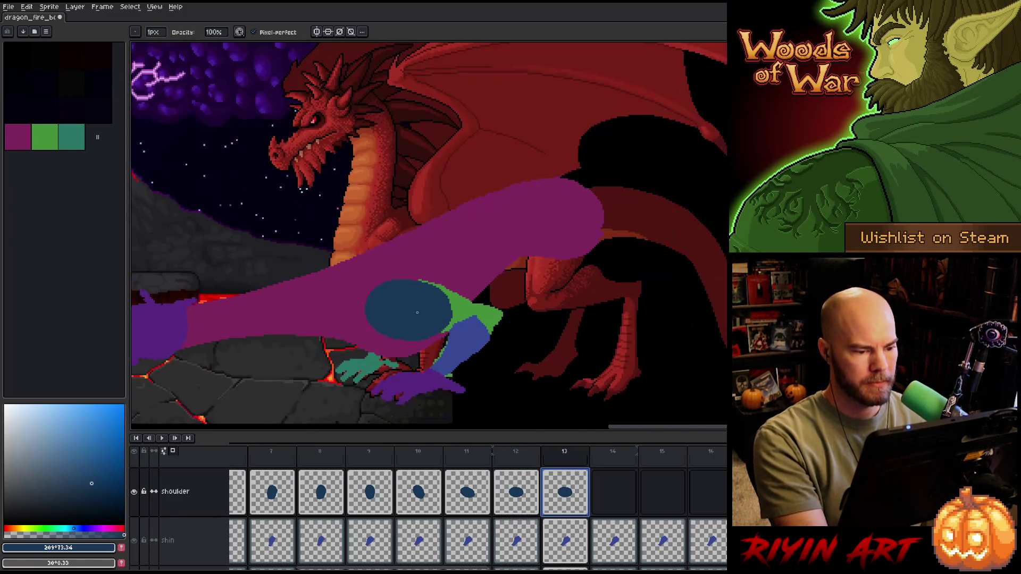
{"action": "key", "text": "ctrl+t"}
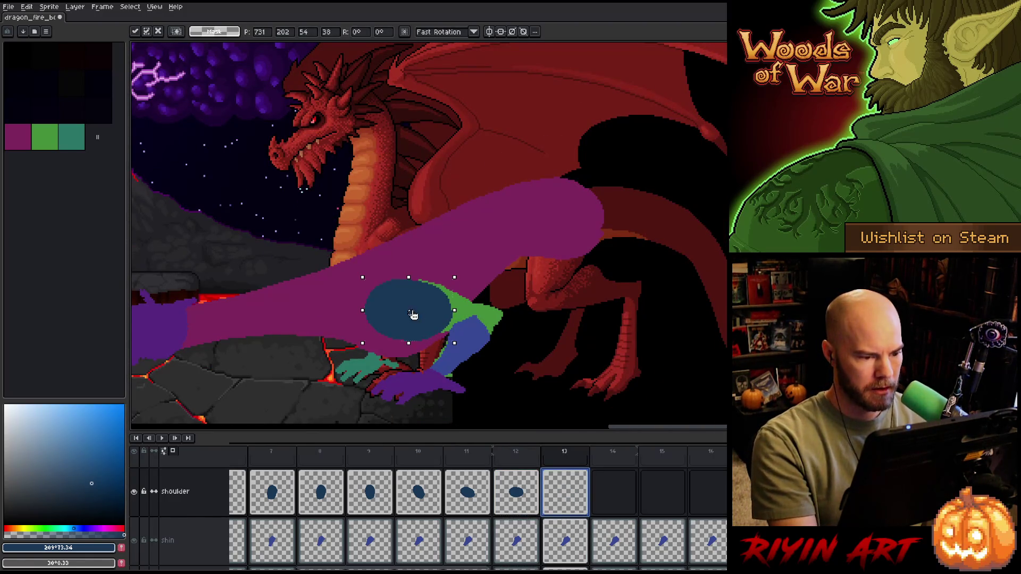
{"action": "left_click_drag", "start_coordinate": [408, 313], "coordinate": [409, 315]}
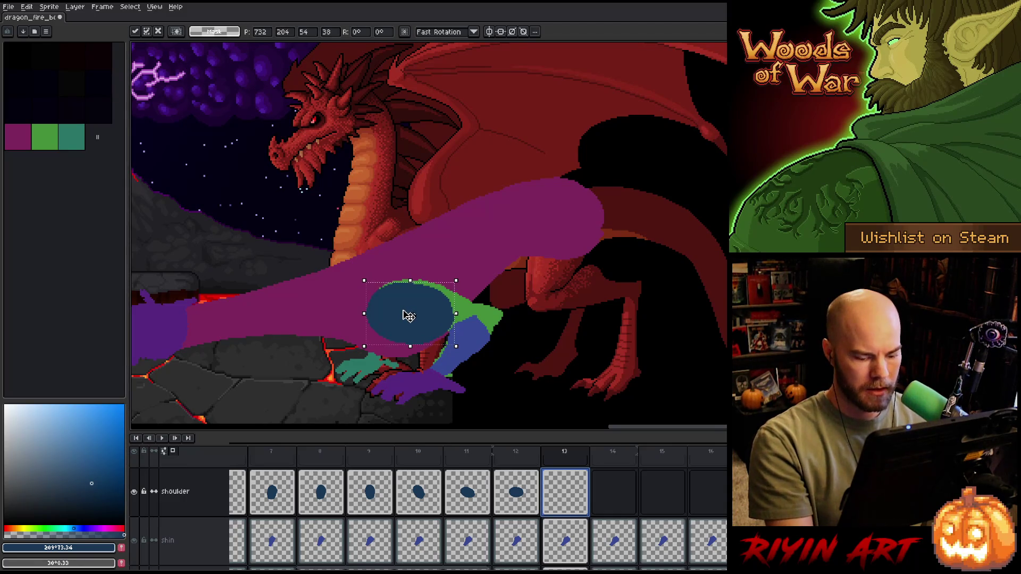
{"action": "key", "text": "Return"}
- Flip between frames 11, 12 and 13 to check the arm and shoulder motion
{"action": "key", "text": "Left"}
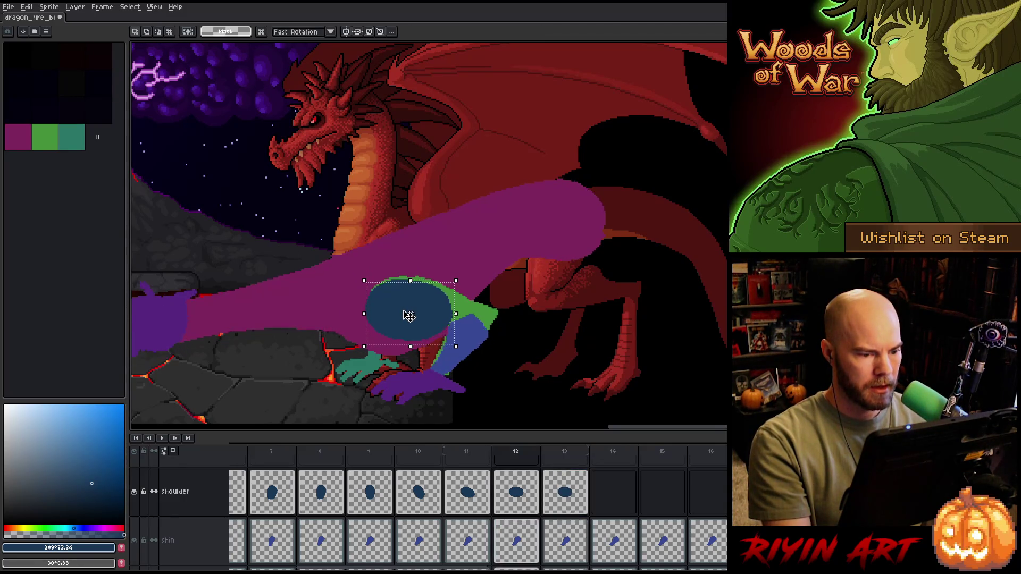
{"action": "key", "text": "Left"}
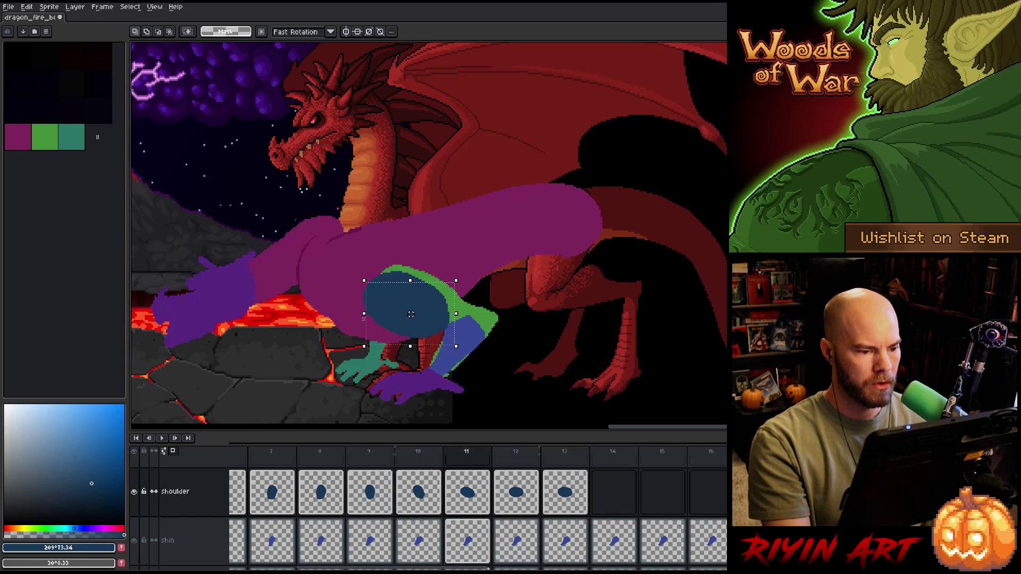
{"action": "key", "text": "Right"}
{"action": "key", "text": "Right"}
{"action": "key", "text": "Left"}
{"action": "key", "text": "Left"}
{"action": "key", "text": "Right"}
{"action": "key", "text": "Right"}
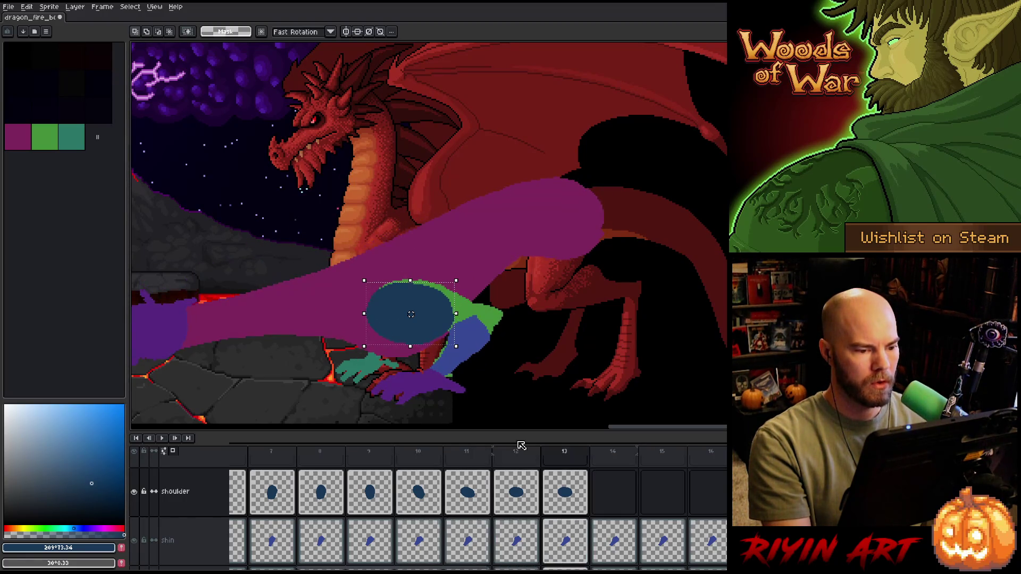
- Copy the shoulder ellipse into frames 14 and 15, comparing frames 13 and 14 along the way
{"action": "left_click", "coordinate": [567, 499]}
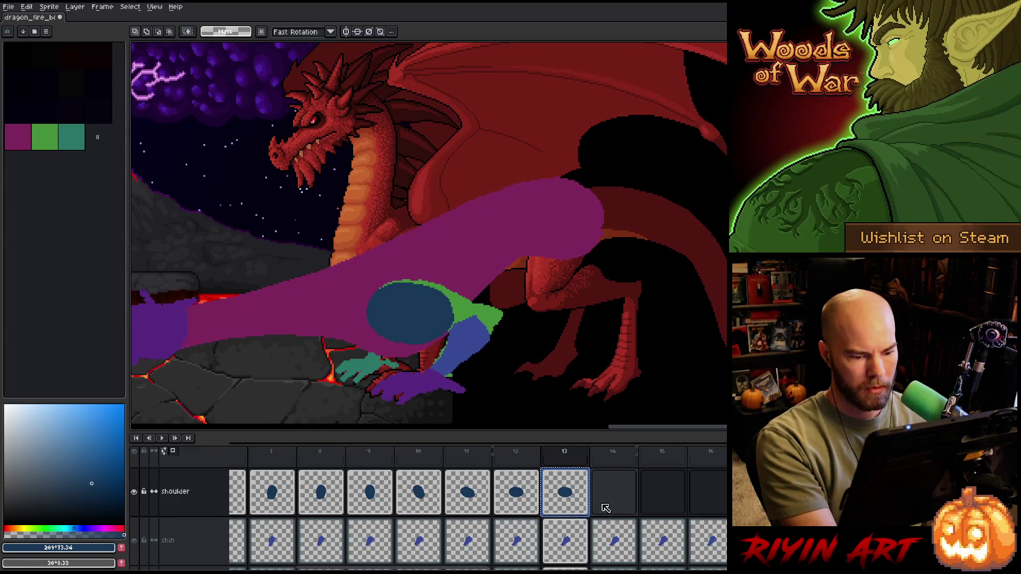
{"action": "left_click_drag", "start_coordinate": [605, 508], "coordinate": [606, 495]}
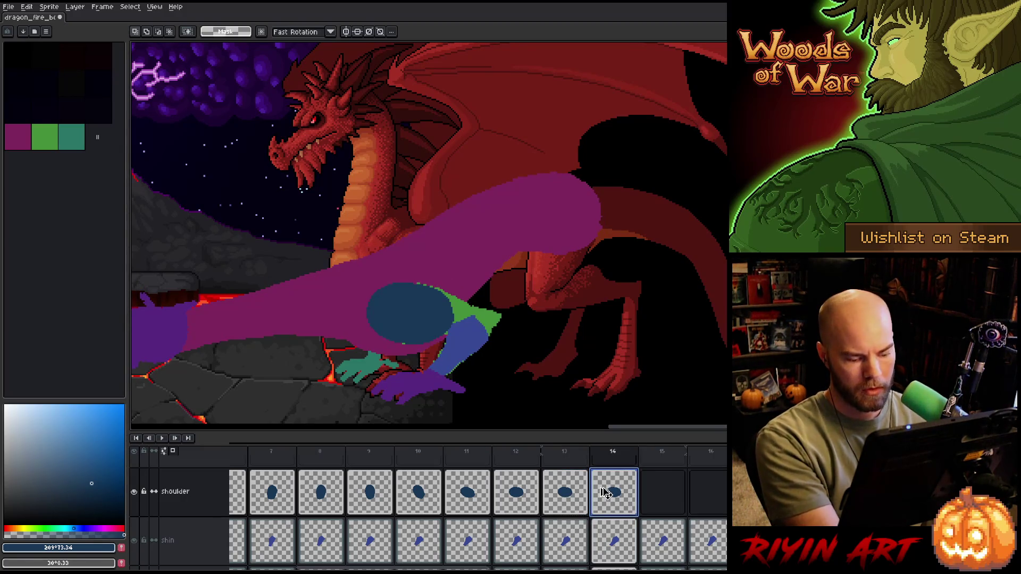
{"action": "left_click", "coordinate": [410, 316]}
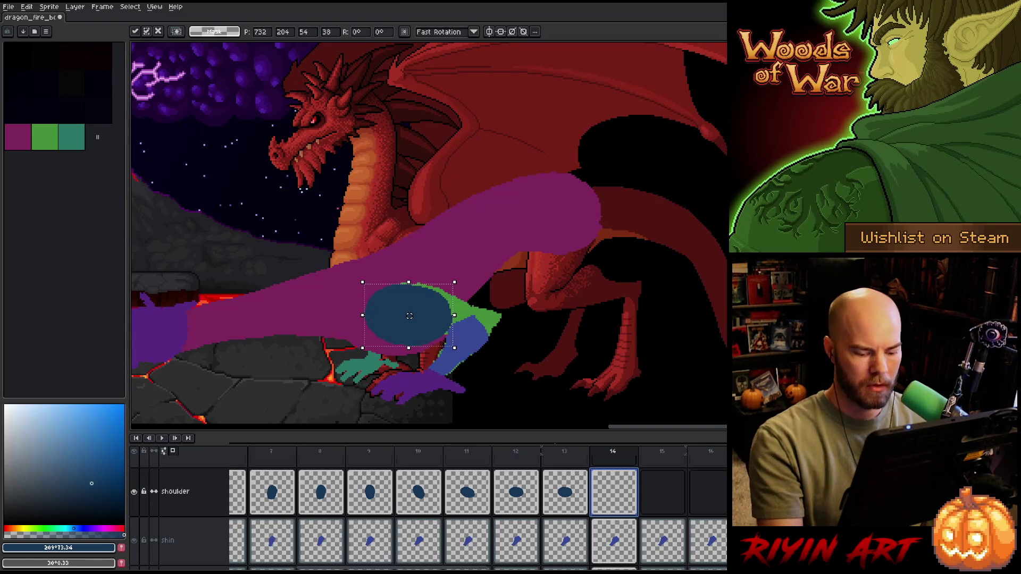
{"action": "key", "text": "comma"}
{"action": "key", "text": "period"}
{"action": "key", "text": "comma"}
{"action": "key", "text": "period"}
{"action": "key", "text": "comma"}
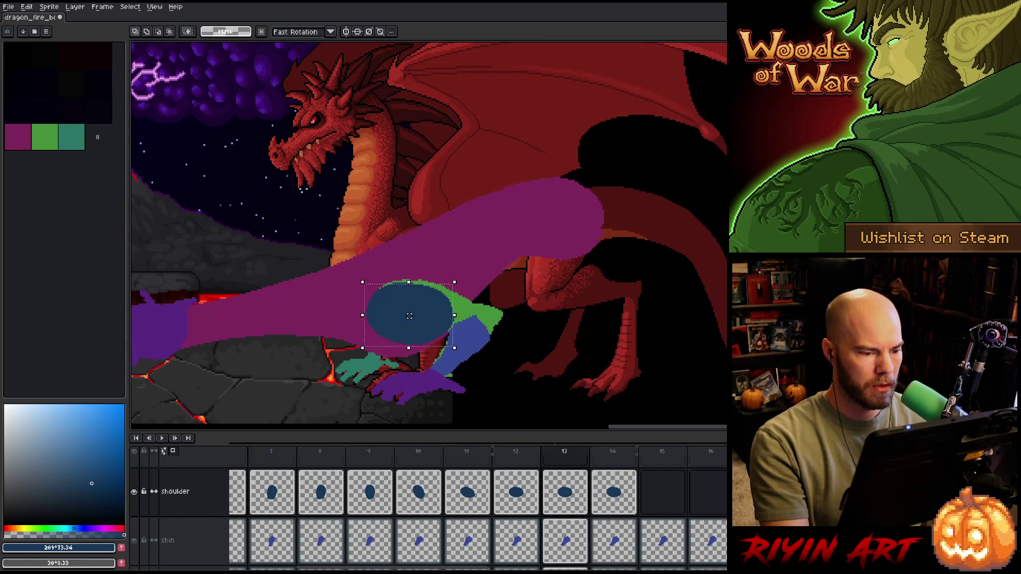
{"action": "key", "text": "period"}
{"action": "key", "text": "comma"}
{"action": "key", "text": "period"}
{"action": "key", "text": "comma"}
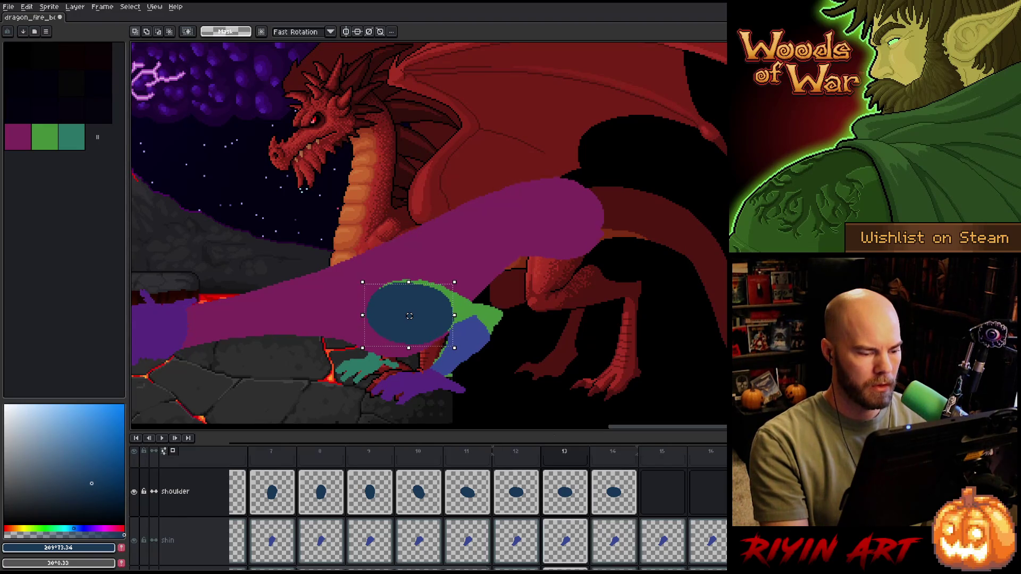
{"action": "key", "text": "period"}
{"action": "key", "text": "comma"}
{"action": "key", "text": "period"}
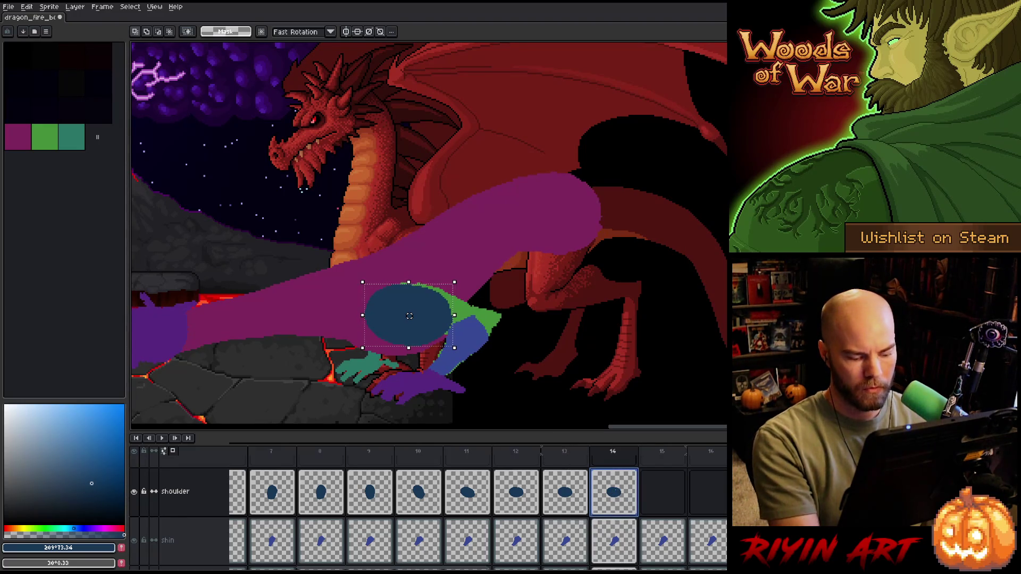
{"action": "left_click_drag", "start_coordinate": [616, 494], "coordinate": [661, 499]}
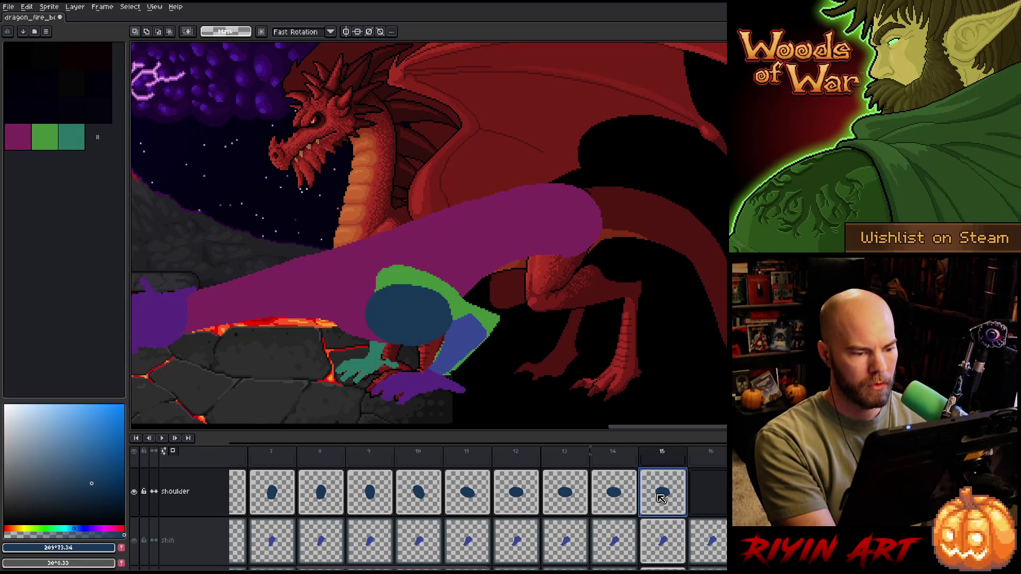
{"action": "left_click", "coordinate": [531, 497]}
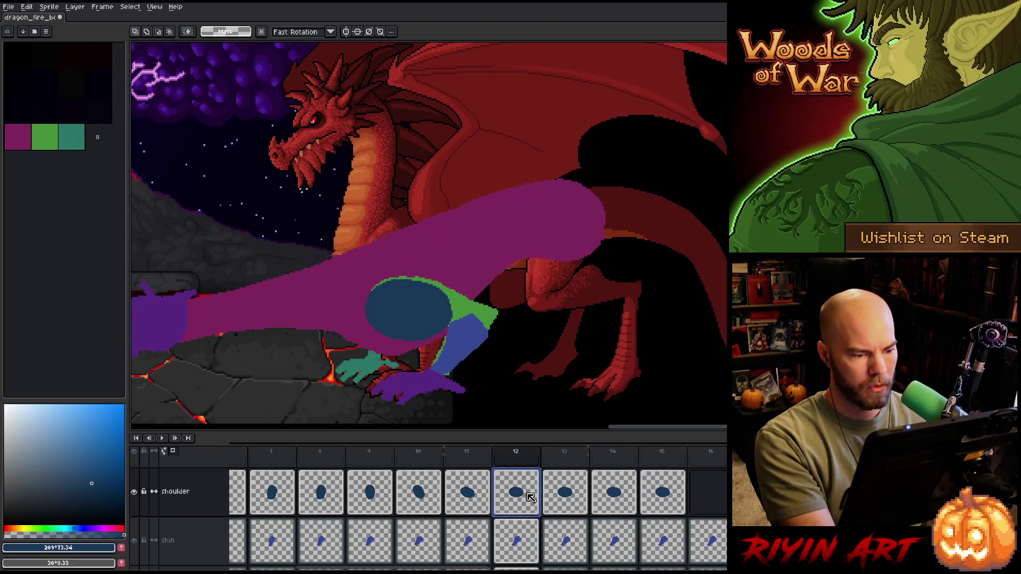
{"action": "left_click", "coordinate": [678, 494]}
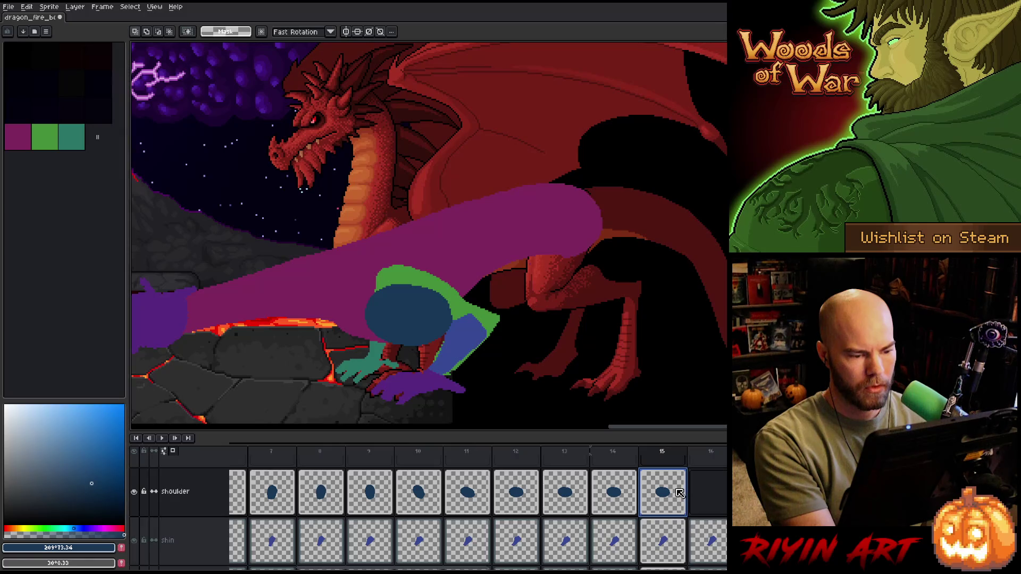
{"action": "left_click", "coordinate": [466, 504]}
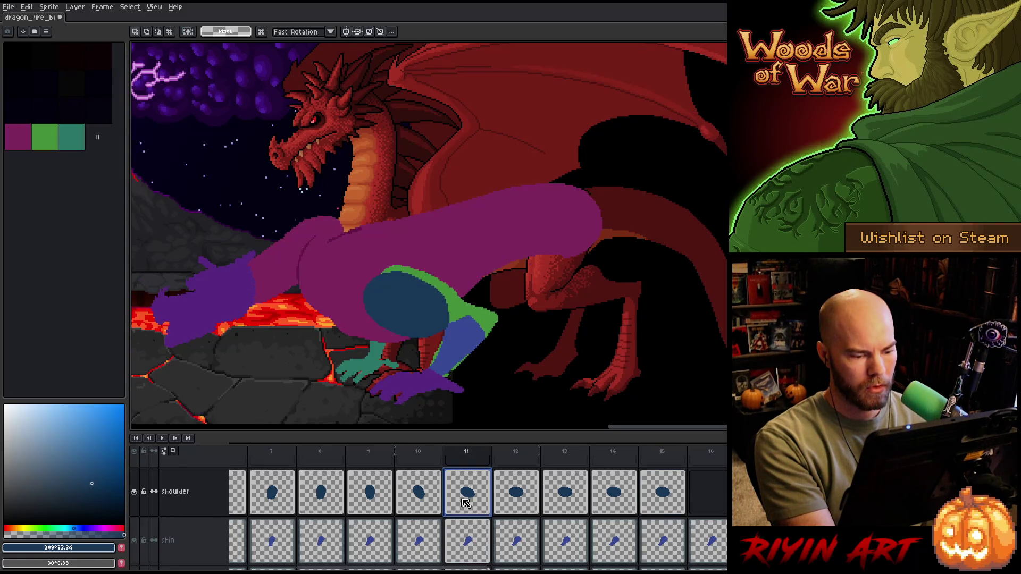
{"action": "left_click", "coordinate": [646, 499]}
{"action": "key", "text": "Delete"}
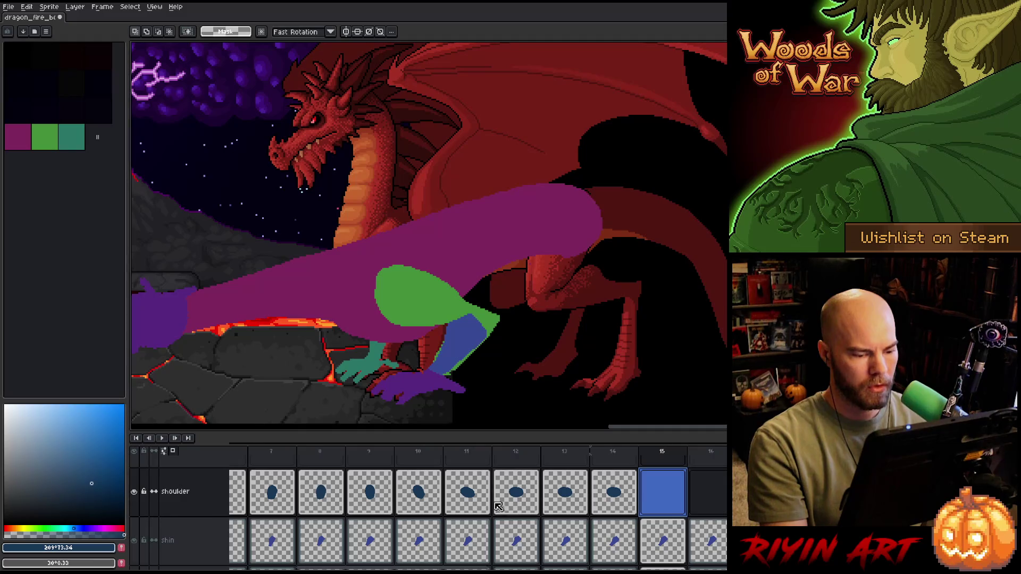
{"action": "left_click", "coordinate": [475, 500]}
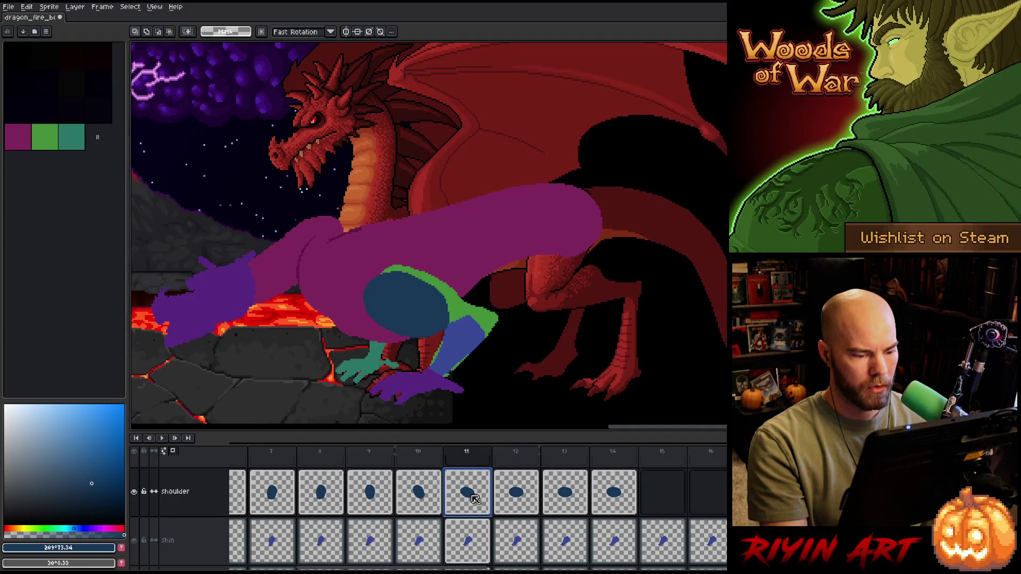
{"action": "left_click", "coordinate": [664, 499]}
{"action": "key", "text": "ctrl+v"}
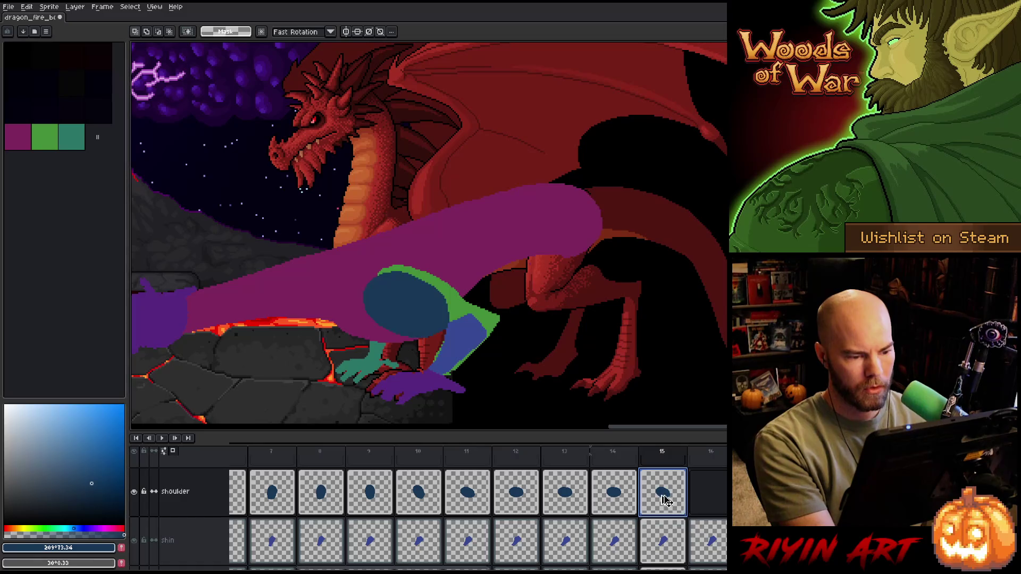
{"action": "left_click", "coordinate": [664, 499]}
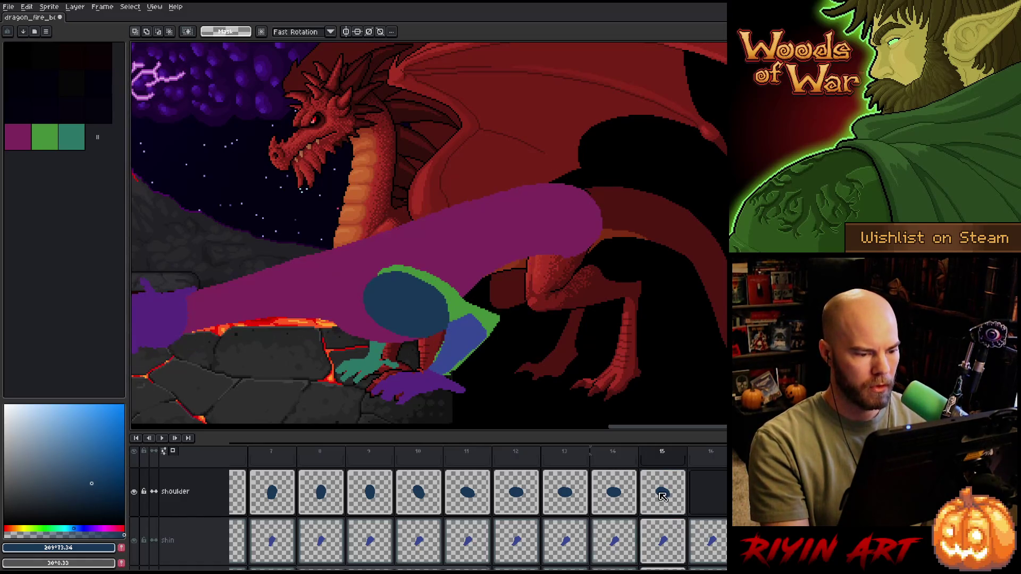
{"action": "left_click", "coordinate": [426, 496]}
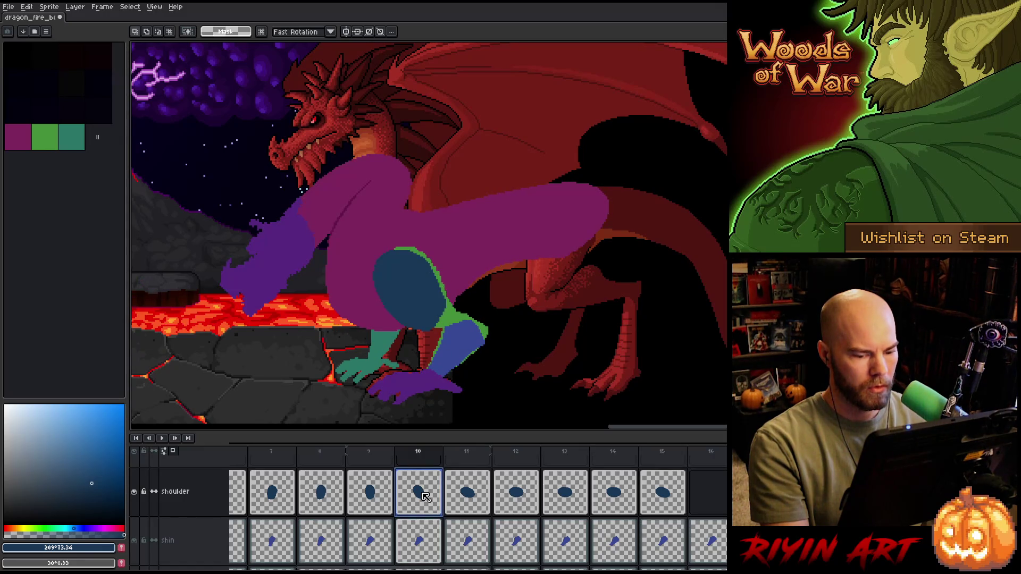
{"action": "left_click", "coordinate": [707, 492]}
{"action": "left_click", "coordinate": [415, 497]}
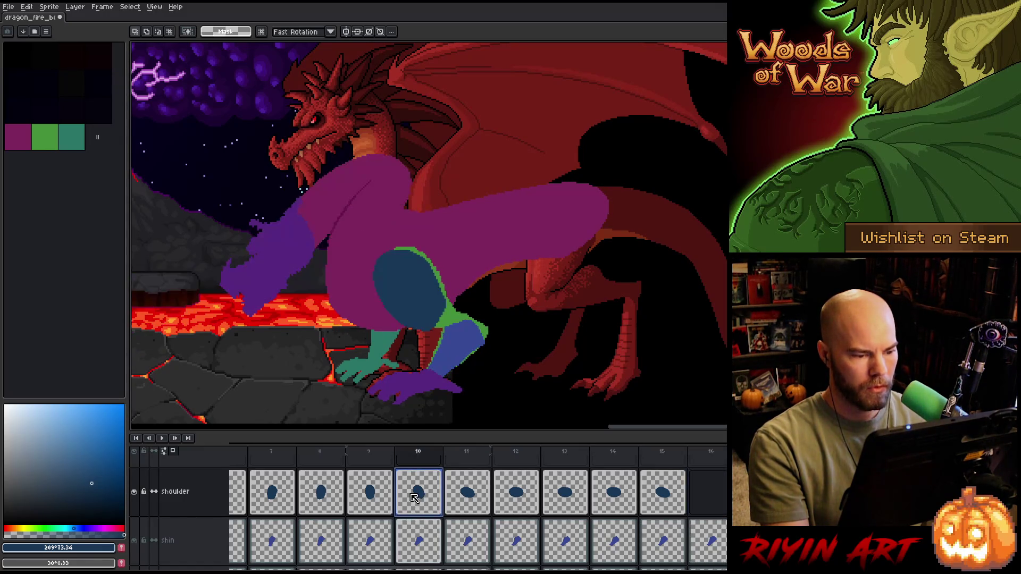
- Paste frame 10's blue shoulder oval into frame 16, shift it slightly left, and commit
{"action": "left_click", "coordinate": [715, 495]}
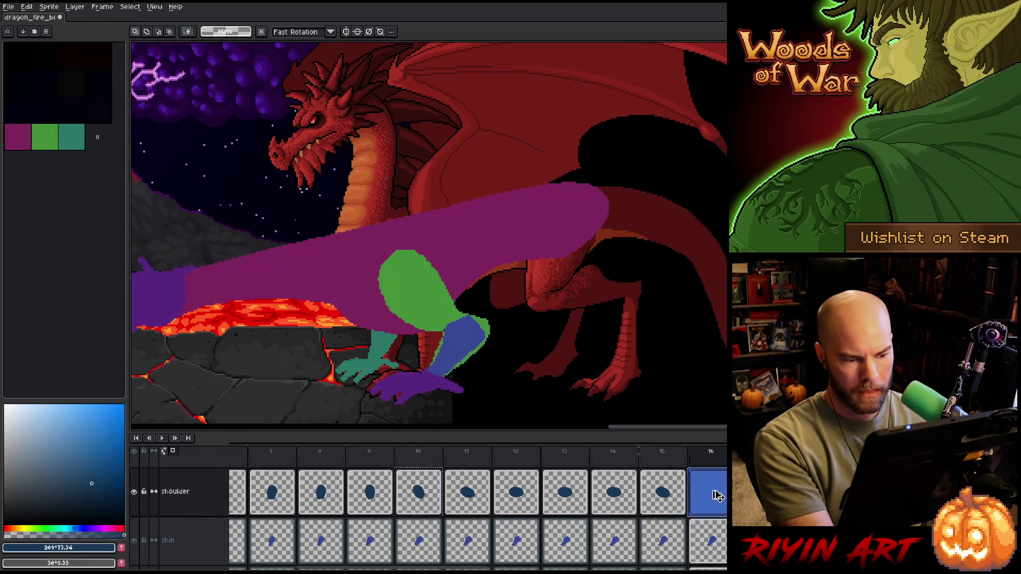
{"action": "key", "text": "ctrl+v"}
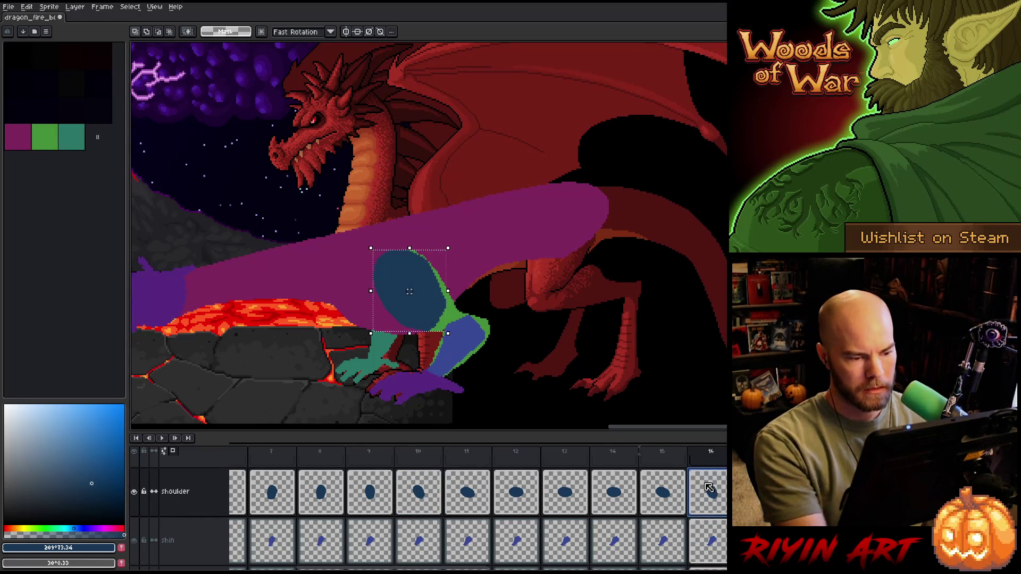
{"action": "key", "text": "comma"}
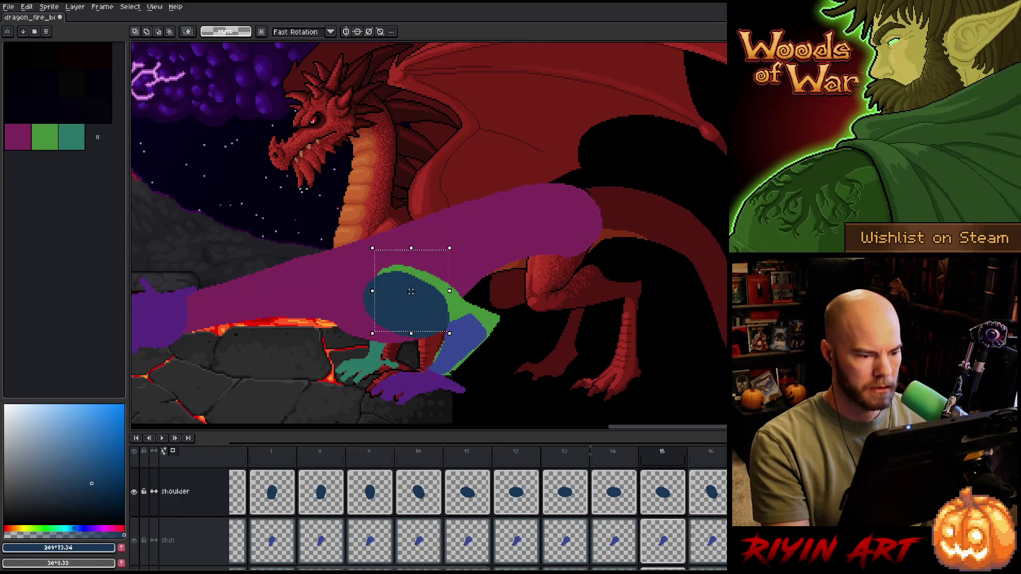
{"action": "key", "text": "period"}
{"action": "left_click_drag", "start_coordinate": [411, 292], "coordinate": [410, 291]}
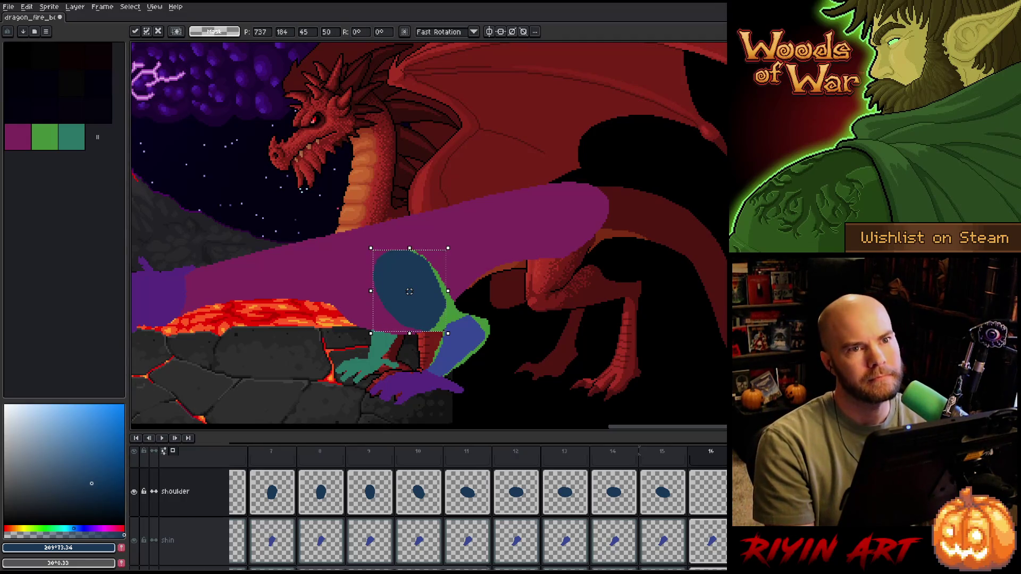
{"action": "right_click", "coordinate": [492, 261]}
{"action": "left_click", "coordinate": [510, 266]}
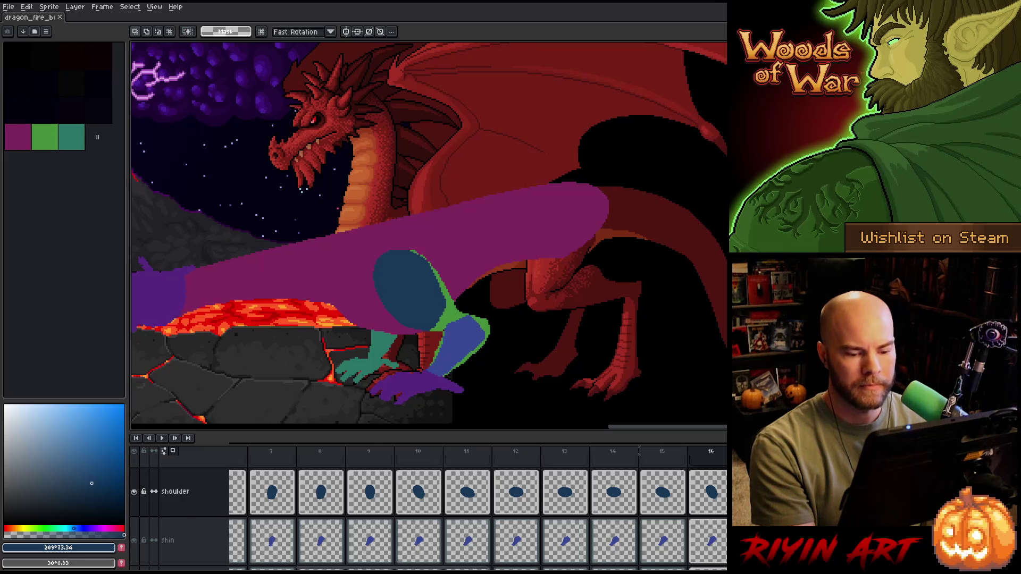
{"action": "left_click", "coordinate": [703, 492]}
{"action": "left_click", "coordinate": [672, 493]}
{"action": "left_click", "coordinate": [709, 497]}
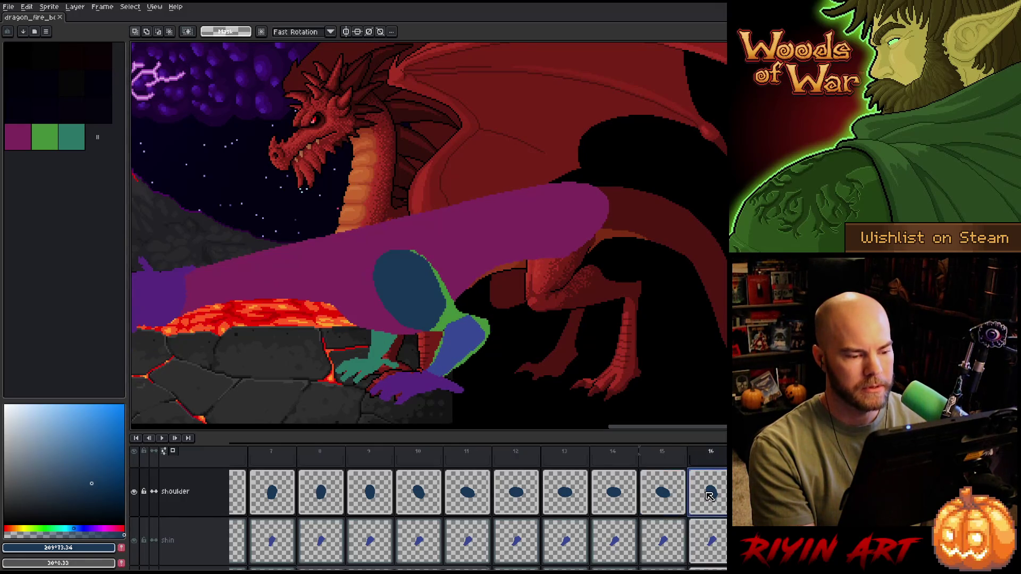
{"action": "left_click", "coordinate": [676, 496]}
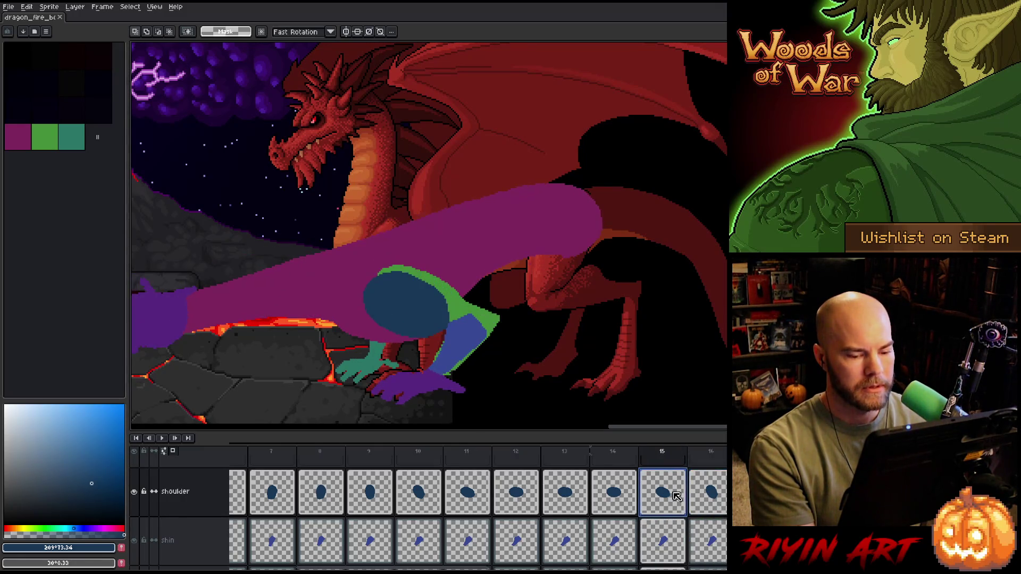
{"action": "left_click", "coordinate": [716, 495]}
{"action": "key", "text": "ctrl+t"}
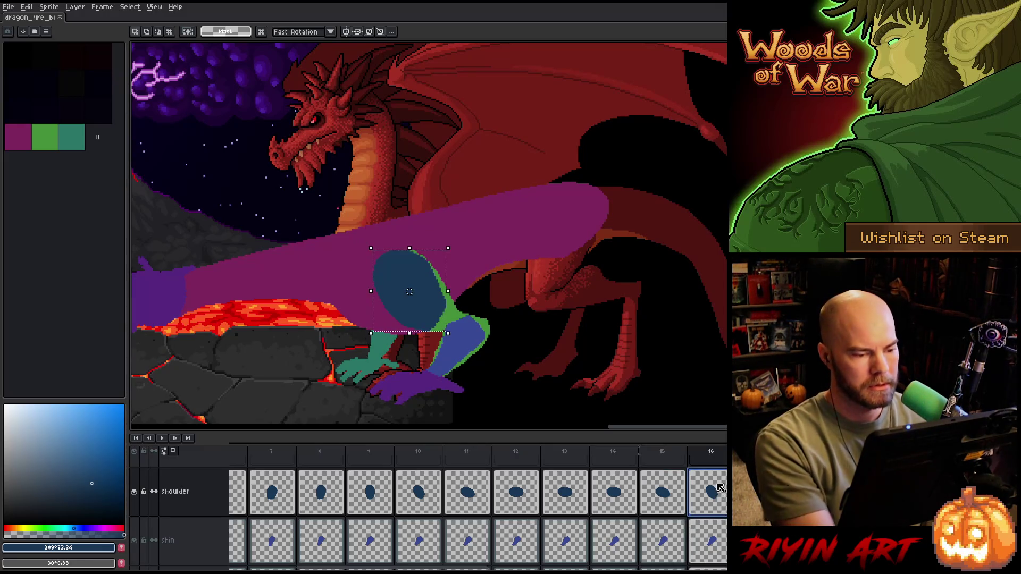